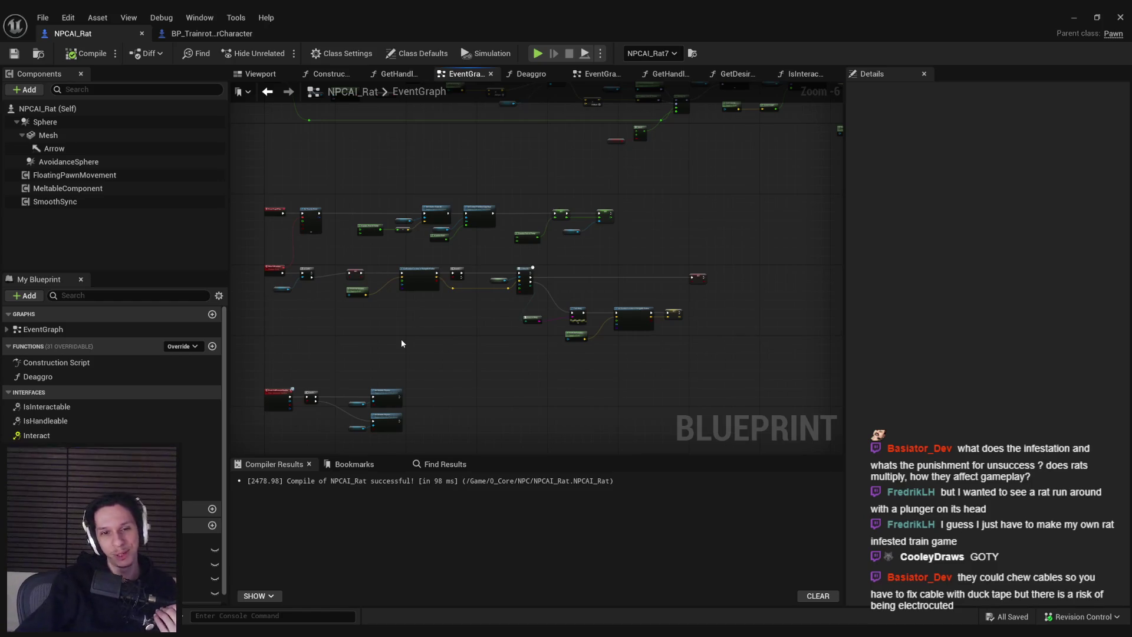
# Step: Nudge the MoveToRandom and Is Valid node group upward in the NPCAI_Rat graph
pyautogui.scroll(3)
pyautogui.moveTo(306, 287); pyautogui.dragTo(483, 384)
pyautogui.moveTo(337, 409); pyautogui.dragTo(337, 397)
pyautogui.moveTo(428, 353); pyautogui.dragTo(428, 341)
pyautogui.moveTo(321, 347); pyautogui.dragTo(320, 335)
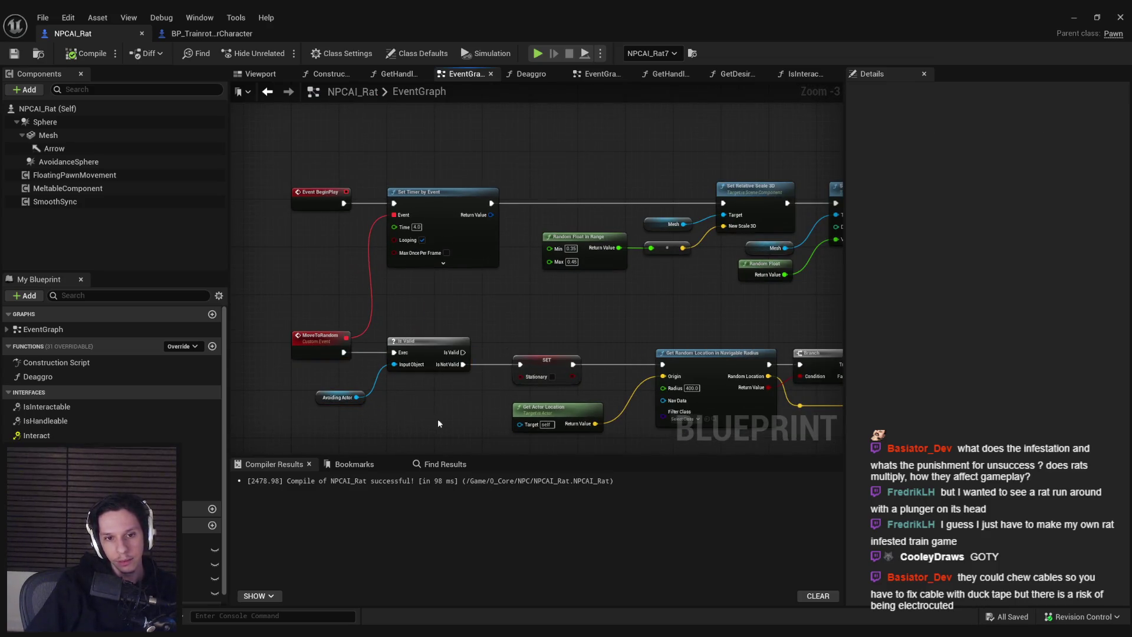
pyautogui.scroll(-3)
pyautogui.moveTo(541, 351); pyautogui.dragTo(394, 360)
pyautogui.scroll(3)
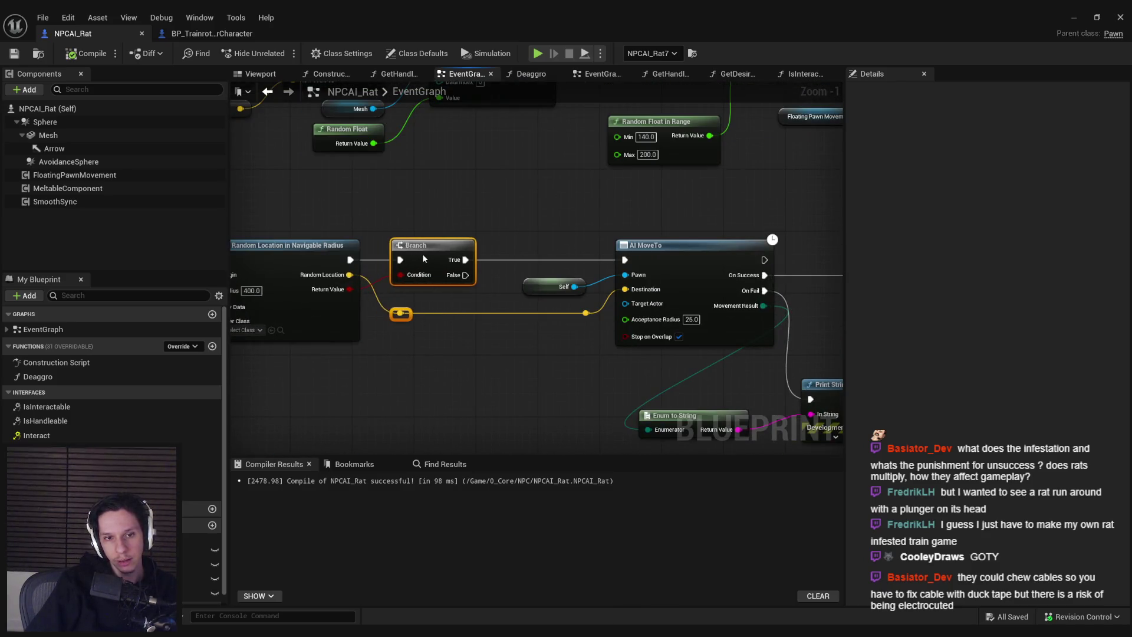
# Step: Box-select the Print String and Get Random Location nodes and shift them right and up into alignment
pyautogui.click(438, 325)
pyautogui.scroll(-3)
pyautogui.scroll(3)
pyautogui.scroll(-3)
pyautogui.scroll(3)
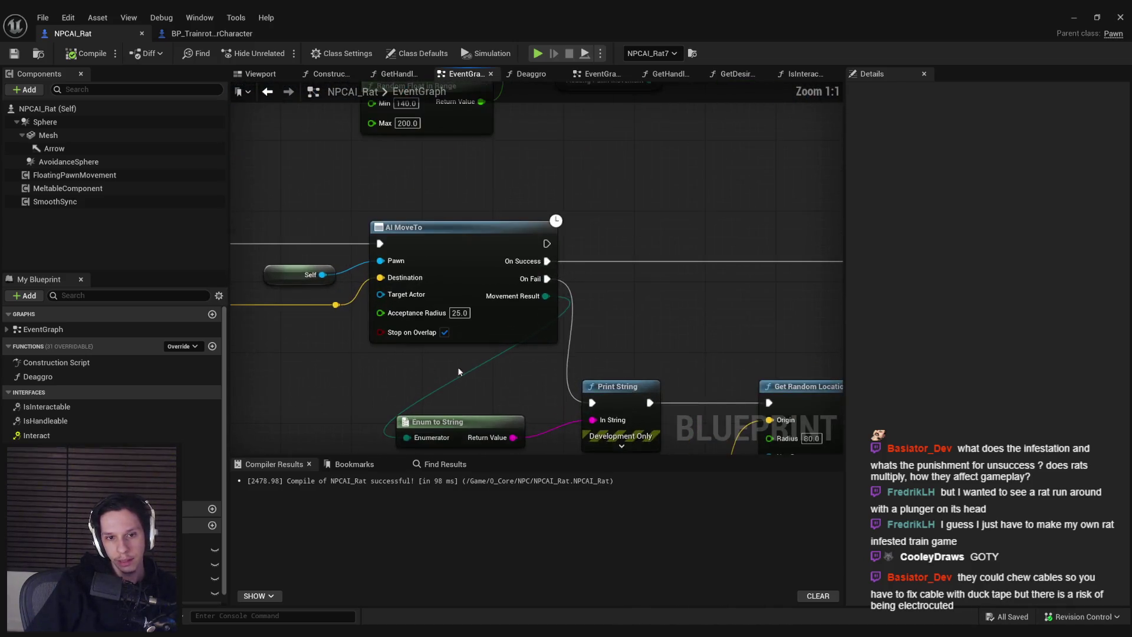
pyautogui.scroll(-3)
pyautogui.moveTo(292, 319); pyautogui.dragTo(627, 421)
pyautogui.moveTo(577, 344); pyautogui.dragTo(647, 322)
pyautogui.click(631, 296)
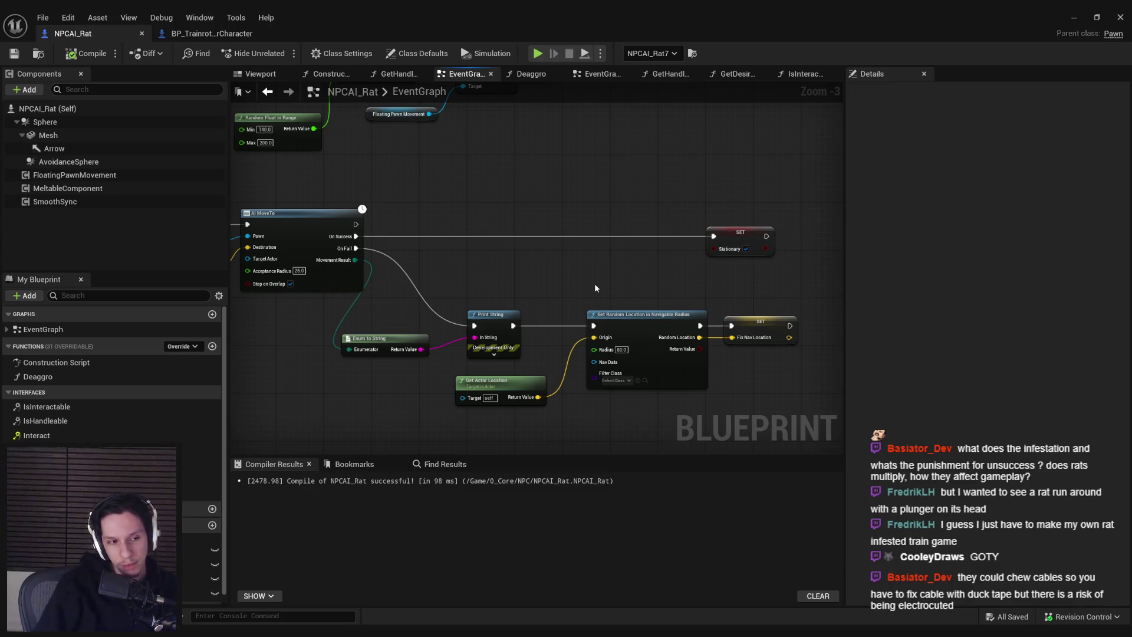
# Step: Show the rat's Class Defaults, select the Net Update Frequency field, and compile the blueprint
pyautogui.scroll(-3)
pyautogui.scroll(3)
pyautogui.moveTo(564, 284); pyautogui.dragTo(448, 286)
pyautogui.click(397, 53)
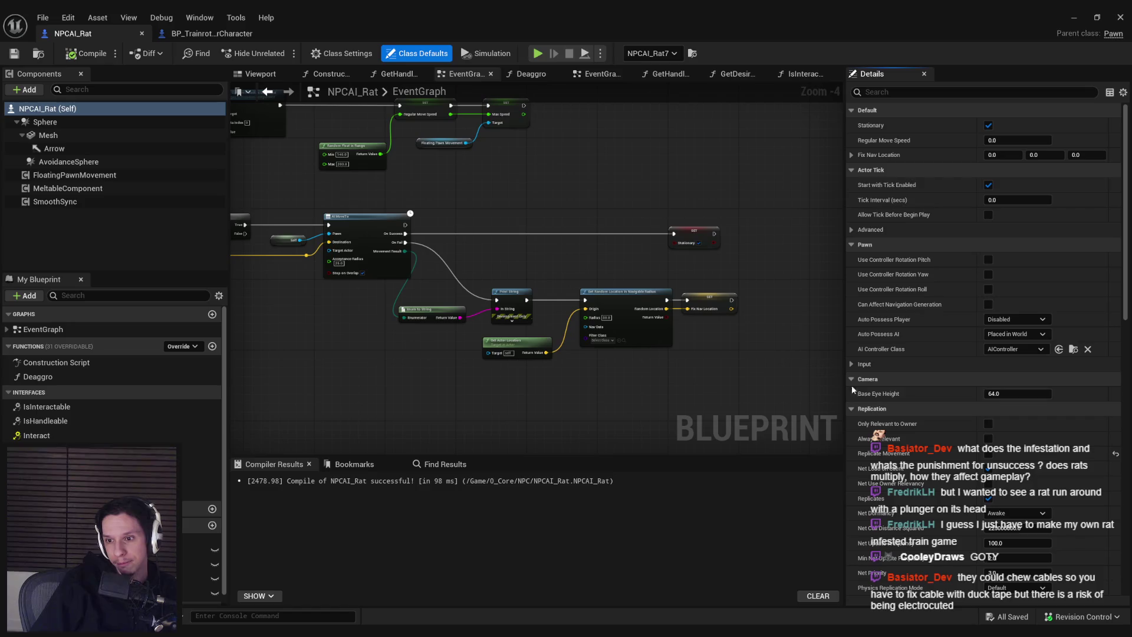
pyautogui.click(1000, 543)
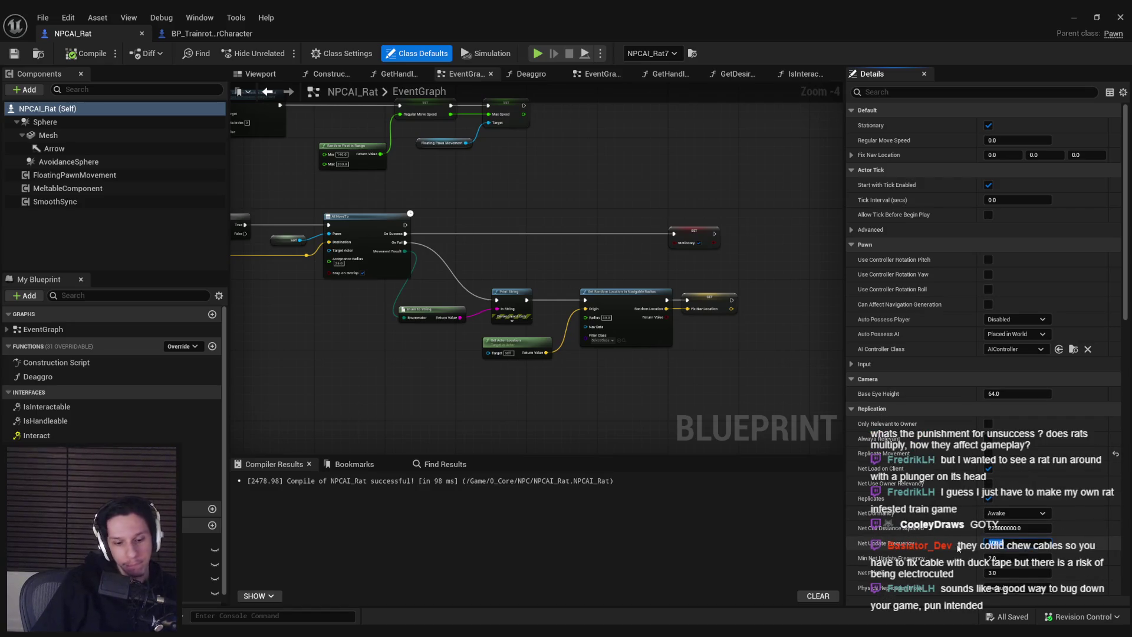
pyautogui.click(85, 53)
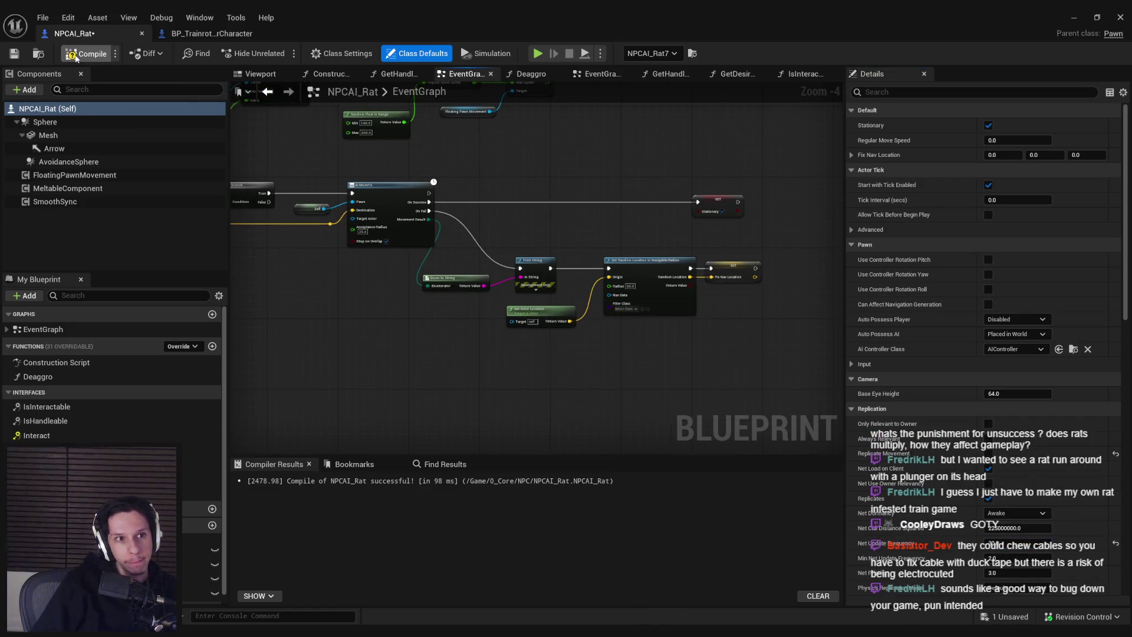
# Step: Select the Mesh component to show its properties
pyautogui.scroll(-3)
pyautogui.scroll(3)
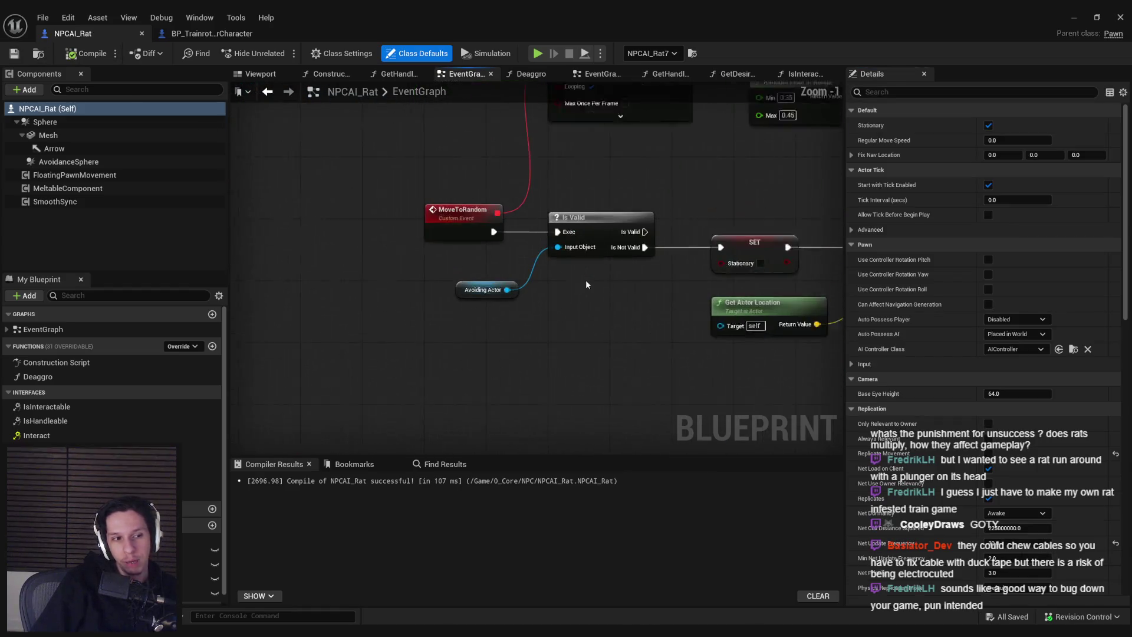
pyautogui.scroll(-3)
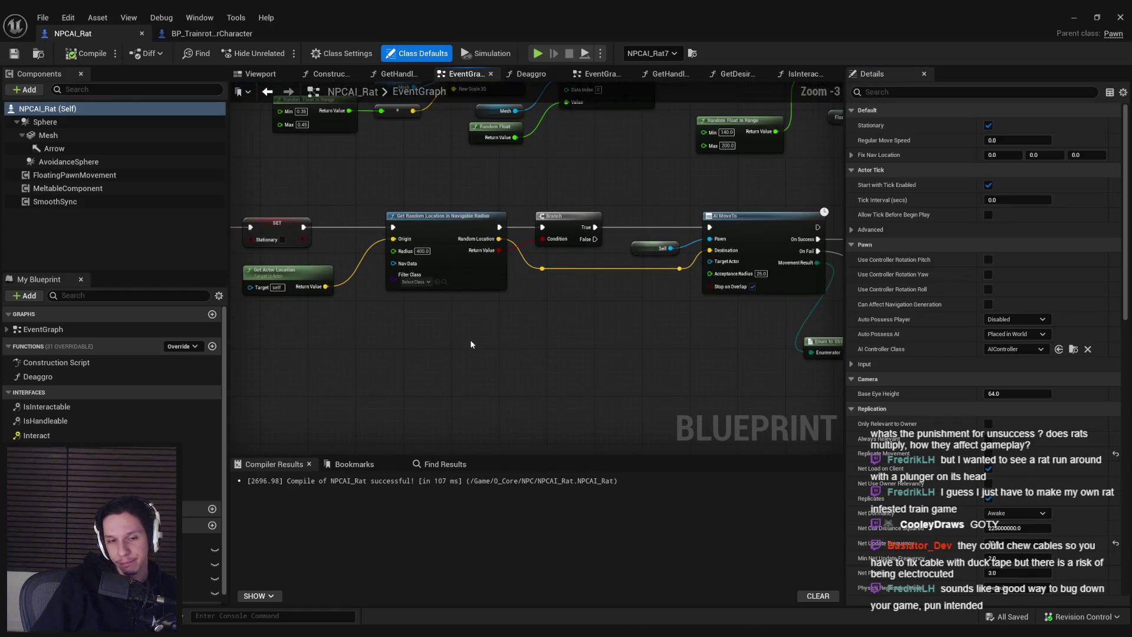
pyautogui.scroll(-3)
pyautogui.scroll(3)
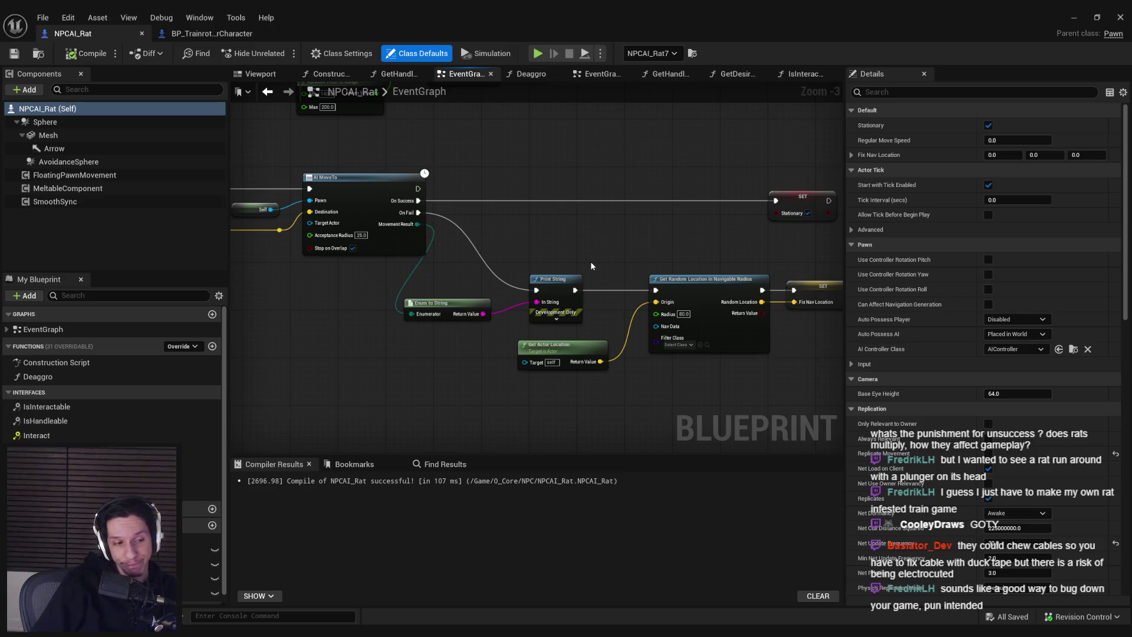
pyautogui.scroll(-3)
pyautogui.scroll(3)
pyautogui.scroll(-3)
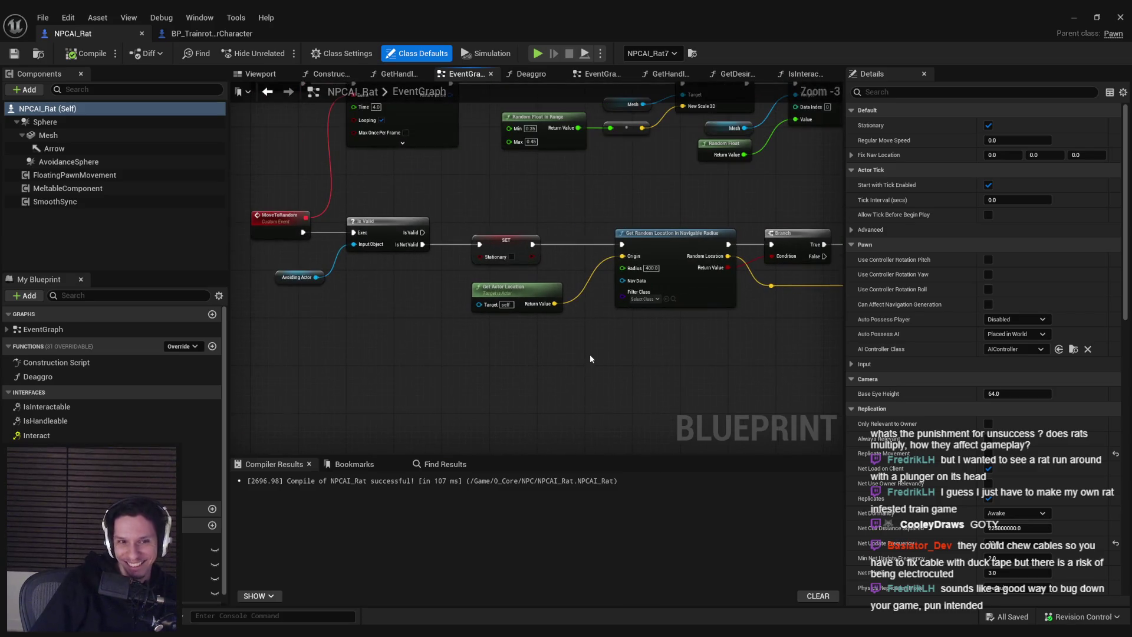
pyautogui.scroll(-3)
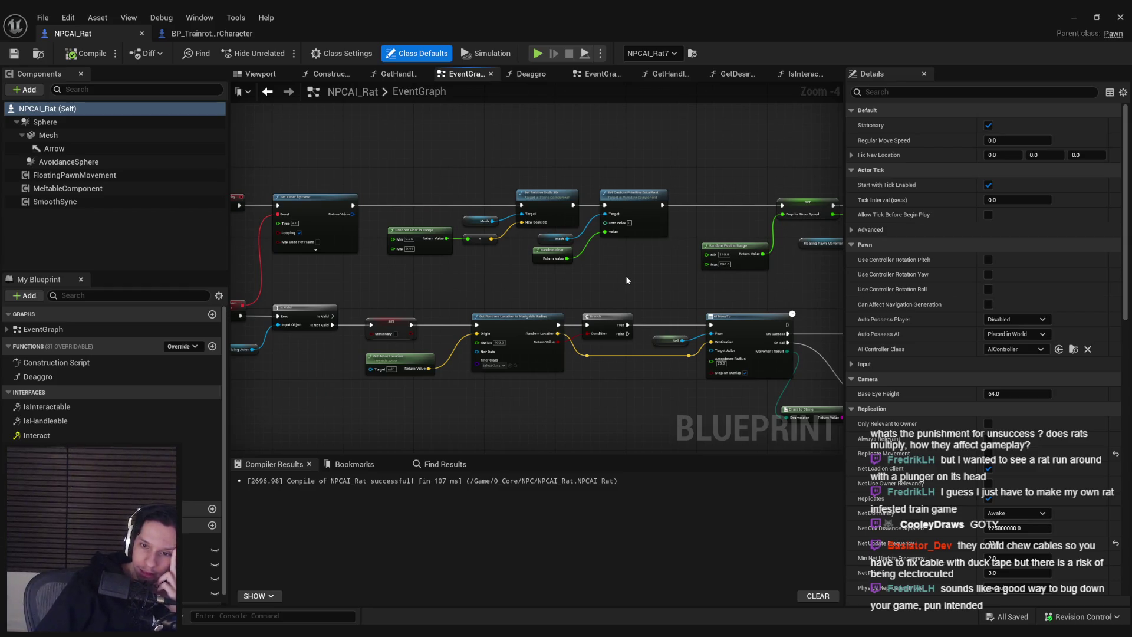
pyautogui.click(48, 135)
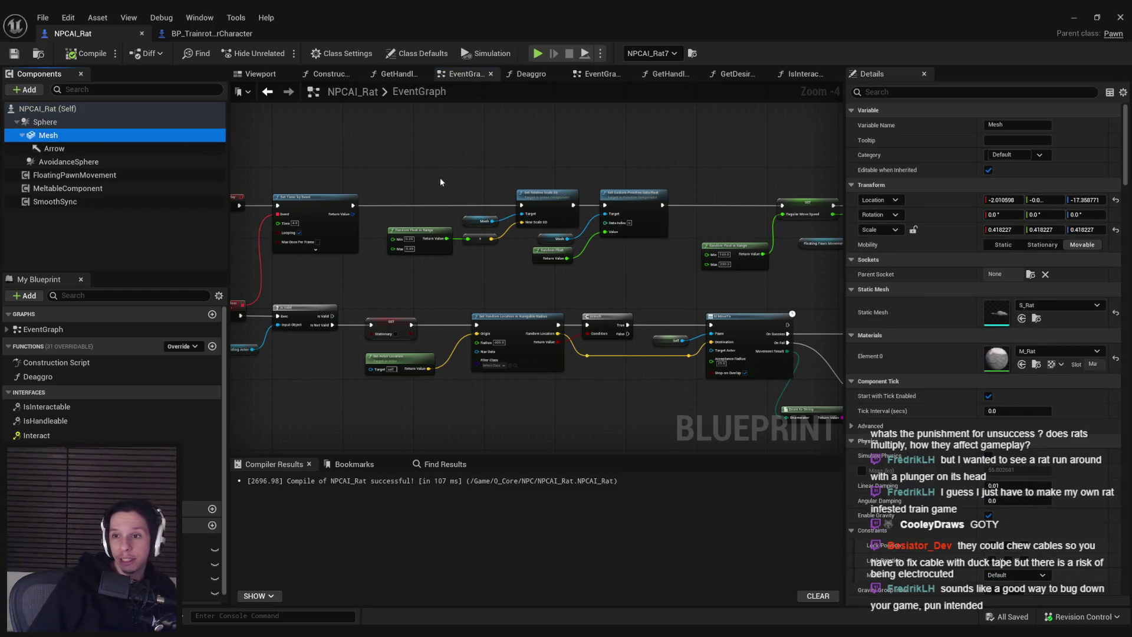
# Step: Place a Mesh reference and check Mesh's current transform, deleting the first Set Relative Location node
pyautogui.moveTo(545, 291); pyautogui.dragTo(497, 202)
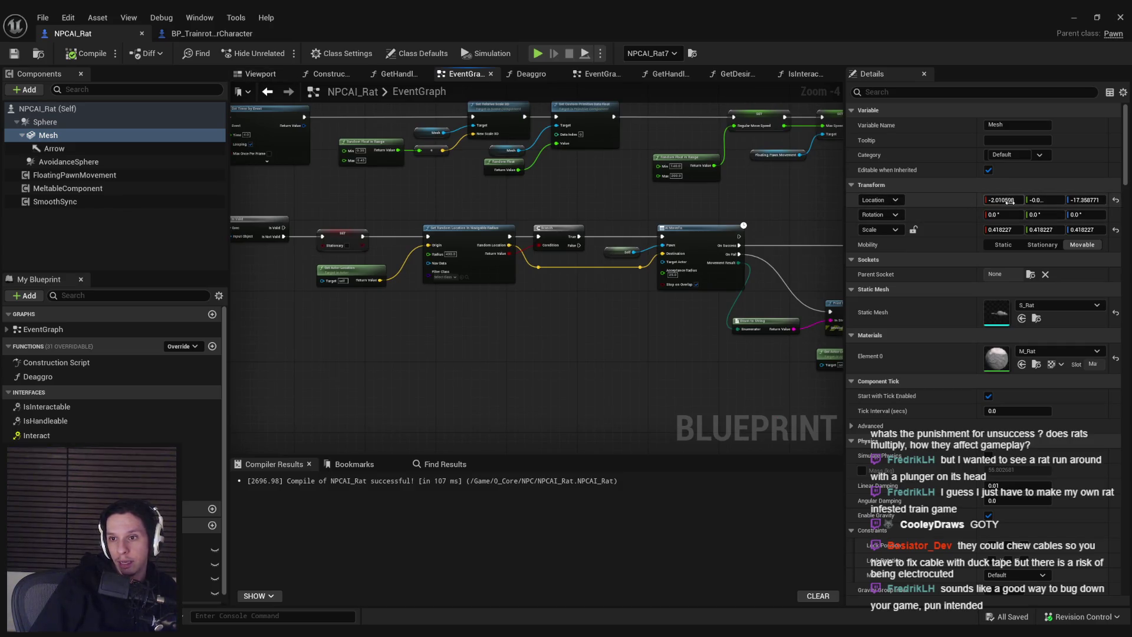
pyautogui.scroll(-3)
pyautogui.scroll(3)
pyautogui.scroll(-3)
pyautogui.scroll(3)
pyautogui.moveTo(106, 135); pyautogui.dragTo(603, 328)
pyautogui.write('set relative loca')
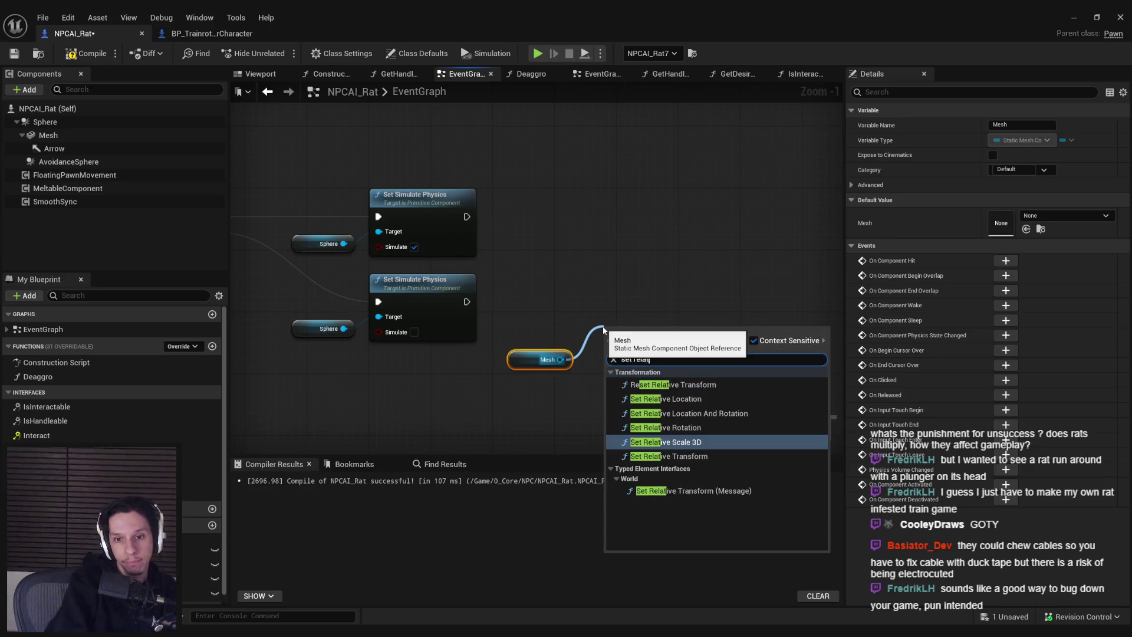
pyautogui.press('Return')
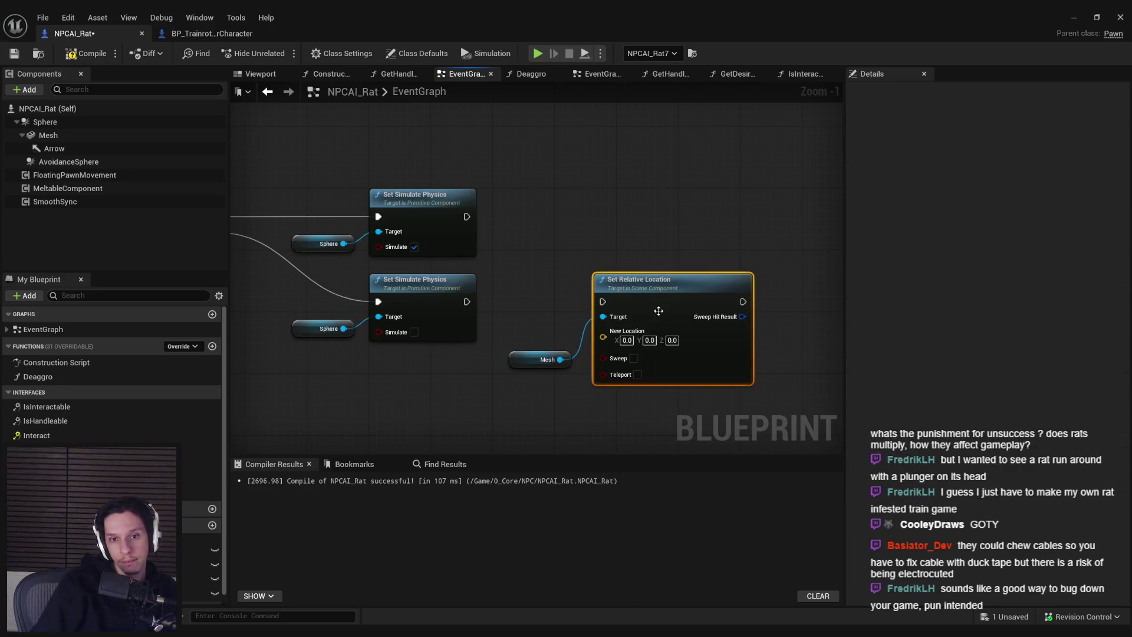
pyautogui.click(51, 137)
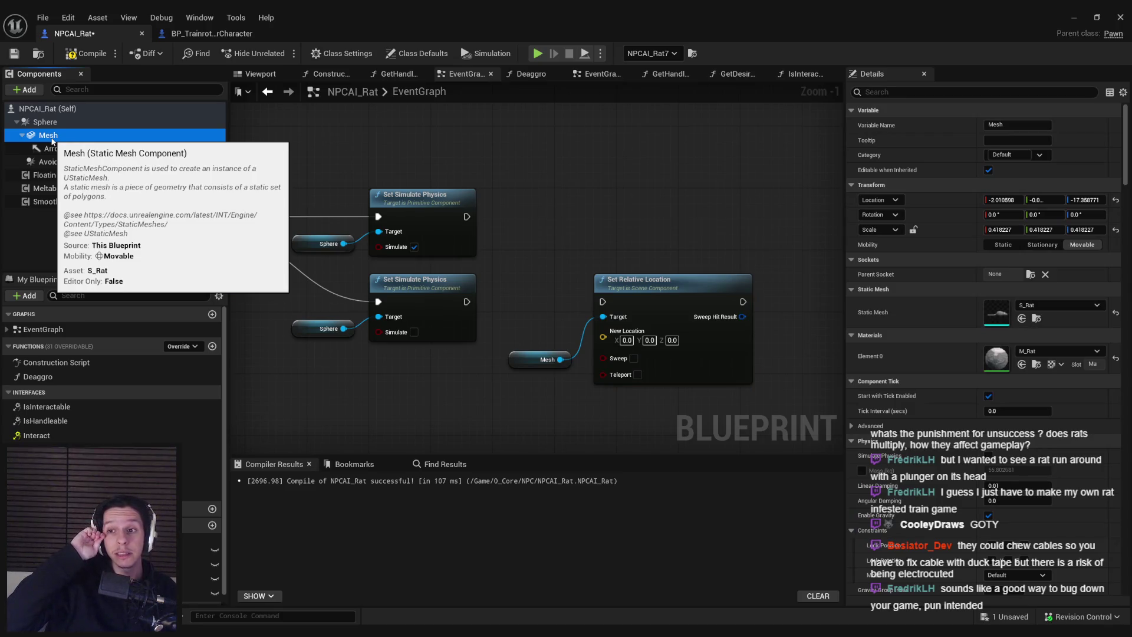
pyautogui.click(670, 296)
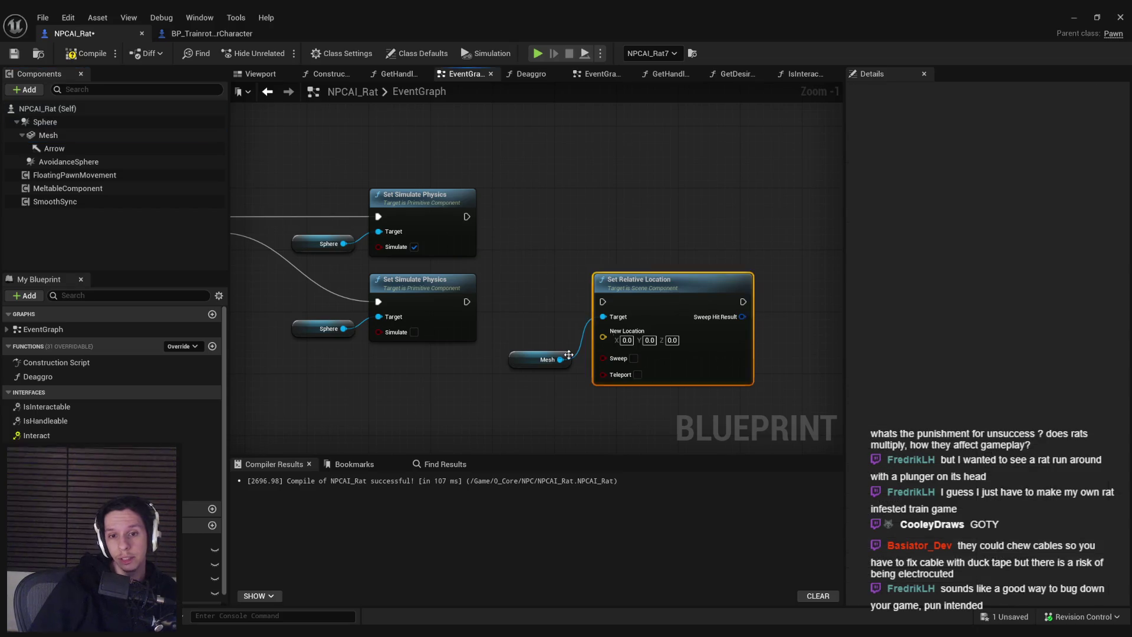
pyautogui.press('Delete')
# Step: Add a Set Relative Location And Rotation node after Set Simulate Physics, targeting Mesh
pyautogui.moveTo(560, 360); pyautogui.dragTo(596, 295)
pyautogui.write('set relative loca')
pyautogui.press('Down')
pyautogui.press('Return')
pyautogui.moveTo(595, 301); pyautogui.dragTo(468, 304)
pyautogui.moveTo(540, 360); pyautogui.dragTo(531, 329)
# Step: Set New Location to X -2.010598 and Z -17.358771, copied from the Mesh's location
pyautogui.click(45, 122)
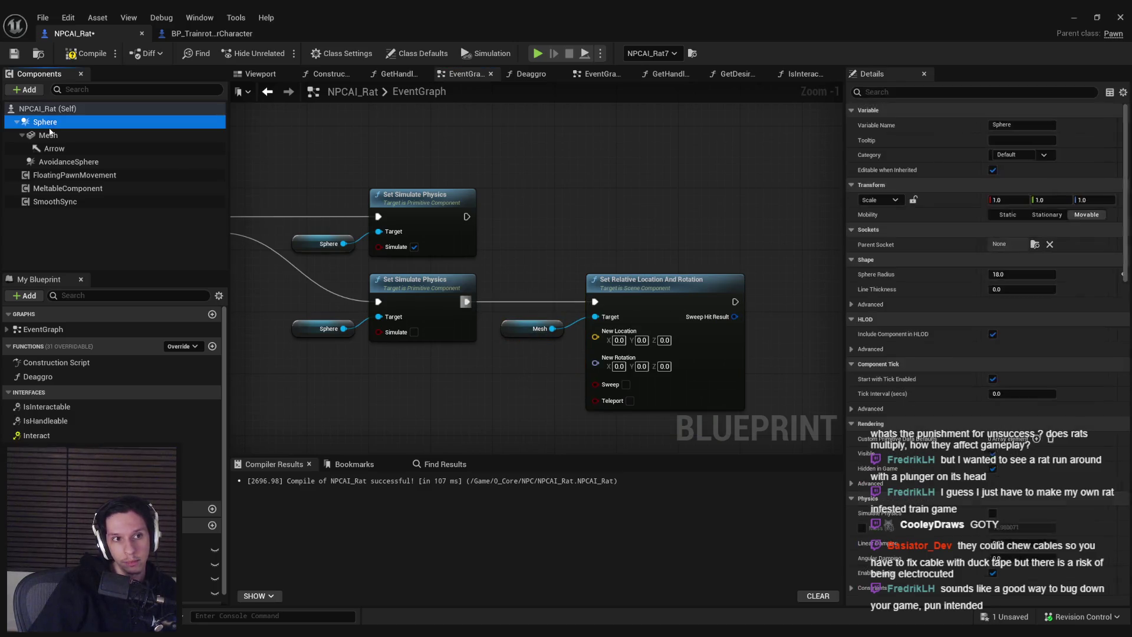
pyautogui.click(49, 136)
pyautogui.click(619, 340)
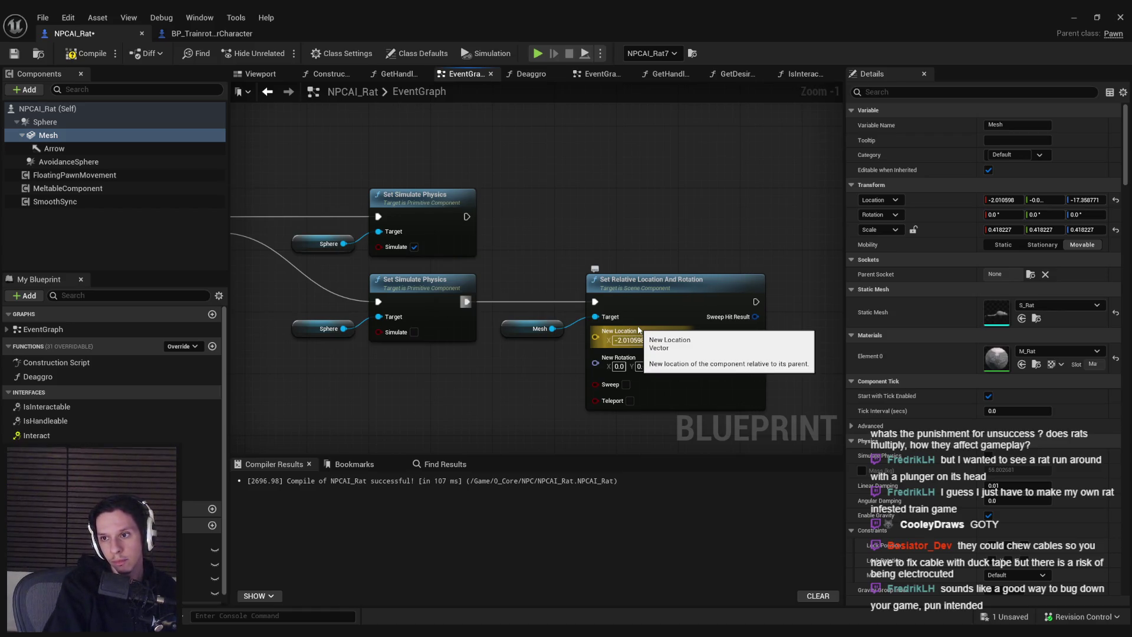
pyautogui.press('Tab')
pyautogui.press('Tab')
pyautogui.write('-17.358')
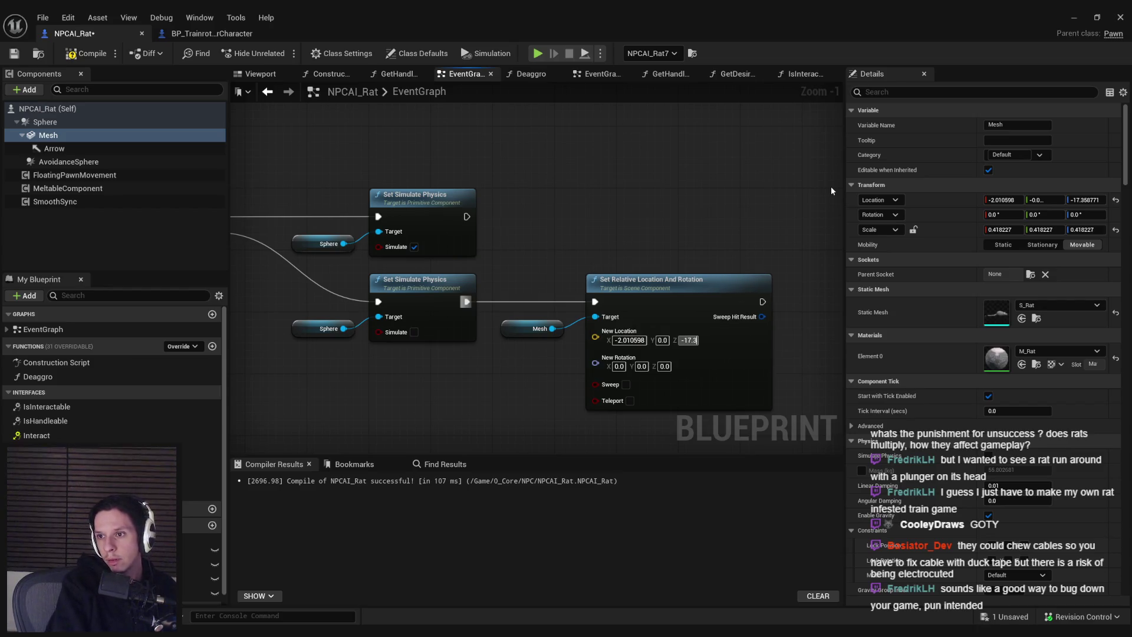
pyautogui.write('771')
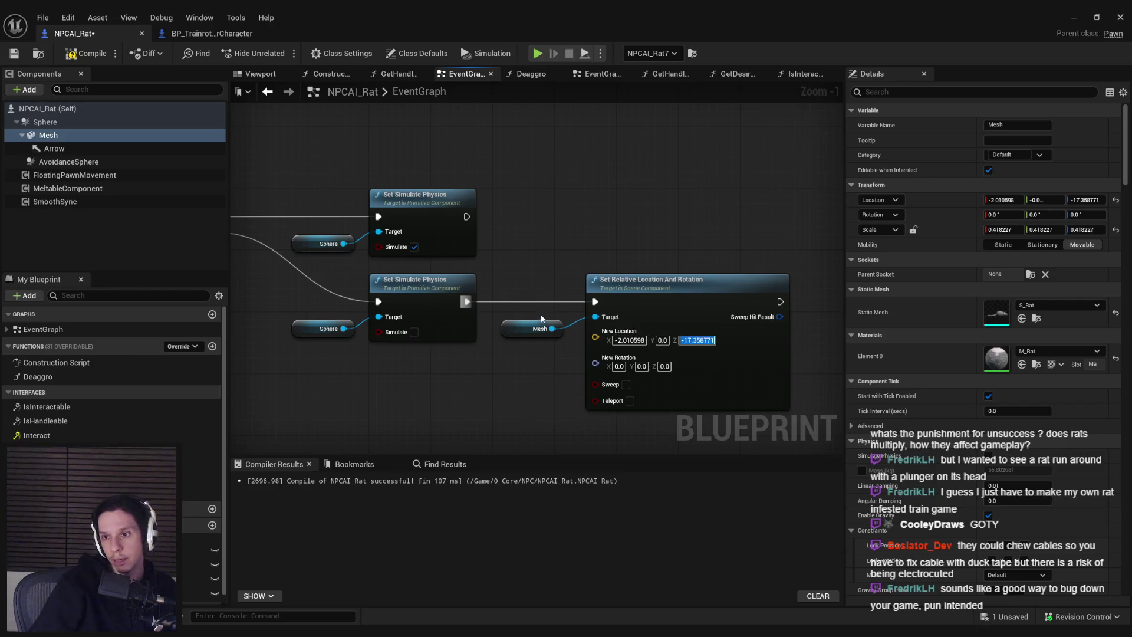
pyautogui.press('Return')
# Step: Split the rotation pins, wire Mesh's Relative Rotation yaw into New Rotation yaw, and compile
pyautogui.moveTo(630, 363); pyautogui.dragTo(642, 273)
pyautogui.rightClick(609, 275)
pyautogui.click(643, 326)
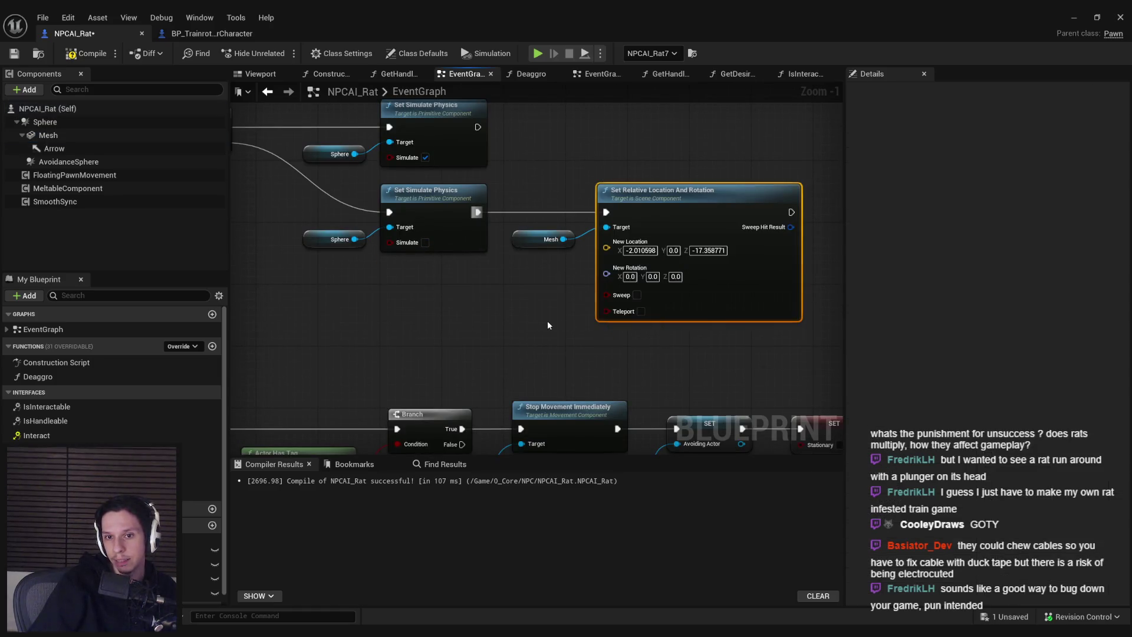
pyautogui.moveTo(48, 136); pyautogui.dragTo(375, 299)
pyautogui.write('relative rotation')
pyautogui.press('Return')
pyautogui.rightClick(465, 308)
pyautogui.click(499, 361)
pyautogui.moveTo(489, 337); pyautogui.dragTo(607, 303)
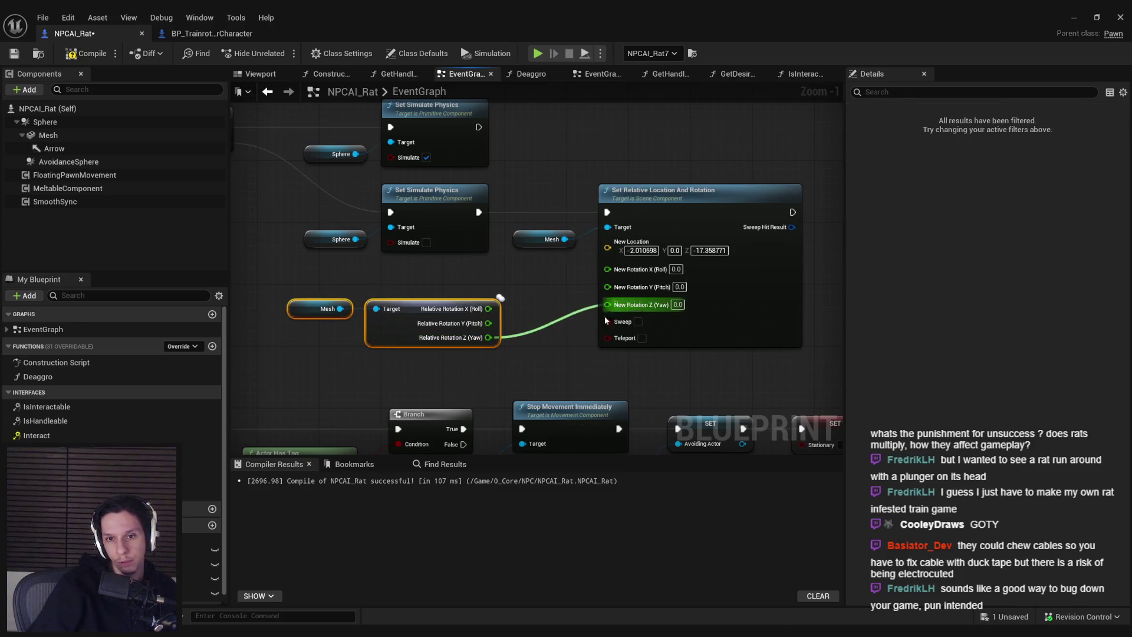
pyautogui.moveTo(372, 323); pyautogui.dragTo(442, 299)
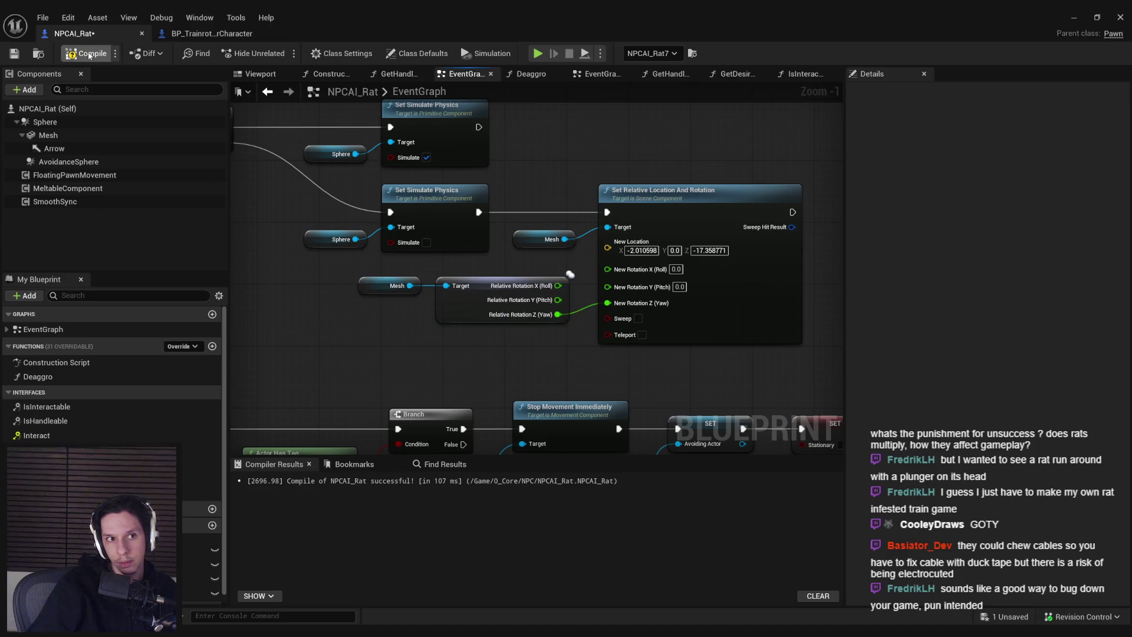
pyautogui.click(15, 56)
# Step: Minimise the Blueprint editor, focus the train cab, and start Play In Editor with Alt+P
pyautogui.click(1075, 20)
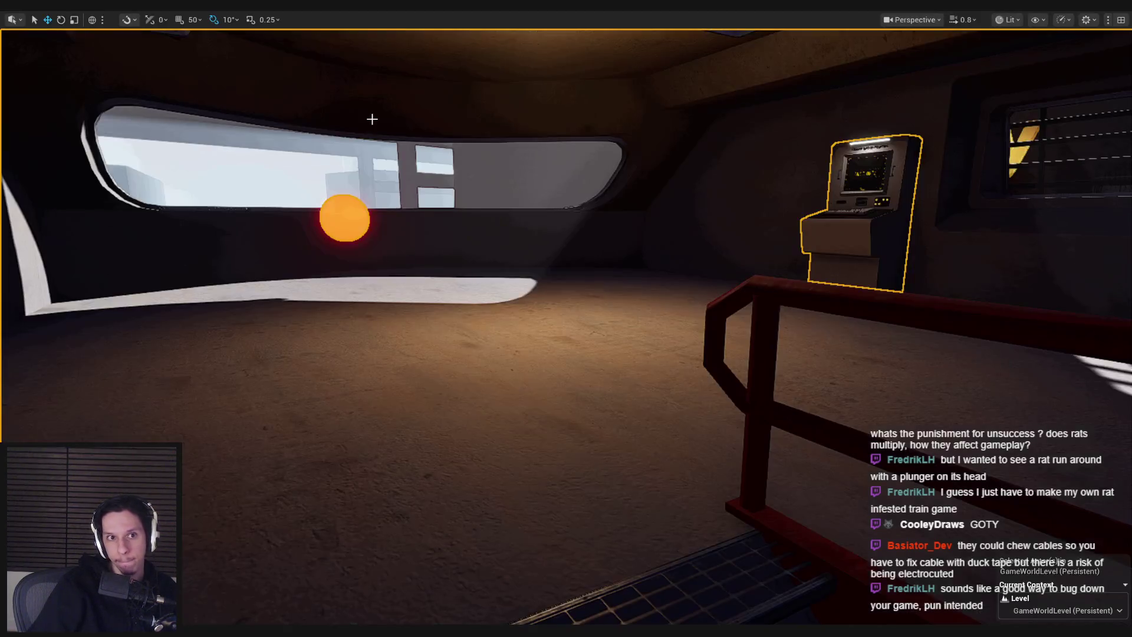
pyautogui.press('f')
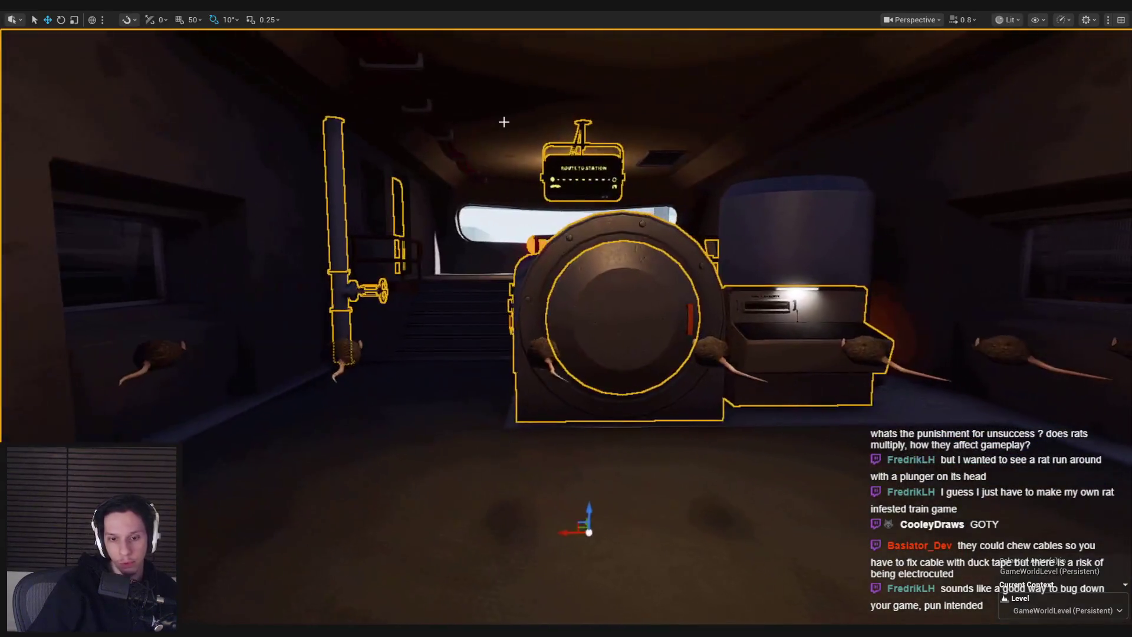
pyautogui.hotkey('alt', 'p')
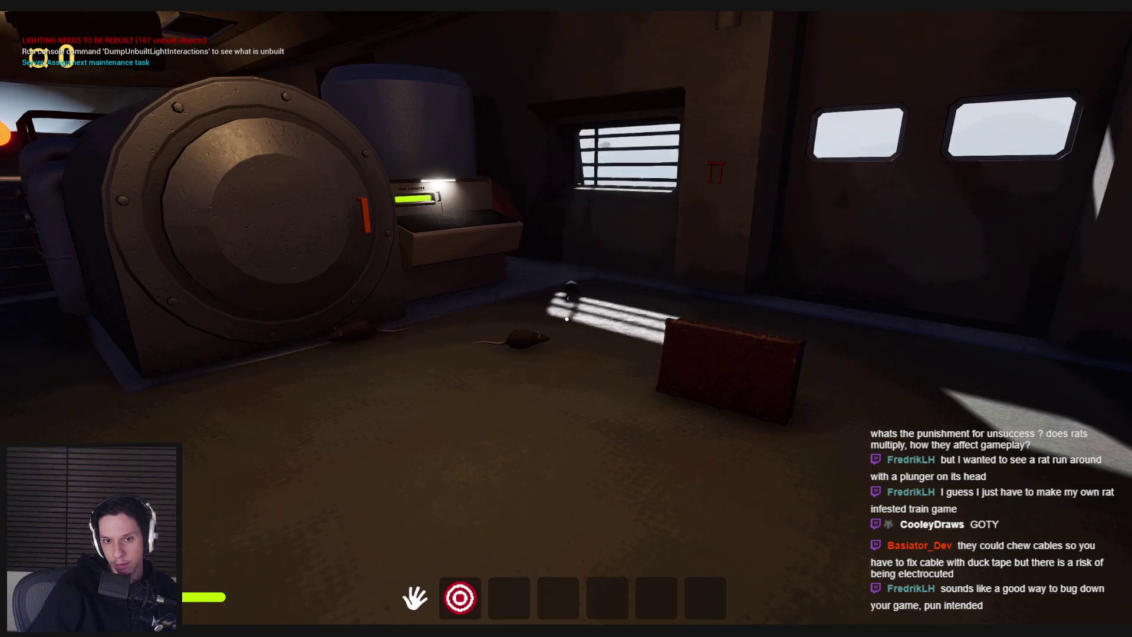
# Step: Walk to the furnace door, pick up and throw the blue-ringed sphere, then drop the red case
pyautogui.press('e')
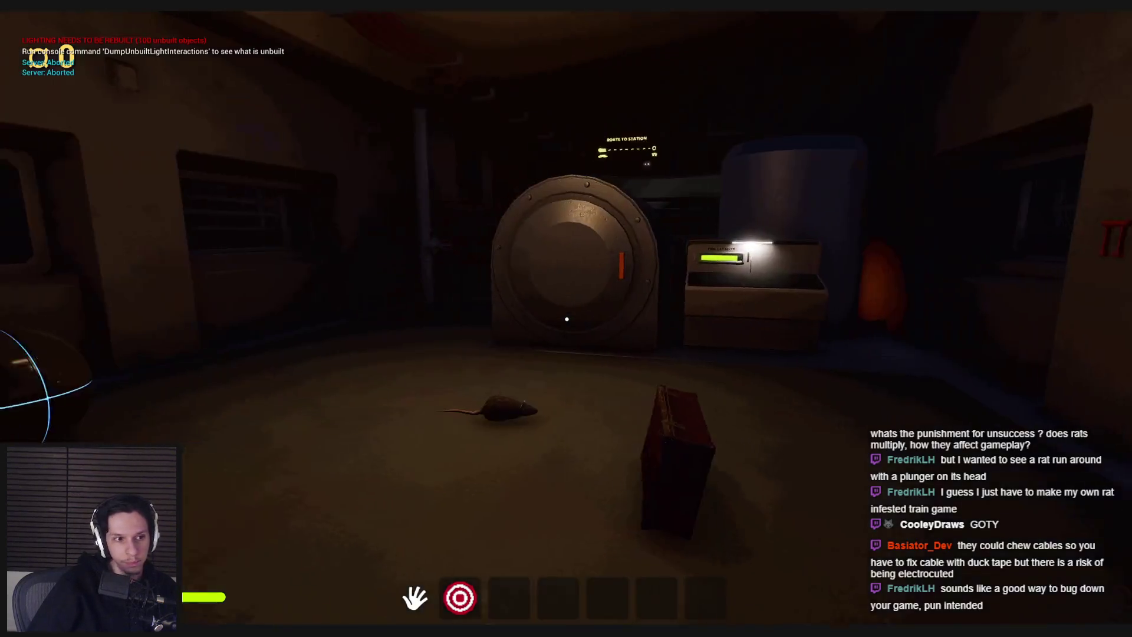
pyautogui.press('w')
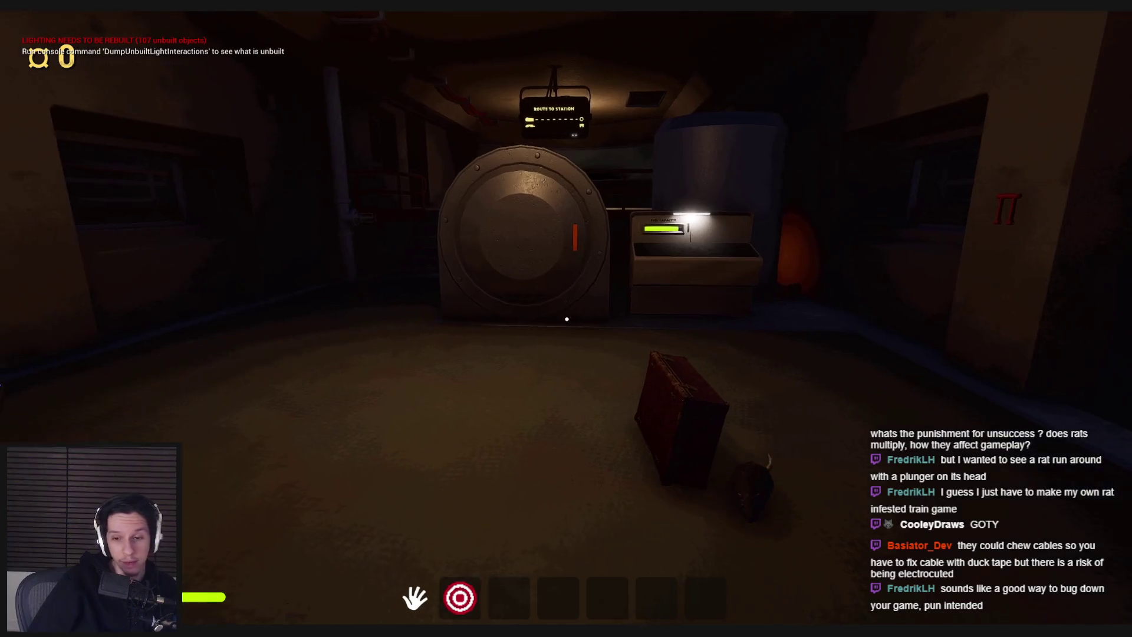
pyautogui.press('w')
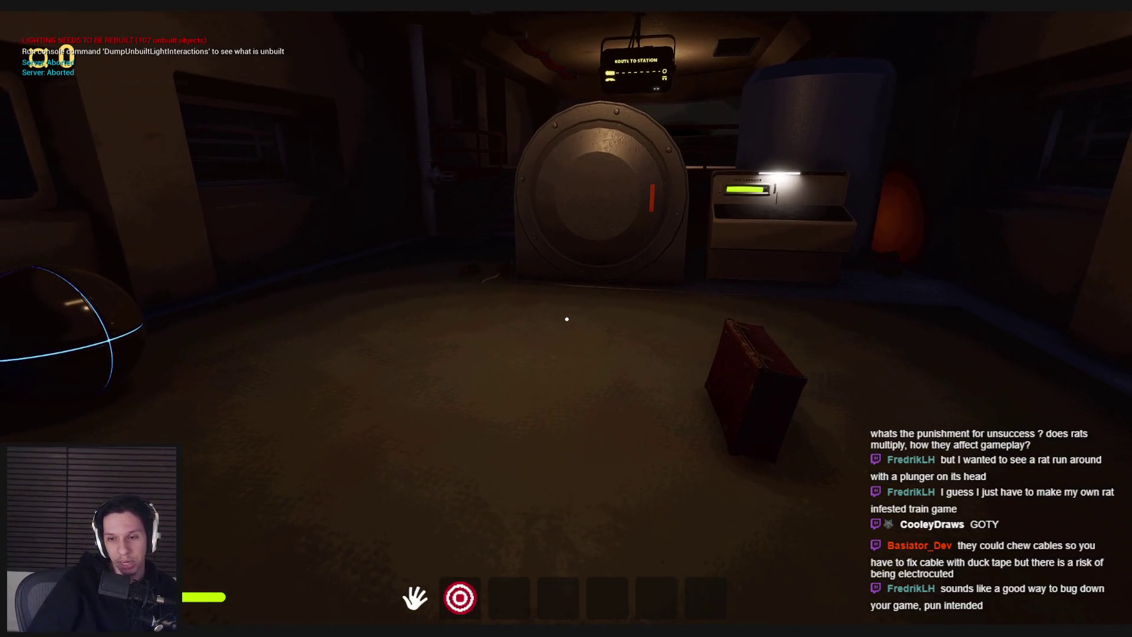
pyautogui.press('w')
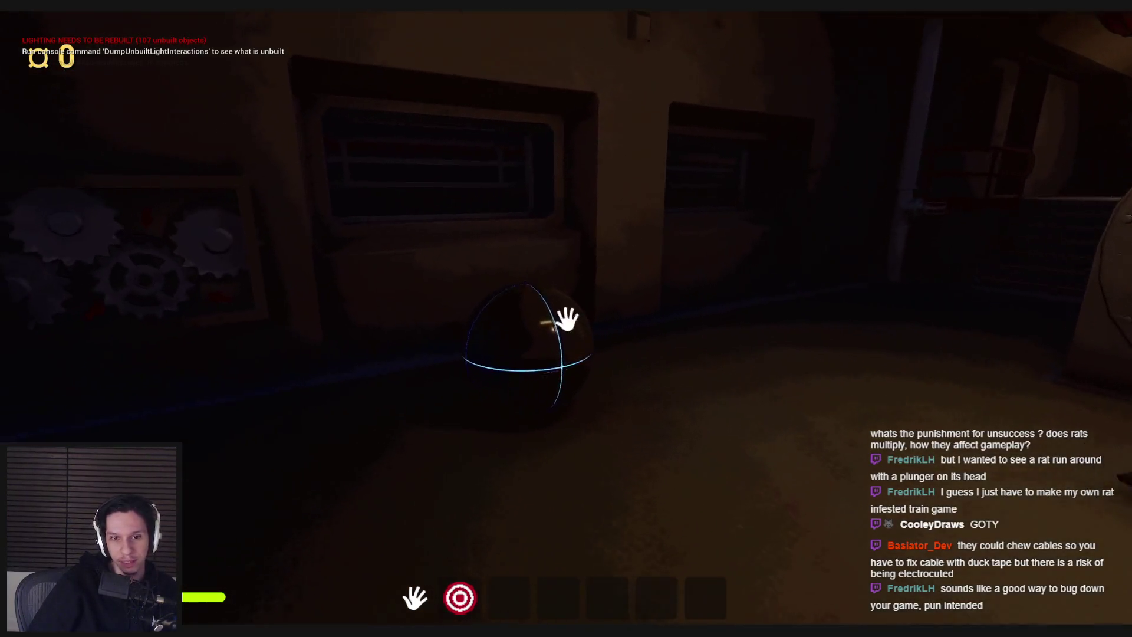
pyautogui.click(568, 319)
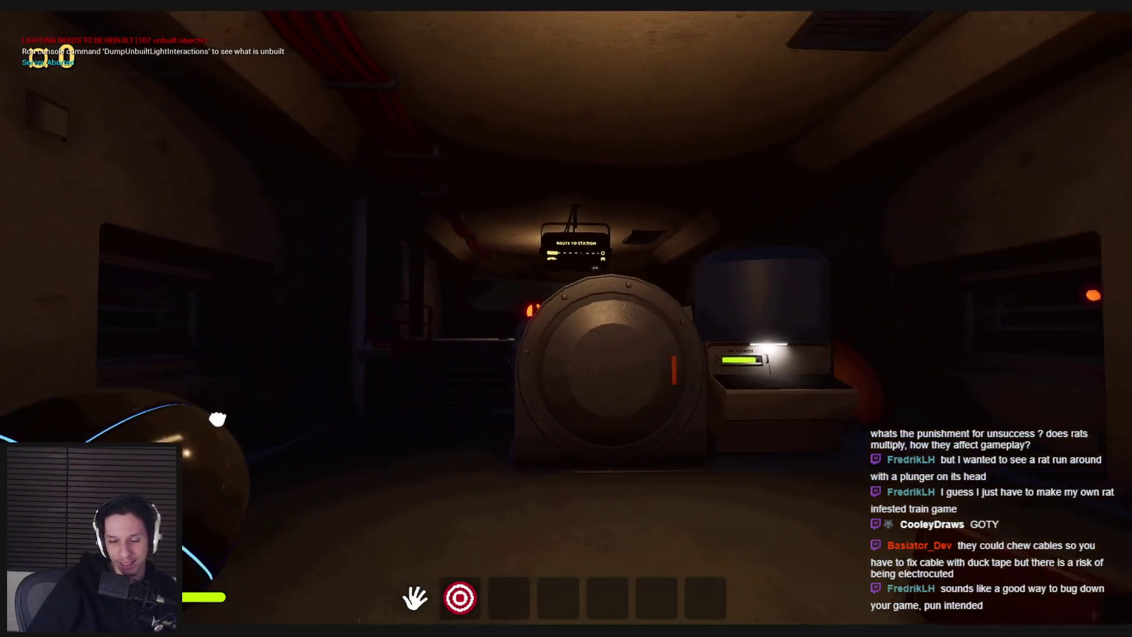
pyautogui.click(567, 319)
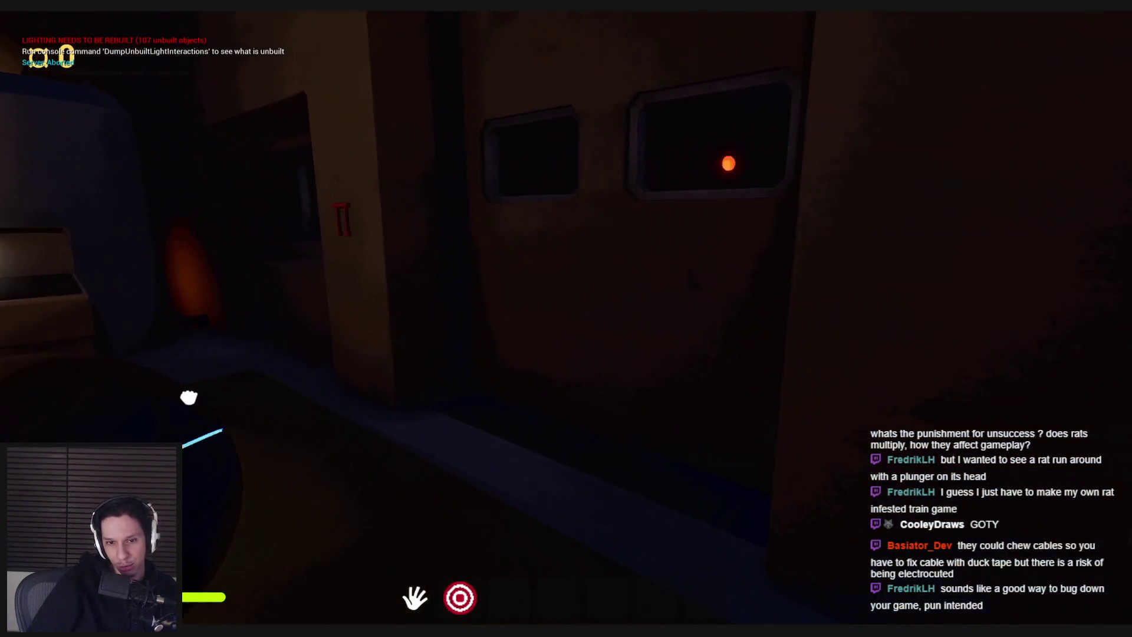
pyautogui.click(567, 318)
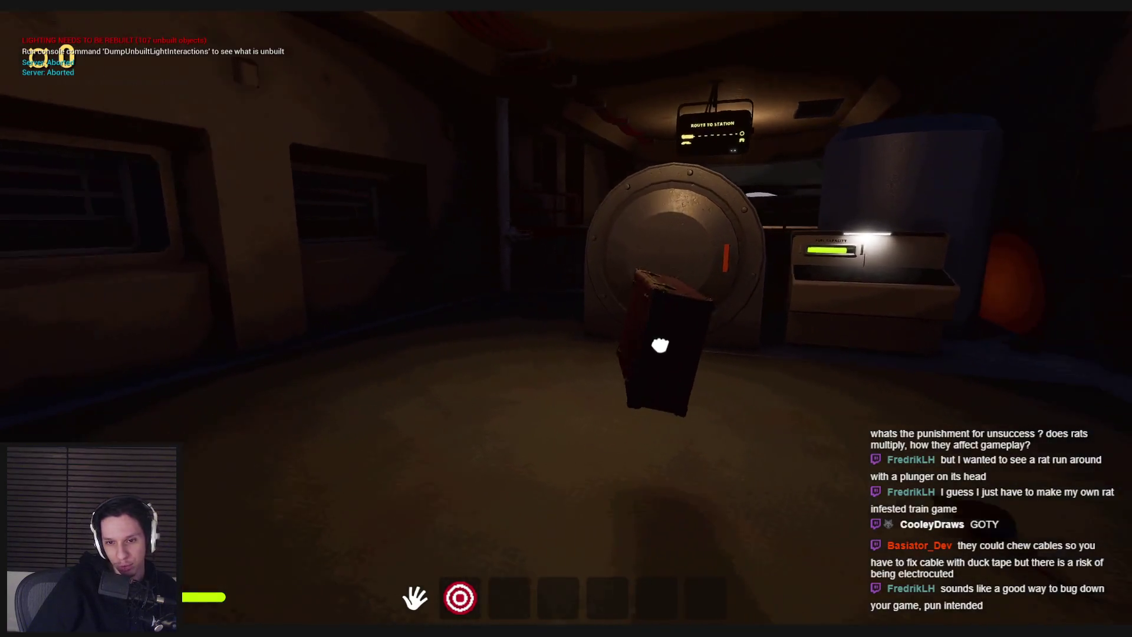
pyautogui.click(568, 319)
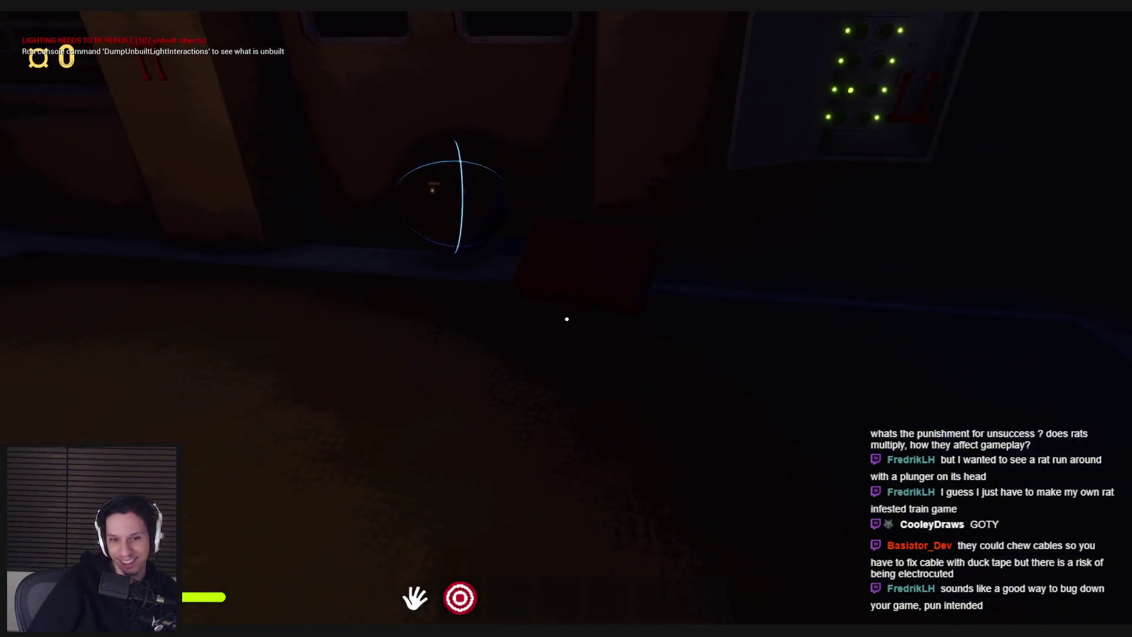
pyautogui.click(567, 318)
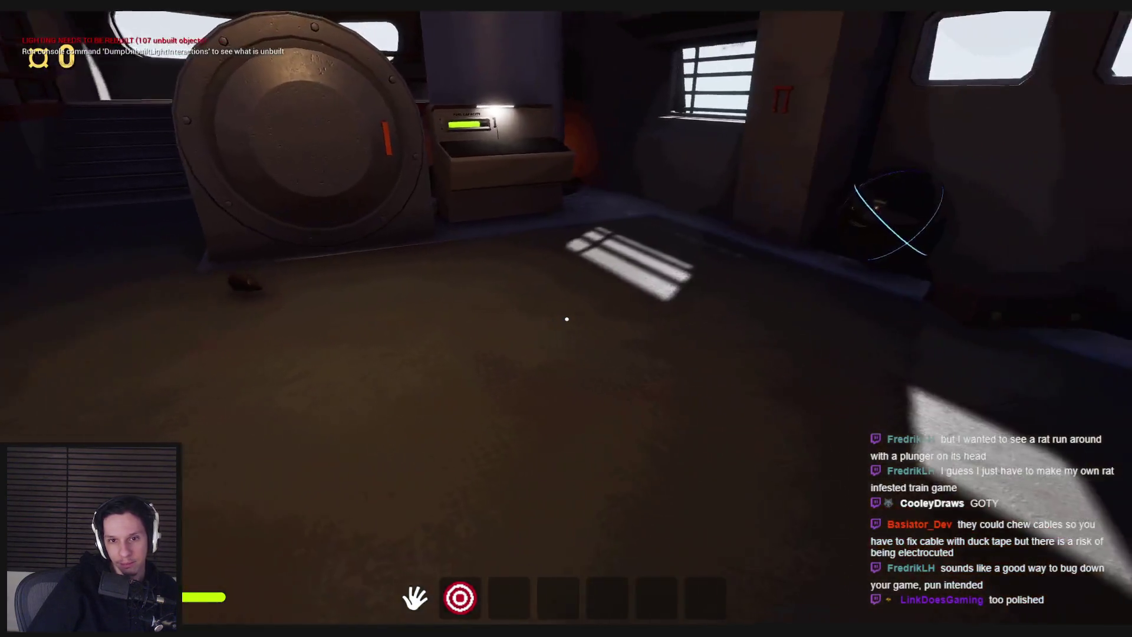
# Step: Fit the floor gear into the red gearbox and throw a red object toward the round door
pyautogui.click(566, 319)
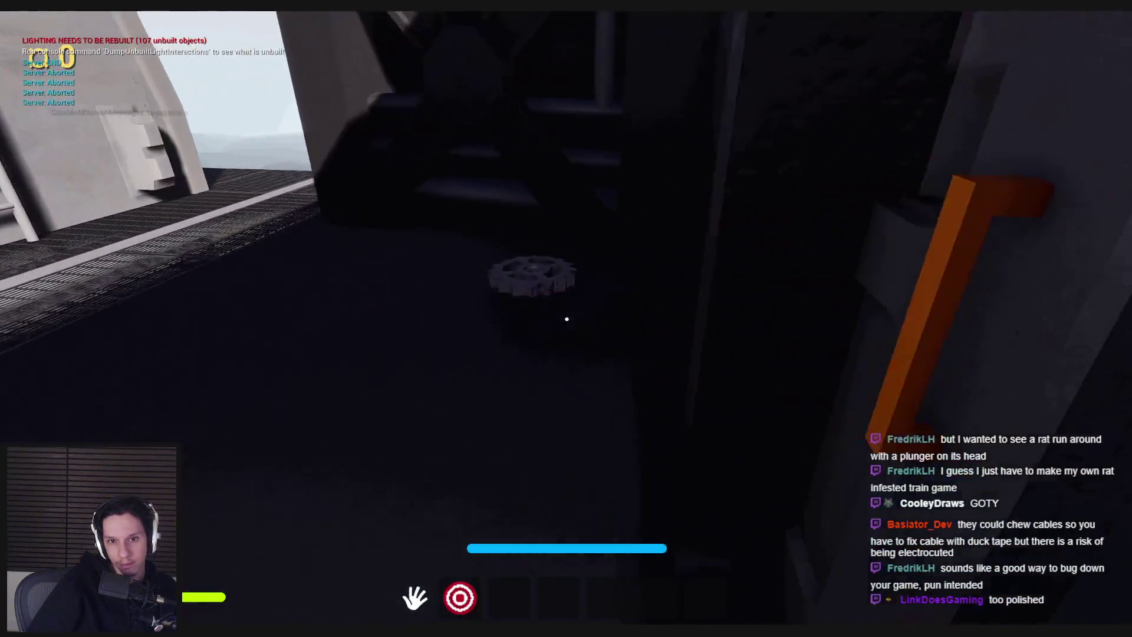
pyautogui.click(566, 319)
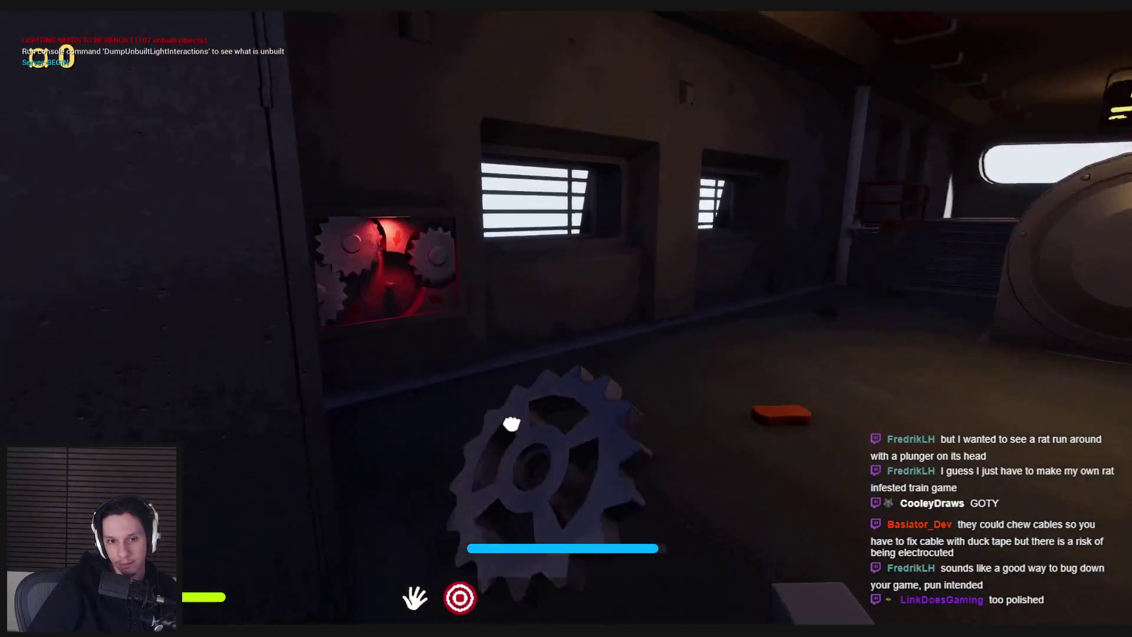
pyautogui.click(566, 322)
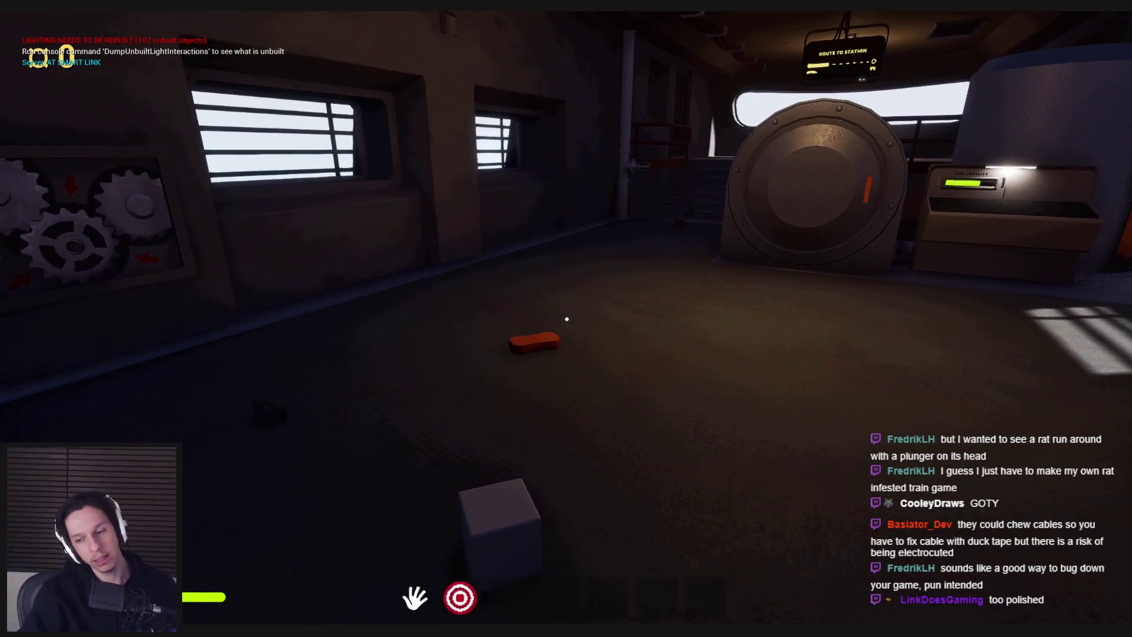
pyautogui.click(567, 319)
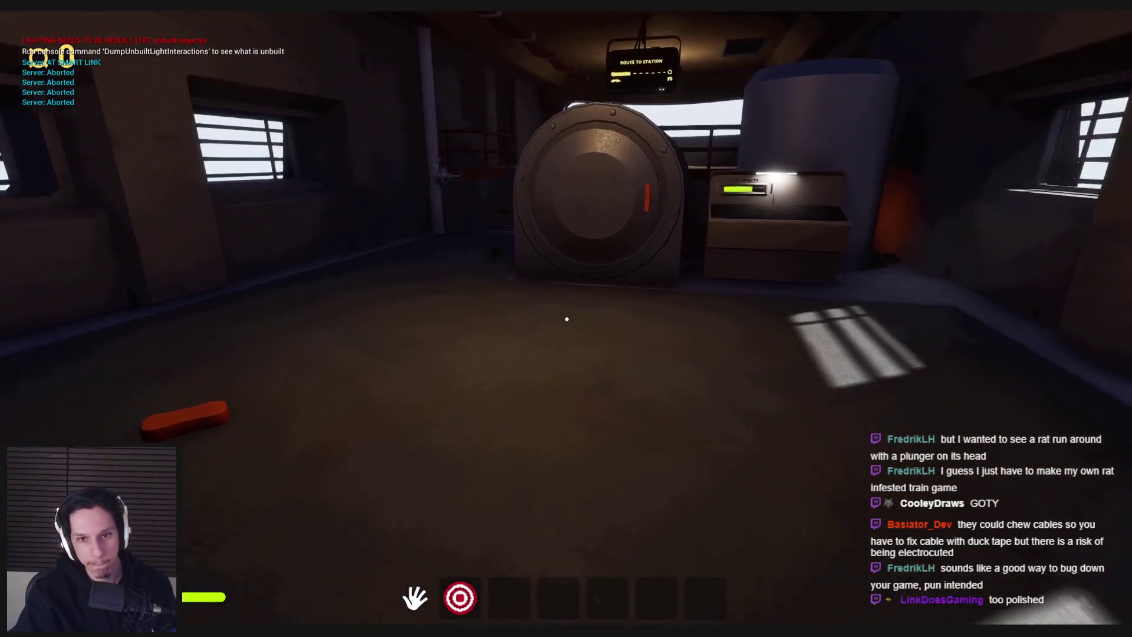
pyautogui.click(567, 320)
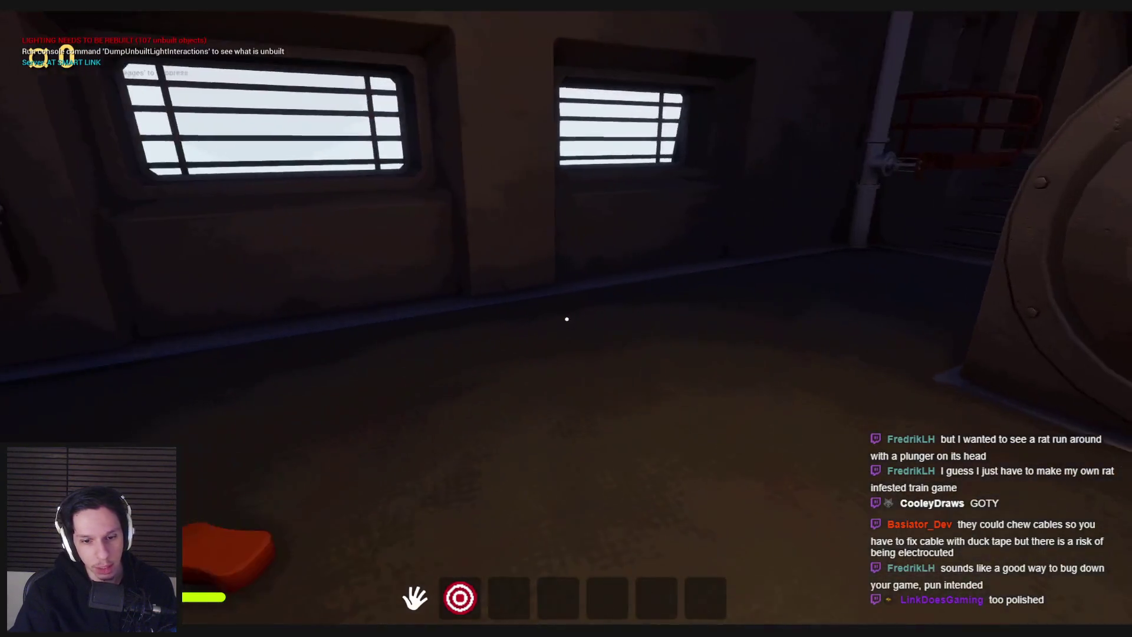
# Step: Equip the crank and pull the lever so the fuse lights turn green
pyautogui.press('2')
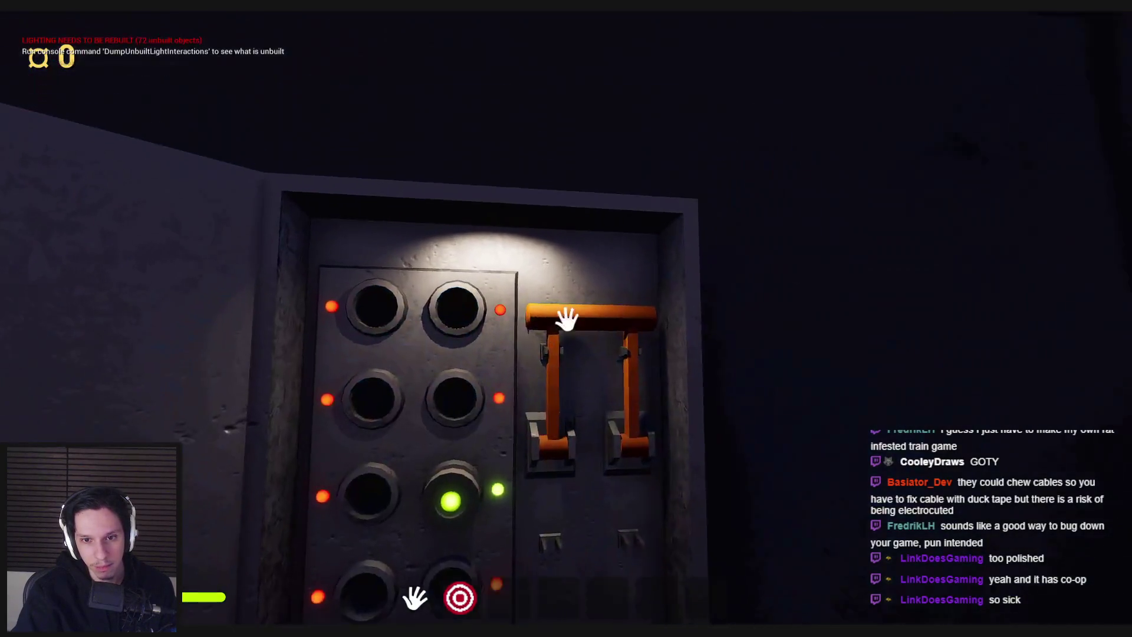
pyautogui.click(567, 321)
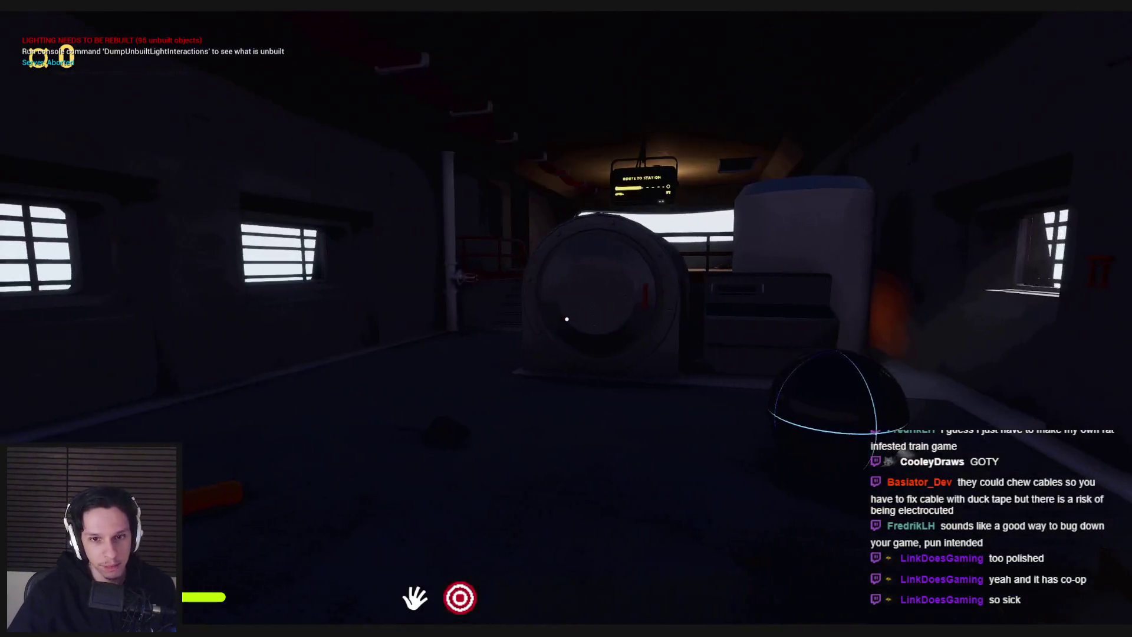
pyautogui.press('2')
pyautogui.press('1')
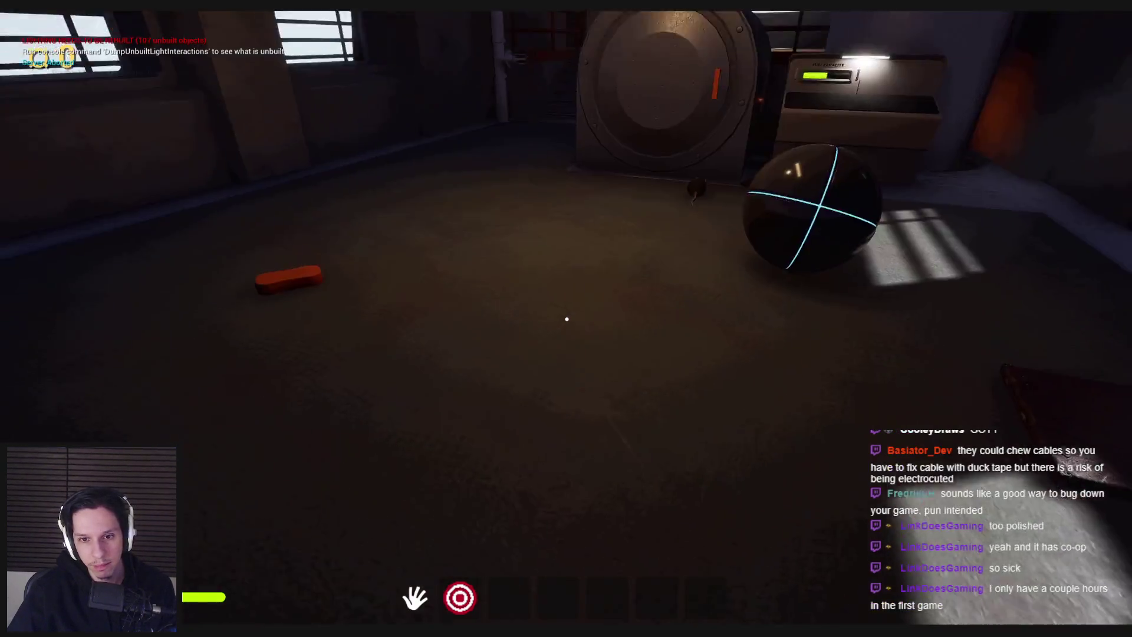
# Step: Walk back and forth around the ball and fuel machine to view the room
pyautogui.press('w')
pyautogui.press('s')
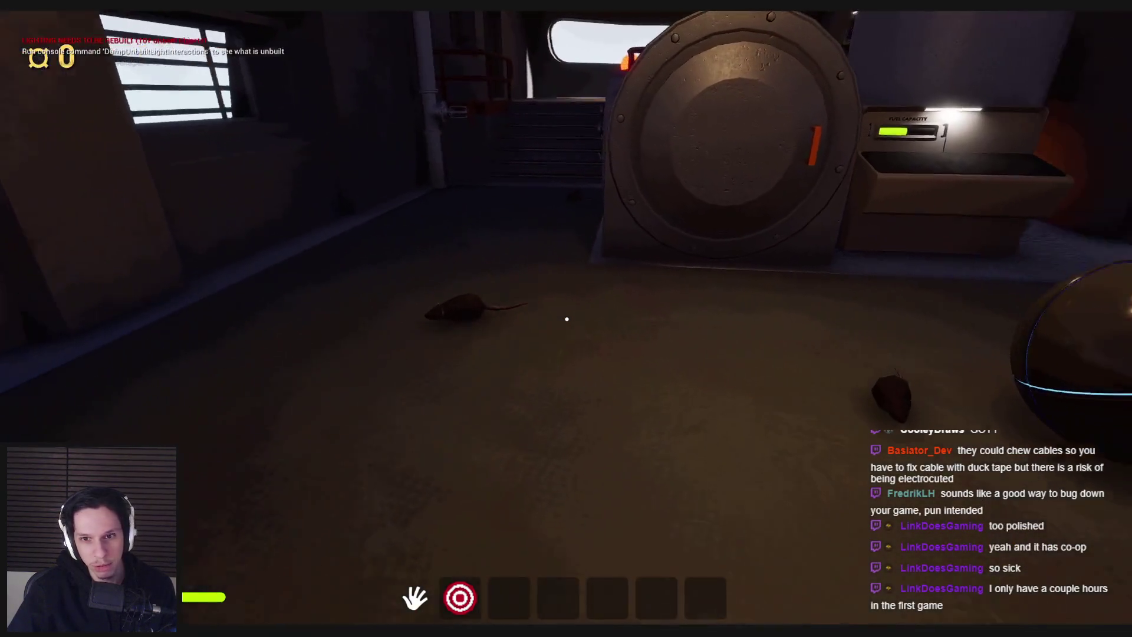
pyautogui.press('w')
pyautogui.press('s')
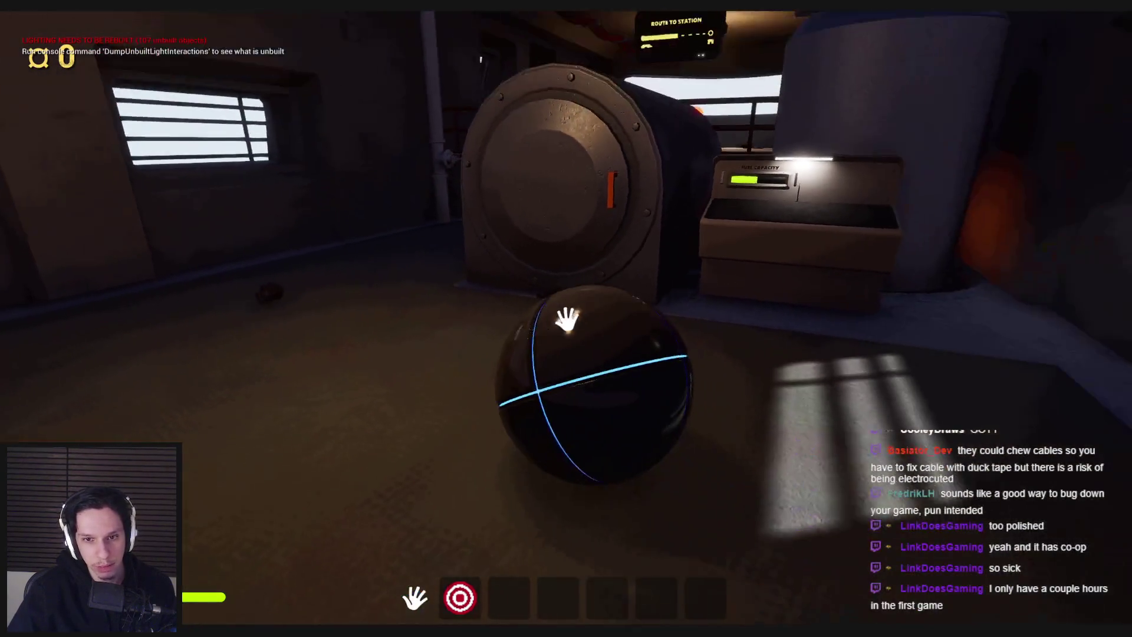
pyautogui.press('s')
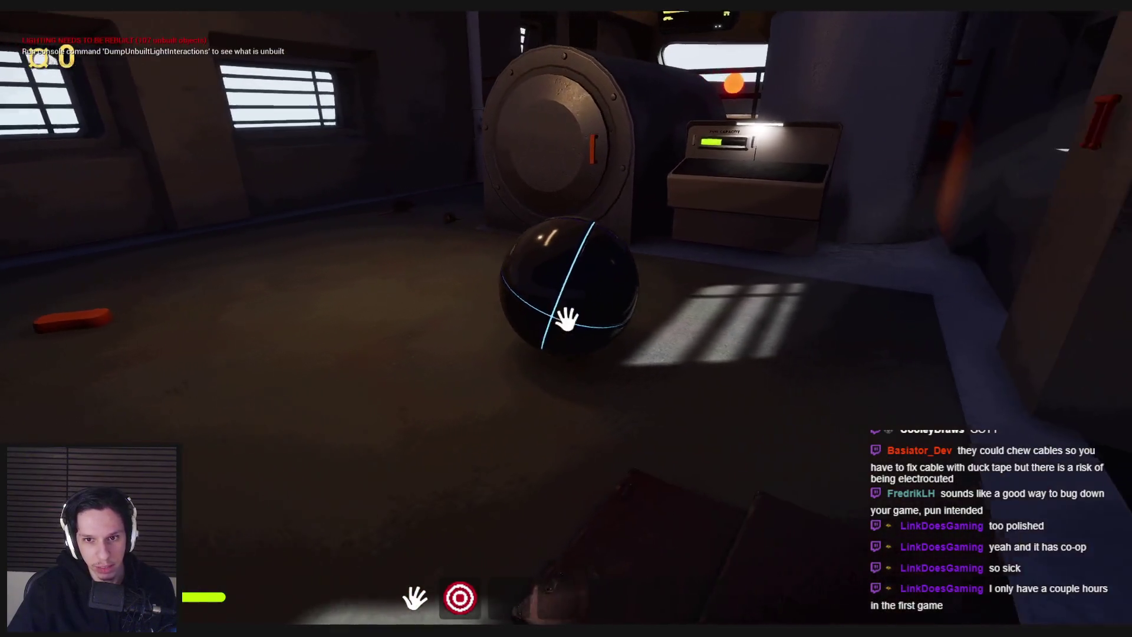
pyautogui.press('w')
pyautogui.click(574, 294)
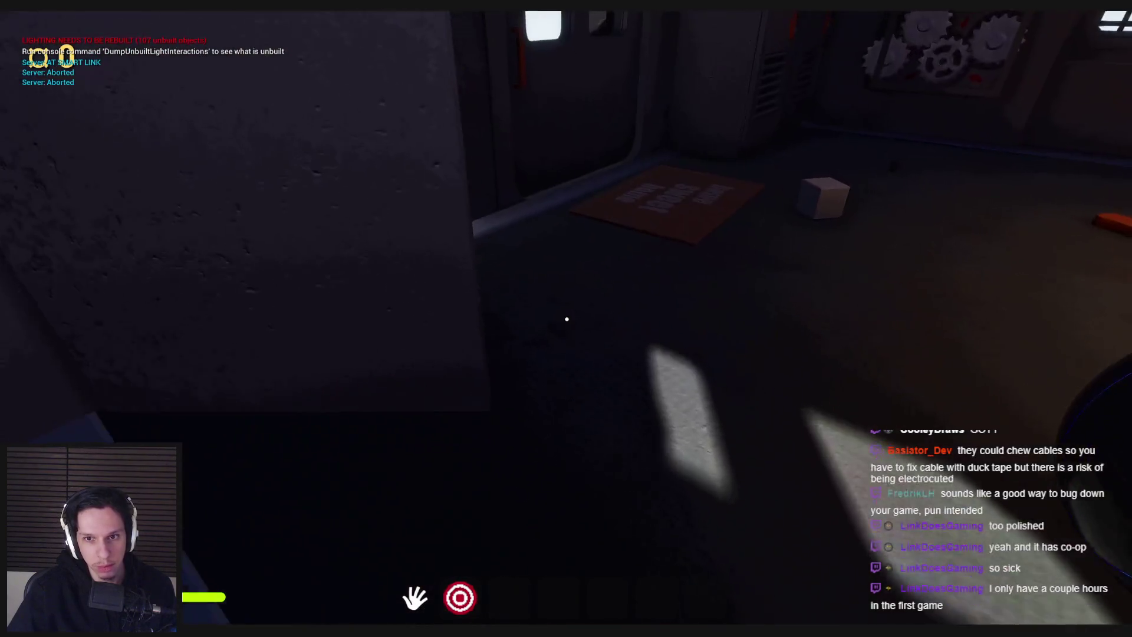
# Step: Open the two-window door, step back, and shut it again
pyautogui.press('w')
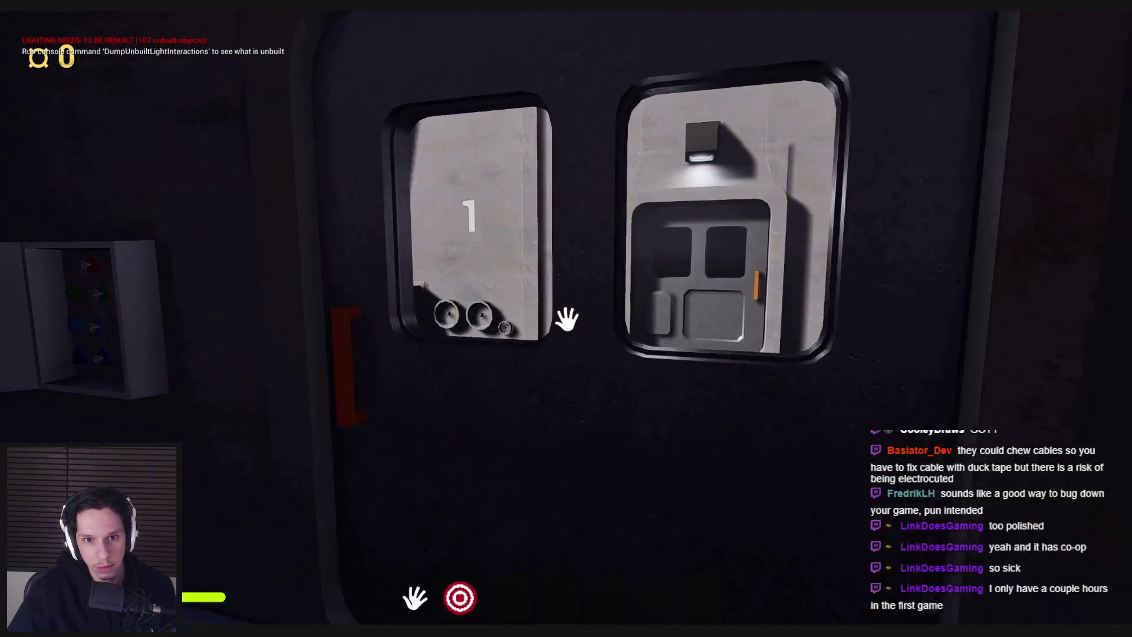
pyautogui.click(568, 319)
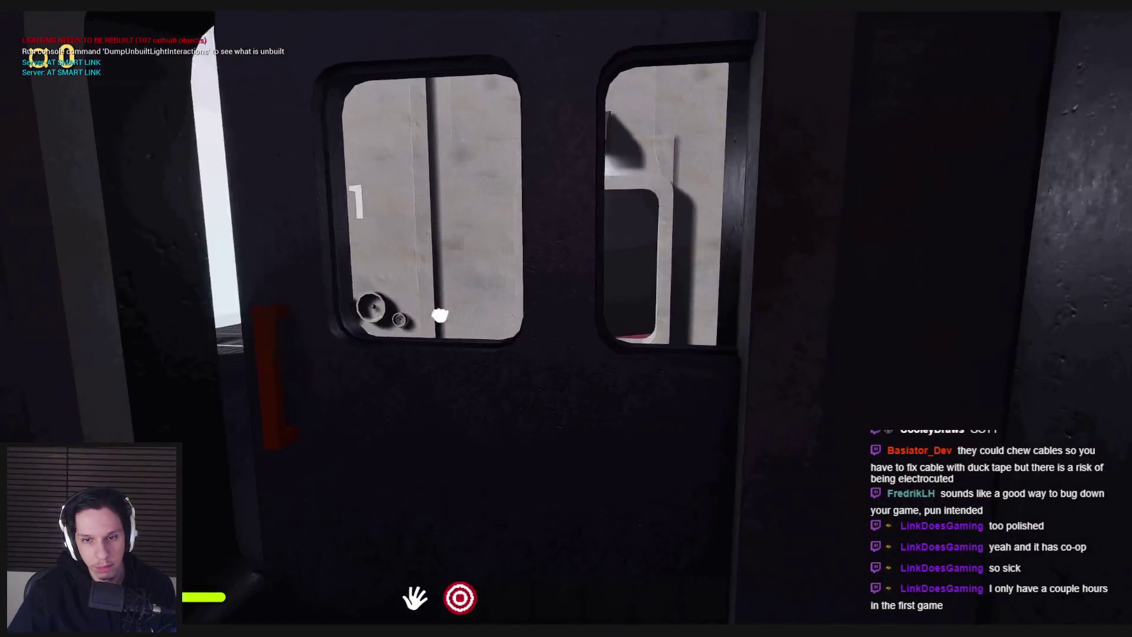
pyautogui.click(566, 319)
pyautogui.press('s')
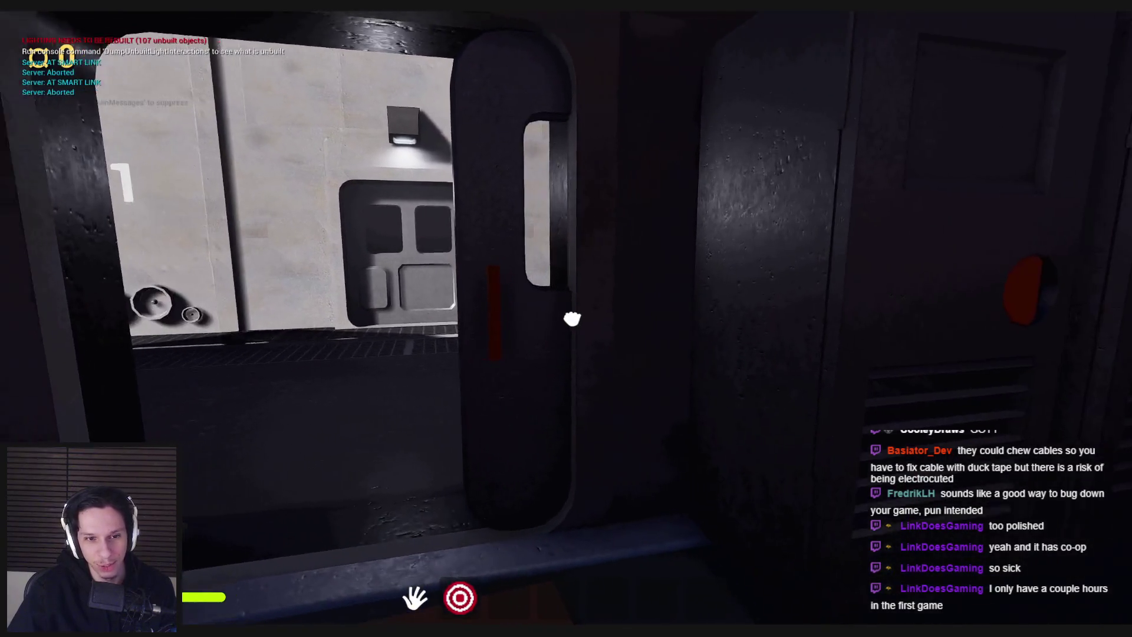
pyautogui.click(566, 319)
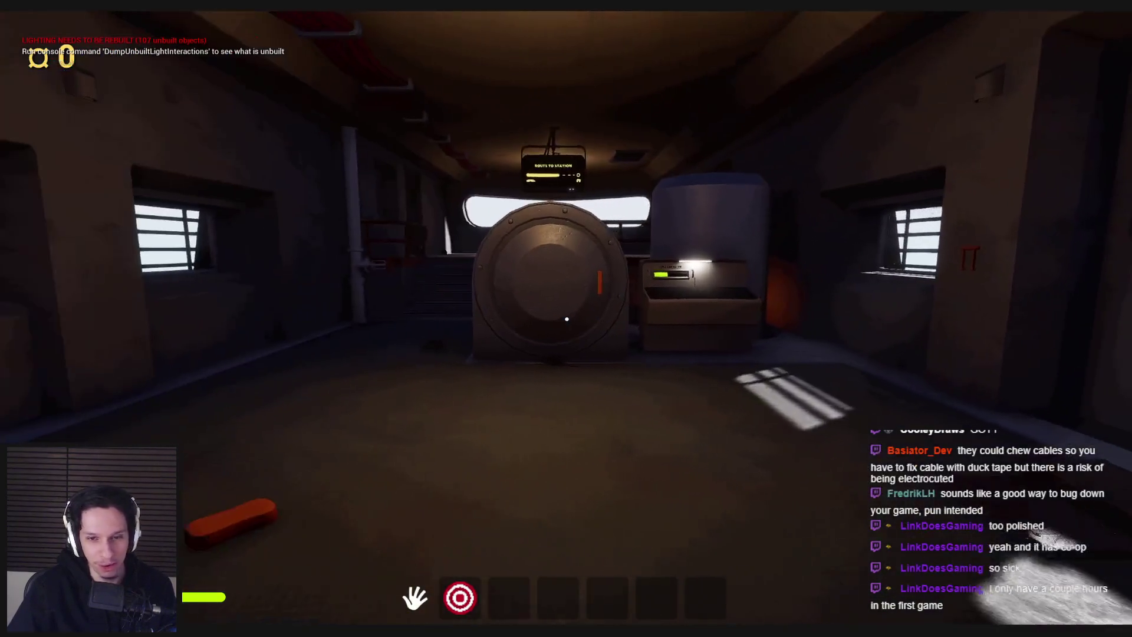
# Step: Toggle the slot-2 item, then restore the fuse panel so all lights turn green
pyautogui.press('2')
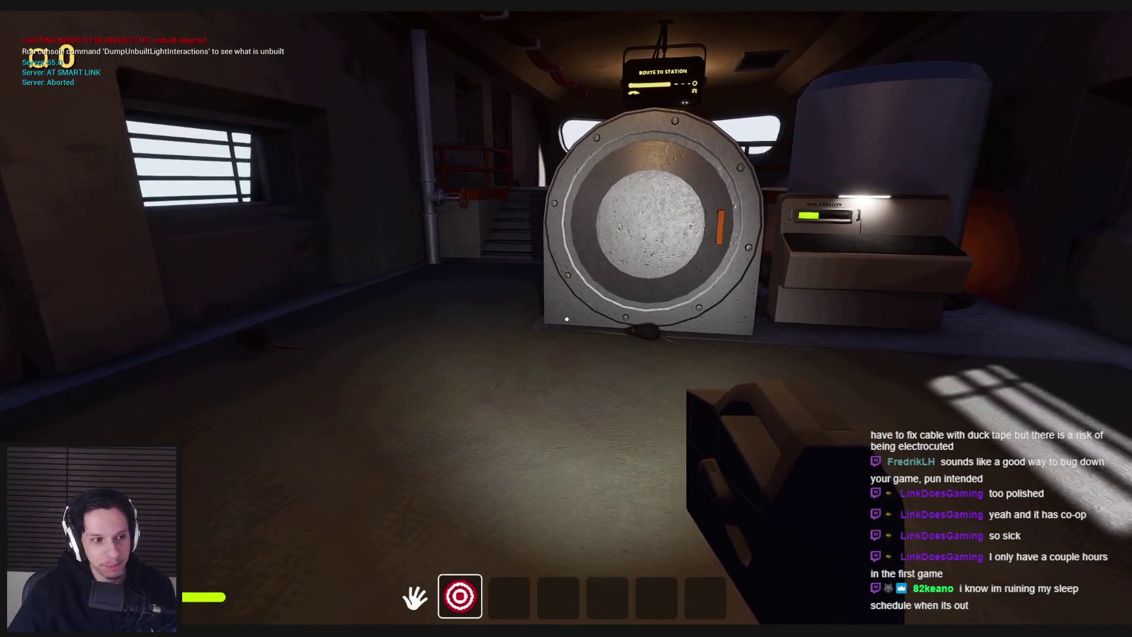
pyautogui.press('2')
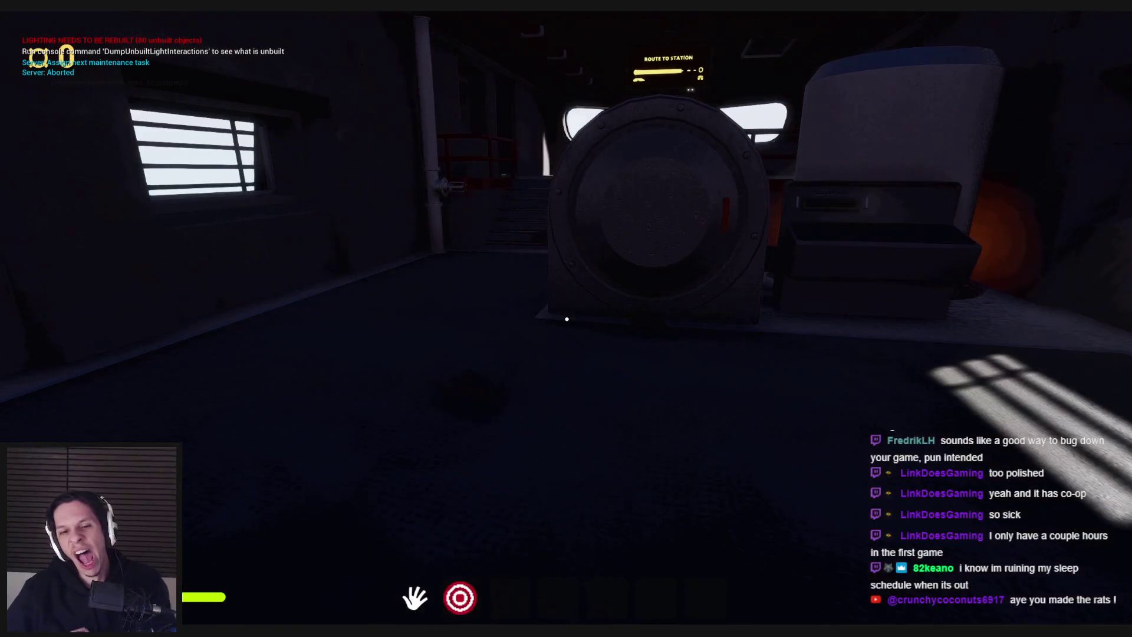
pyautogui.press('w')
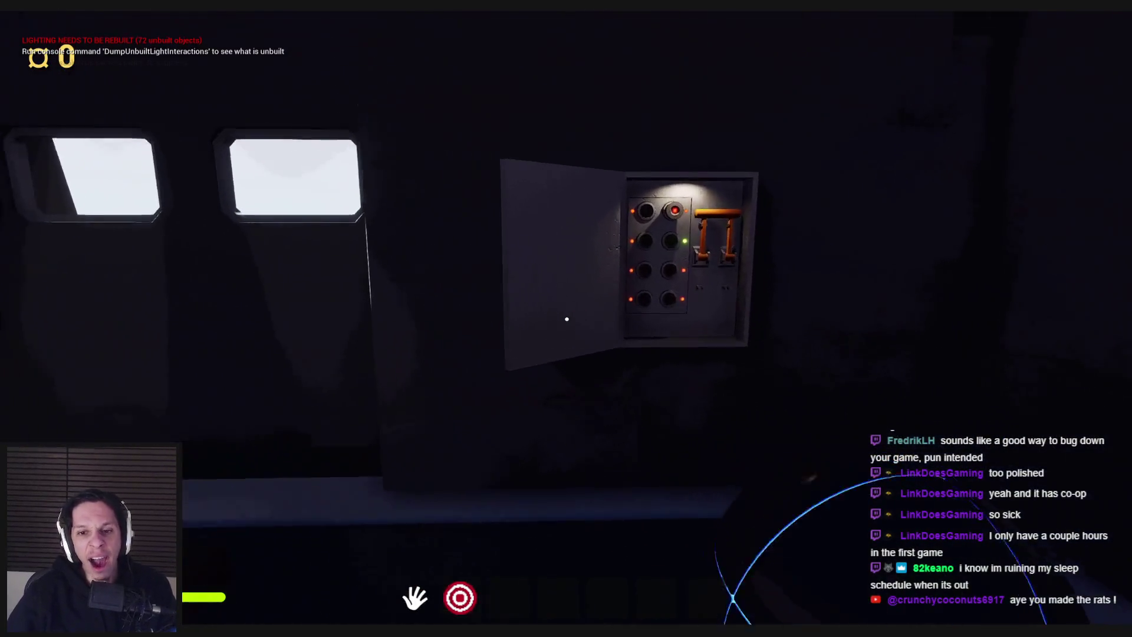
pyautogui.click(569, 285)
pyautogui.press('s')
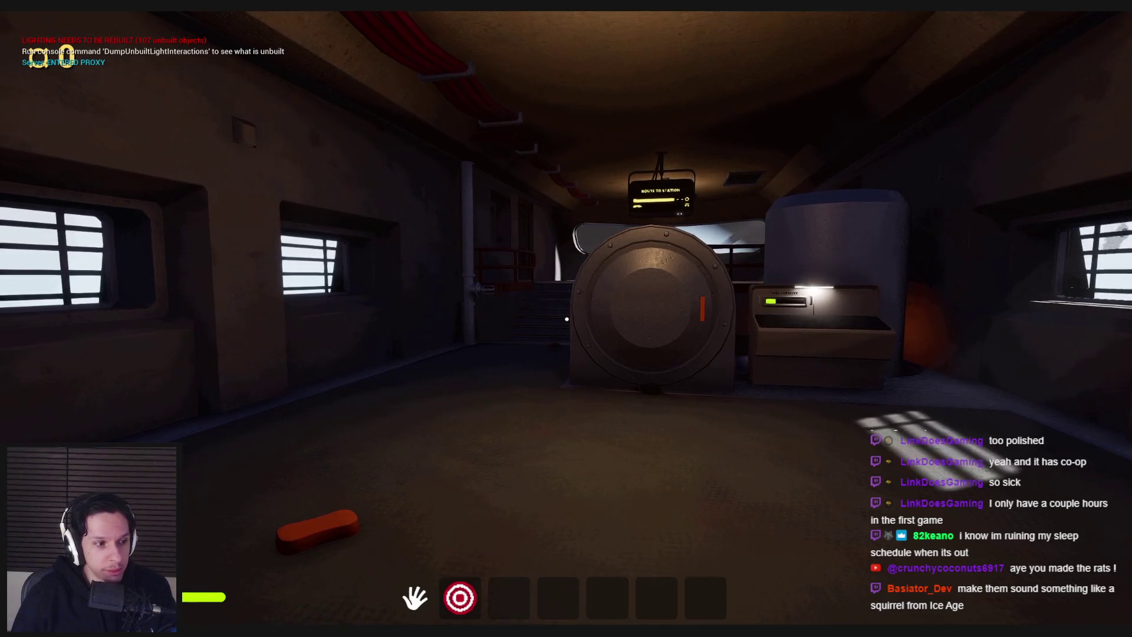
# Step: Grab an item by the front hatch, inspect the fuel-capacity panel, and stop the play session
pyautogui.press('w')
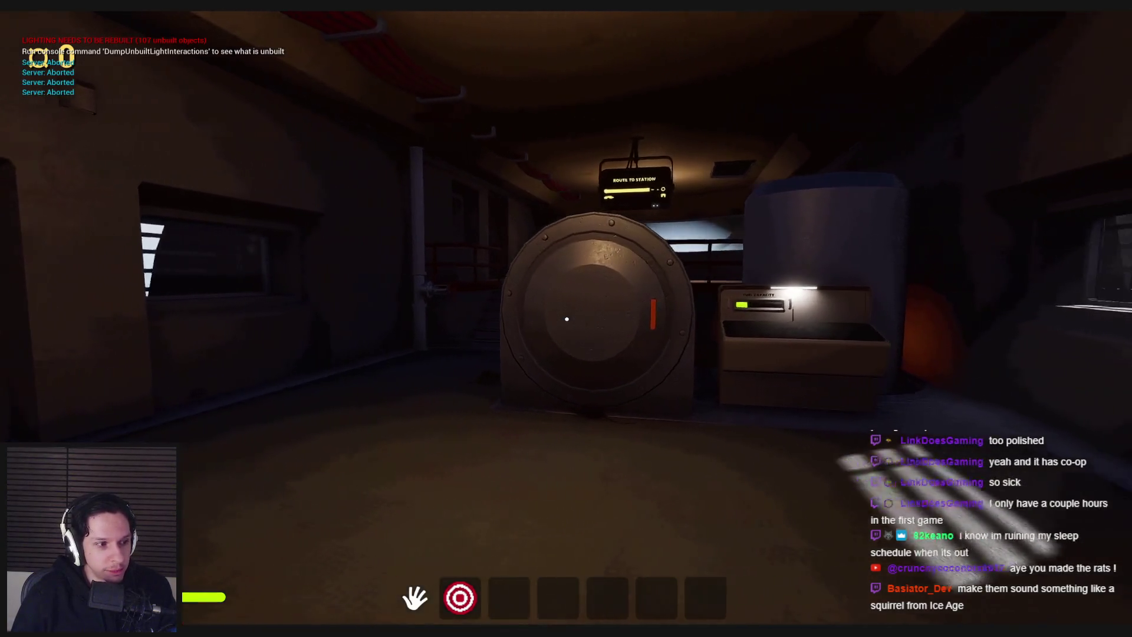
pyautogui.press('w')
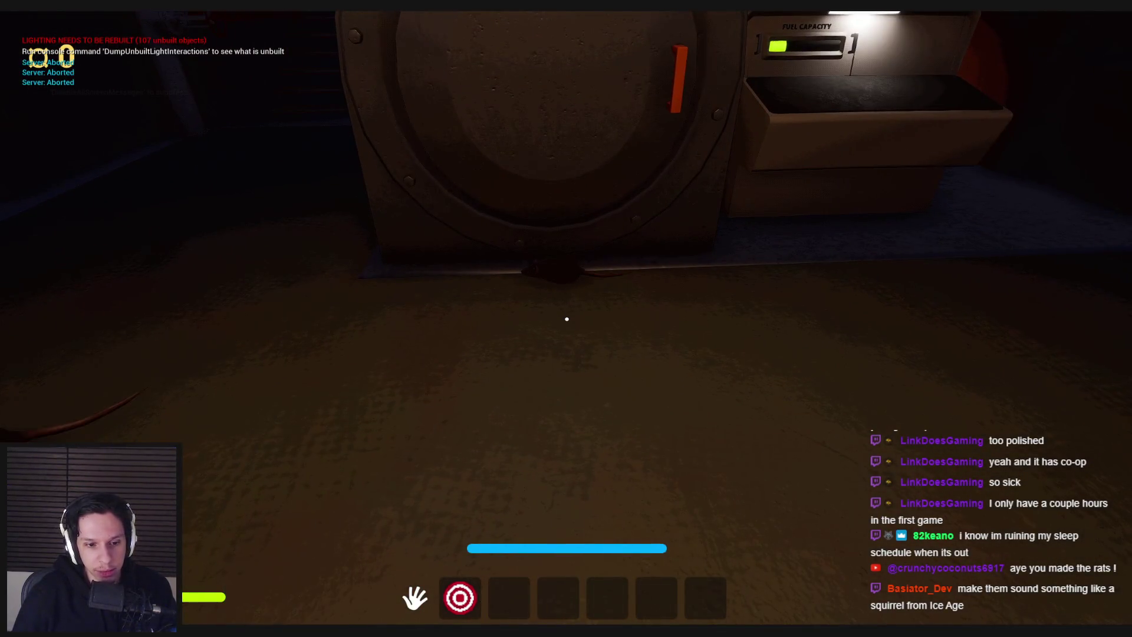
pyautogui.click(567, 318)
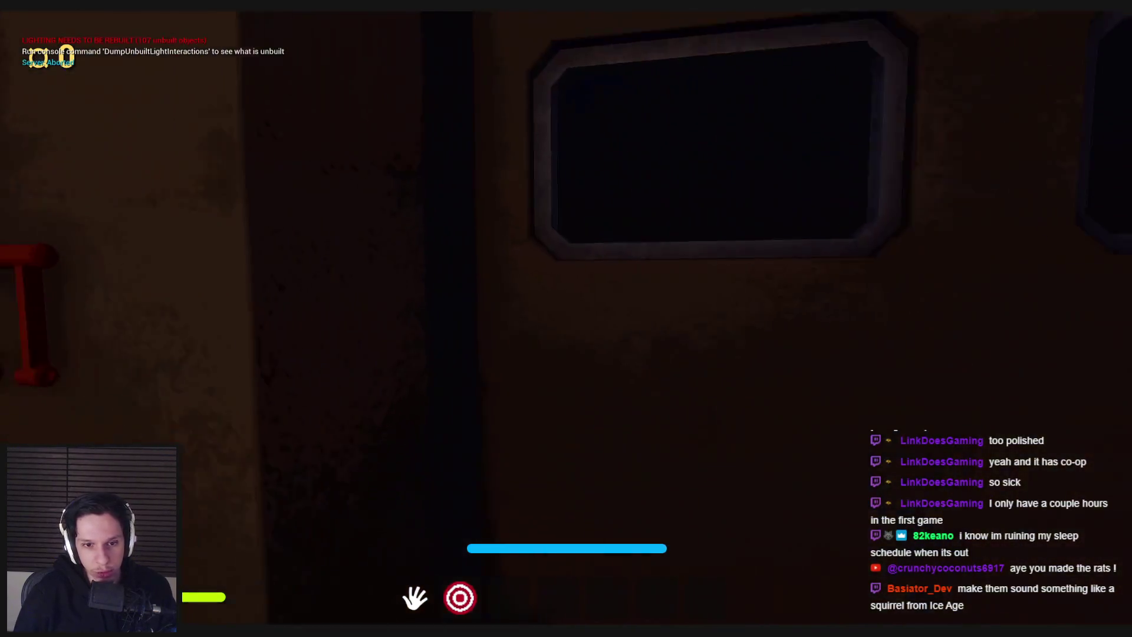
pyautogui.press('s')
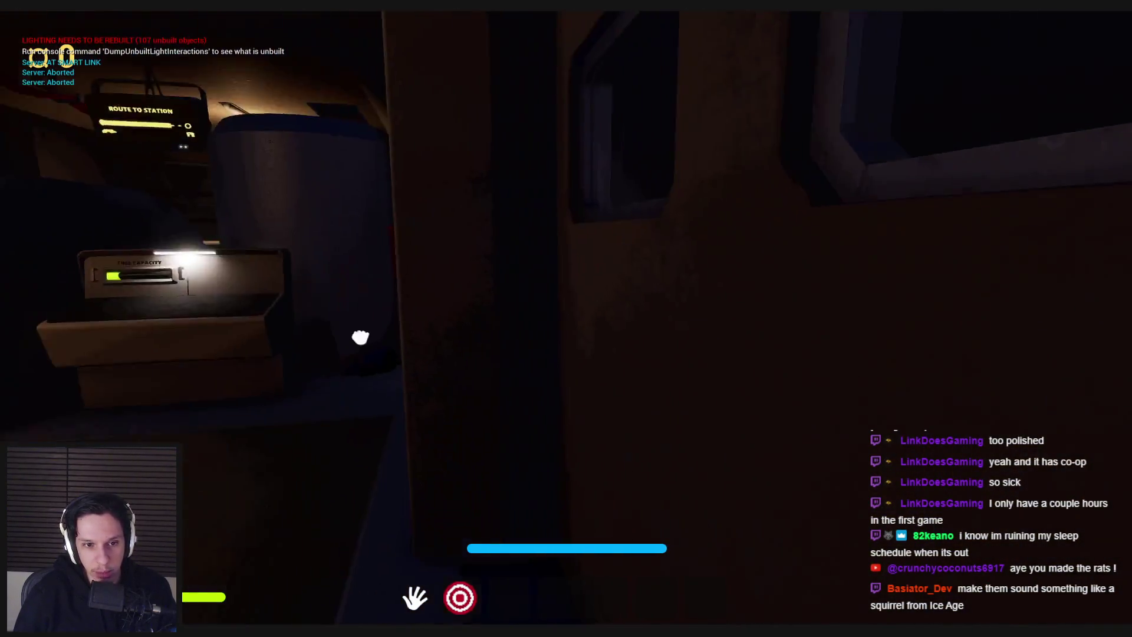
pyautogui.press('w')
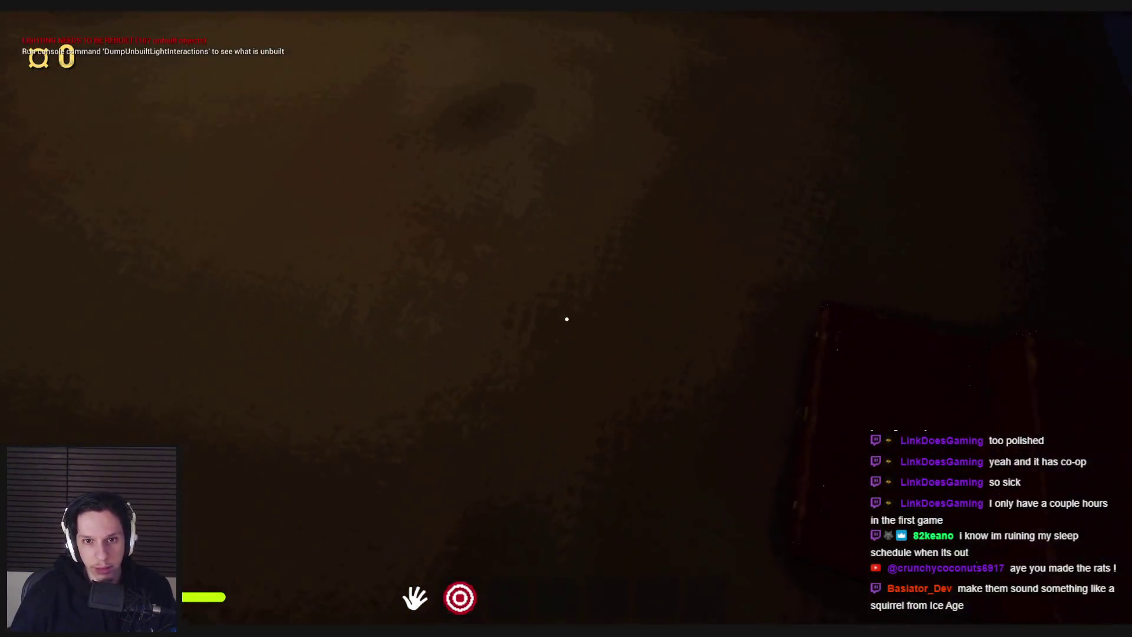
pyautogui.press('w')
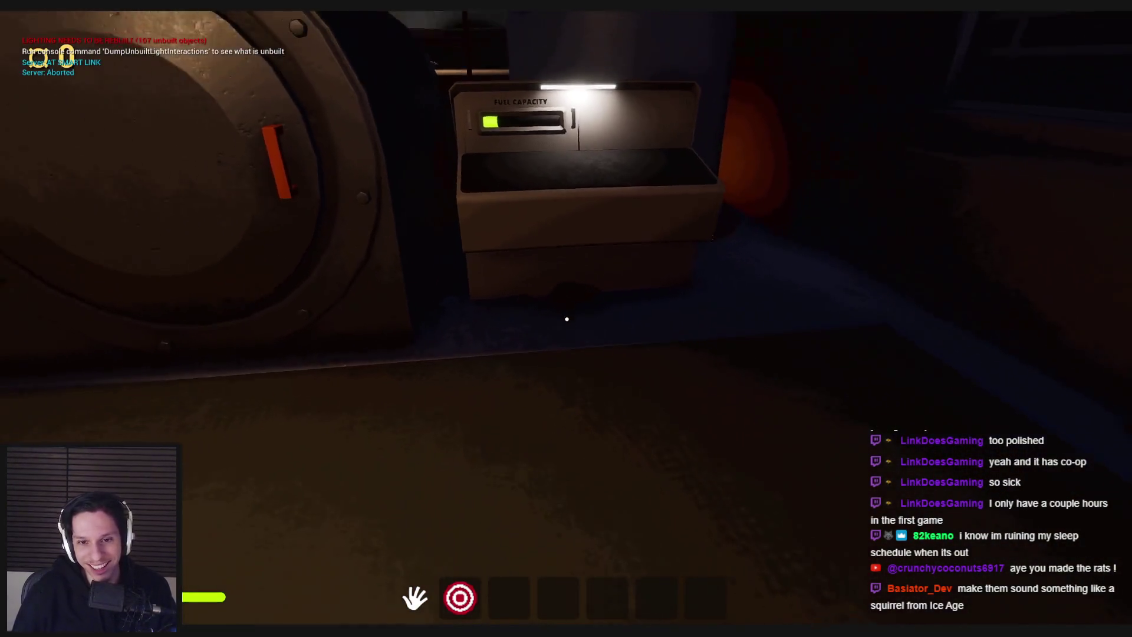
pyautogui.press('s')
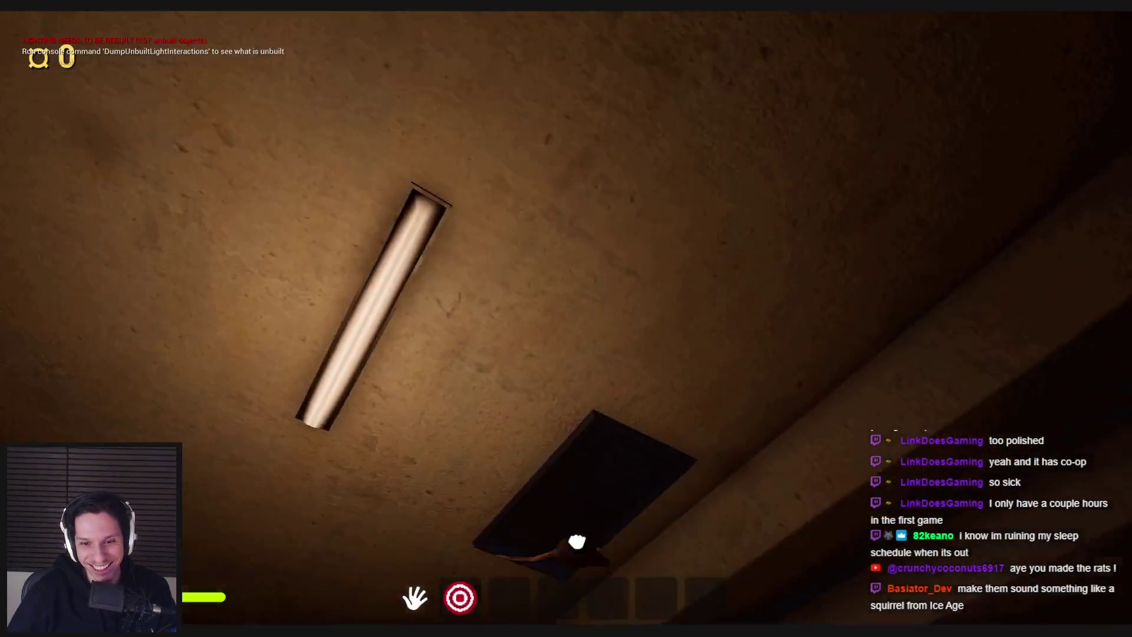
pyautogui.press('s')
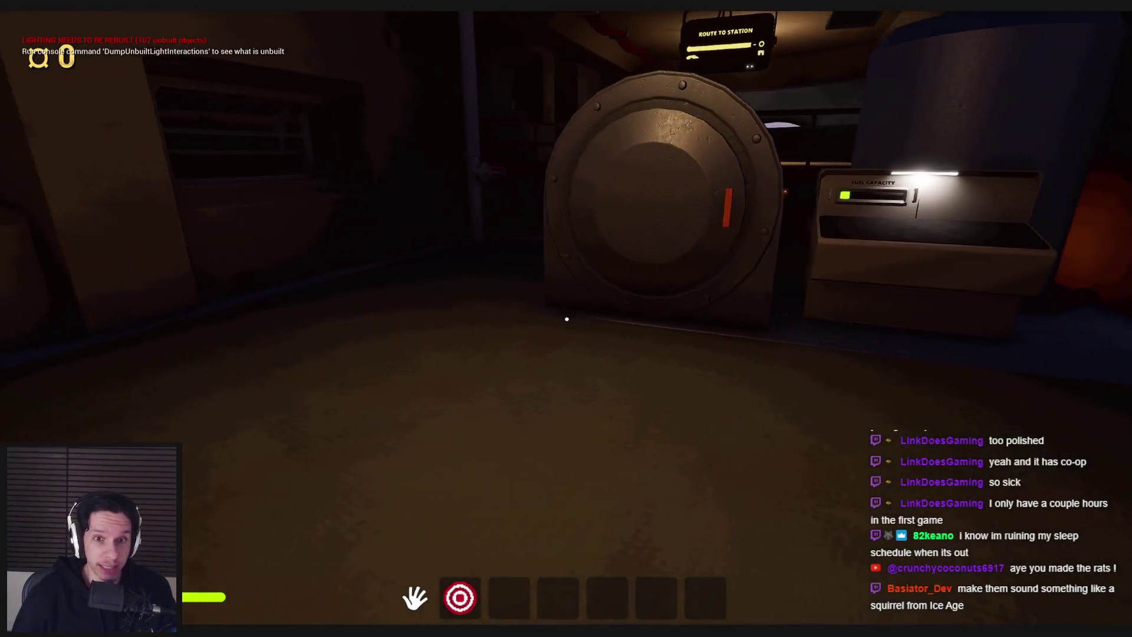
pyautogui.press('Escape')
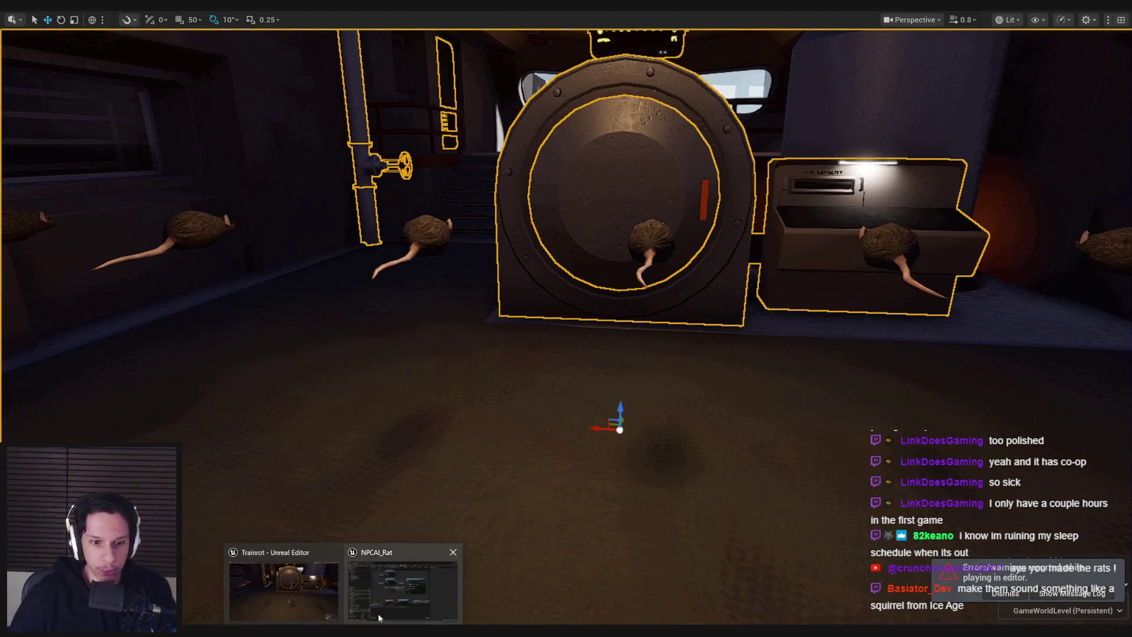
# Step: In NPCAI_Rat, move the physics nodes aside and insert a Retriggerable Delay with Duration 0.2
pyautogui.click(379, 617)
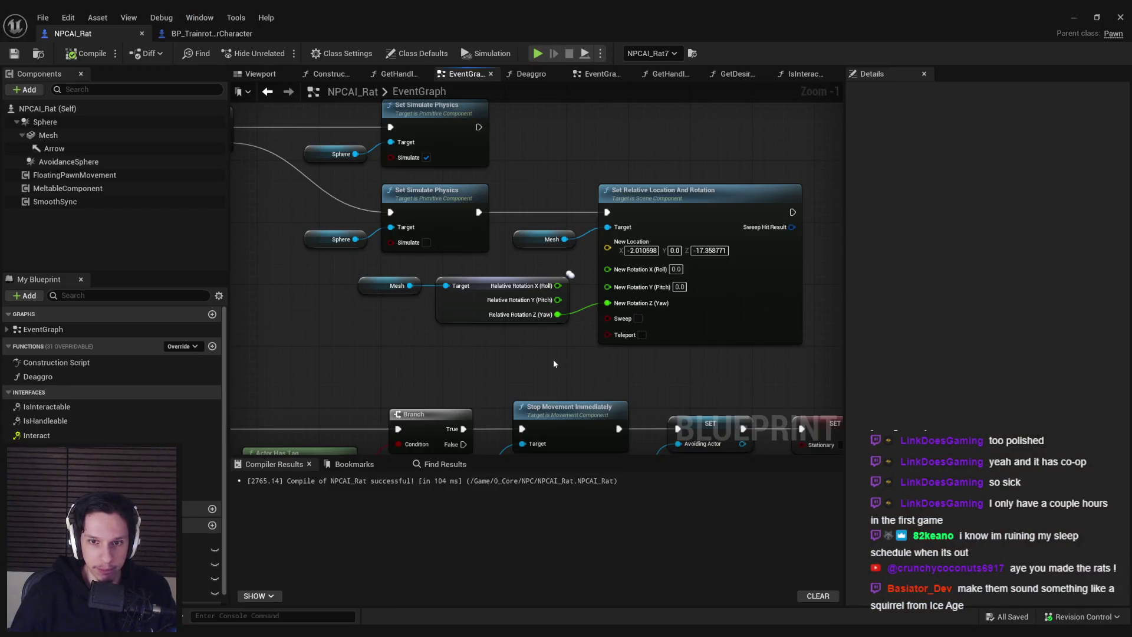
pyautogui.scroll(-3)
pyautogui.scroll(-3)
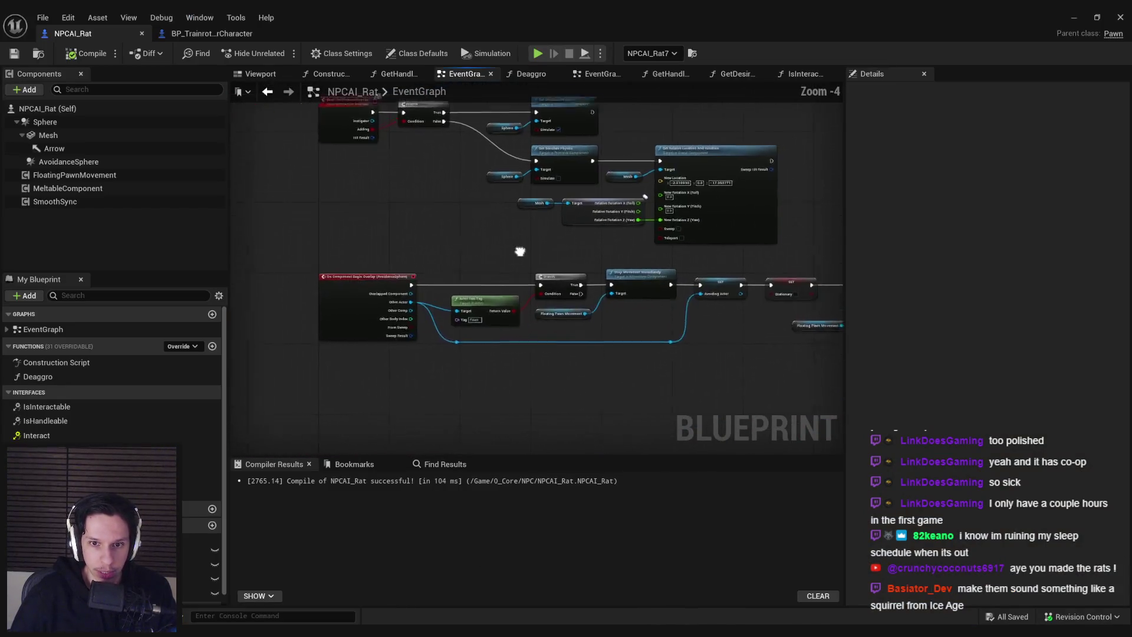
pyautogui.scroll(3)
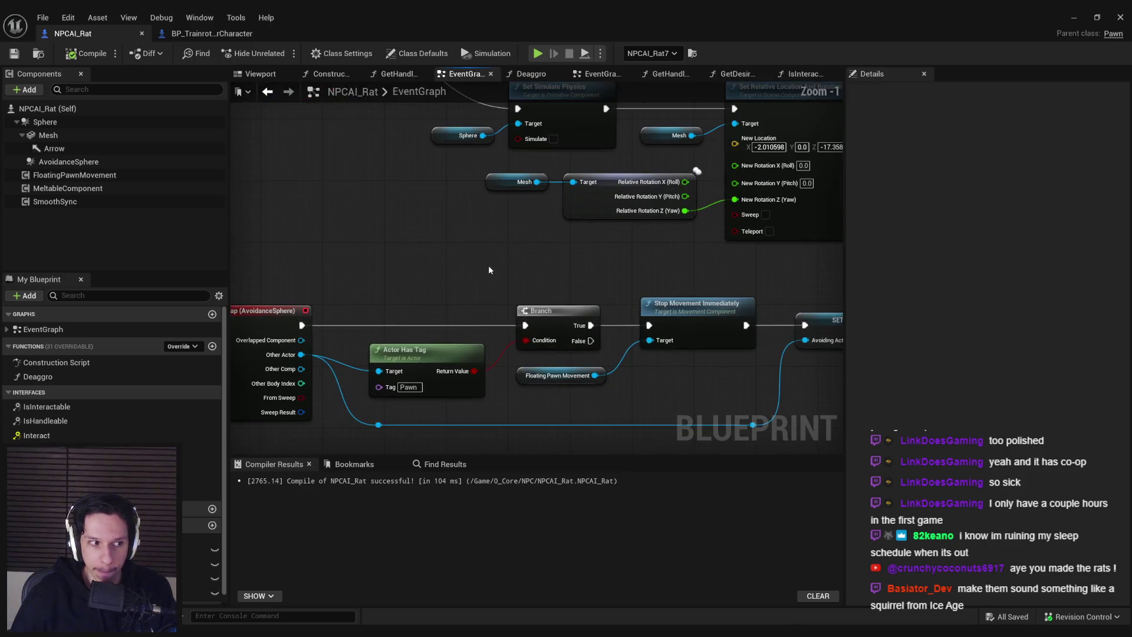
pyautogui.scroll(-3)
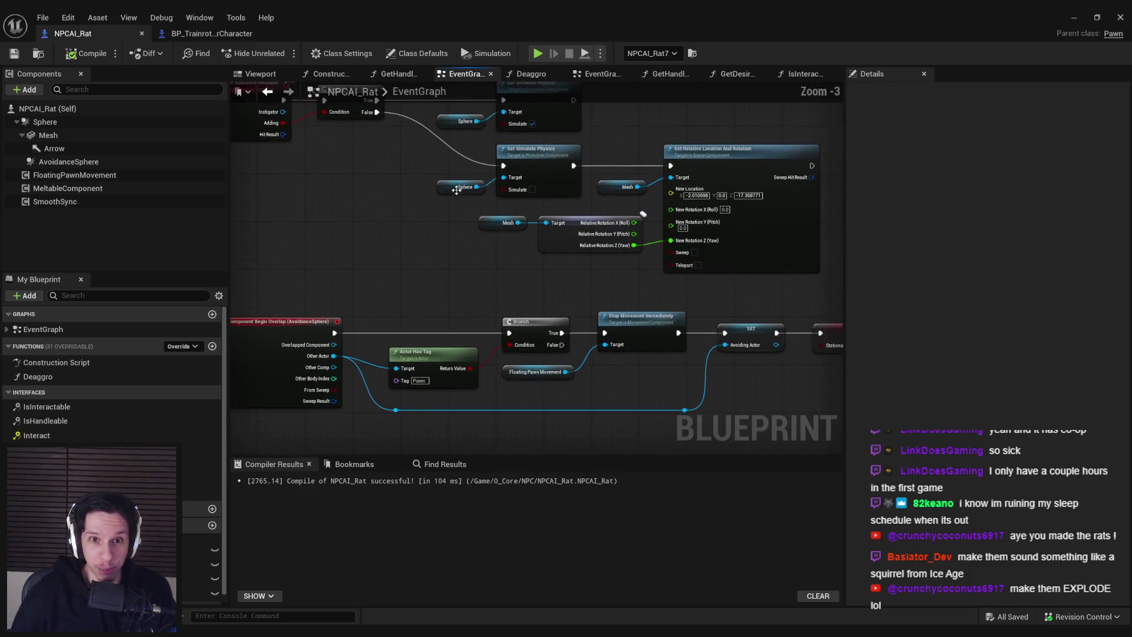
pyautogui.moveTo(417, 141); pyautogui.dragTo(822, 282)
pyautogui.moveTo(627, 172); pyautogui.dragTo(661, 161)
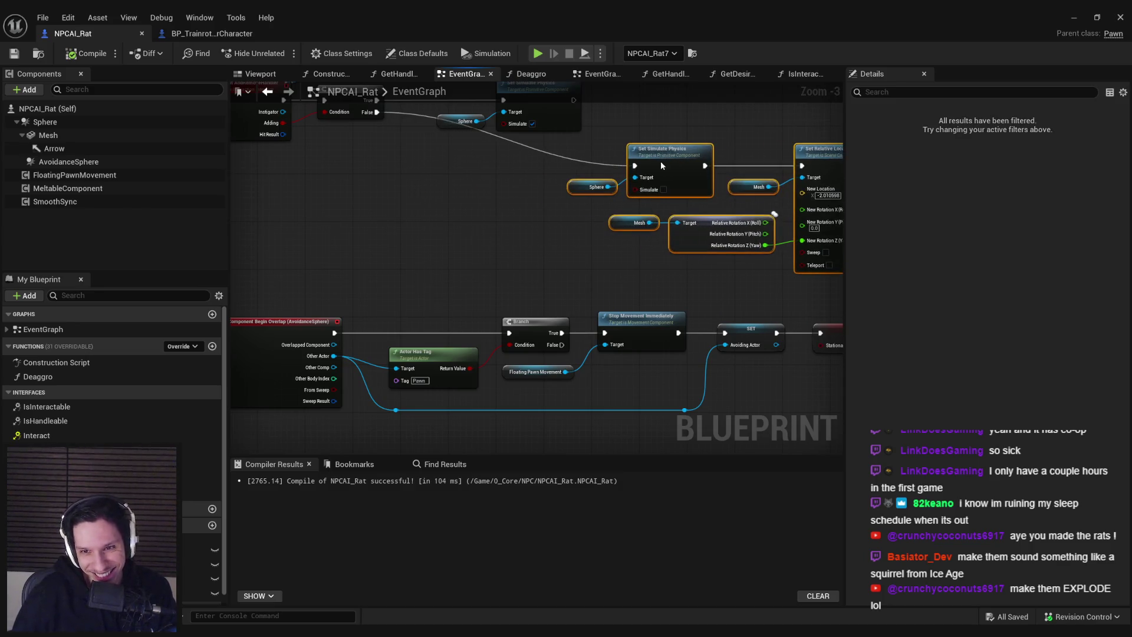
pyautogui.scroll(3)
pyautogui.write('y')
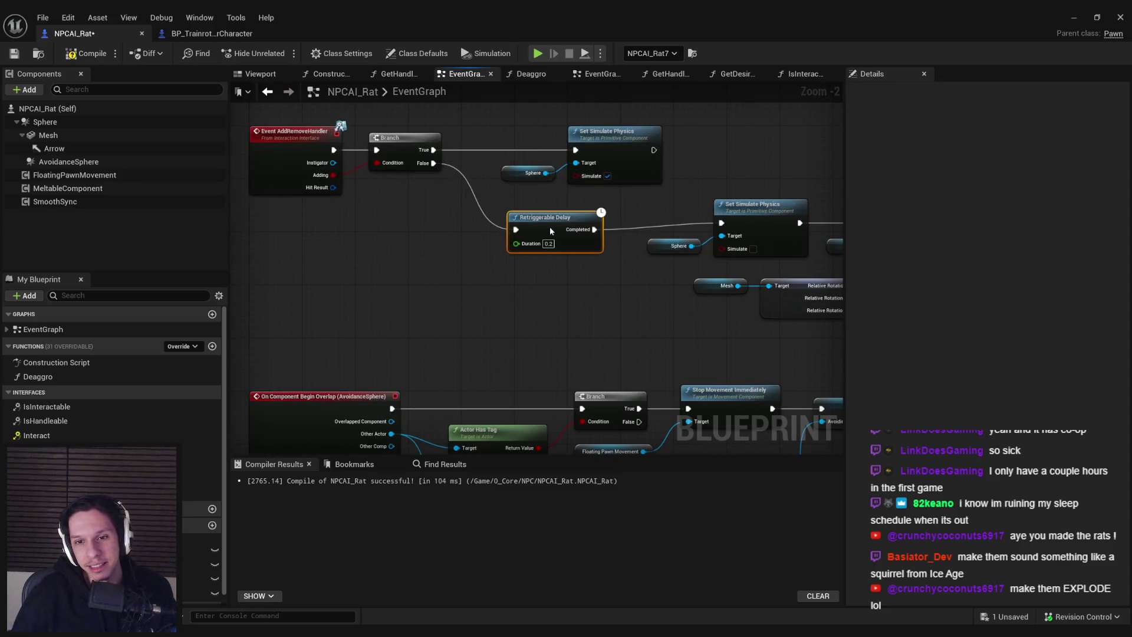
pyautogui.moveTo(550, 226); pyautogui.dragTo(547, 221)
pyautogui.click(549, 236)
pyautogui.write('0.3')
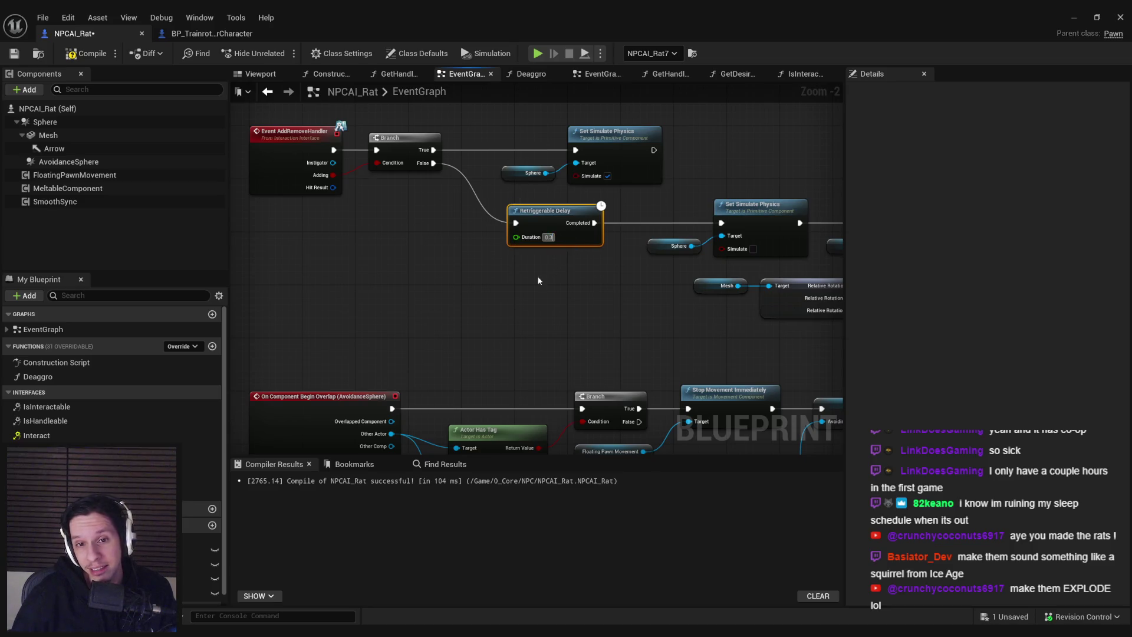
pyautogui.click(1069, 16)
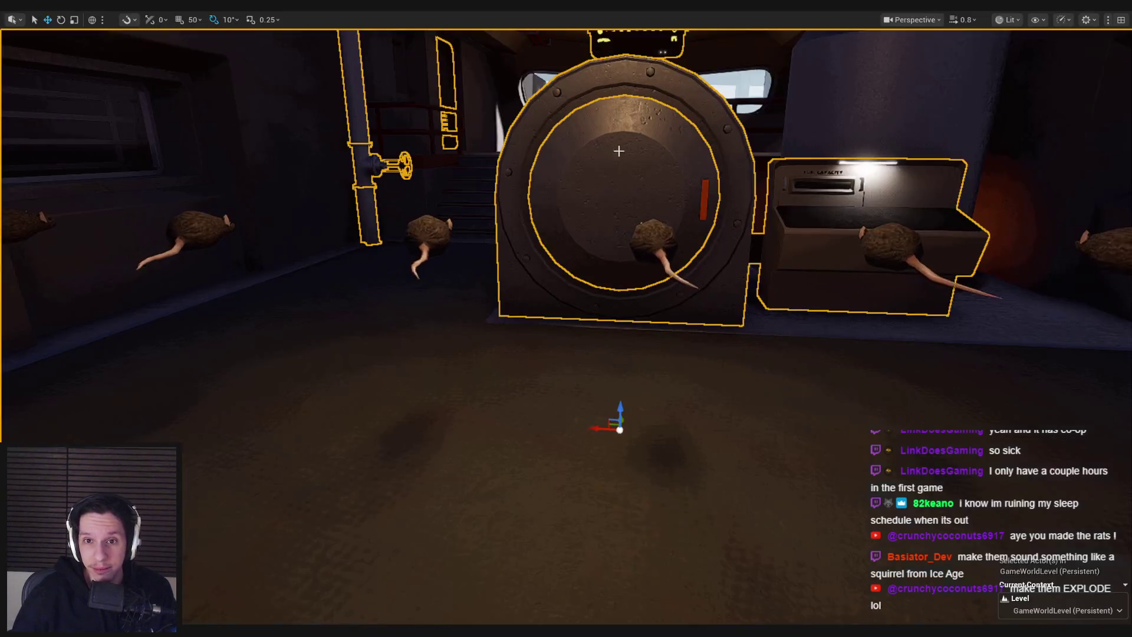
# Step: Start a play test, drop the held briefcase, and walk past the furnace and fuel box to the matted door
pyautogui.hotkey('alt', 'p')
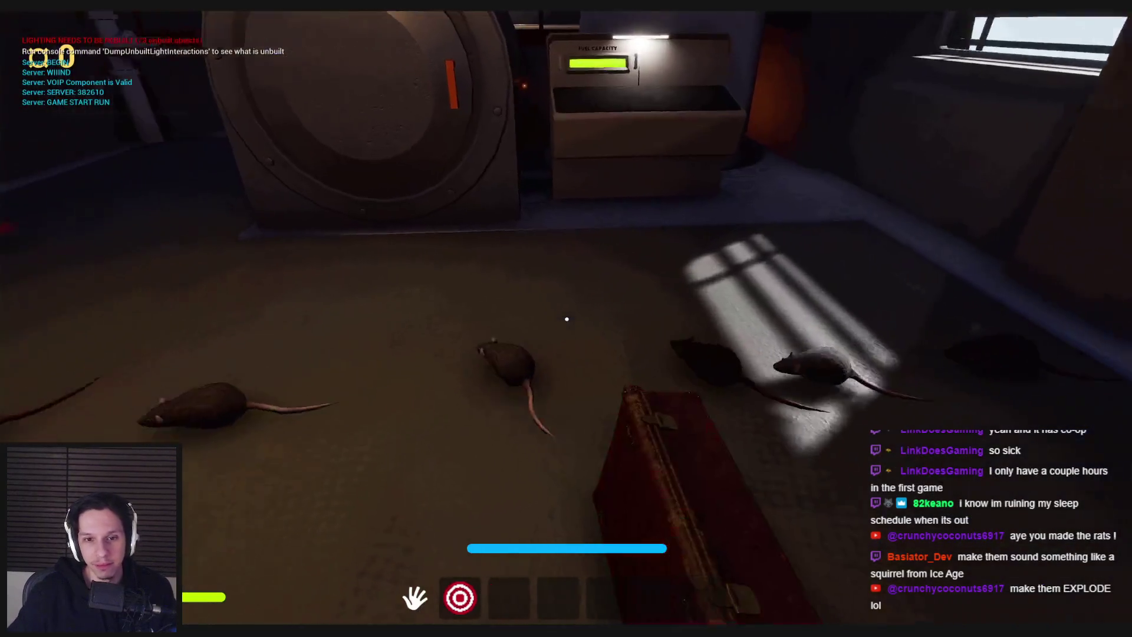
pyautogui.click(566, 320)
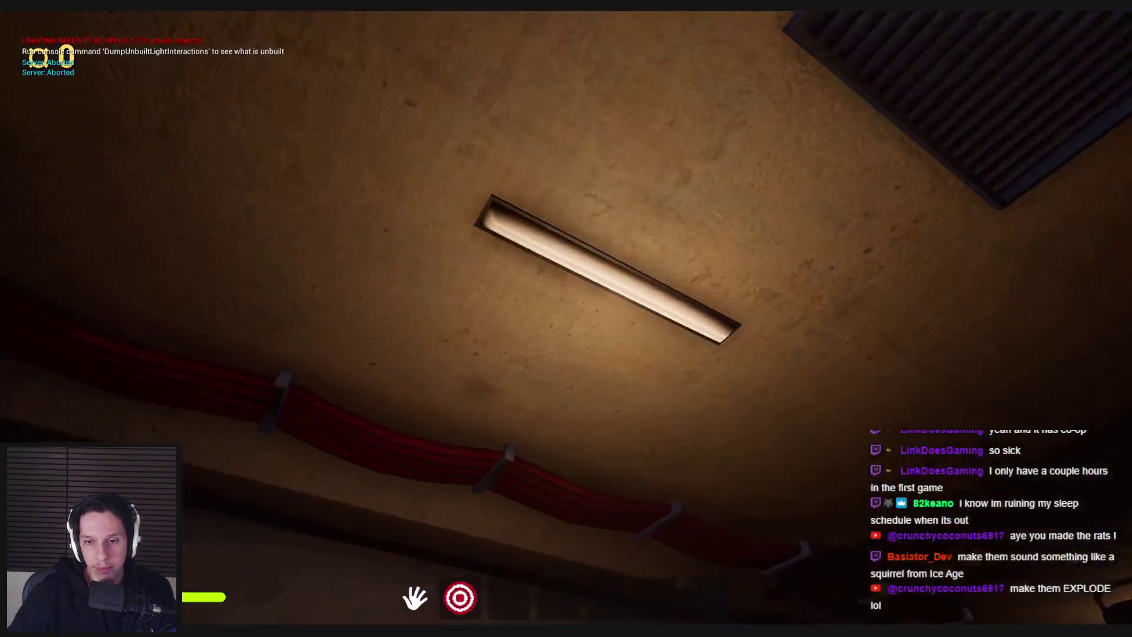
pyautogui.press('shift')
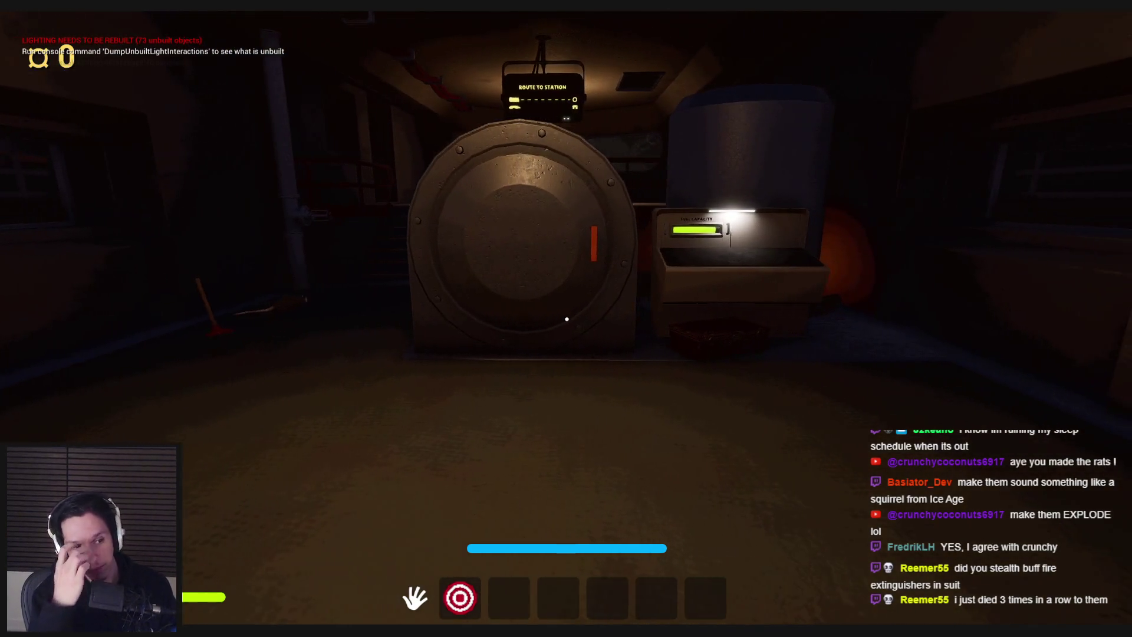
pyautogui.press('s')
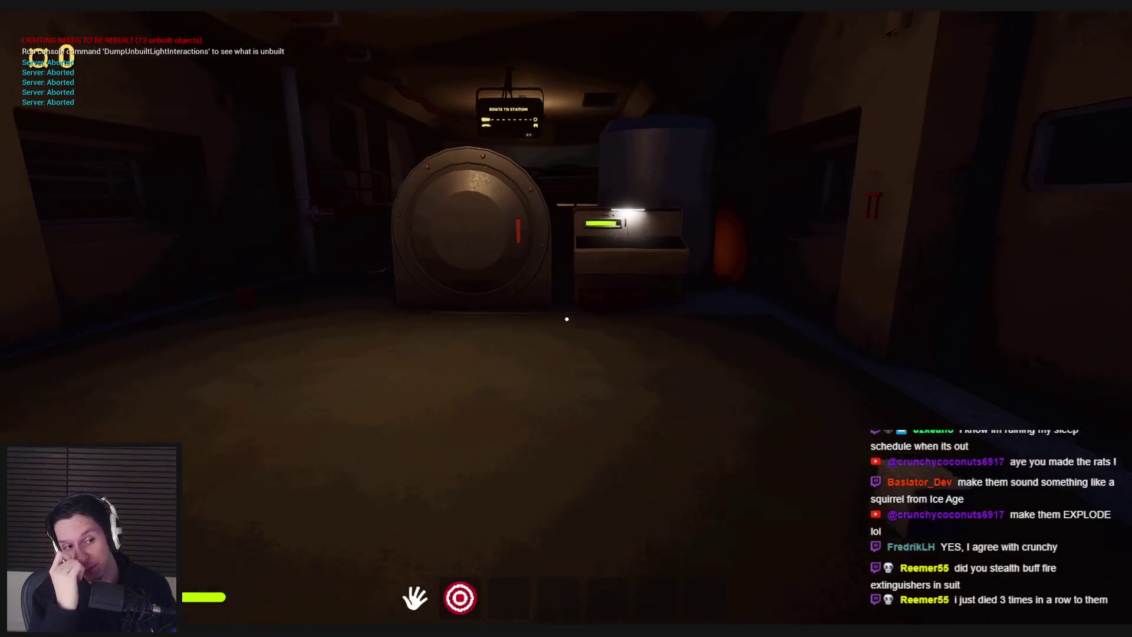
pyautogui.press('w')
pyautogui.press('w')
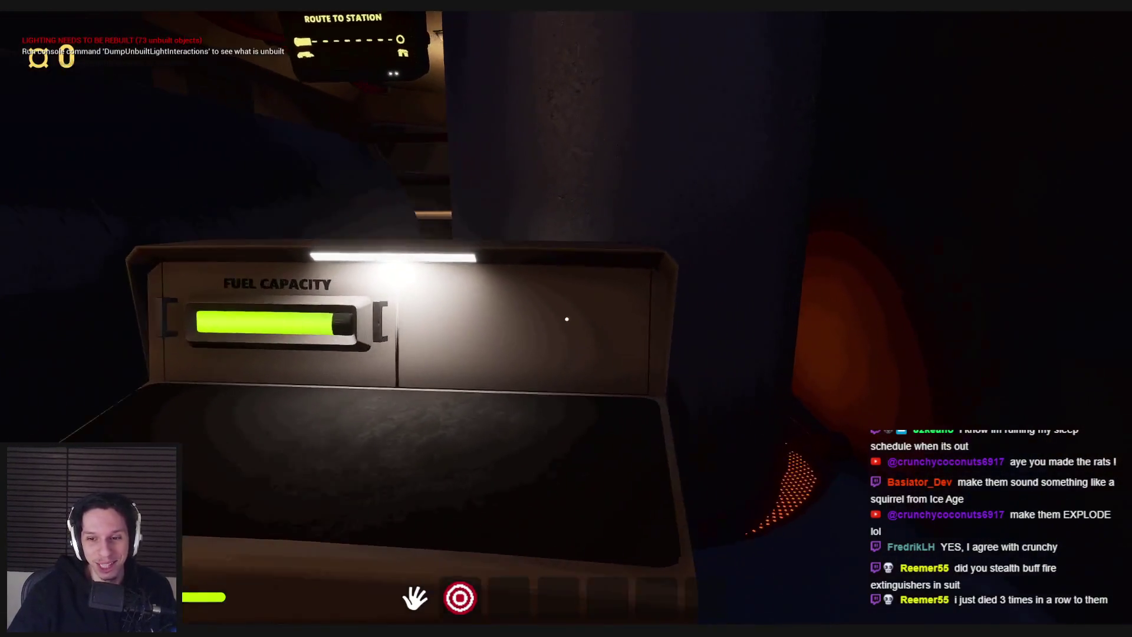
pyautogui.press('w')
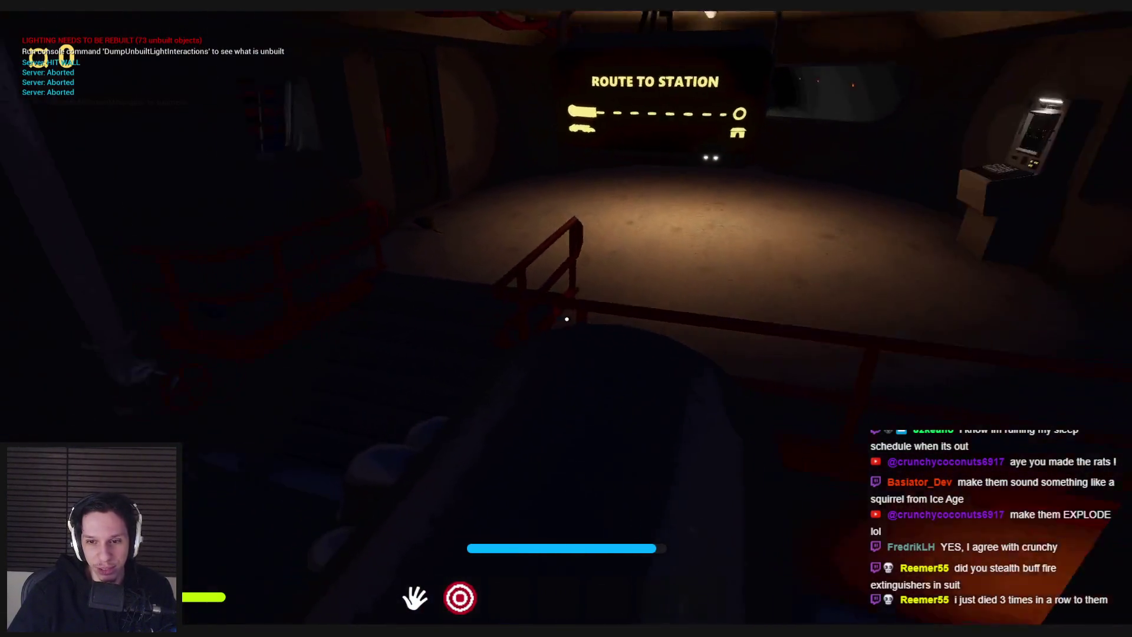
pyautogui.press('w')
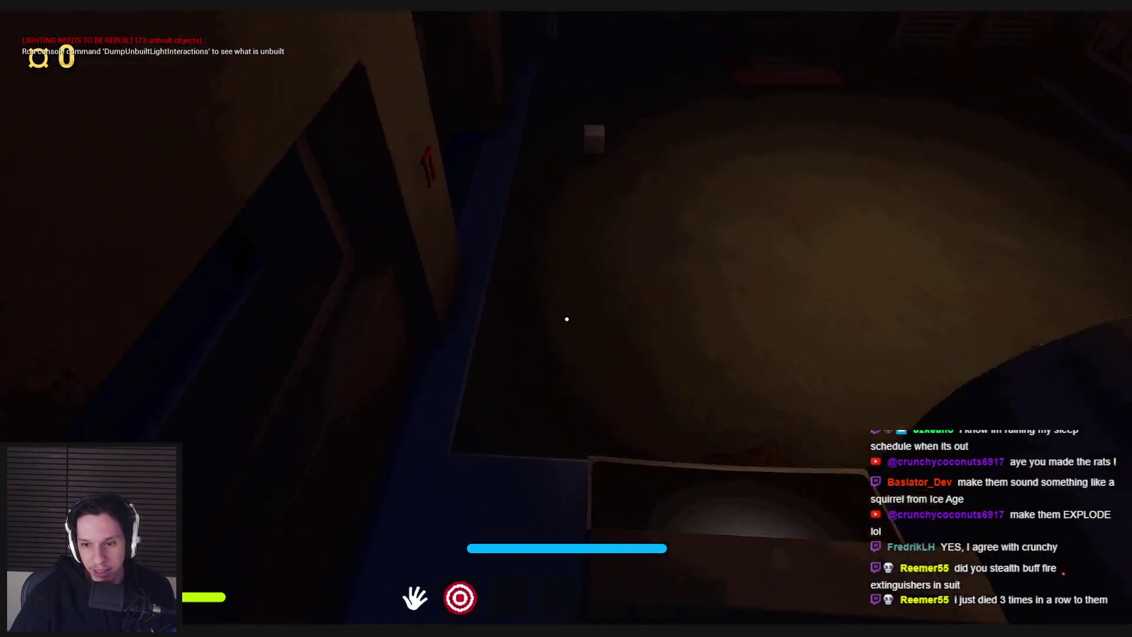
pyautogui.press('w')
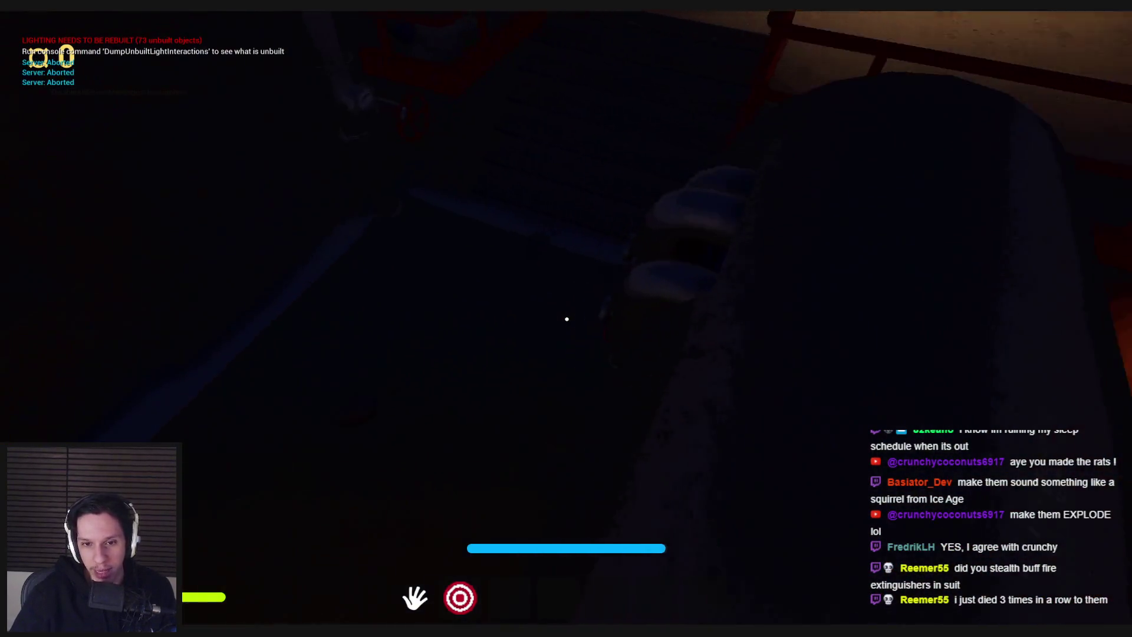
pyautogui.press('w')
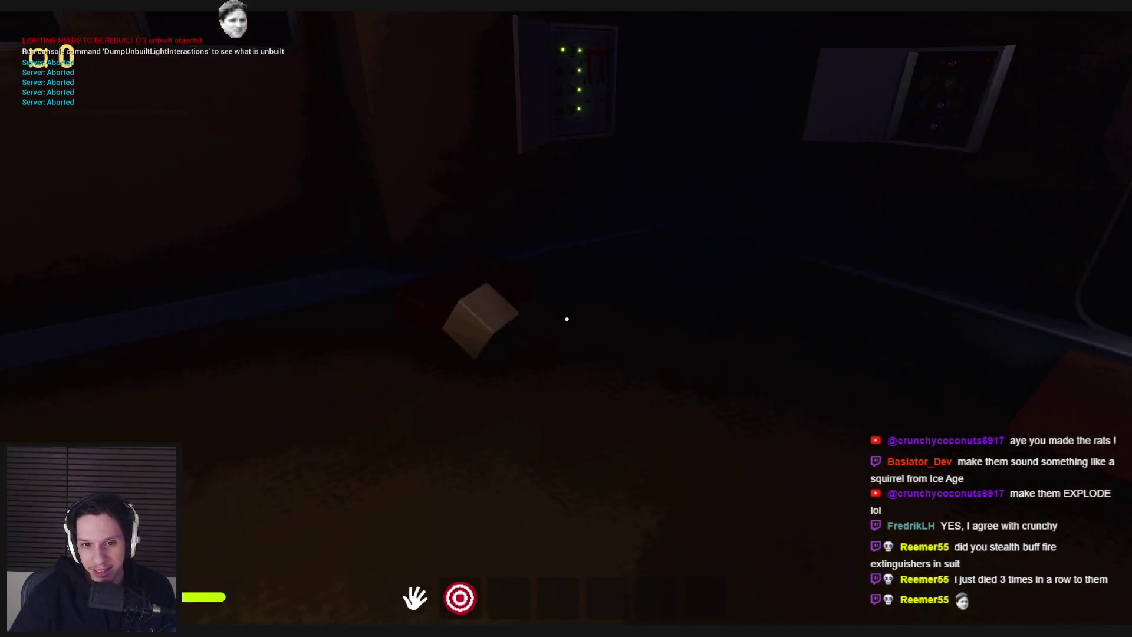
pyautogui.press('w')
pyautogui.press('w')
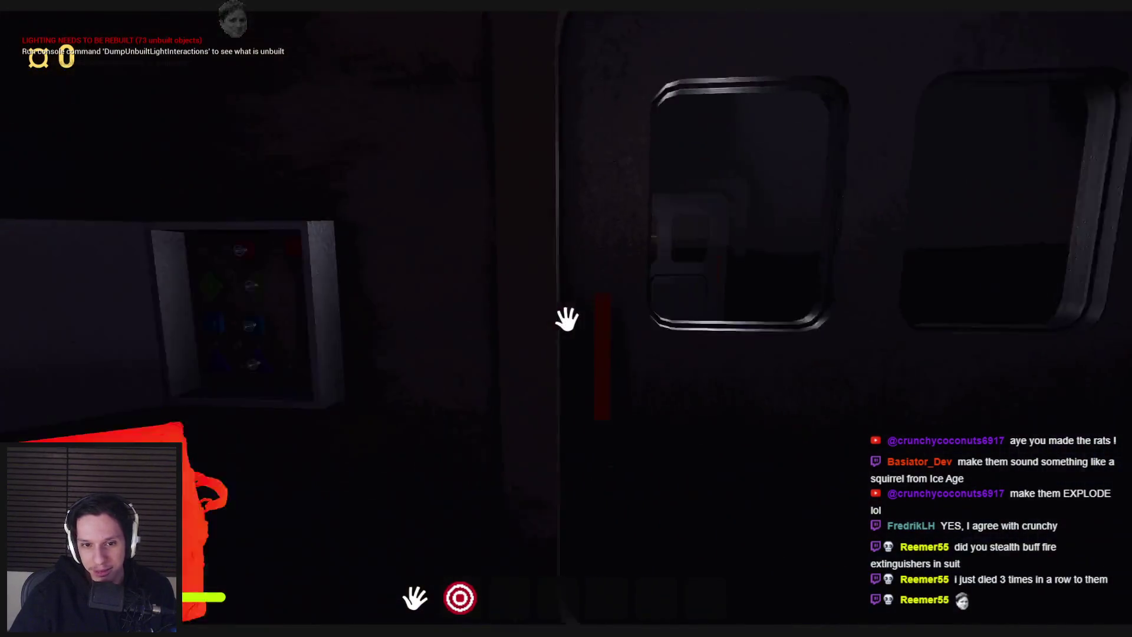
pyautogui.press('w')
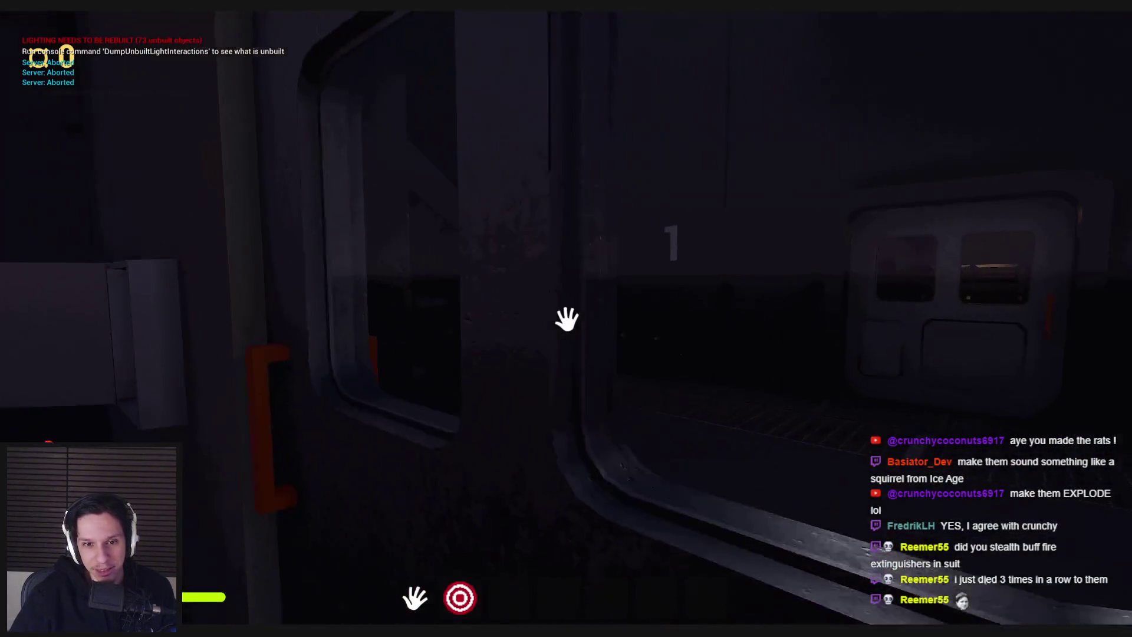
# Step: Collect the red item, pick up the floor gear, and scrub the generator door with the red sponge
pyautogui.click(566, 319)
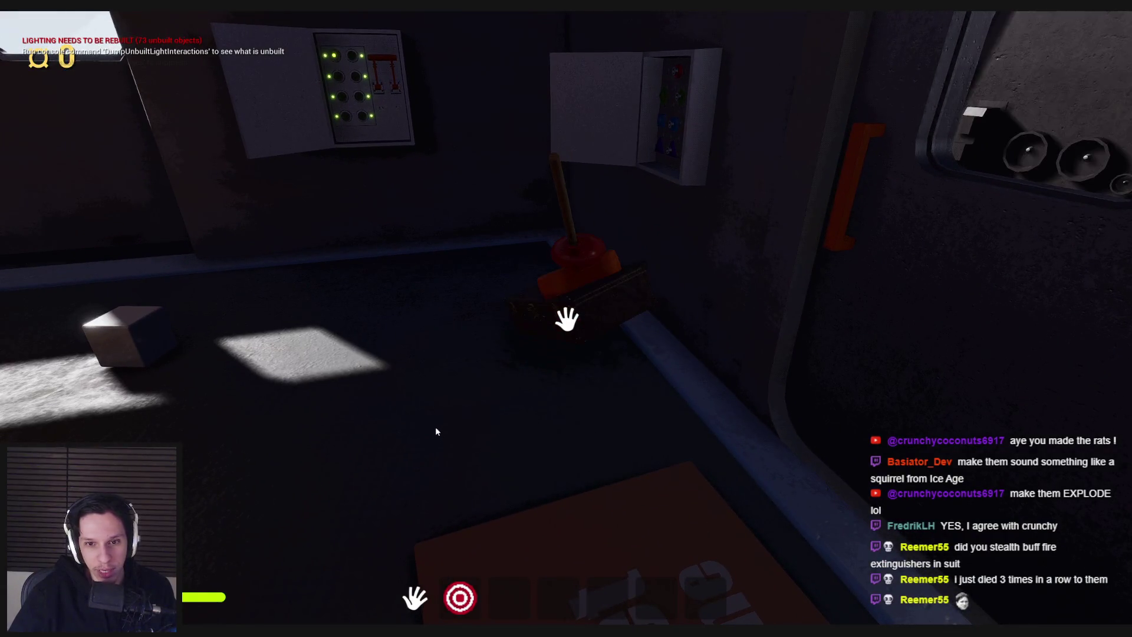
pyautogui.press('w')
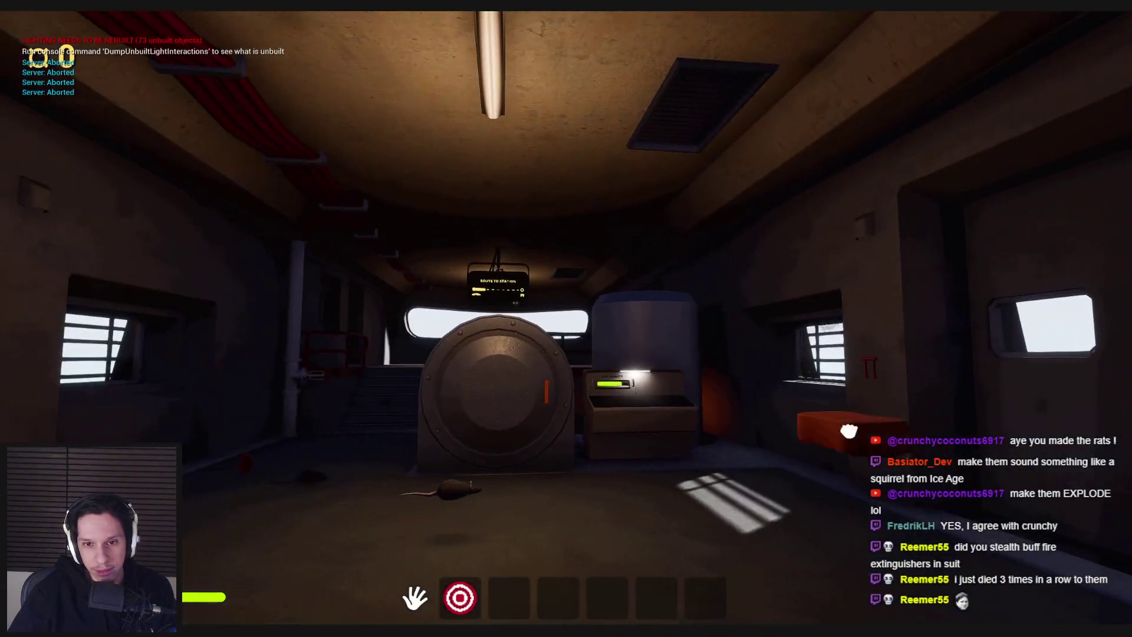
pyautogui.click(567, 319)
pyautogui.press('e')
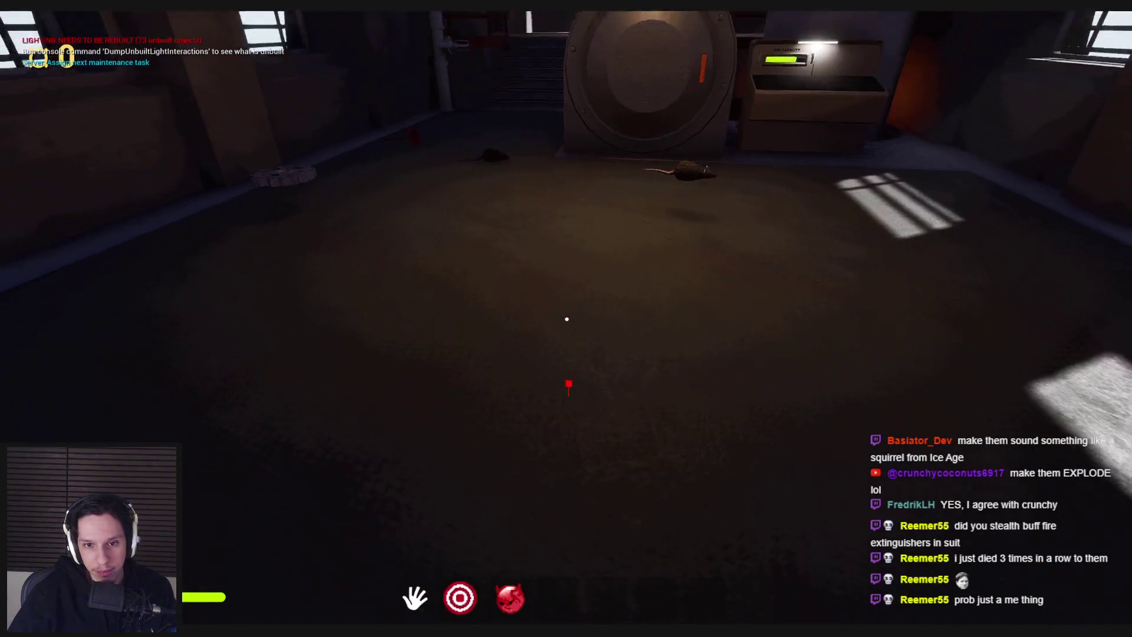
pyautogui.press('w')
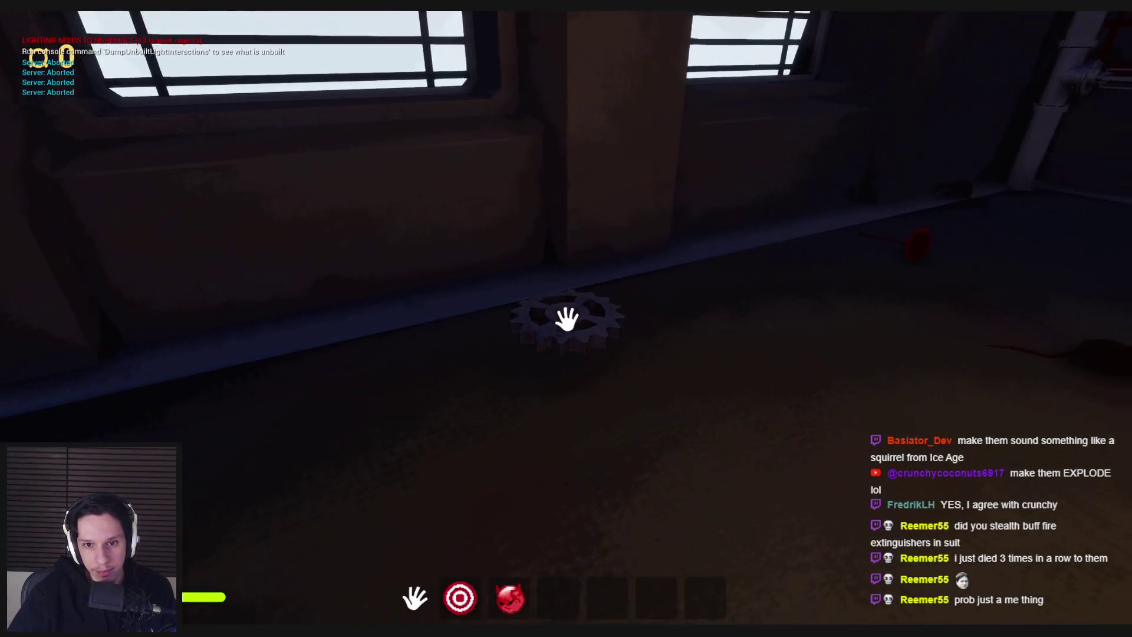
pyautogui.click(567, 319)
pyautogui.press('w')
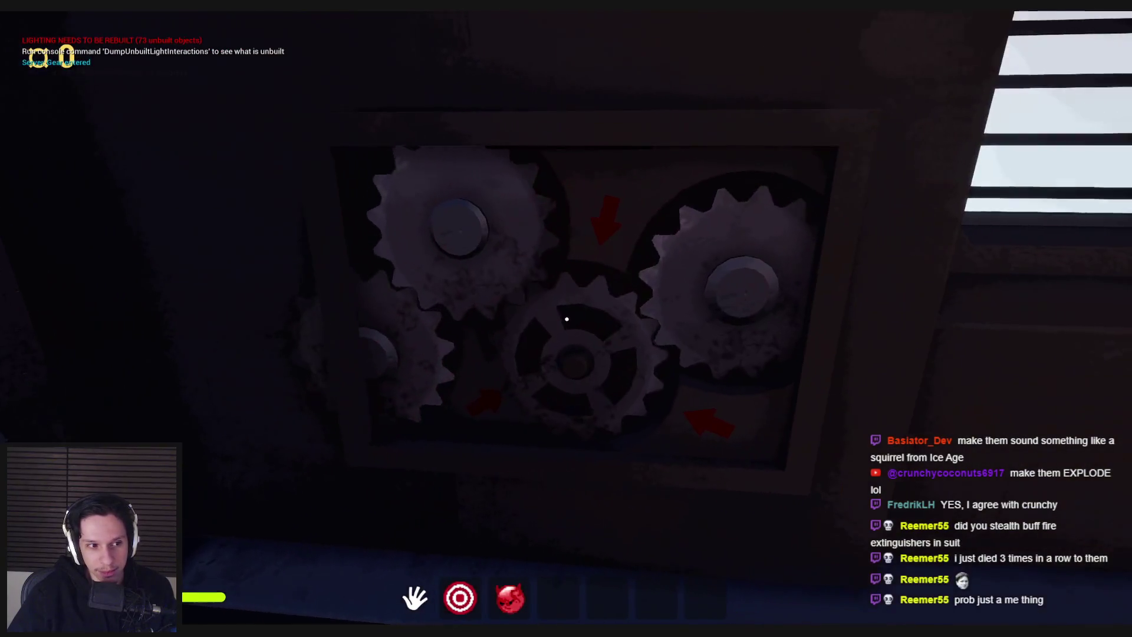
pyautogui.press('3')
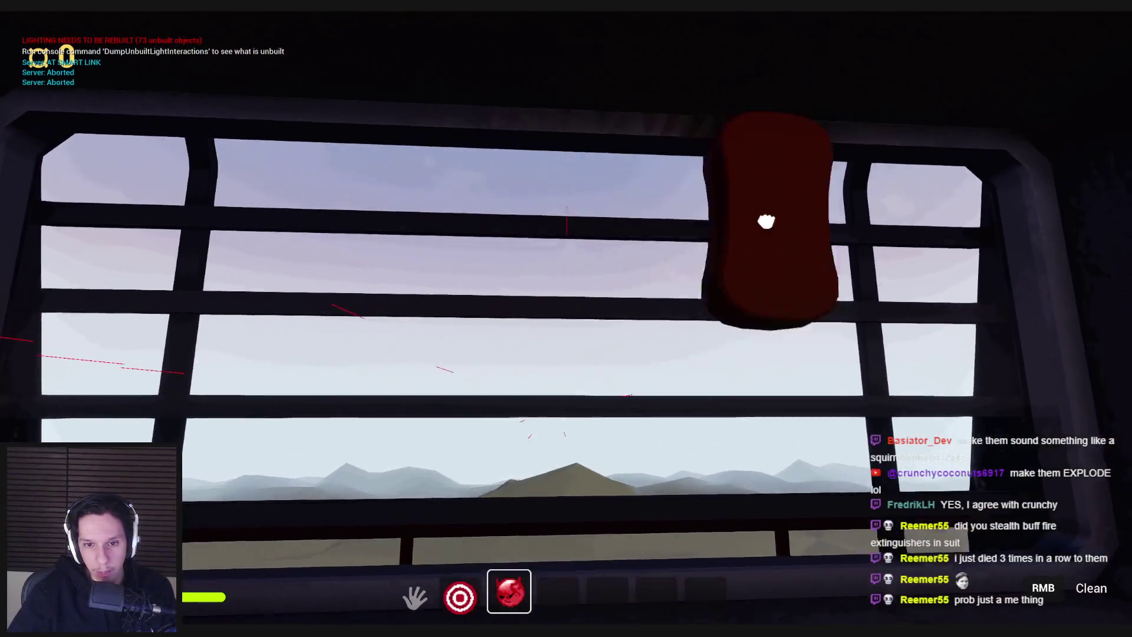
pyautogui.press('3')
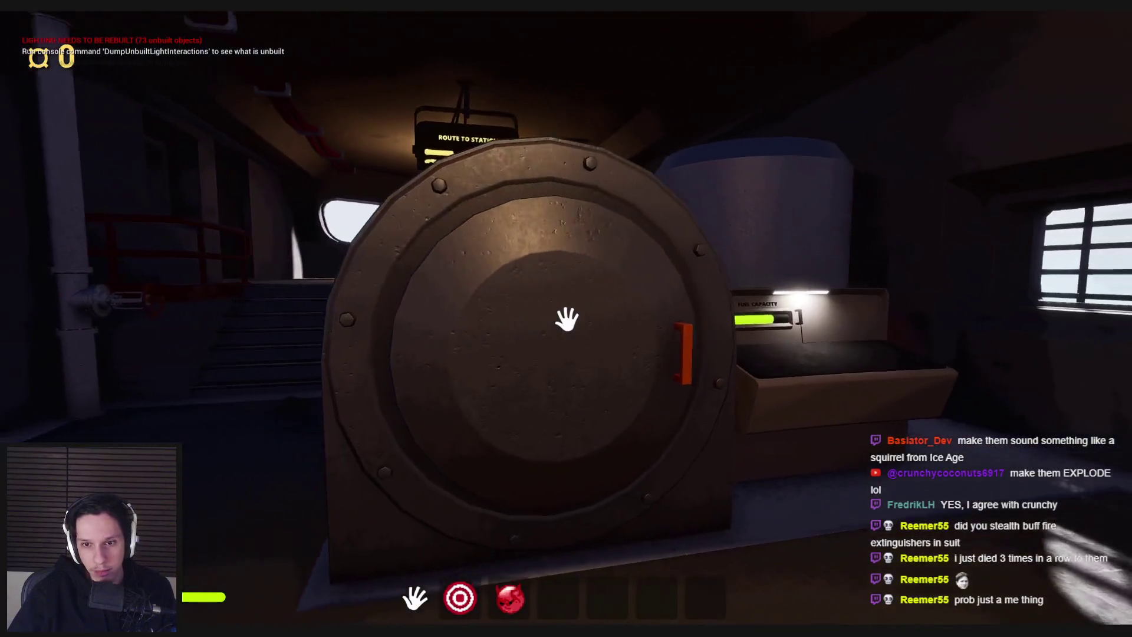
pyautogui.press('3')
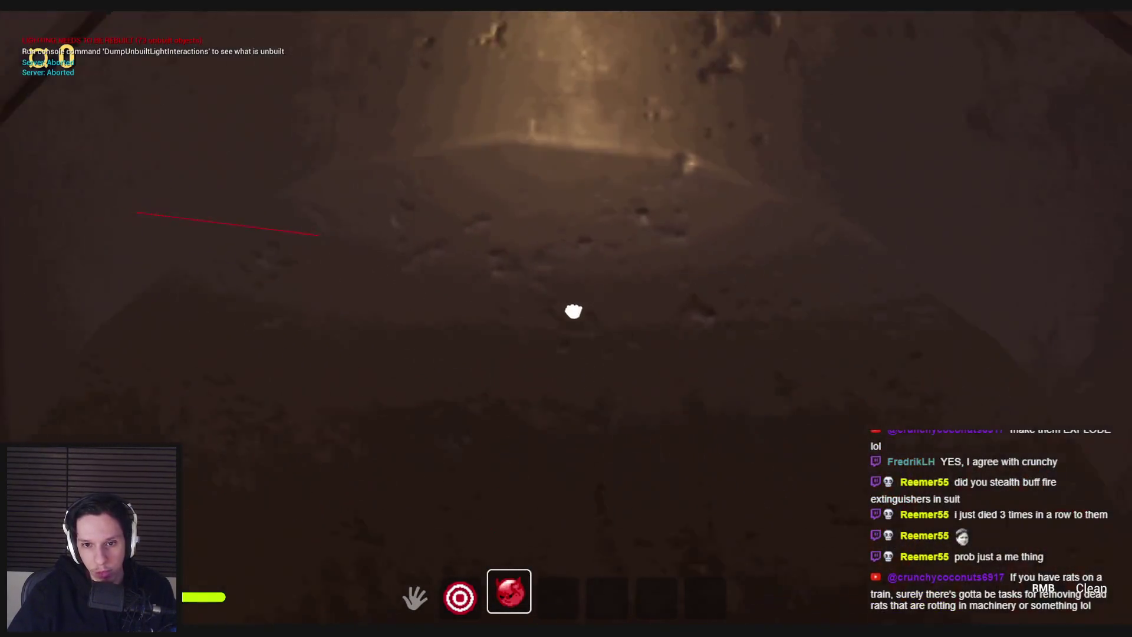
pyautogui.rightClick(566, 322)
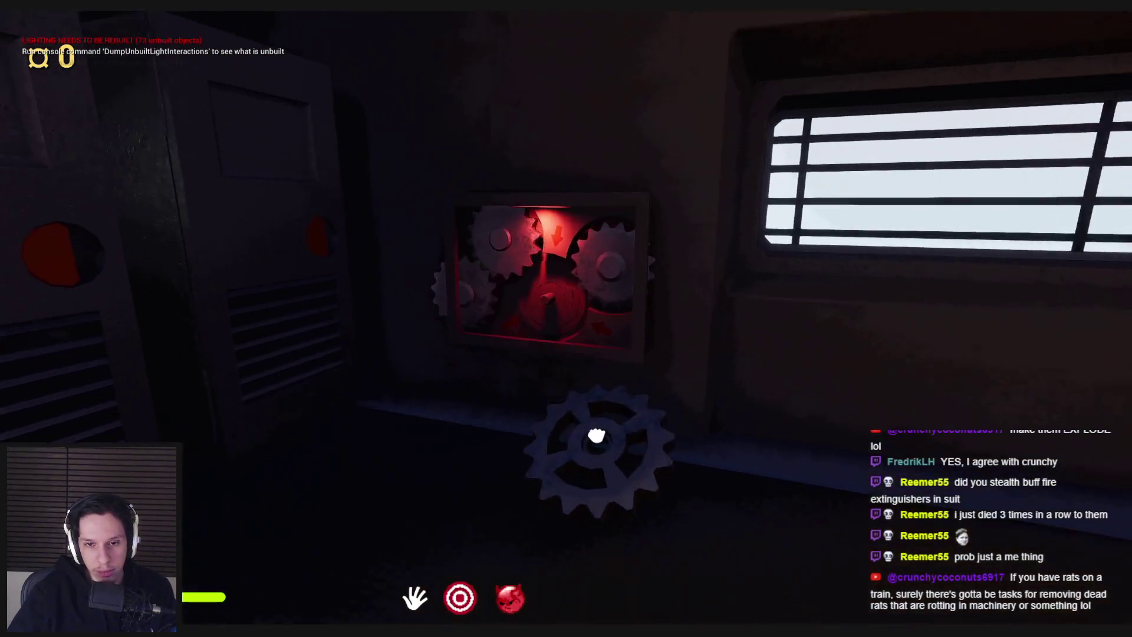
# Step: Insert the gear into the wall panel, pick up and drop a rat, open the console, and stop the game
pyautogui.click(567, 319)
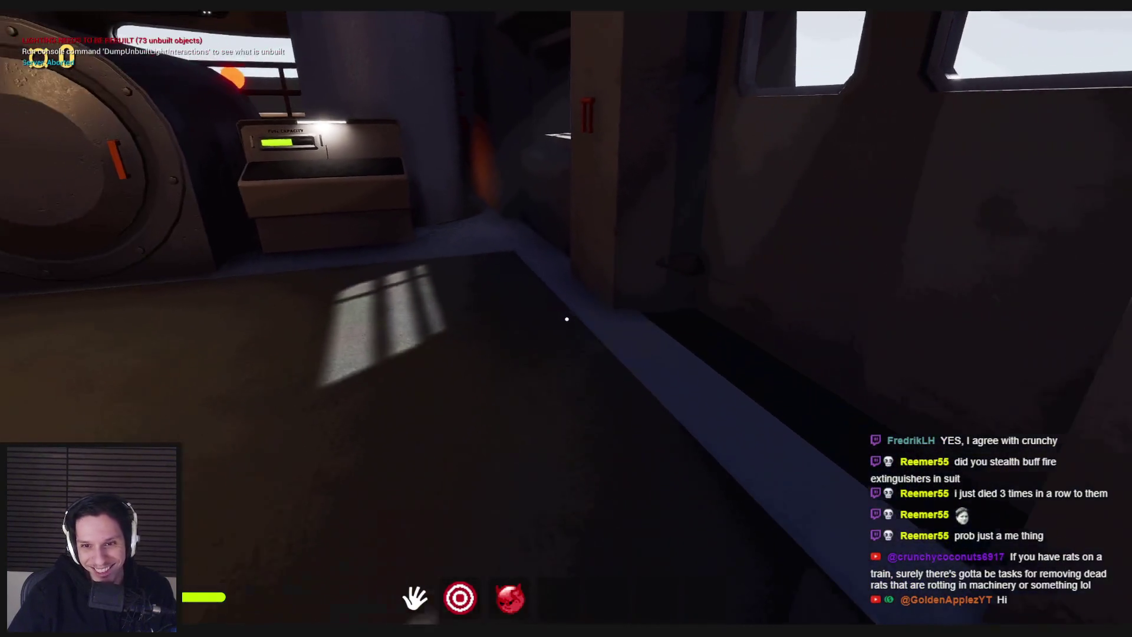
pyautogui.click(566, 319)
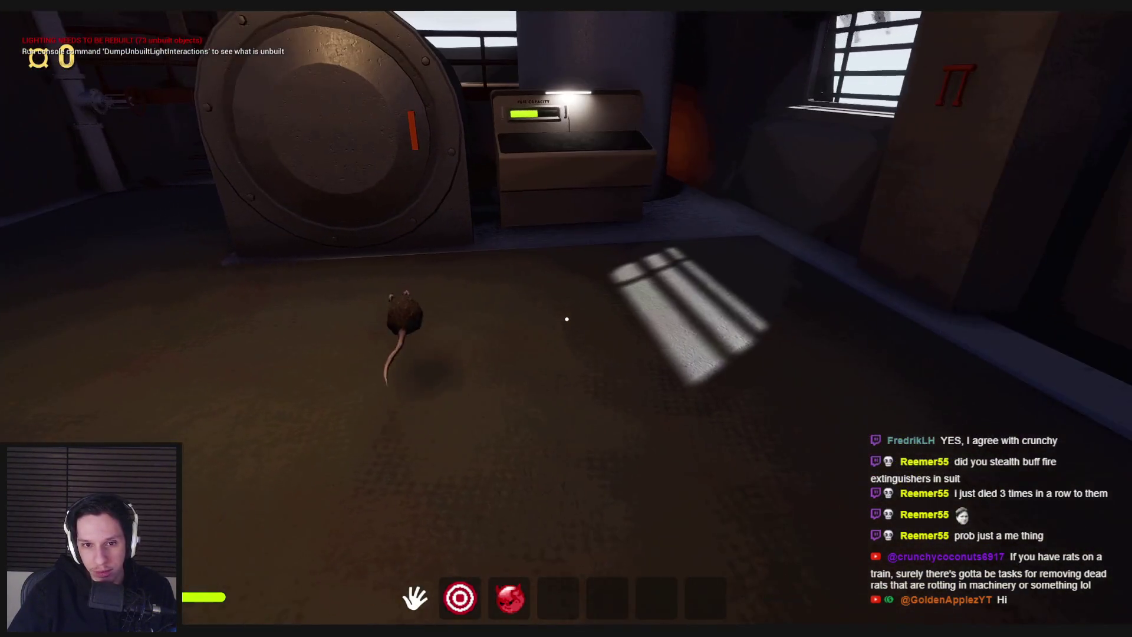
pyautogui.click(567, 319)
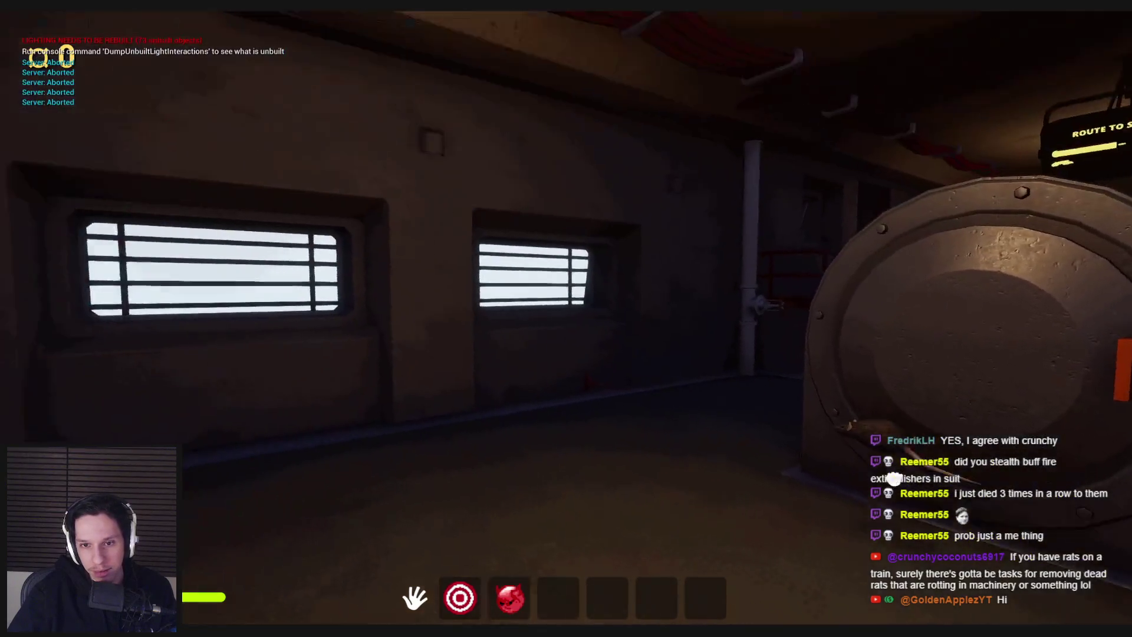
pyautogui.click(686, 360)
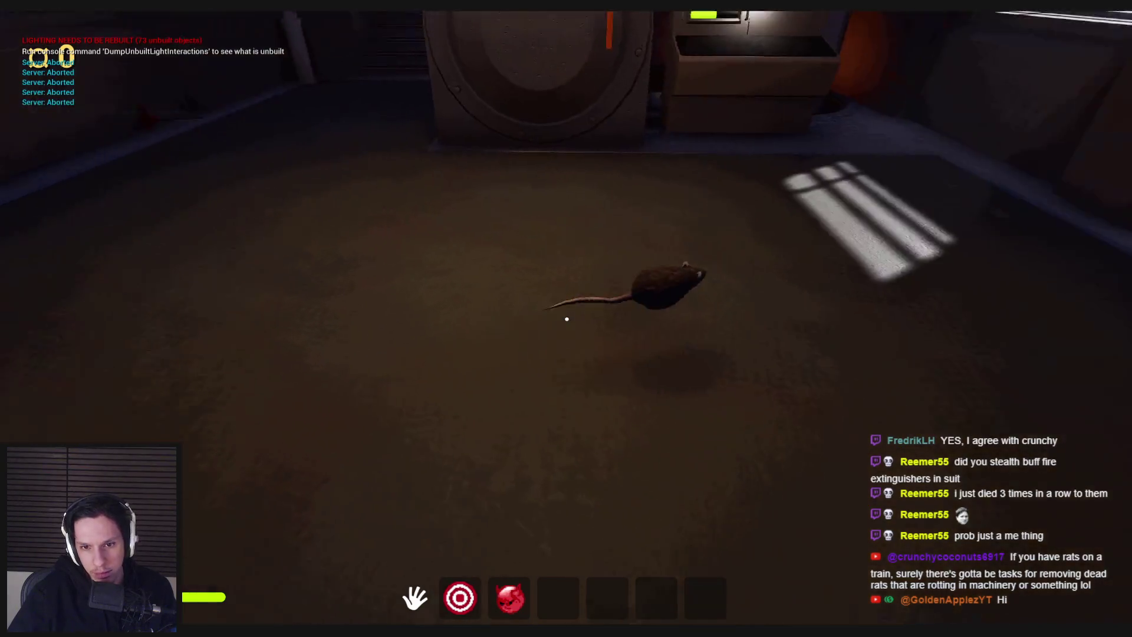
pyautogui.press('`')
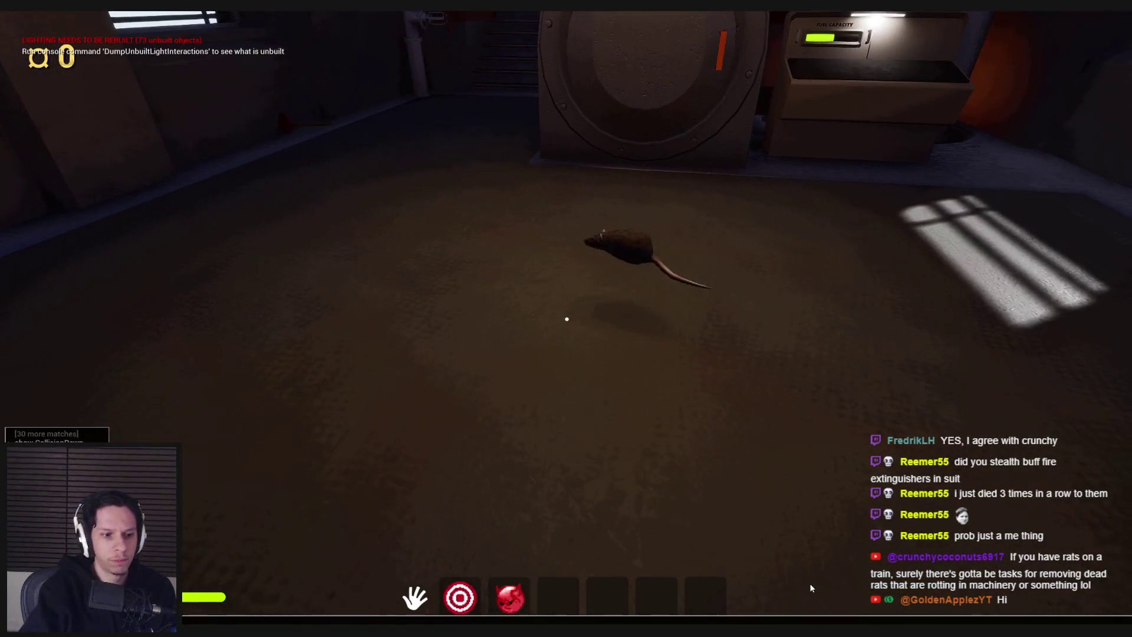
pyautogui.press('Escape')
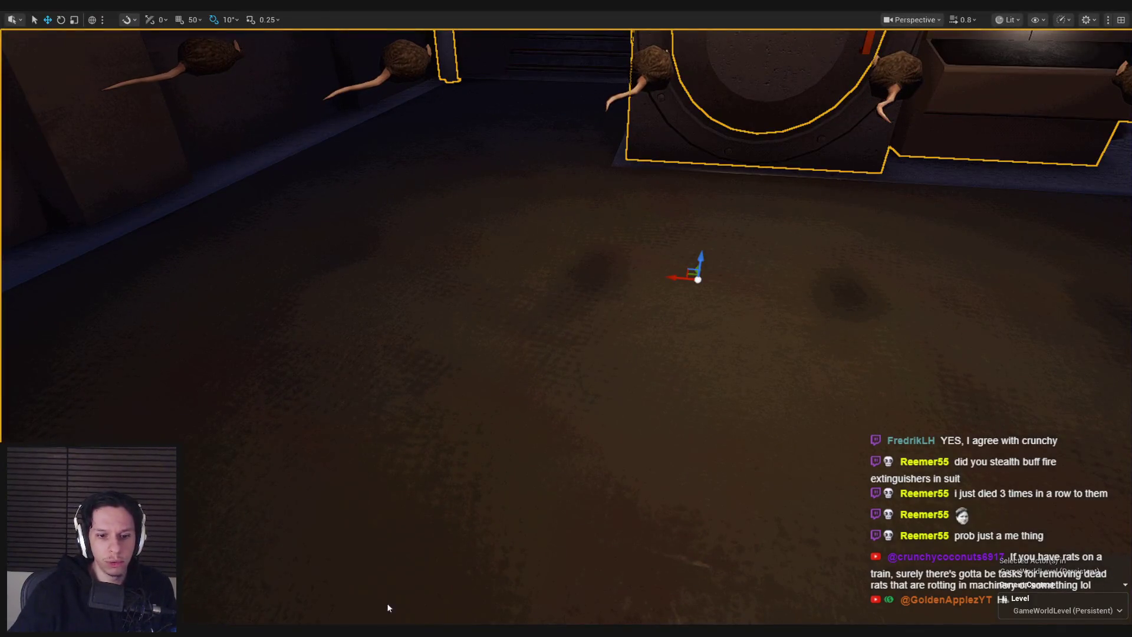
# Step: Open the NPCAI_Rat Blueprint and pan its EventGraph to the location-reset nodes
pyautogui.click(389, 607)
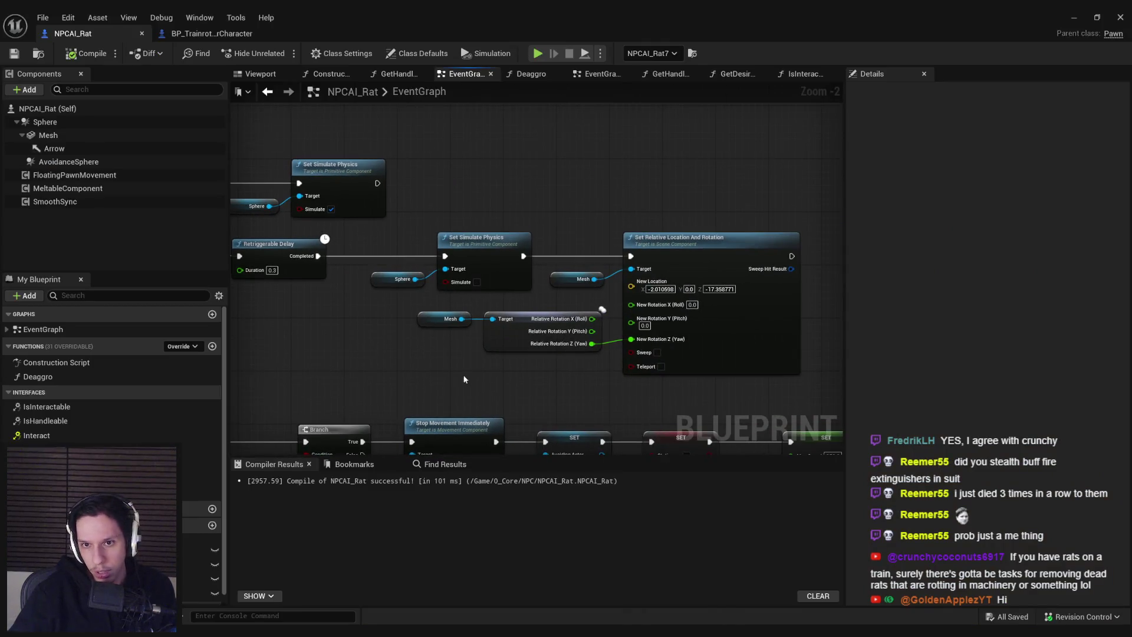
pyautogui.scroll(-3)
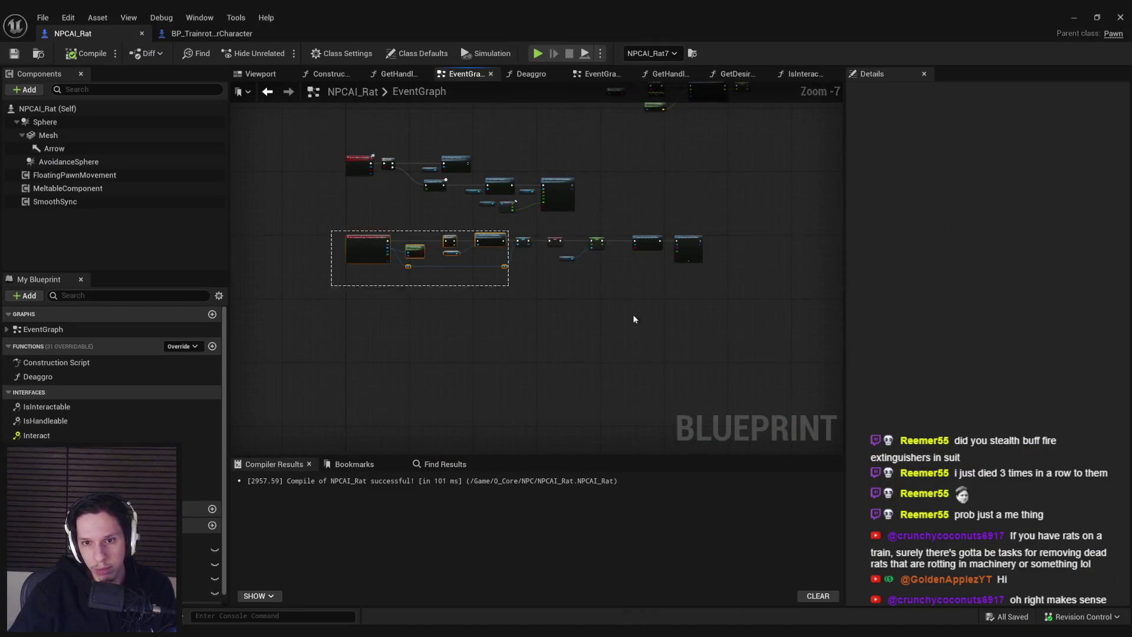
pyautogui.scroll(3)
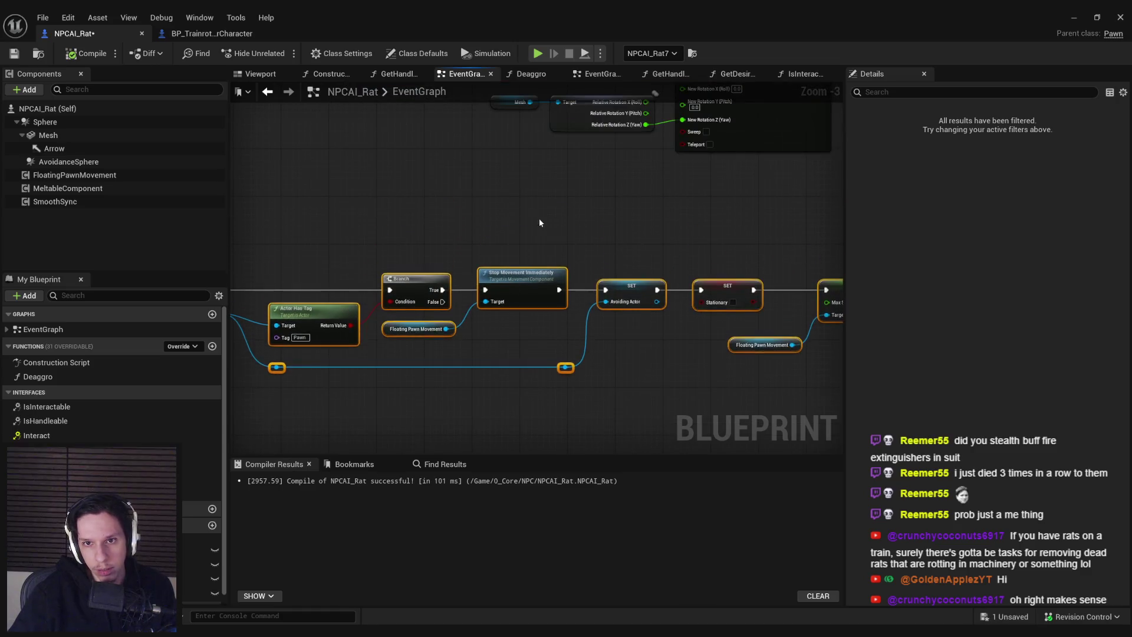
pyautogui.moveTo(539, 222); pyautogui.dragTo(378, 380)
# Step: Add a Set World Rotation node for the Sphere after the location reset, then compile and save
pyautogui.click(69, 123)
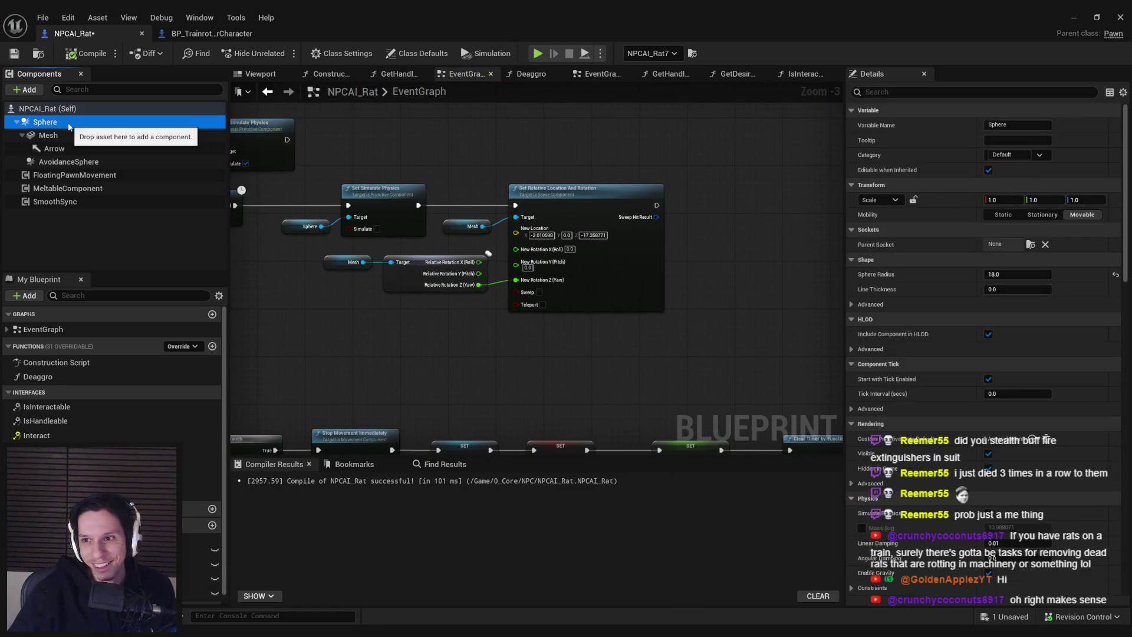
pyautogui.moveTo(691, 198); pyautogui.dragTo(748, 220)
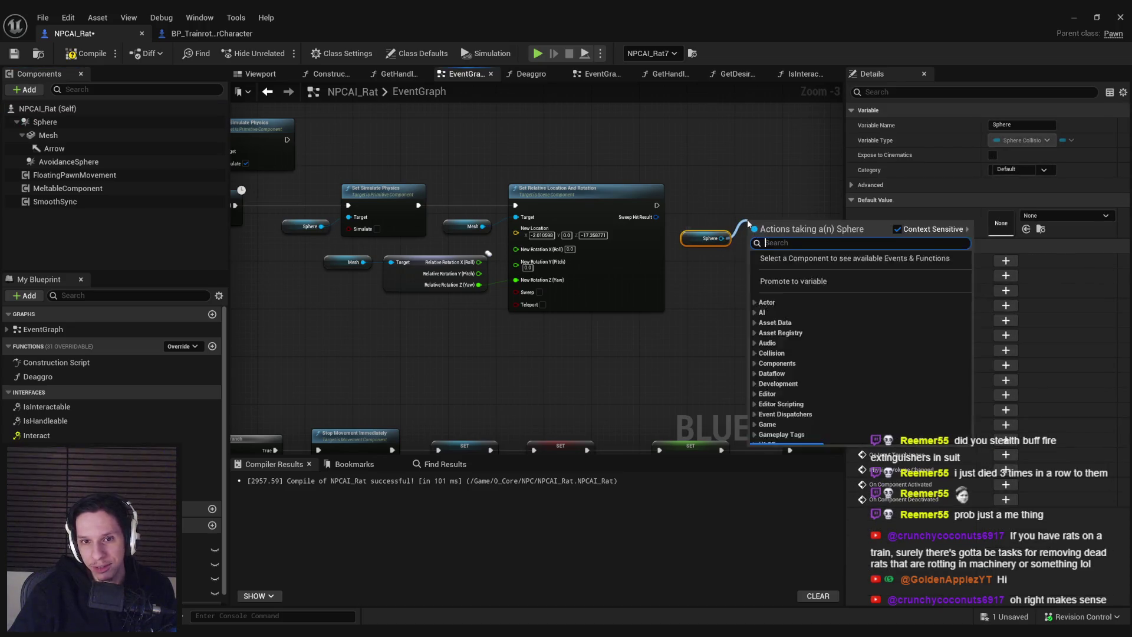
pyautogui.write('set')
pyautogui.write(' rotation')
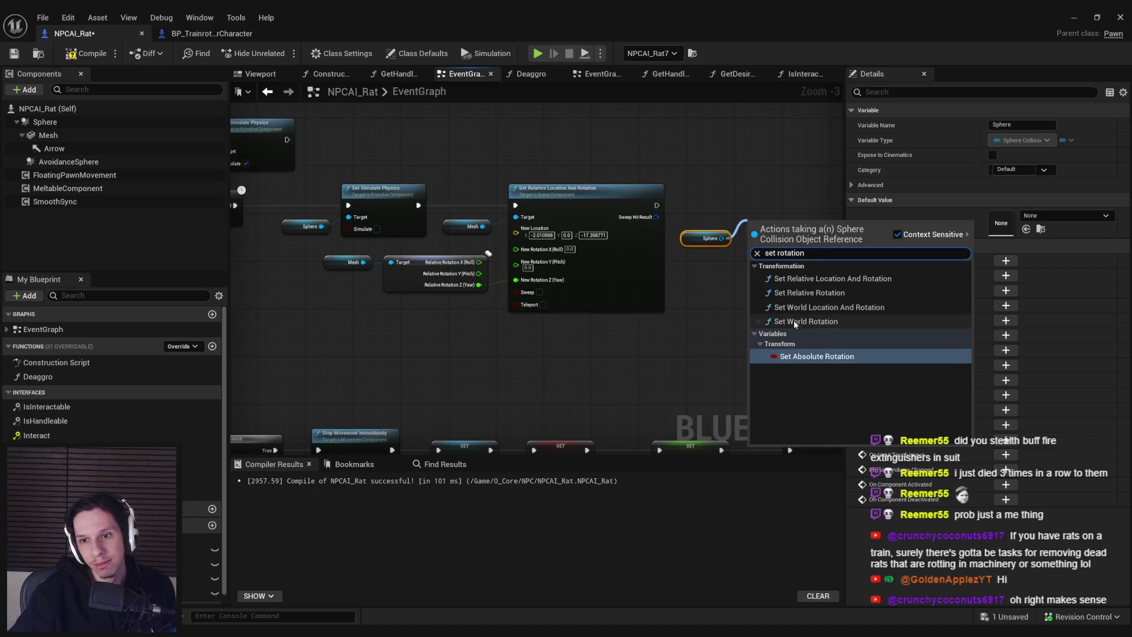
pyautogui.click(806, 321)
pyautogui.scroll(3)
pyautogui.moveTo(774, 175); pyautogui.dragTo(773, 167)
pyautogui.moveTo(672, 216); pyautogui.dragTo(680, 209)
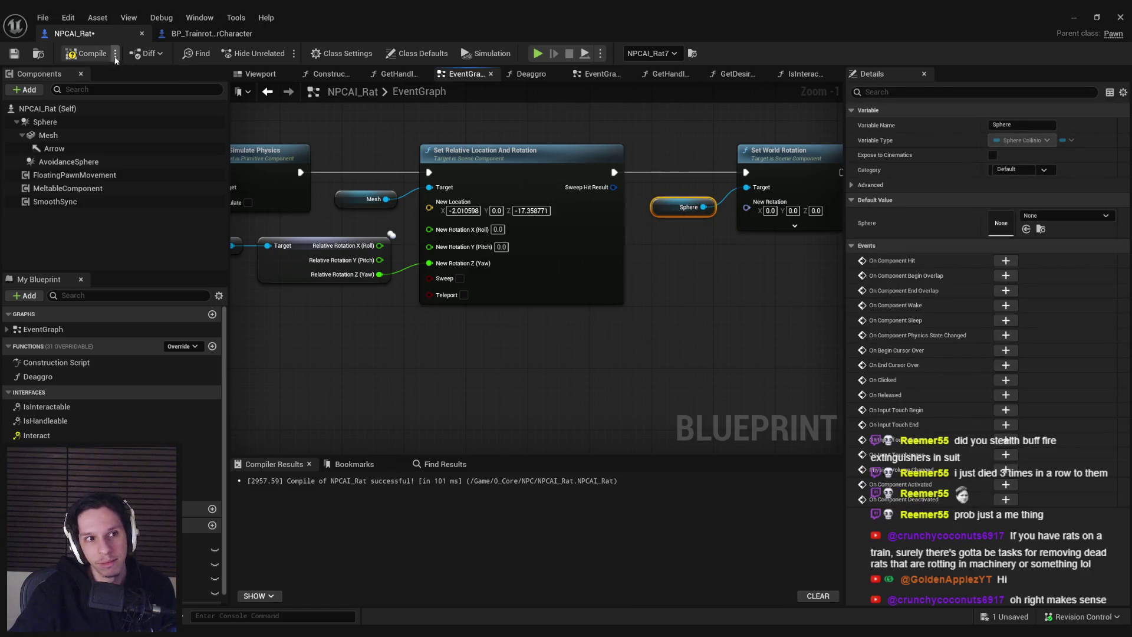
pyautogui.click(14, 53)
pyautogui.hotkey('alt', 'Tab')
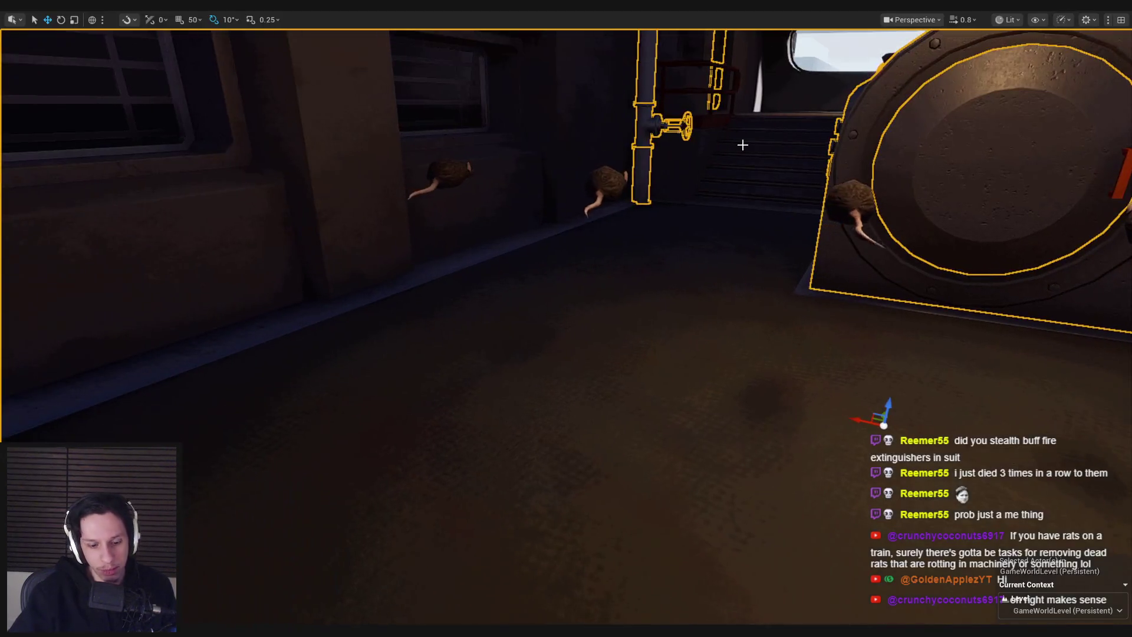
# Step: In a new play test, carry a rat around the furnace hatch while viewing it in wireframe
pyautogui.hotkey('alt', 'p')
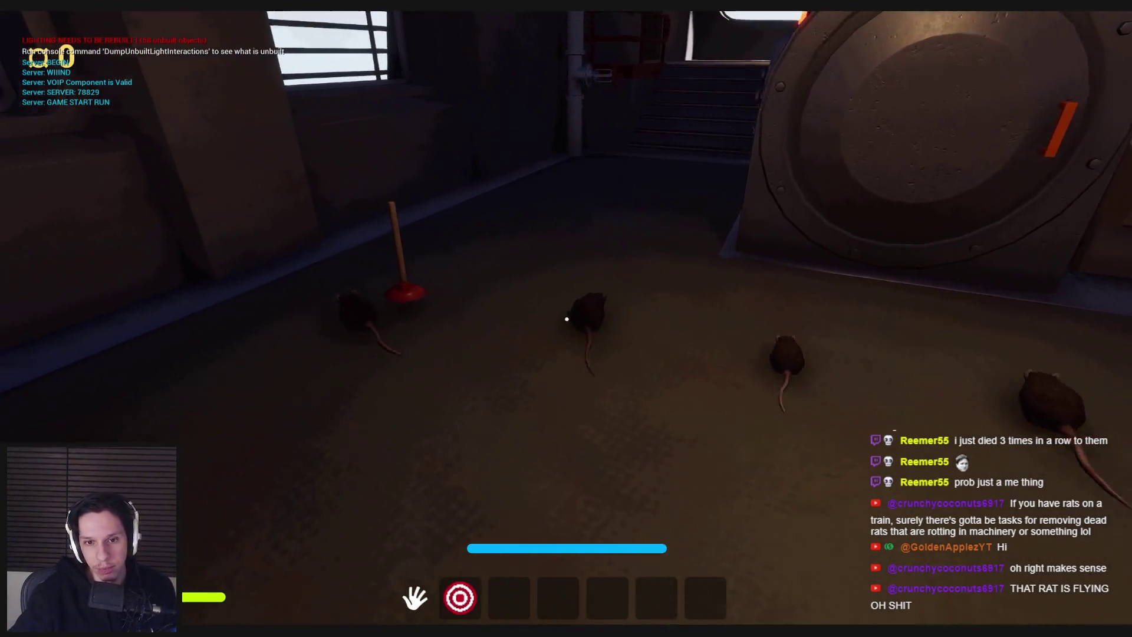
pyautogui.click(567, 319)
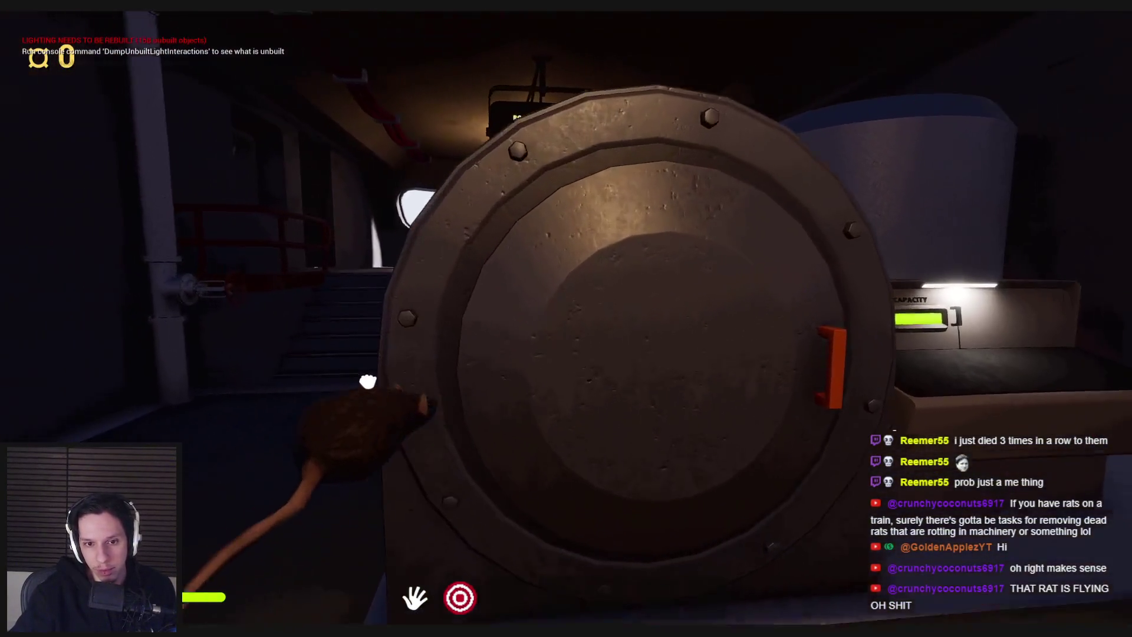
pyautogui.press('w')
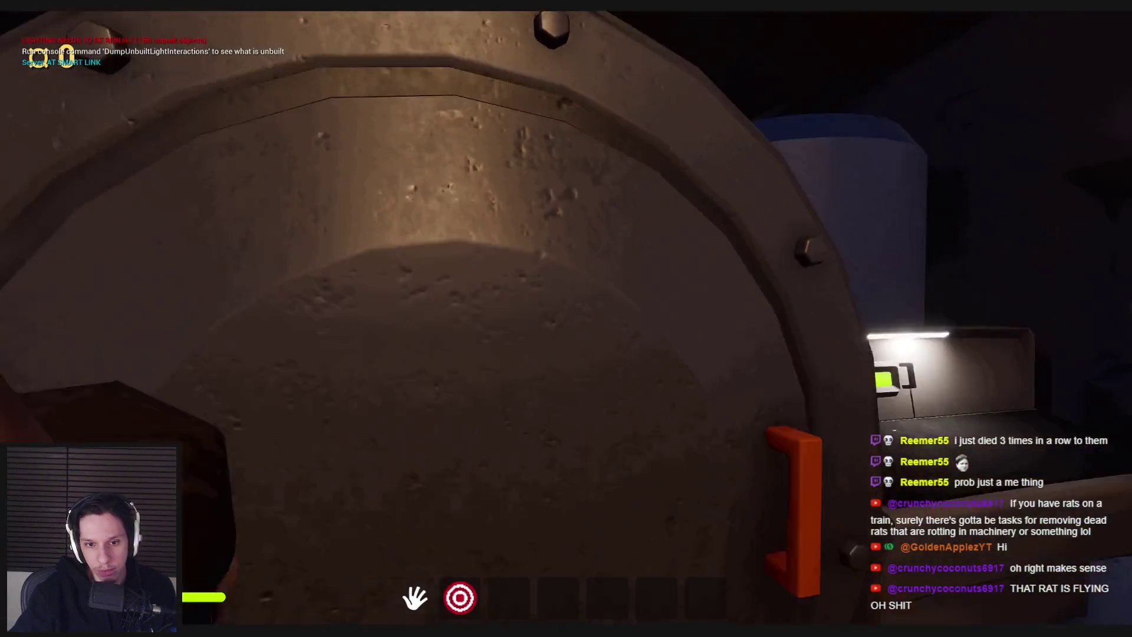
pyautogui.press('s')
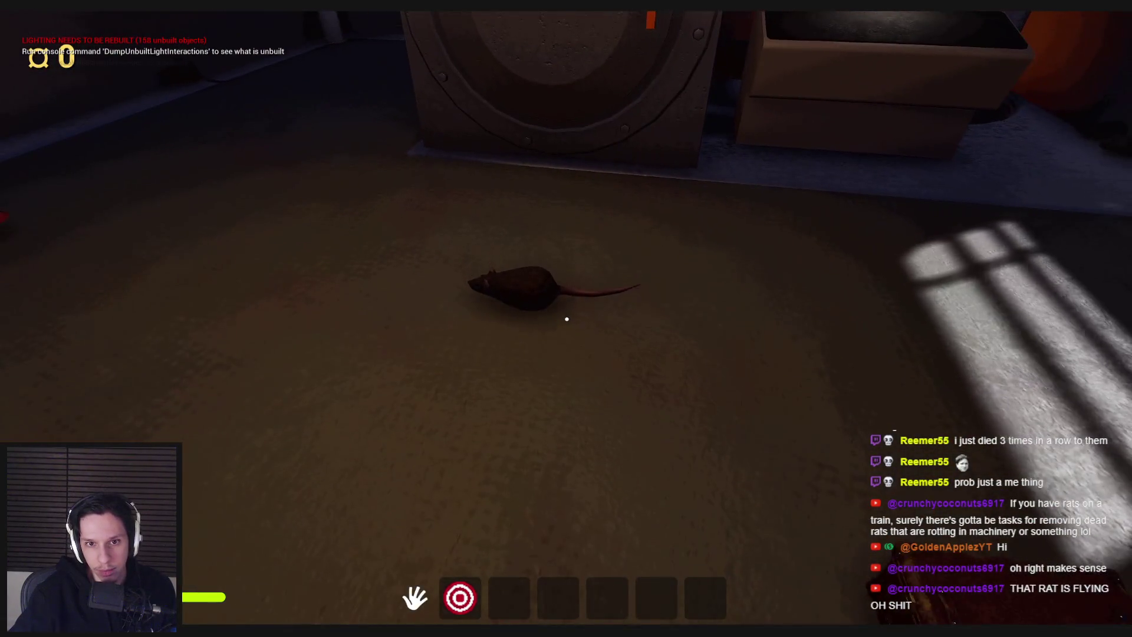
pyautogui.press('F1')
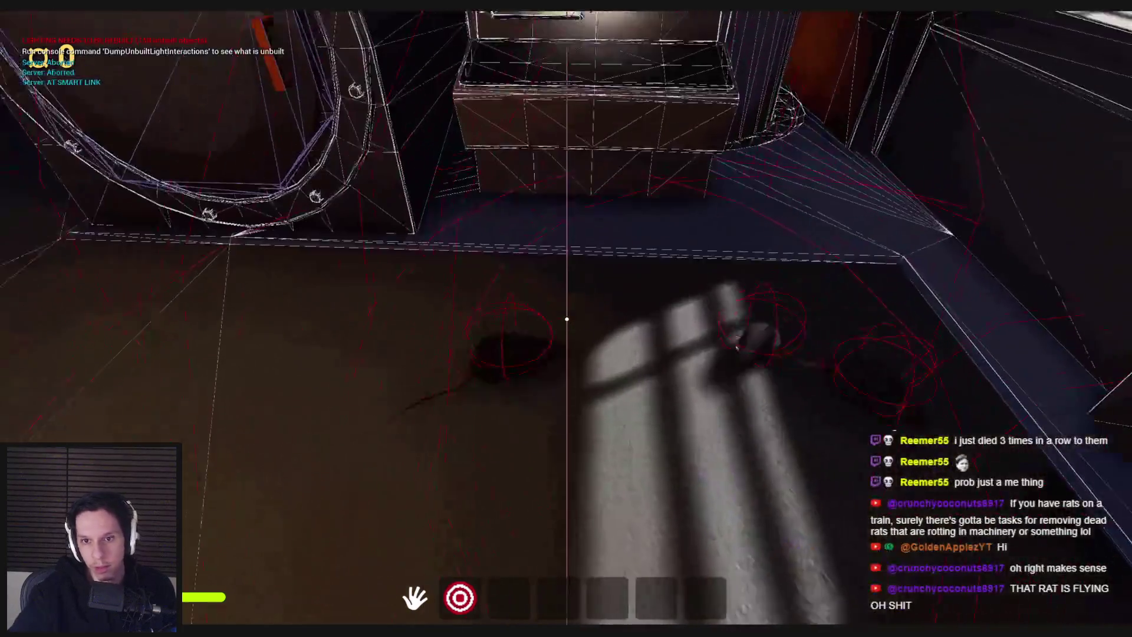
pyautogui.press('w')
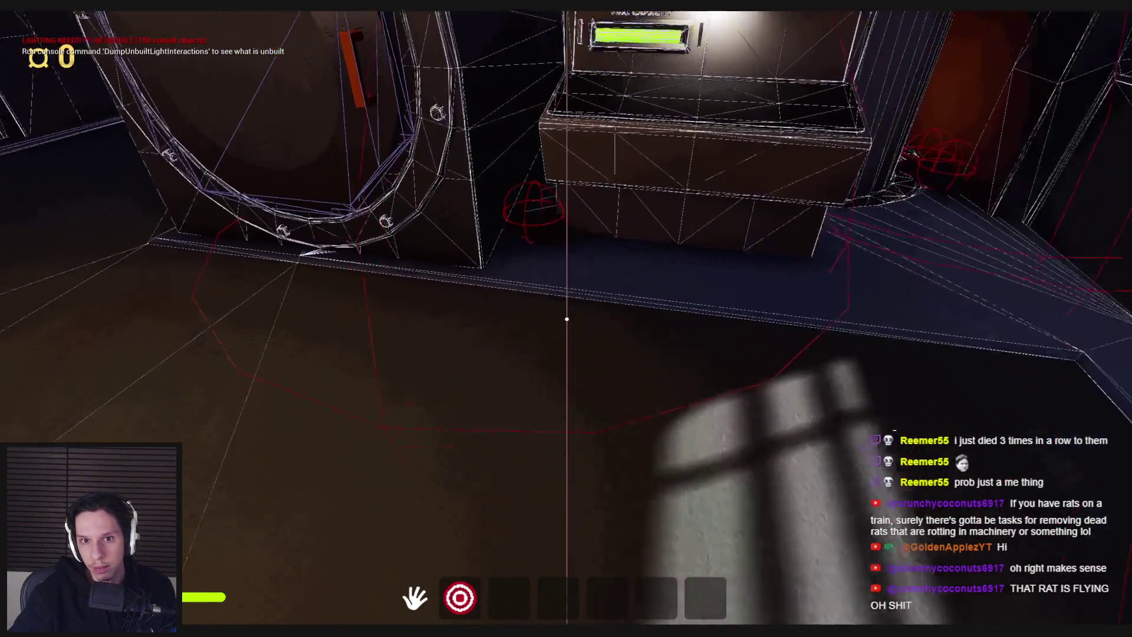
pyautogui.press('s')
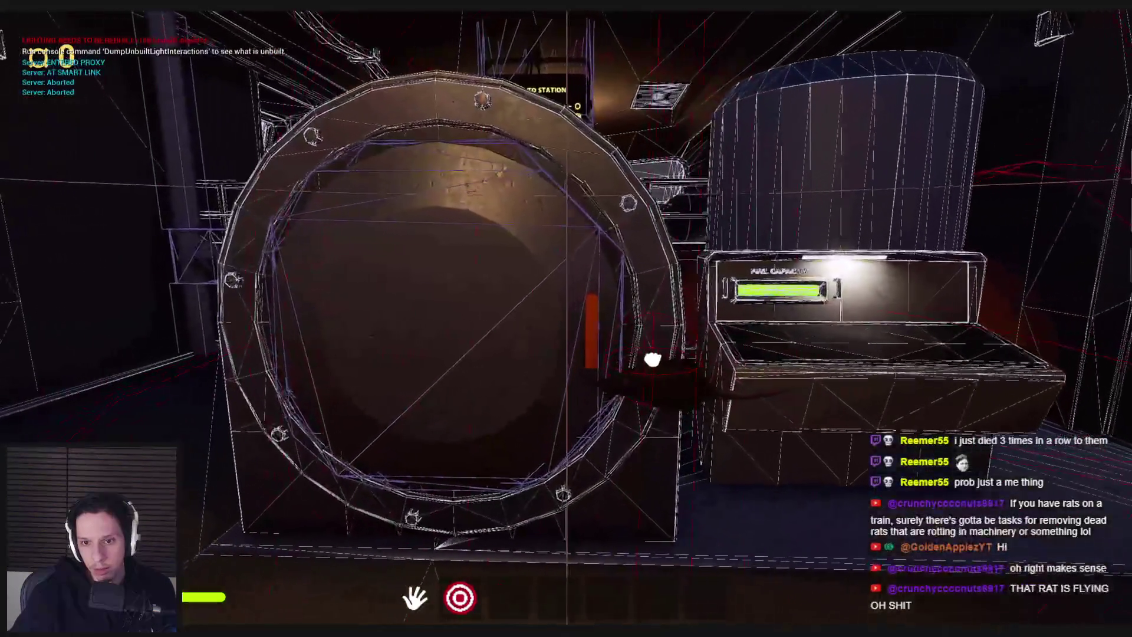
pyautogui.press('w')
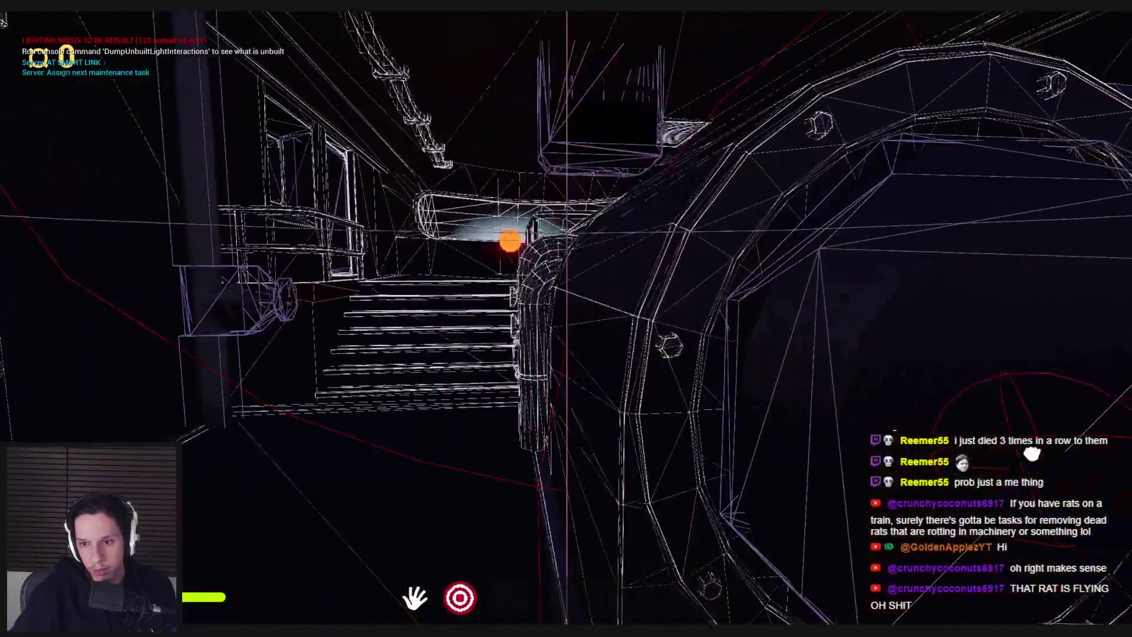
pyautogui.press('s')
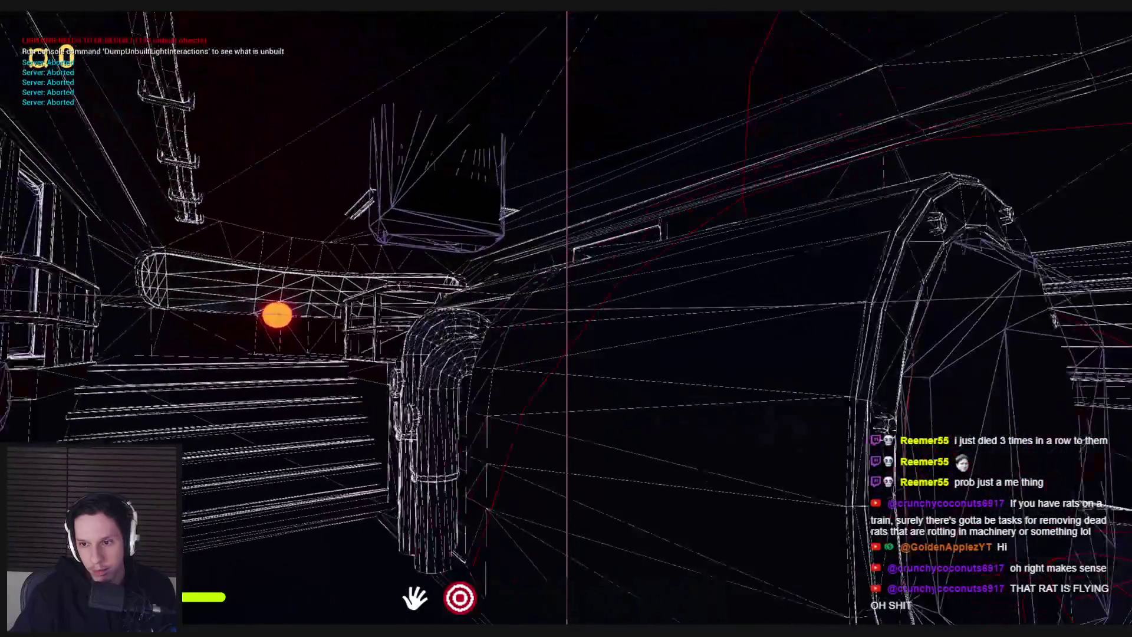
pyautogui.press('w')
pyautogui.press('d')
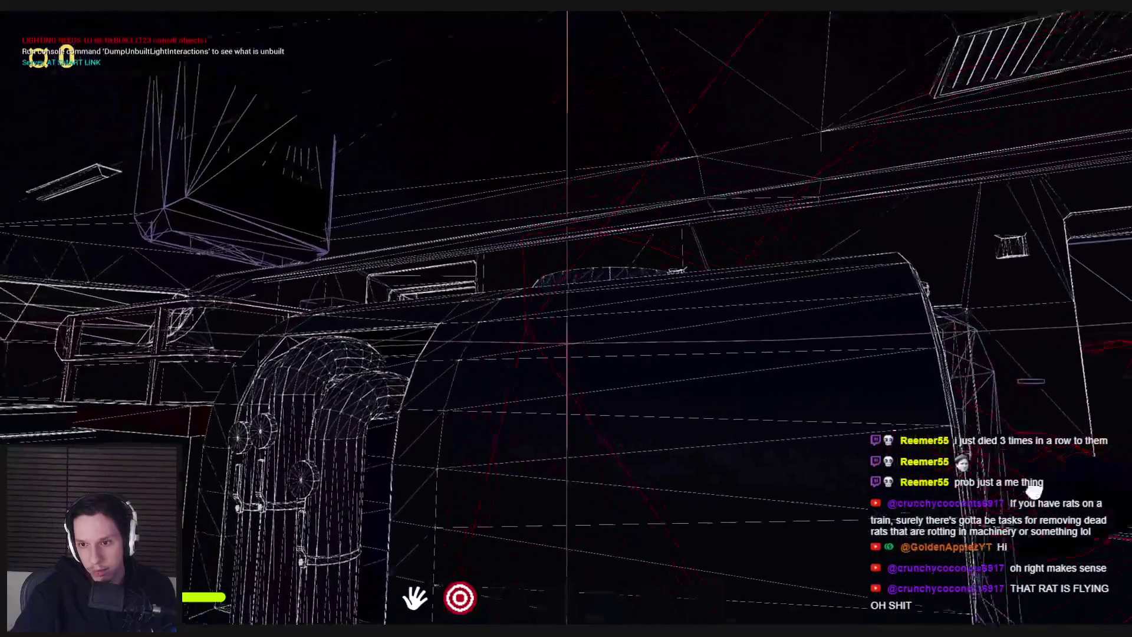
pyautogui.press('d')
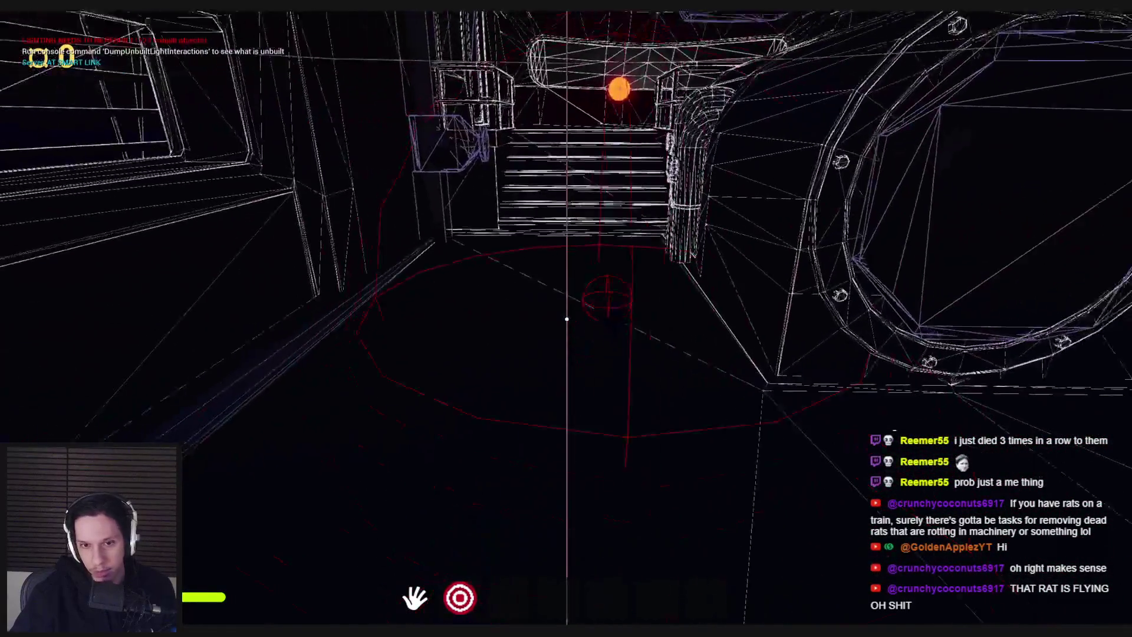
pyautogui.press('Return')
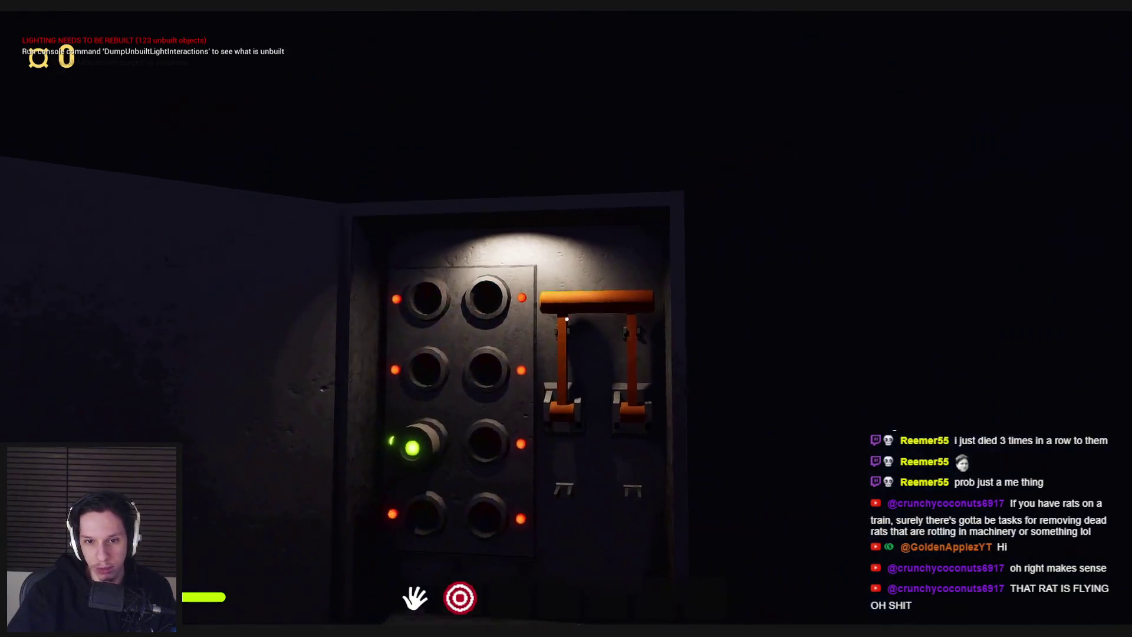
# Step: Pull the panel lever, open the next car's door, throw the box and cube, carry the suitcase, then stop
pyautogui.moveTo(567, 317); pyautogui.dragTo(602, 400)
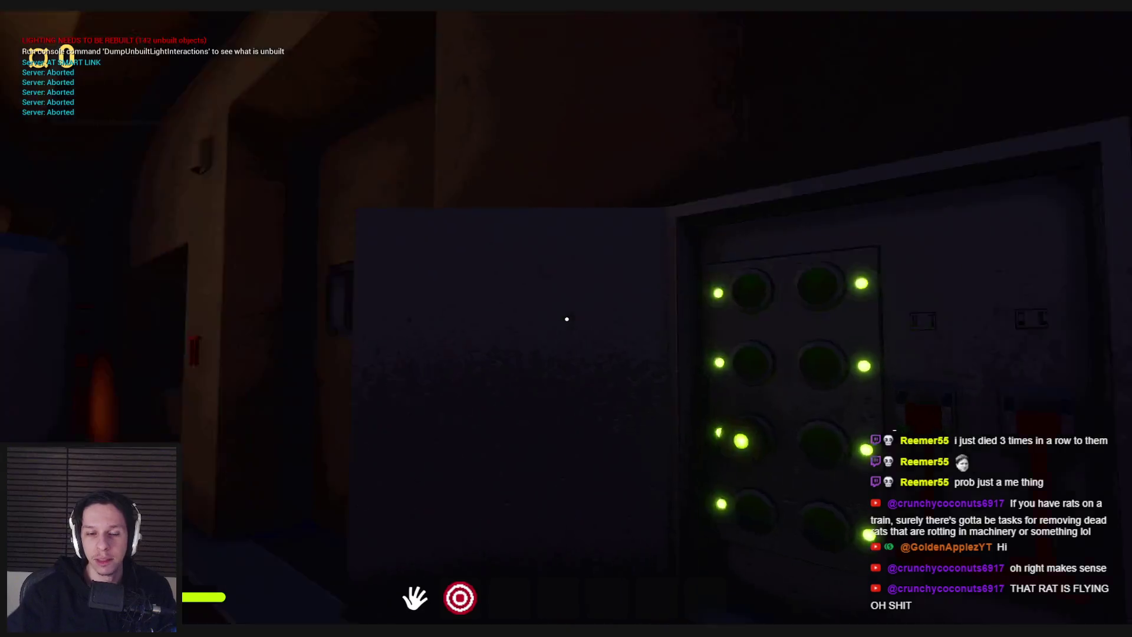
pyautogui.press('w')
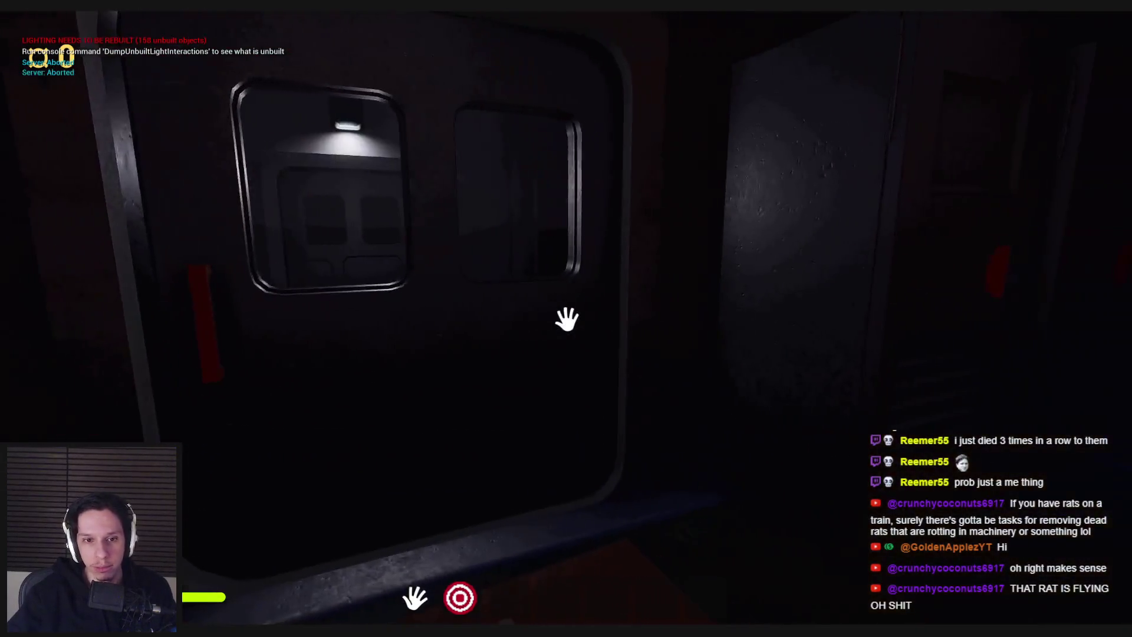
pyautogui.click(566, 319)
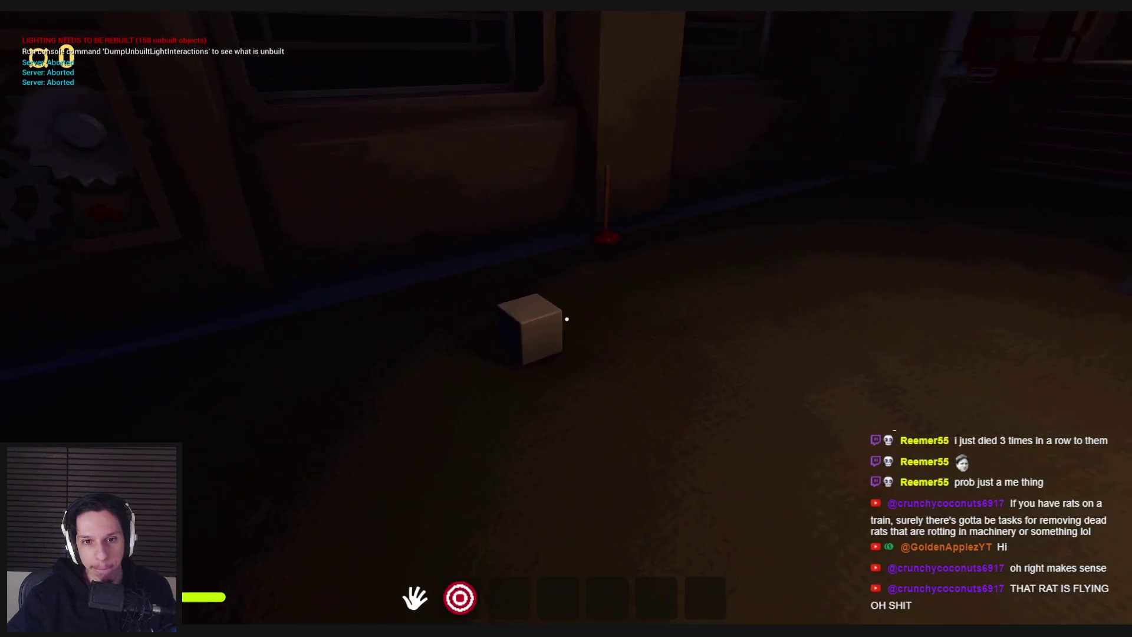
pyautogui.click(566, 318)
pyautogui.click(566, 319)
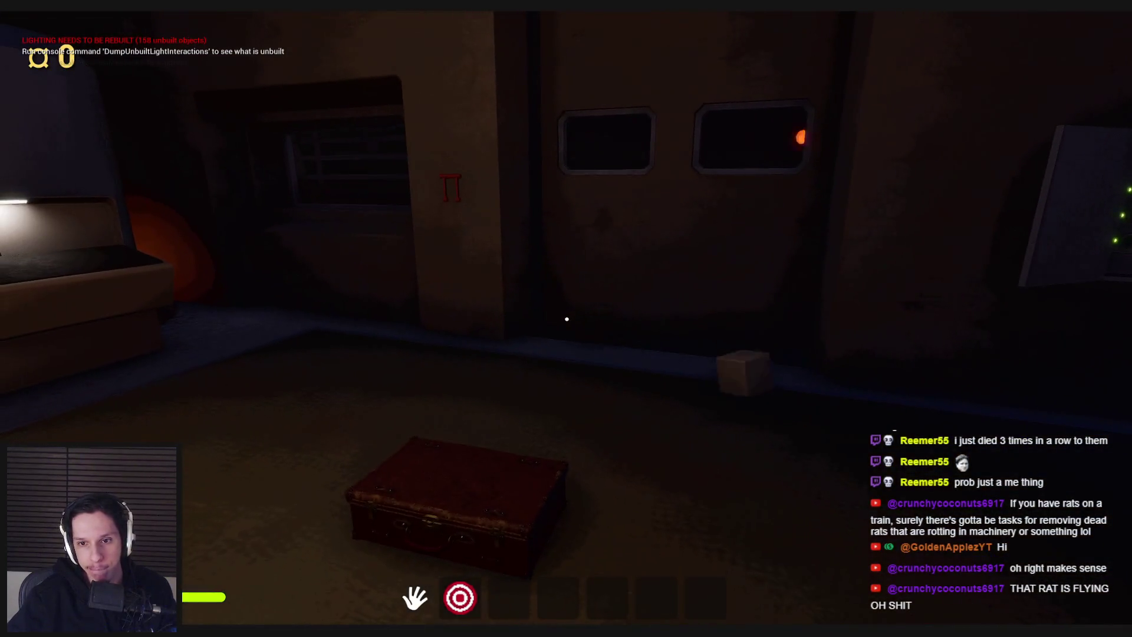
pyautogui.click(566, 319)
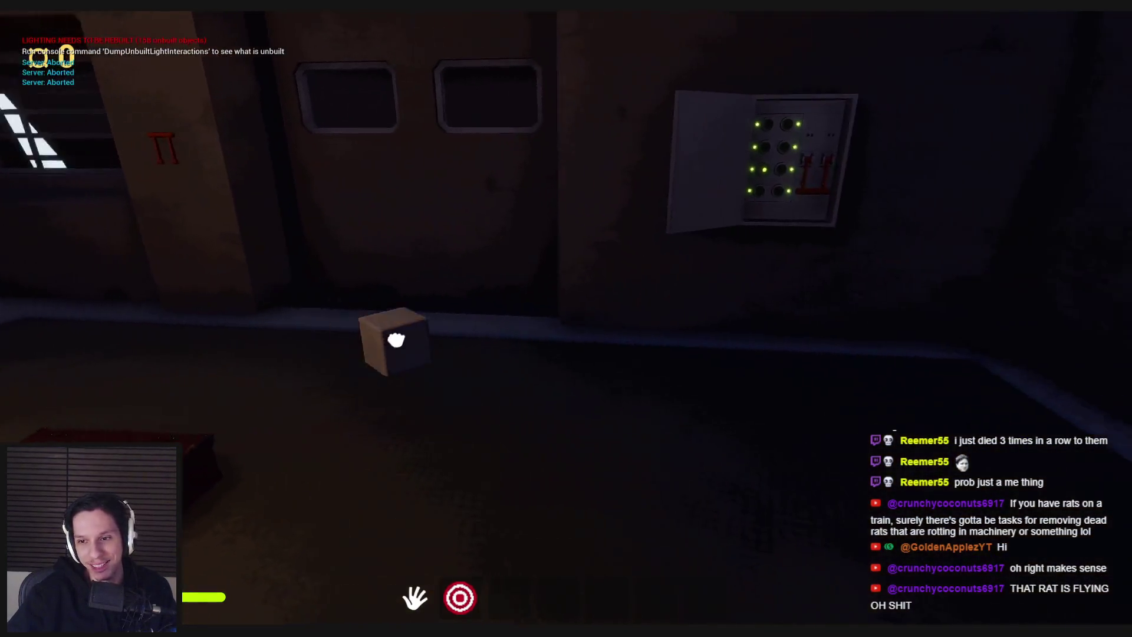
pyautogui.moveTo(567, 319); pyautogui.dragTo(566, 319)
pyautogui.moveTo(1015, 425); pyautogui.dragTo(566, 318)
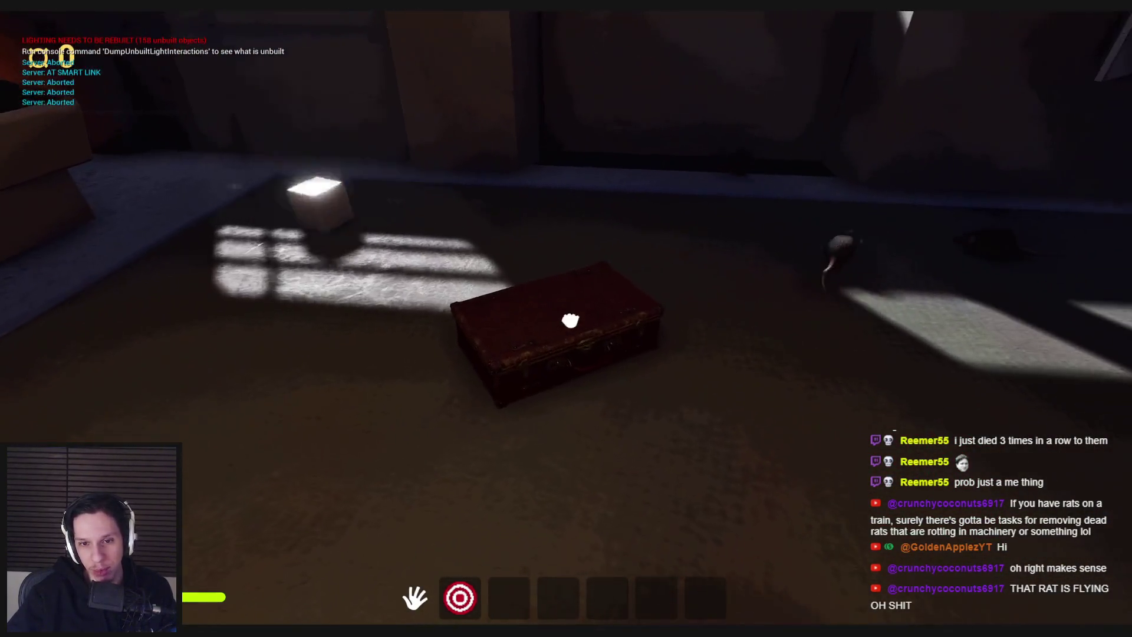
pyautogui.moveTo(266, 353); pyautogui.dragTo(567, 319)
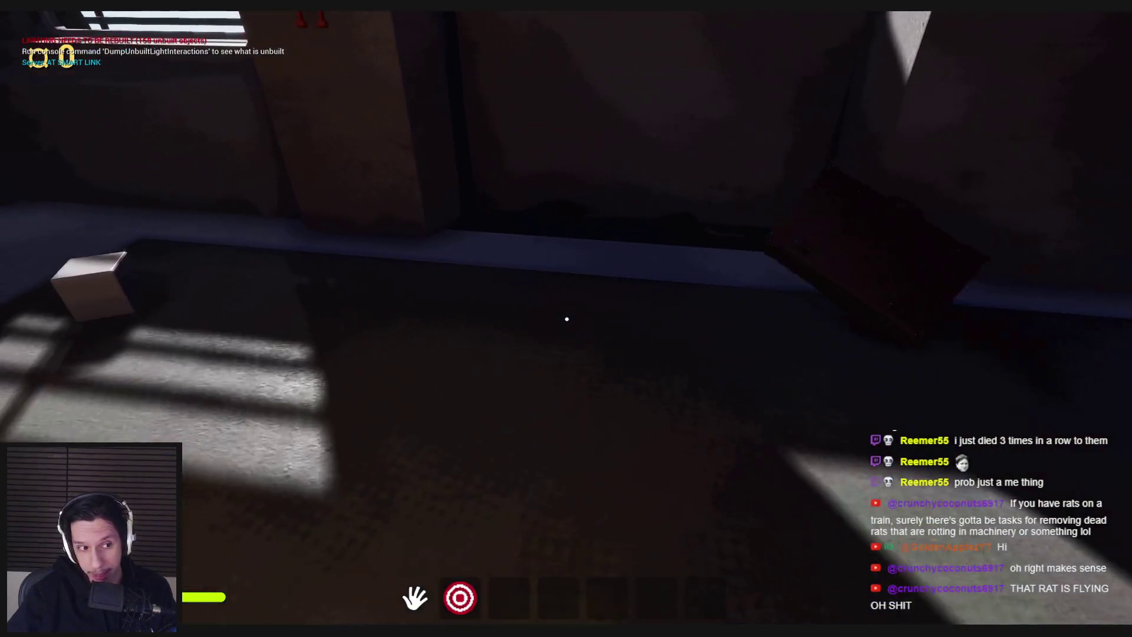
pyautogui.press('Escape')
pyautogui.click(407, 583)
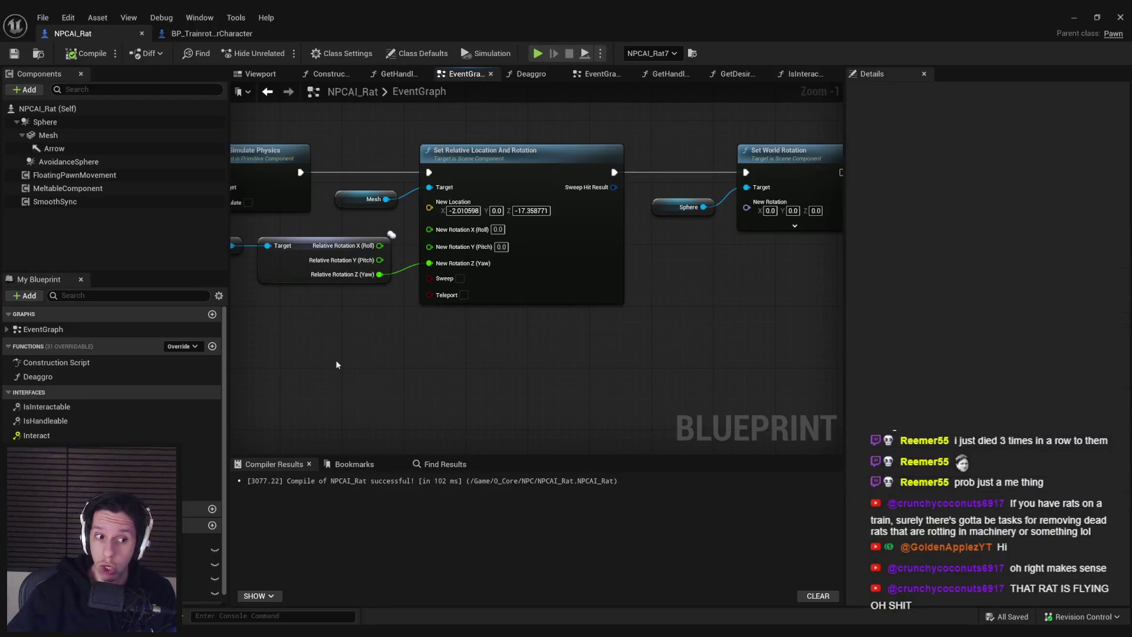
# Step: Return to the level, restore the full editor layout, and open the chest's BP_ContainerPhysicsActor Blueprint
pyautogui.click(211, 34)
pyautogui.click(73, 34)
pyautogui.click(1074, 17)
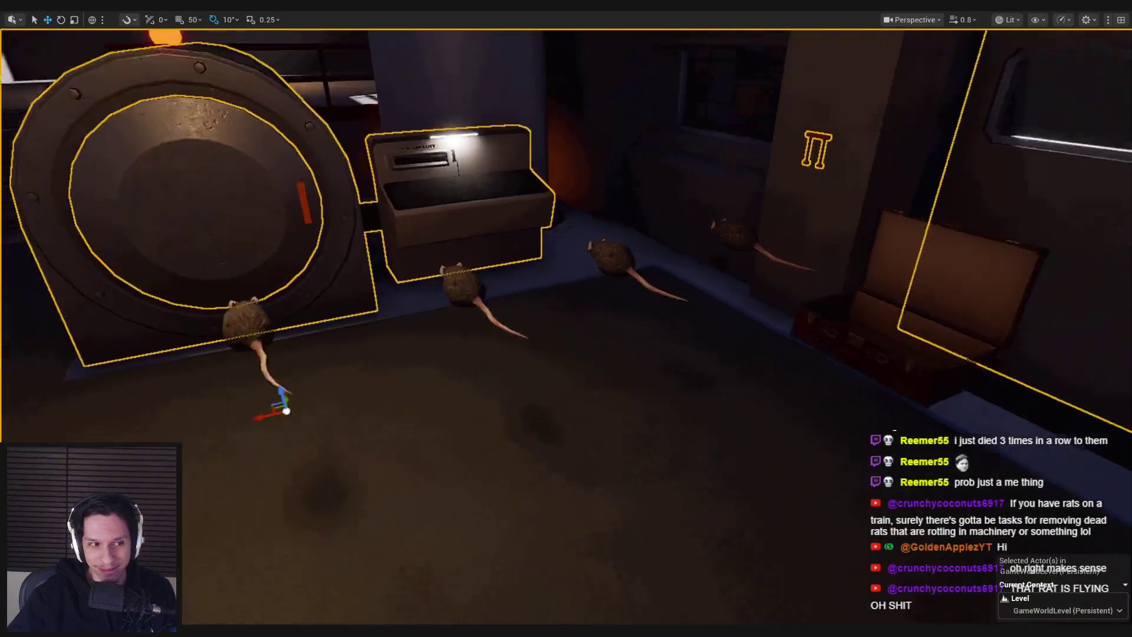
pyautogui.press('F11')
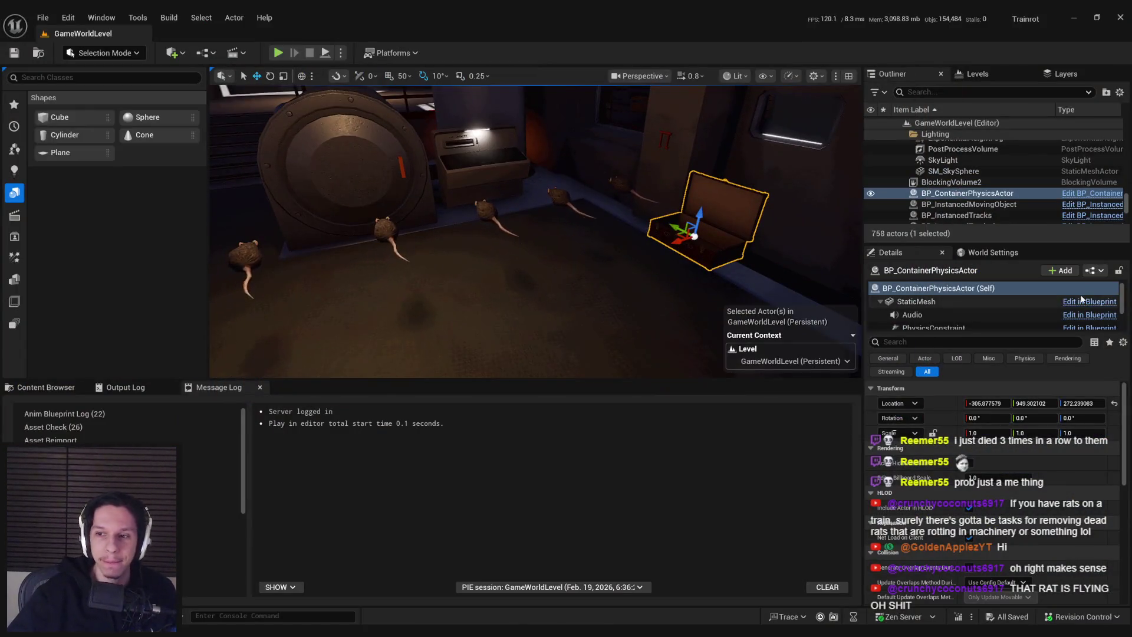
pyautogui.click(1096, 271)
pyautogui.click(1072, 302)
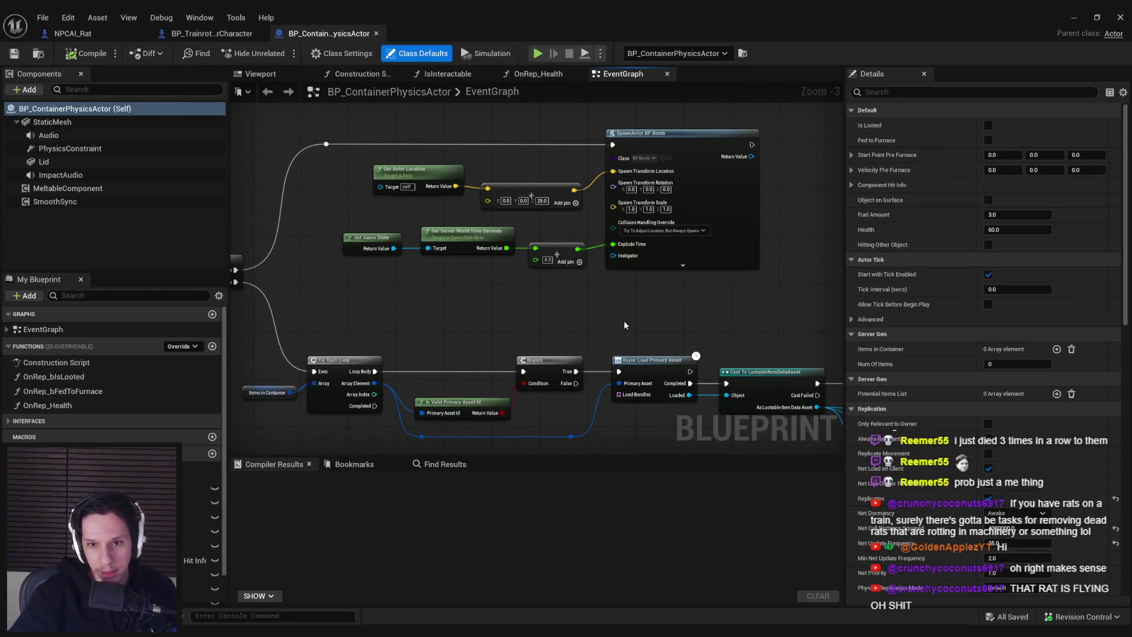
# Step: Jump to the Event Hit logic and pan across its Branch and SET nodes
pyautogui.scroll(-3)
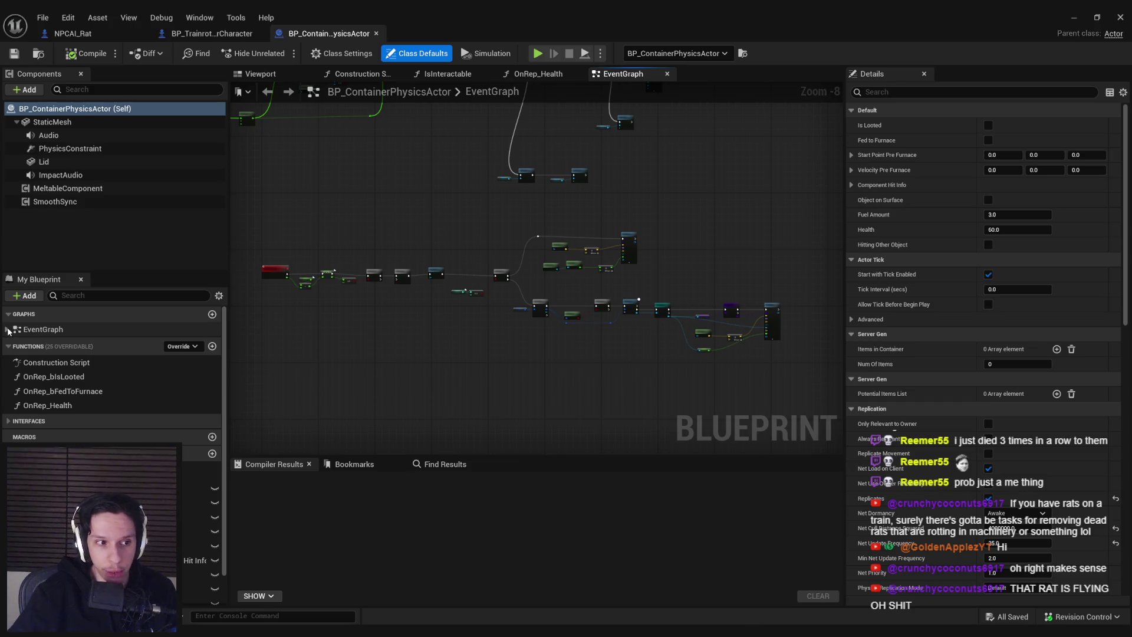
pyautogui.click(8, 330)
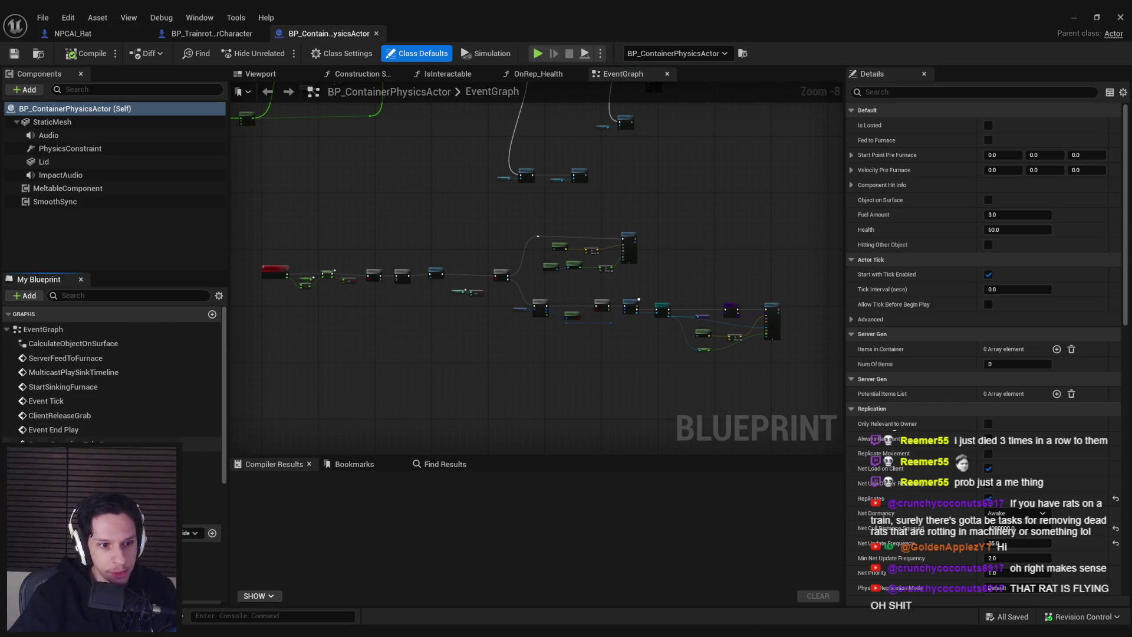
pyautogui.click(639, 299)
pyautogui.scroll(3)
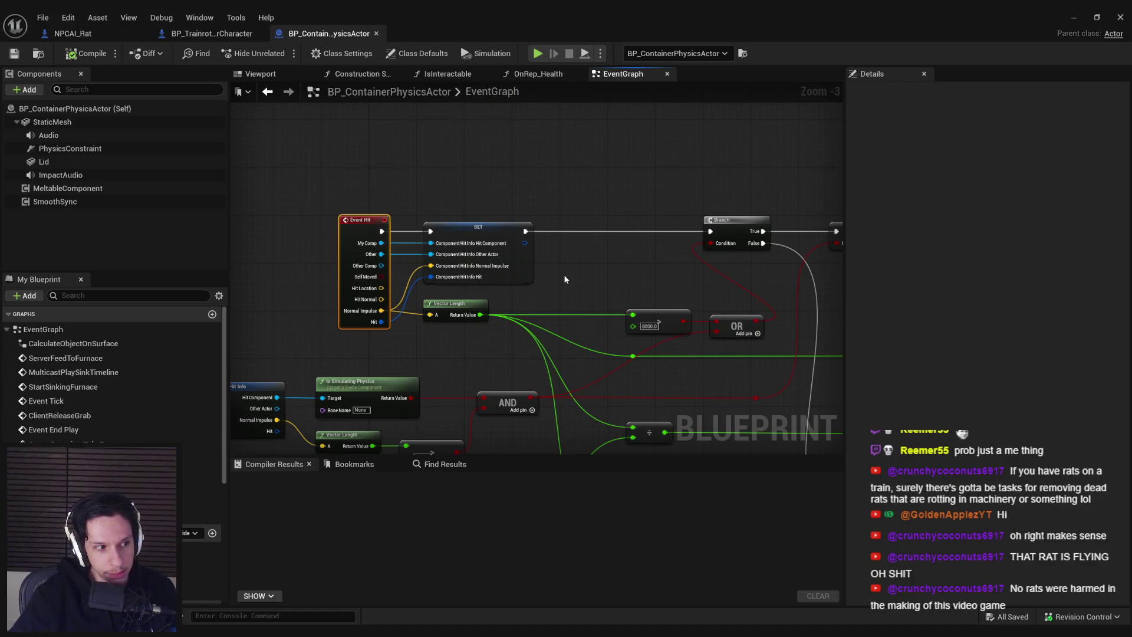
pyautogui.scroll(3)
pyautogui.moveTo(592, 280); pyautogui.dragTo(581, 331)
pyautogui.scroll(3)
pyautogui.scroll(-3)
pyautogui.moveTo(508, 336); pyautogui.dragTo(454, 312)
# Step: Bring the Play Damage Effect node into view and inspect the function and its neighbouring nodes
pyautogui.scroll(3)
pyautogui.scroll(-3)
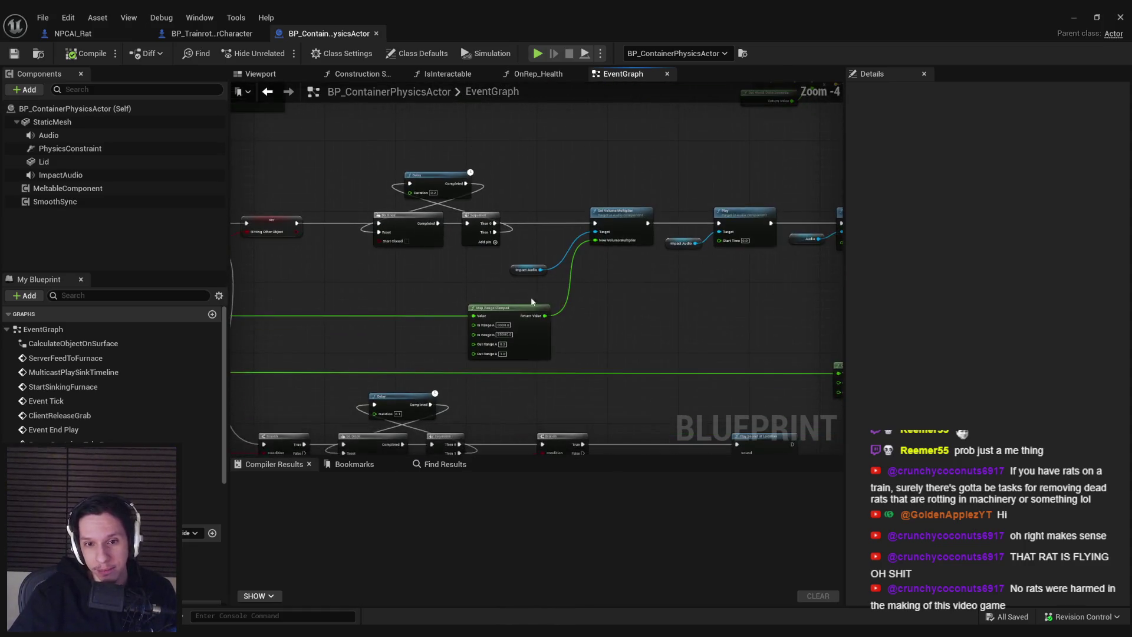
pyautogui.scroll(3)
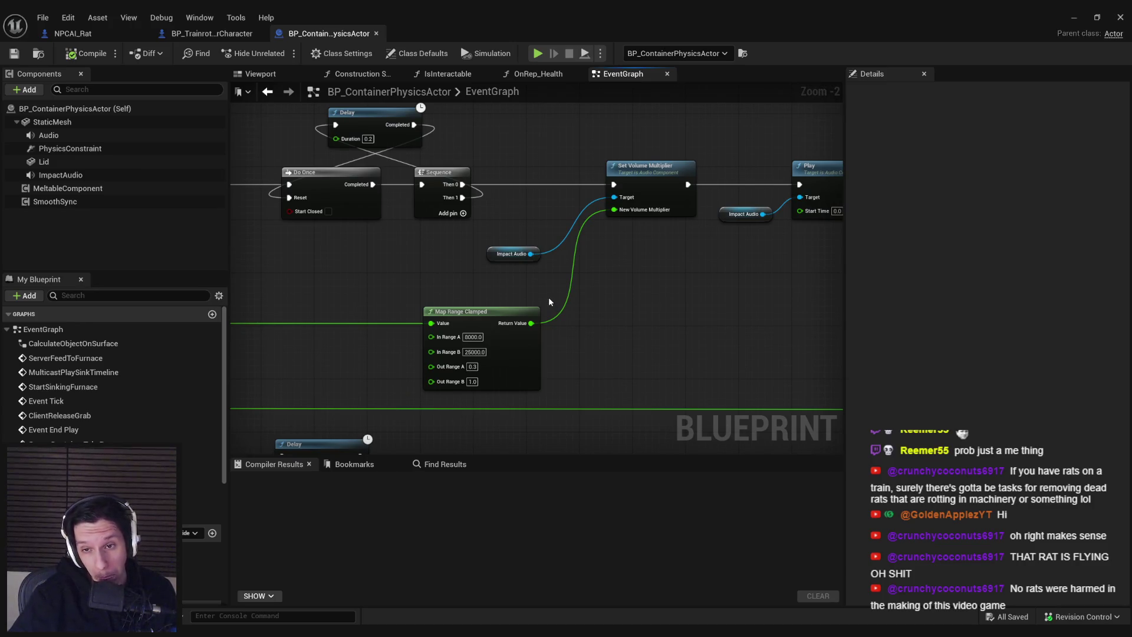
pyautogui.scroll(-3)
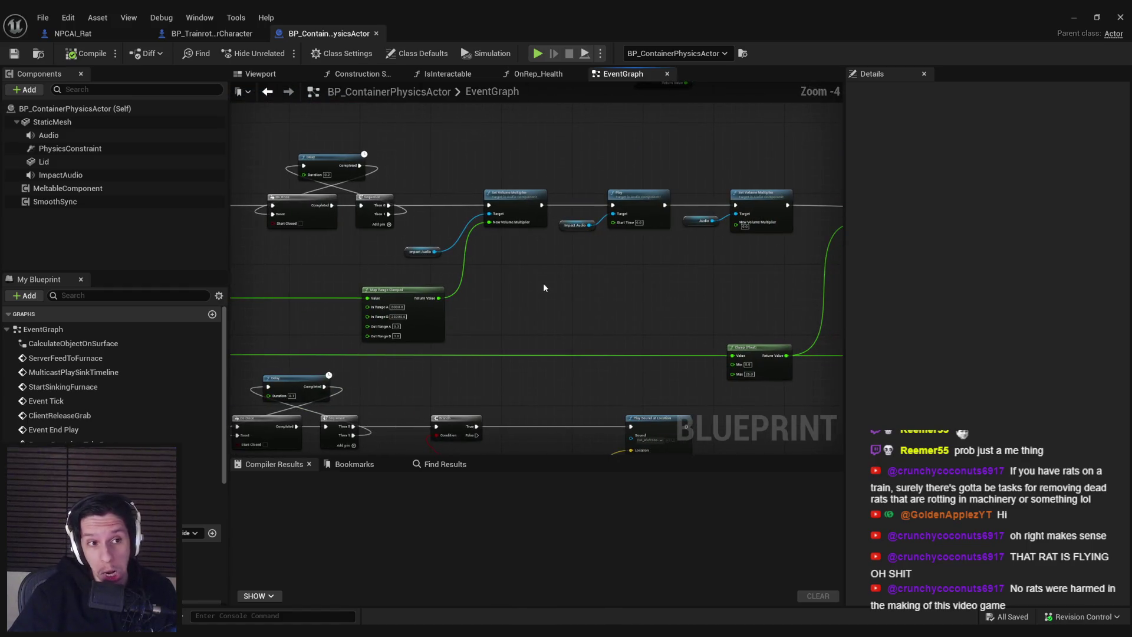
pyautogui.scroll(3)
pyautogui.moveTo(603, 282); pyautogui.dragTo(558, 313)
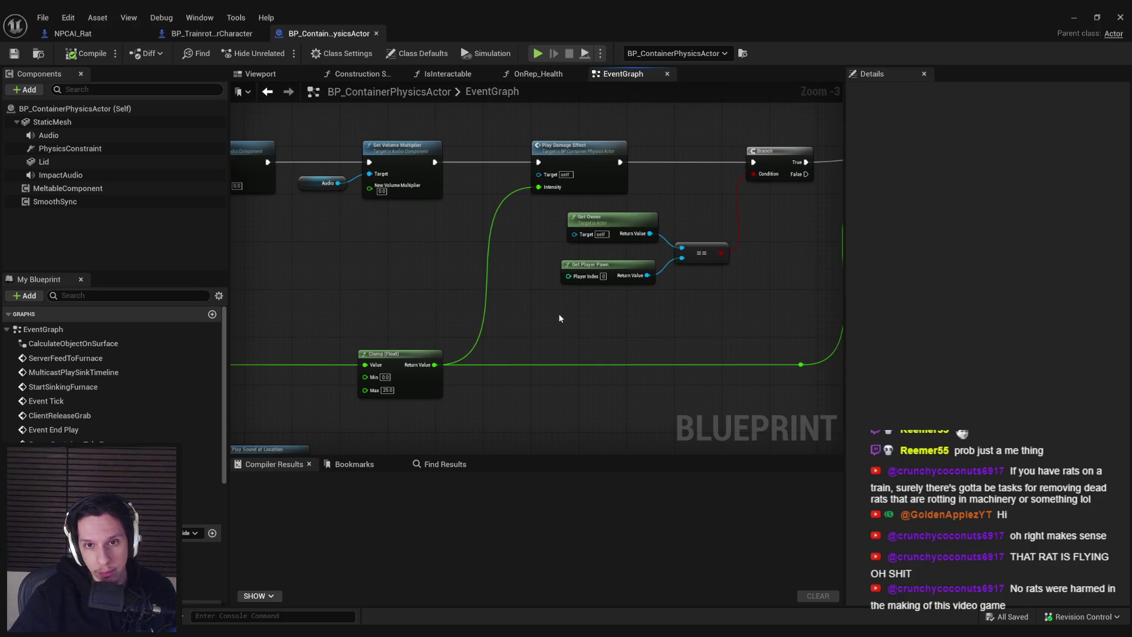
pyautogui.click(582, 161)
pyautogui.moveTo(794, 239); pyautogui.dragTo(630, 319)
pyautogui.scroll(-3)
pyautogui.scroll(3)
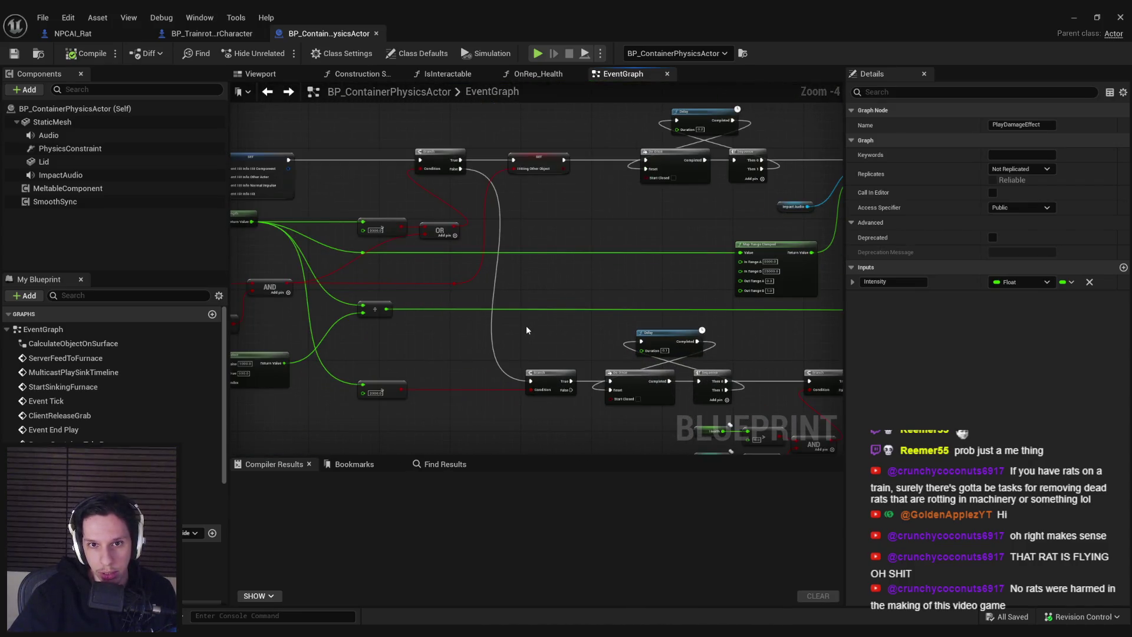
pyautogui.moveTo(526, 330); pyautogui.dragTo(399, 366)
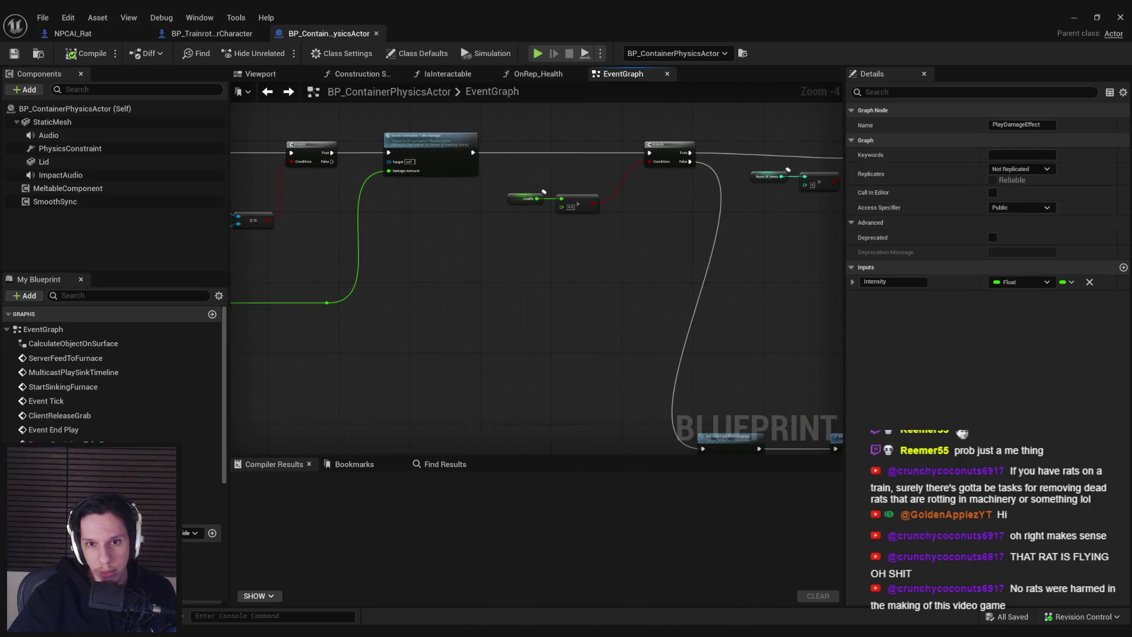
pyautogui.moveTo(653, 343); pyautogui.dragTo(604, 359)
pyautogui.scroll(-3)
pyautogui.moveTo(727, 352); pyautogui.dragTo(578, 363)
pyautogui.scroll(3)
pyautogui.moveTo(673, 351); pyautogui.dragTo(458, 320)
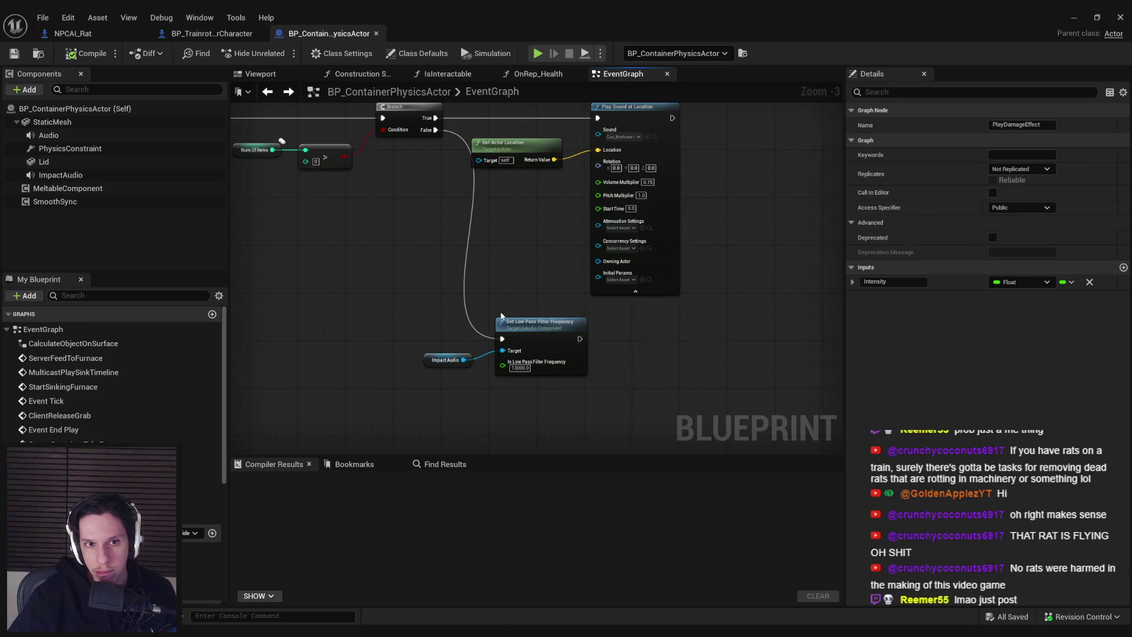
pyautogui.moveTo(455, 327); pyautogui.dragTo(430, 336)
pyautogui.scroll(3)
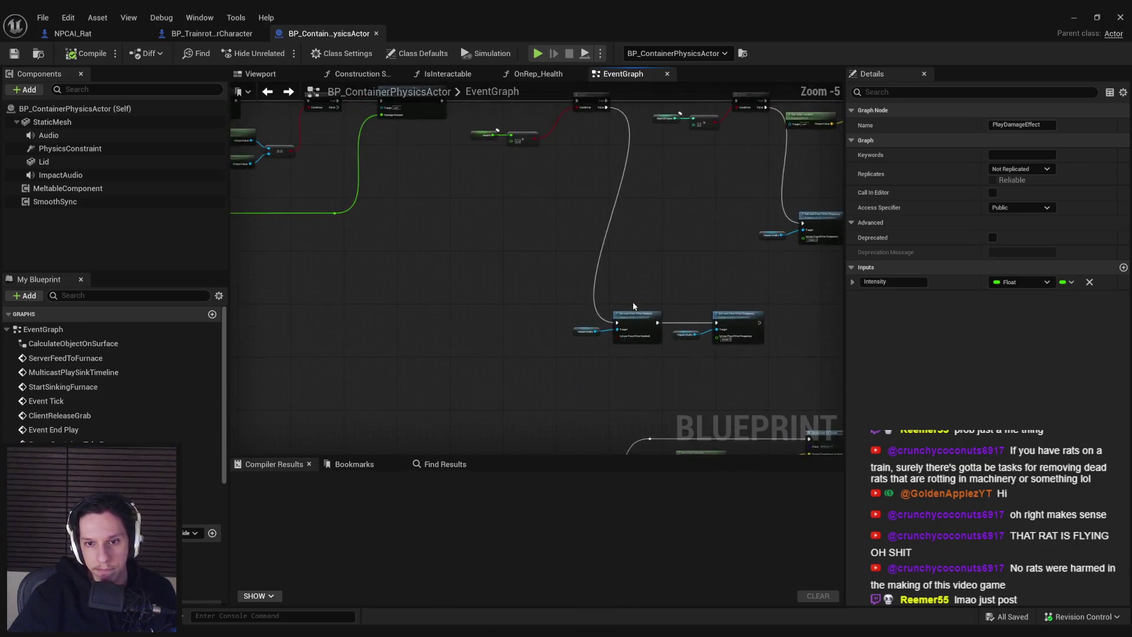
pyautogui.scroll(-3)
pyautogui.moveTo(537, 327); pyautogui.dragTo(805, 236)
pyautogui.scroll(3)
pyautogui.scroll(-3)
pyautogui.scroll(3)
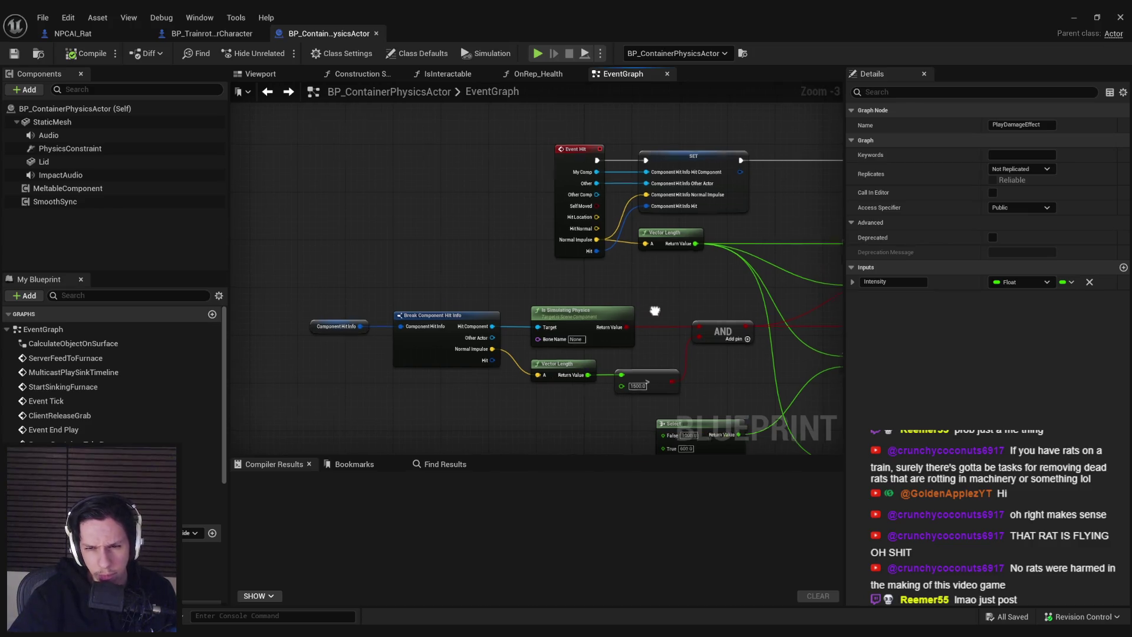
pyautogui.moveTo(665, 285); pyautogui.dragTo(476, 264)
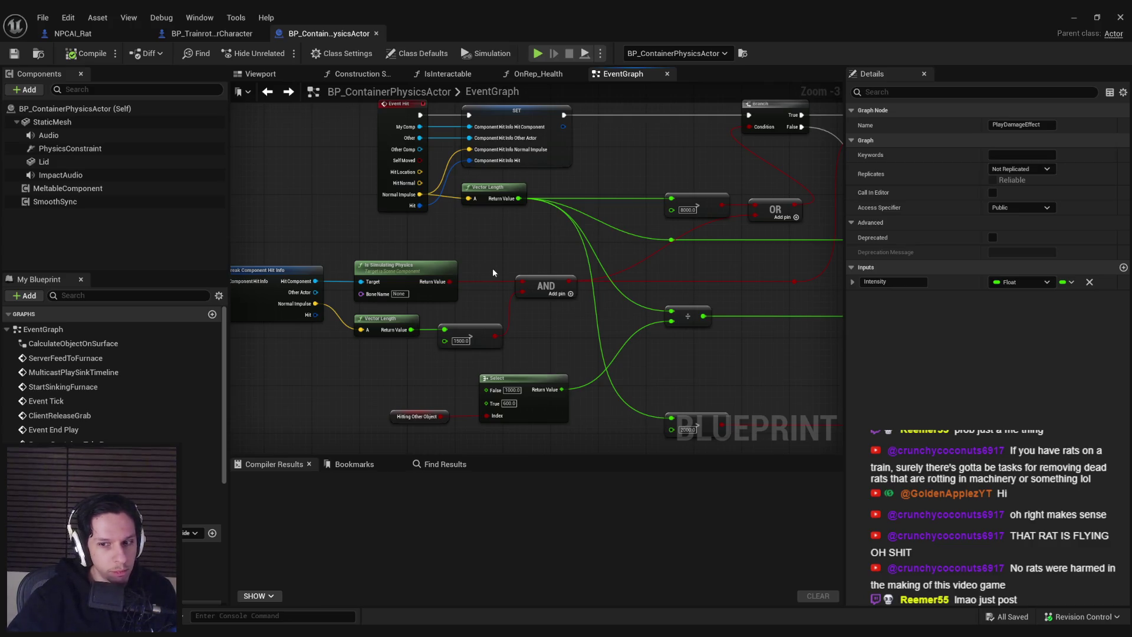
pyautogui.moveTo(493, 268); pyautogui.dragTo(535, 259)
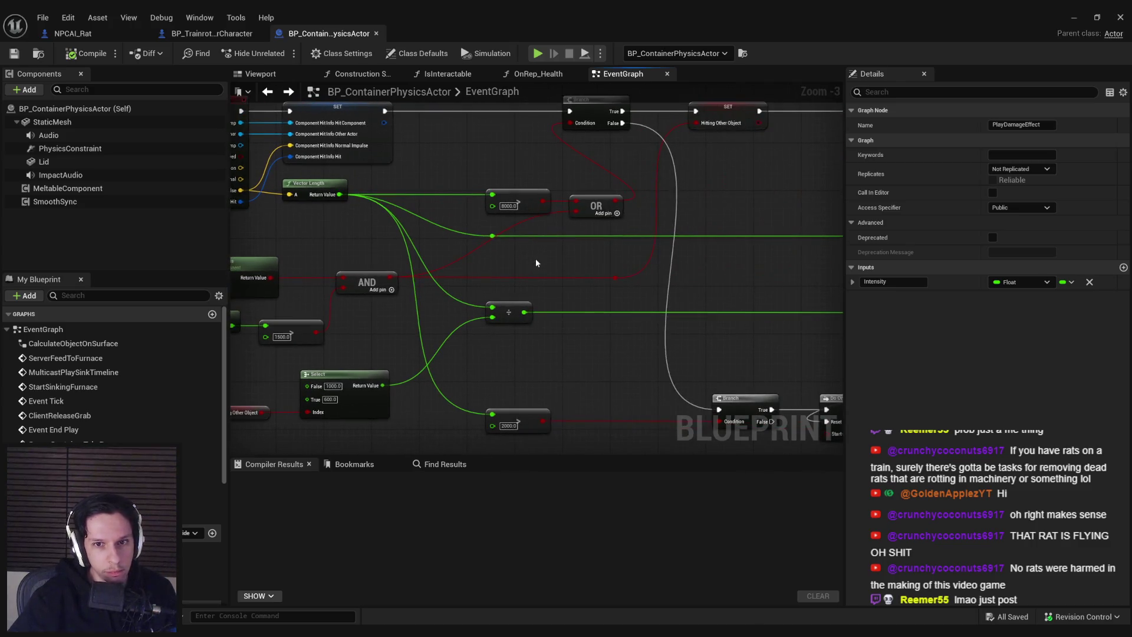
pyautogui.scroll(-3)
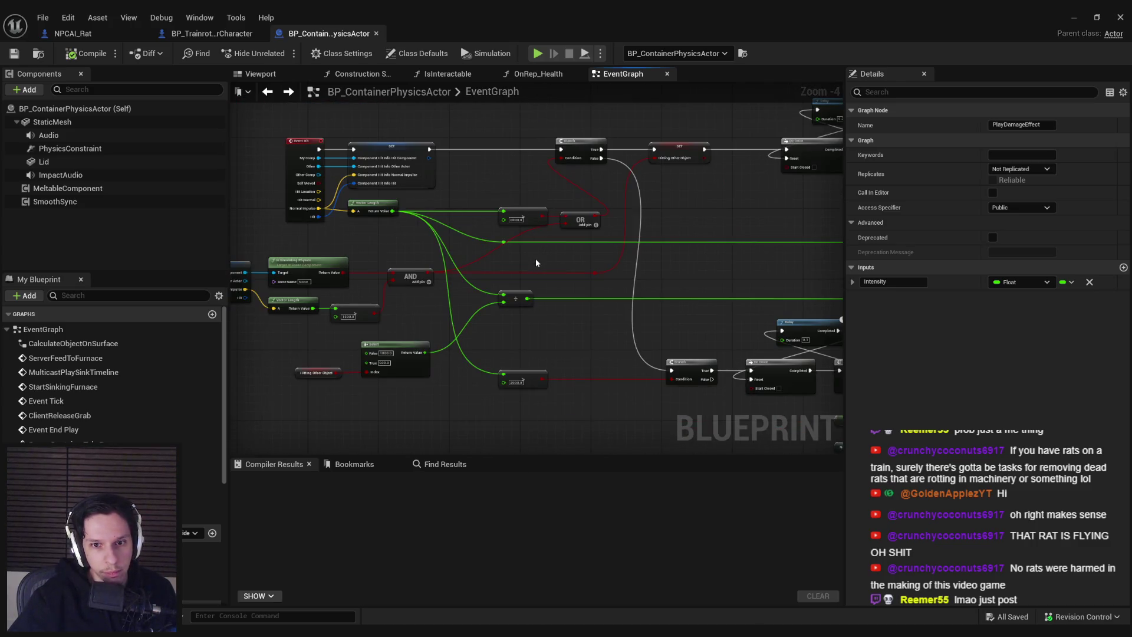
pyautogui.moveTo(686, 189); pyautogui.dragTo(427, 214)
pyautogui.moveTo(770, 274); pyautogui.dragTo(440, 261)
pyautogui.moveTo(549, 268); pyautogui.dragTo(245, 281)
pyautogui.scroll(-3)
pyautogui.scroll(3)
pyautogui.moveTo(565, 204); pyautogui.dragTo(507, 196)
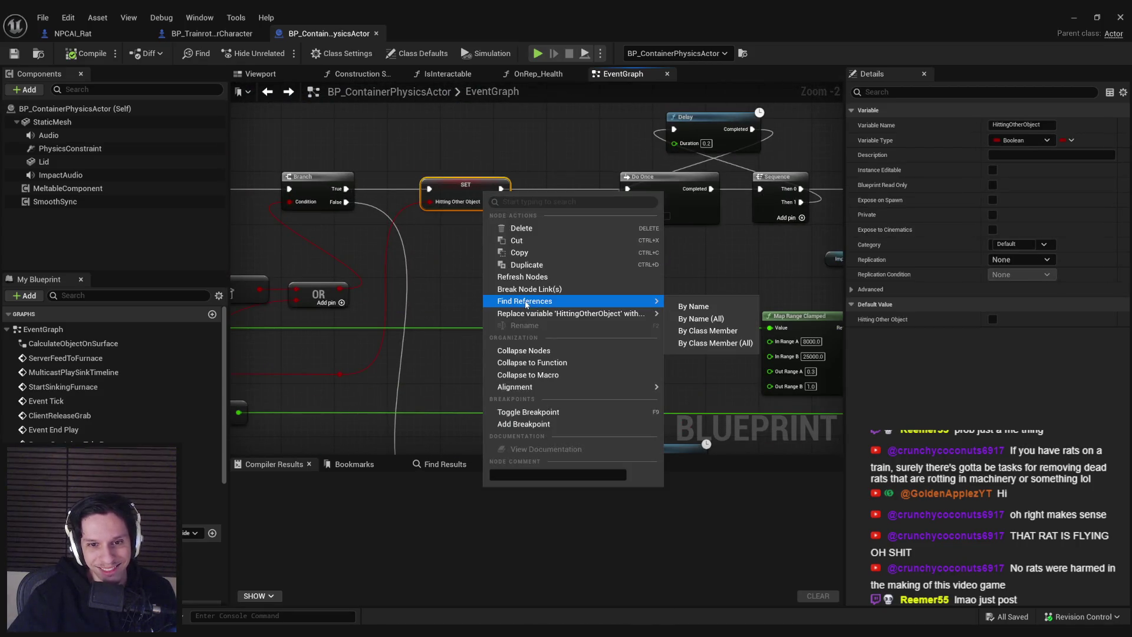
# Step: Find references to HittingOtherObject by name and jump to its getter near the damage-effect and clamp nodes
pyautogui.moveTo(643, 300)
pyautogui.click(690, 307)
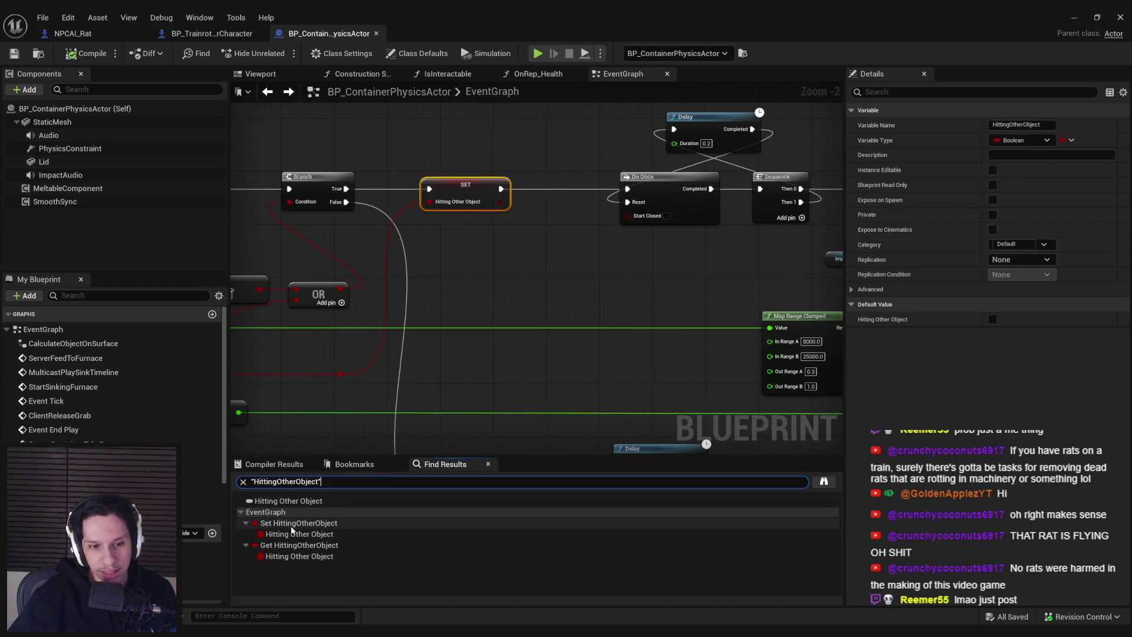
pyautogui.click(299, 545)
pyautogui.scroll(-3)
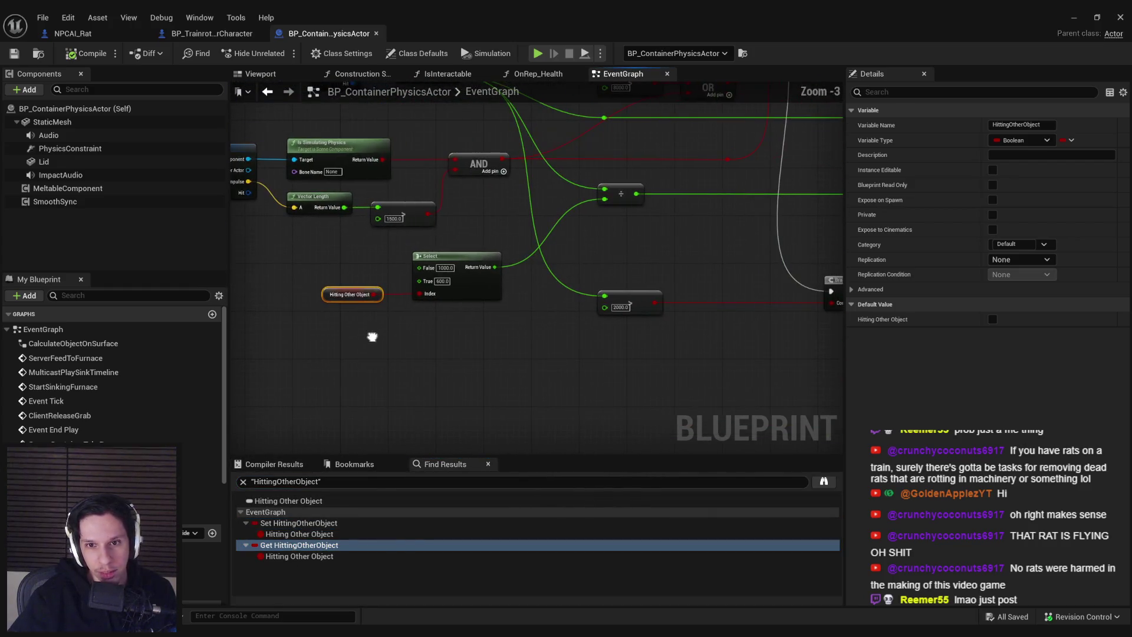
pyautogui.scroll(3)
pyautogui.moveTo(449, 435); pyautogui.dragTo(584, 443)
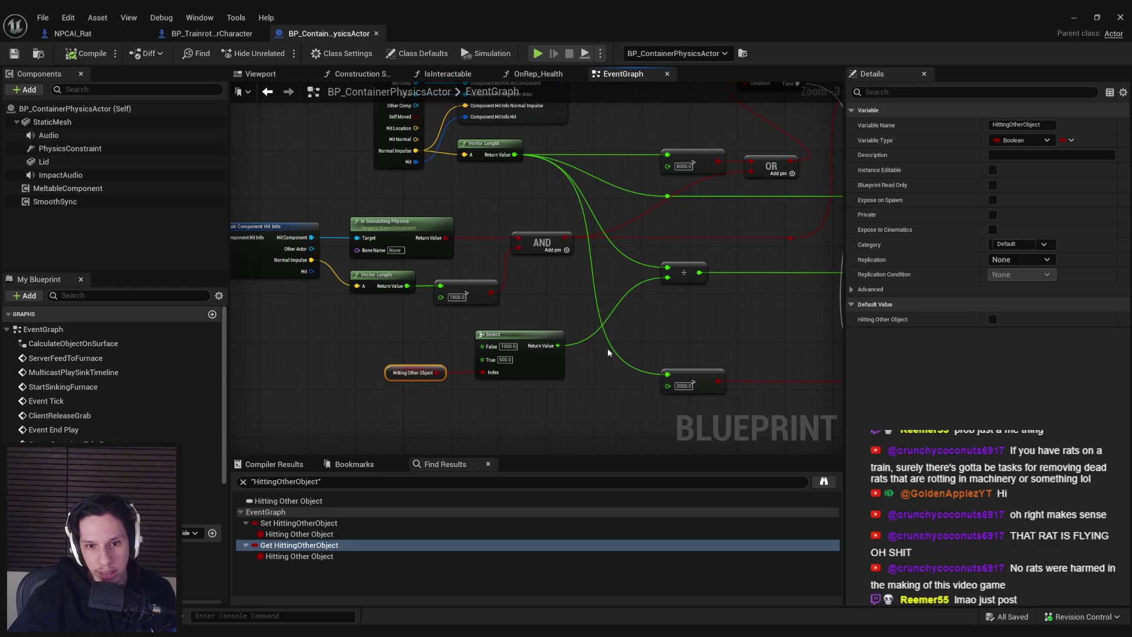
pyautogui.scroll(3)
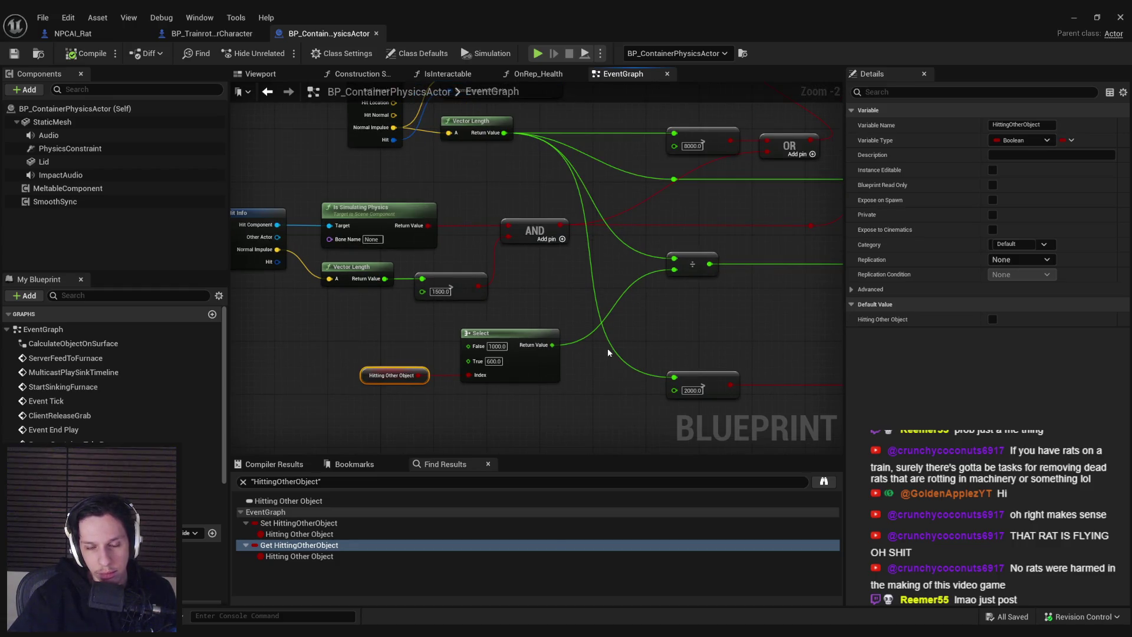
pyautogui.moveTo(609, 352); pyautogui.dragTo(619, 376)
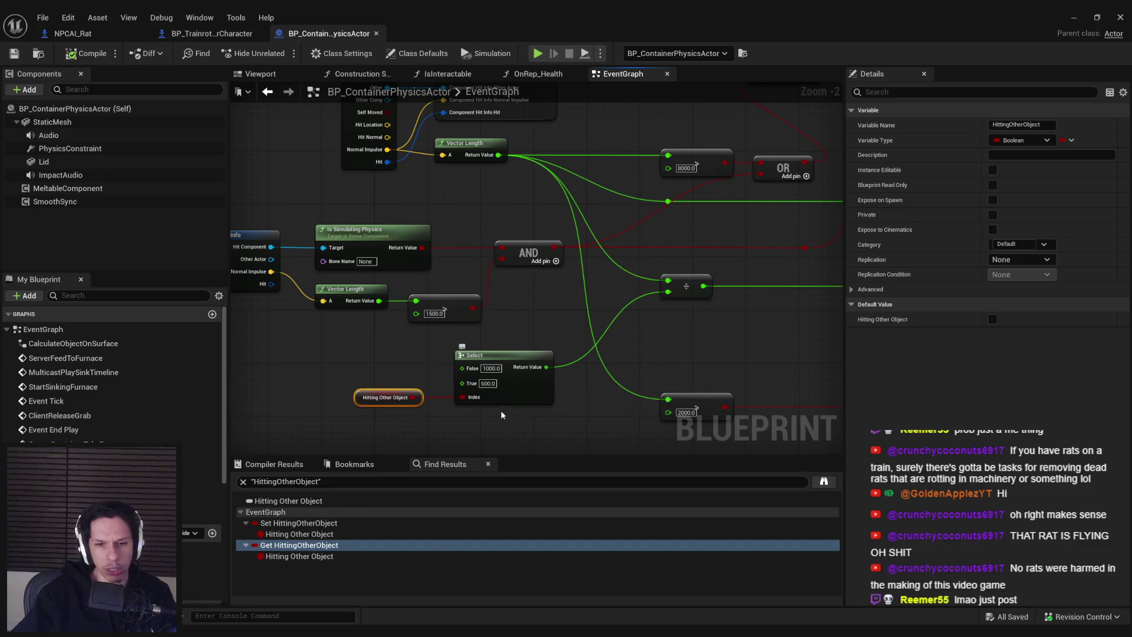
# Step: Bring the Event Hit and SET nodes back into view and select the container's static mesh component
pyautogui.click(451, 224)
pyautogui.moveTo(450, 220); pyautogui.dragTo(439, 308)
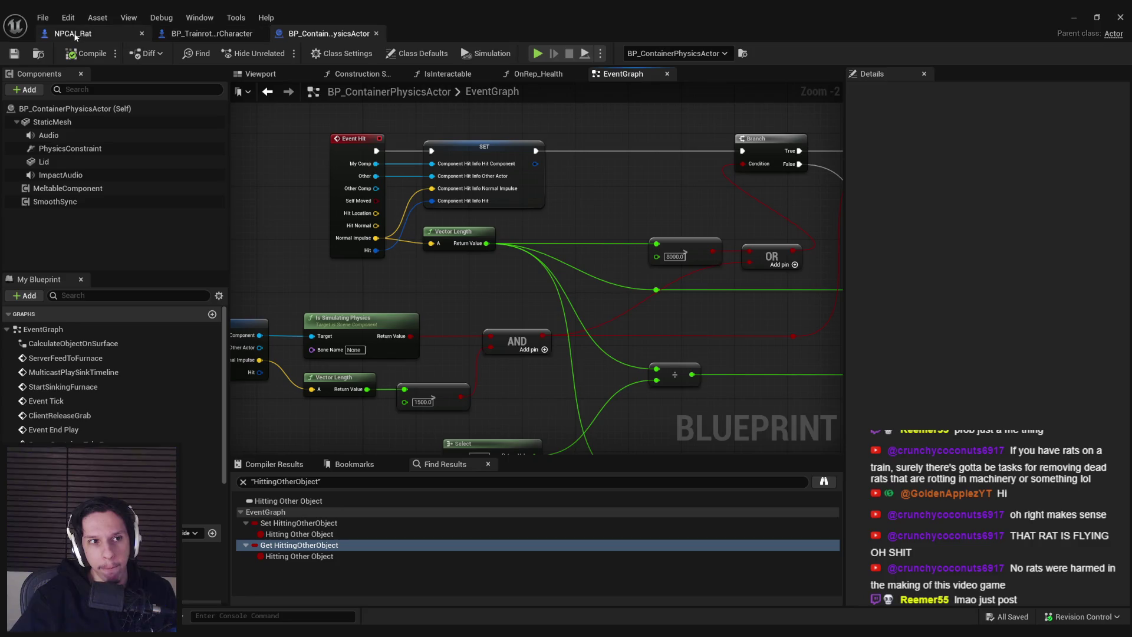
pyautogui.moveTo(376, 244)
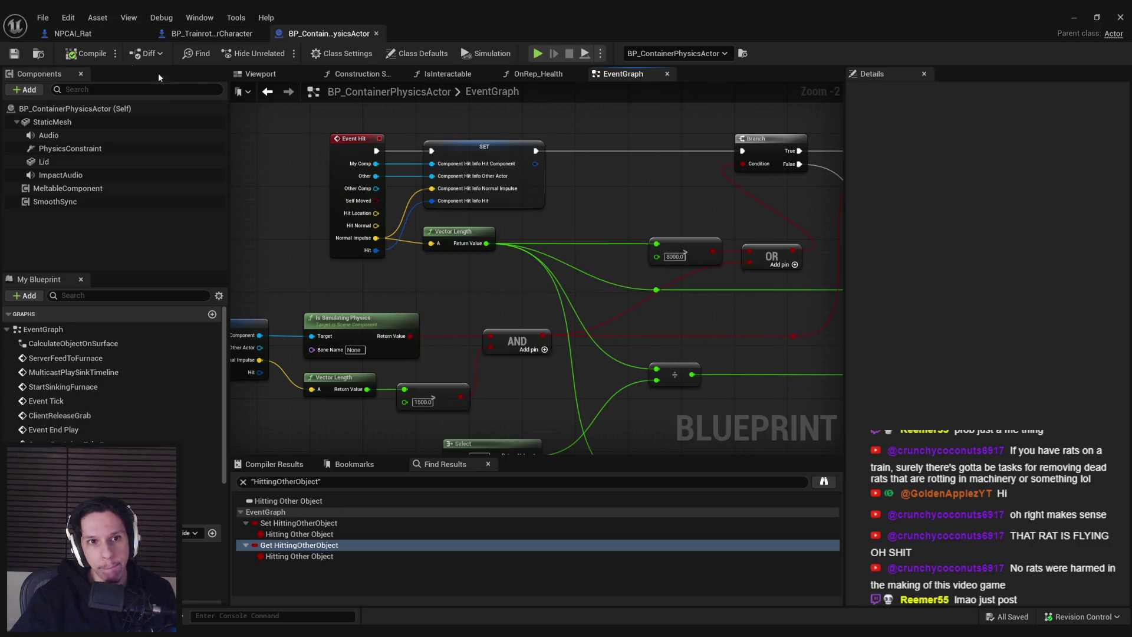
pyautogui.scroll(-3)
pyautogui.click(61, 121)
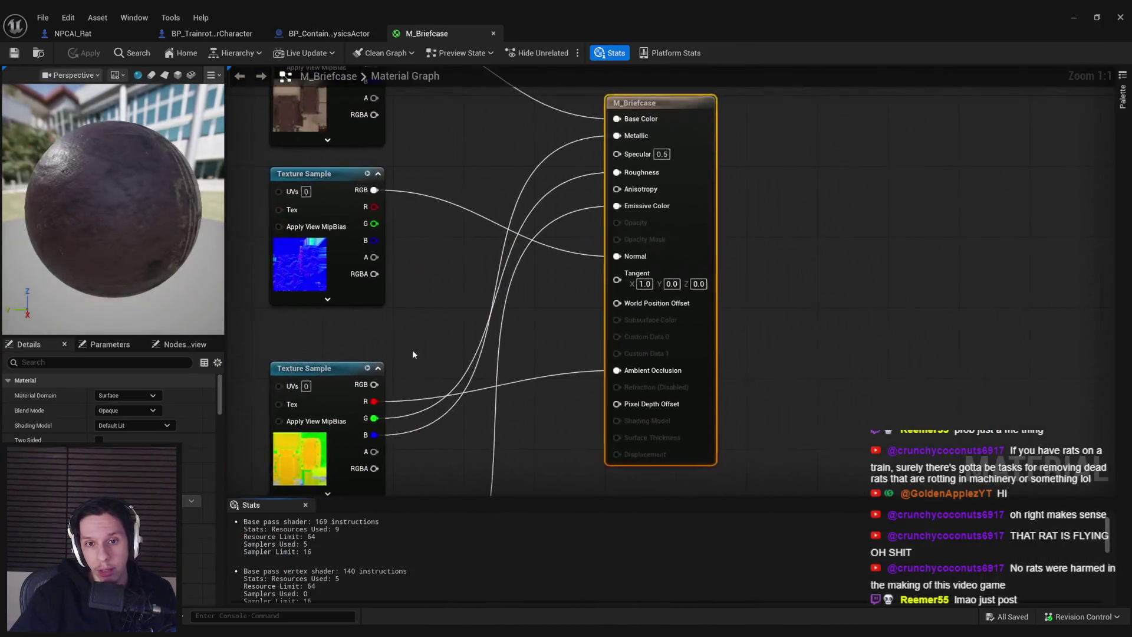
# Step: Select the red Lerp/DamageAmount flash nodes in M_Briefcase, then select NPCAI_Rat's Mesh to reach M_Rat
pyautogui.moveTo(724, 384); pyautogui.dragTo(470, 235)
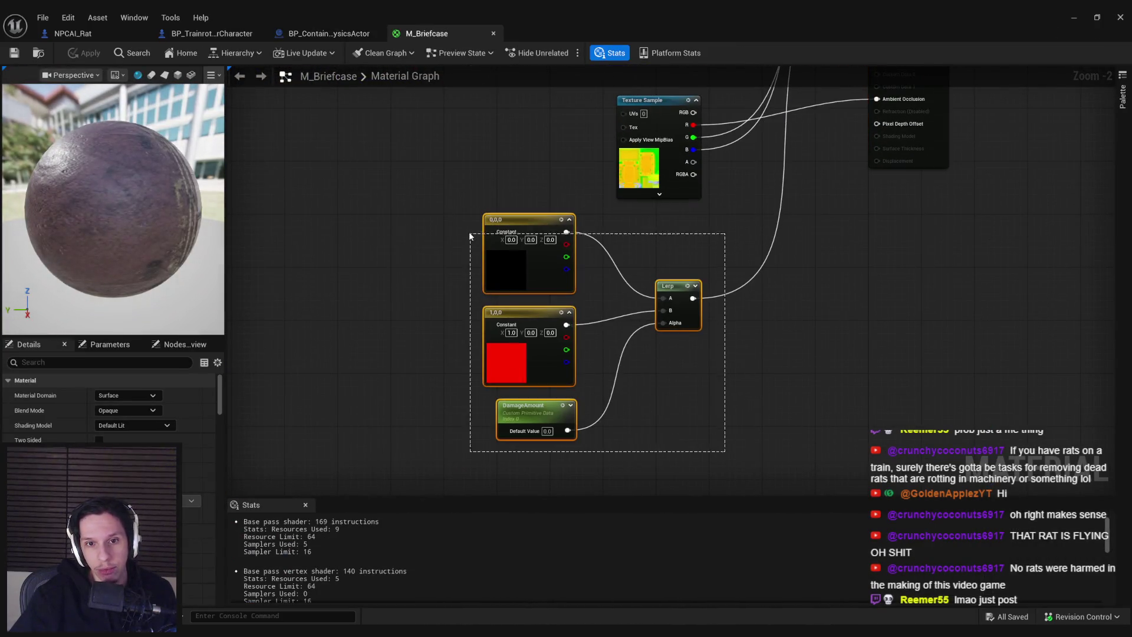
pyautogui.click(70, 33)
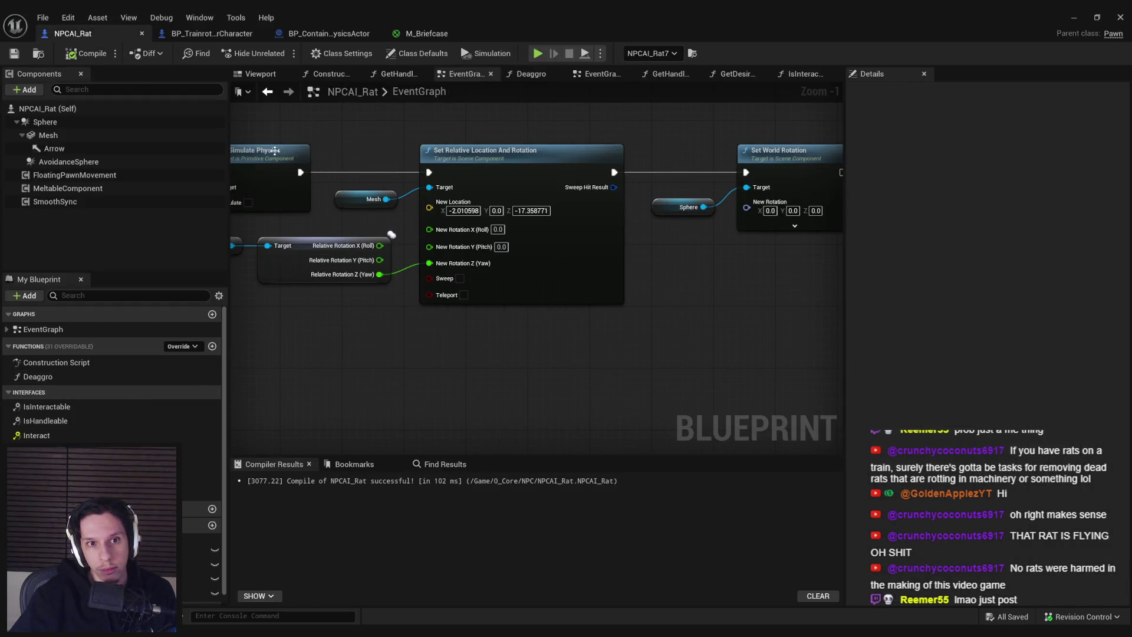
pyautogui.click(48, 135)
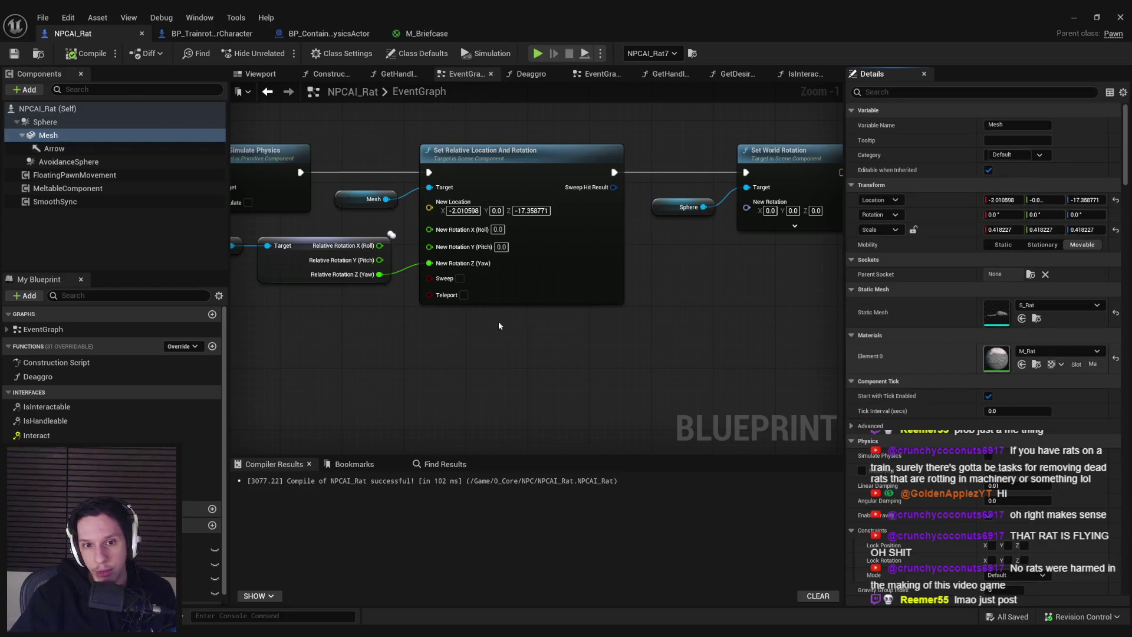
pyautogui.scroll(-3)
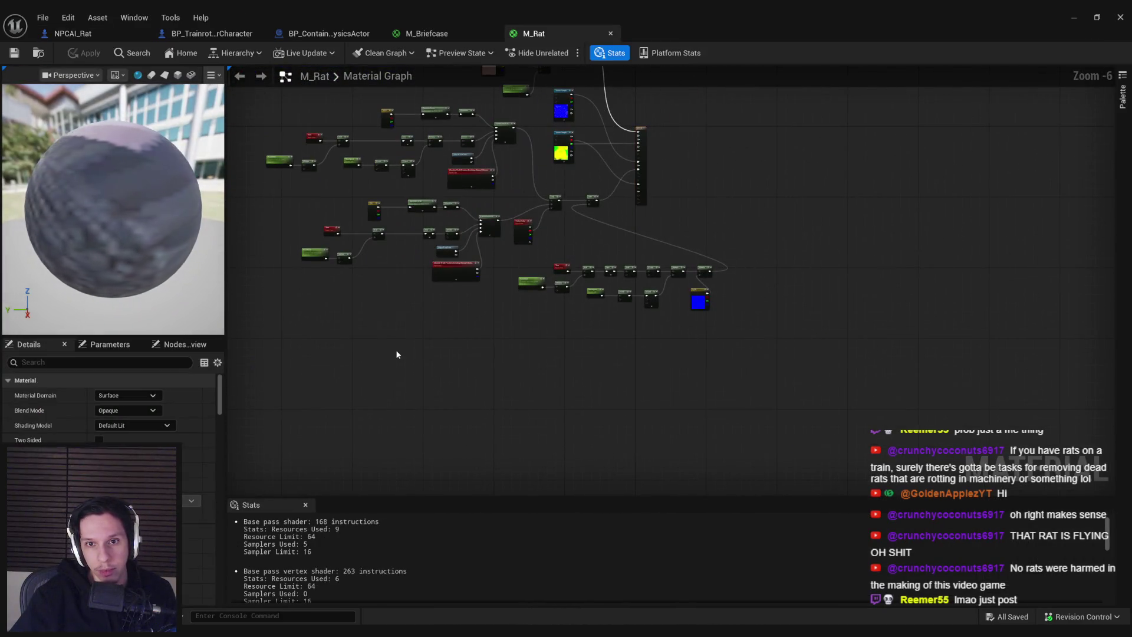
# Step: Wire the damage-flash Lerp output into the M_Rat material output node
pyautogui.scroll(3)
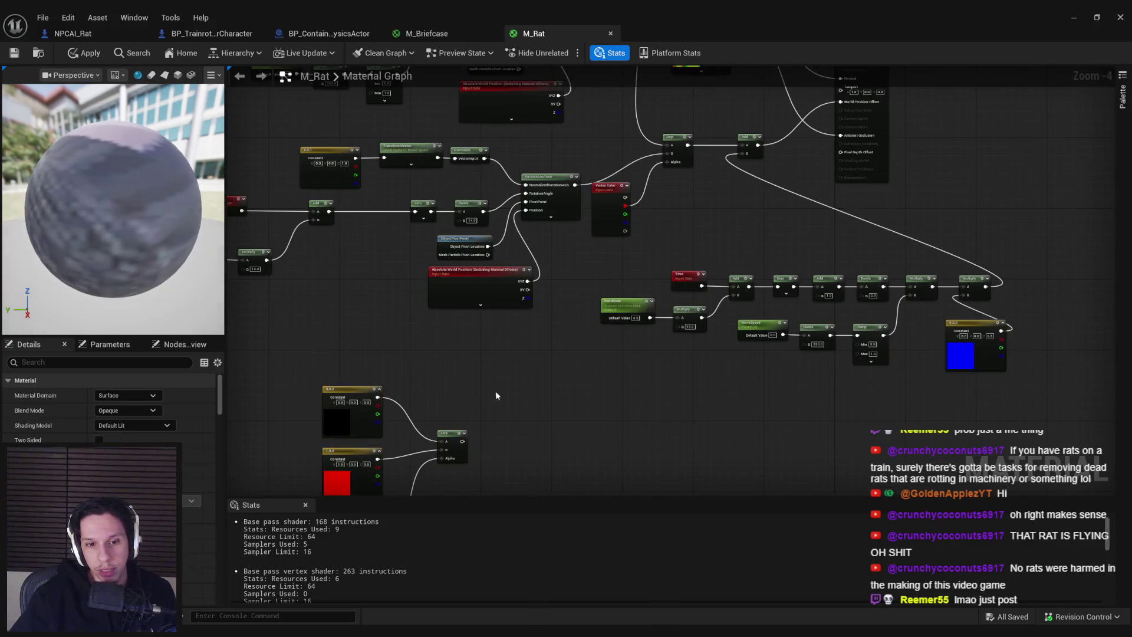
pyautogui.scroll(-3)
pyautogui.moveTo(441, 431); pyautogui.dragTo(727, 167)
pyautogui.scroll(3)
pyautogui.scroll(-3)
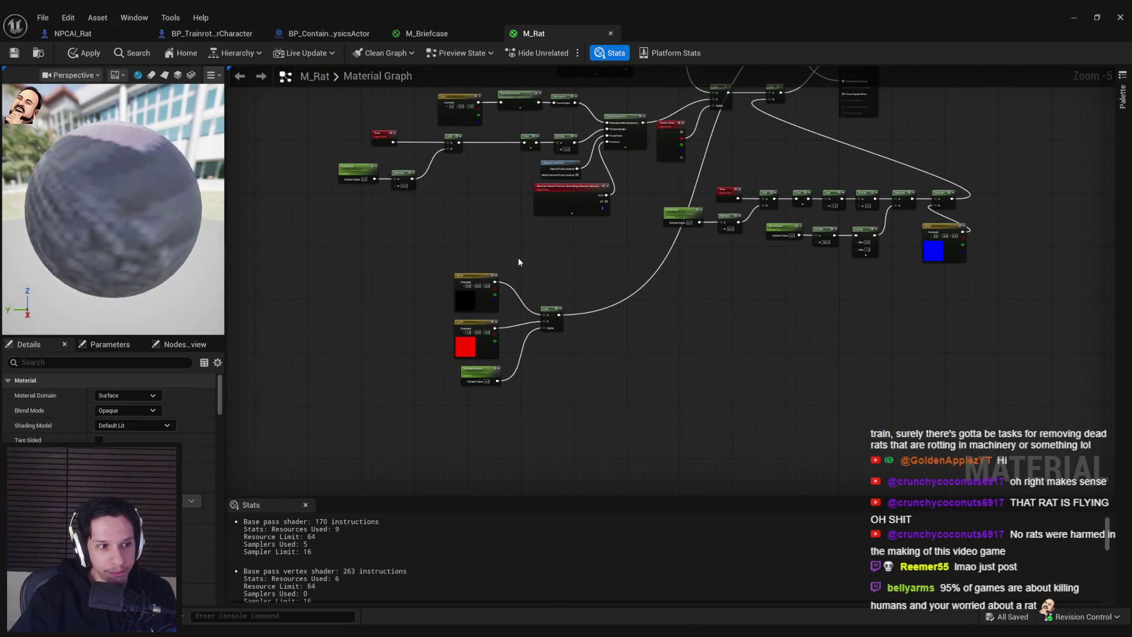
pyautogui.scroll(-3)
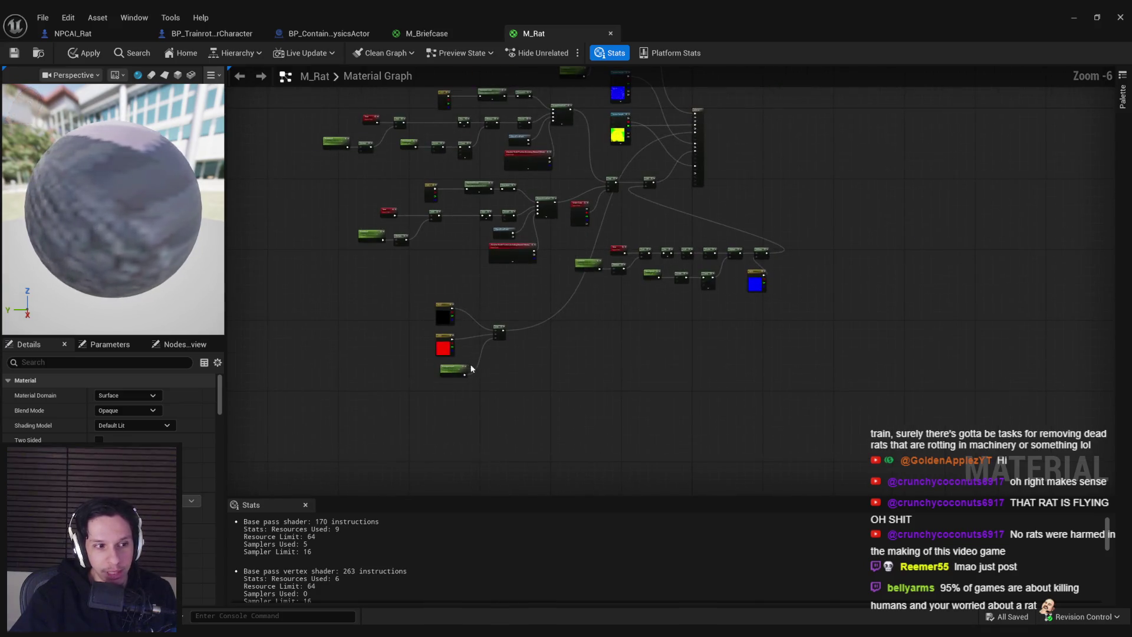
pyautogui.scroll(3)
pyautogui.scroll(-3)
pyautogui.scroll(3)
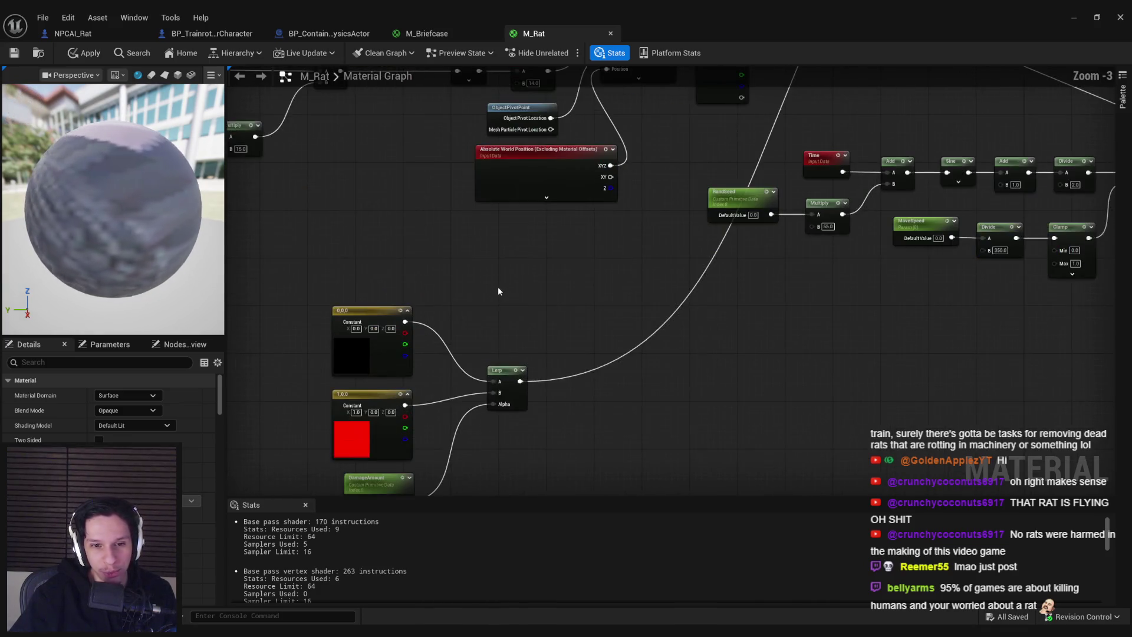
pyautogui.scroll(3)
# Step: Move the damage-flash constants, Lerp and parameter right of the output, and shift the other node groups down-left
pyautogui.moveTo(531, 289); pyautogui.dragTo(356, 469)
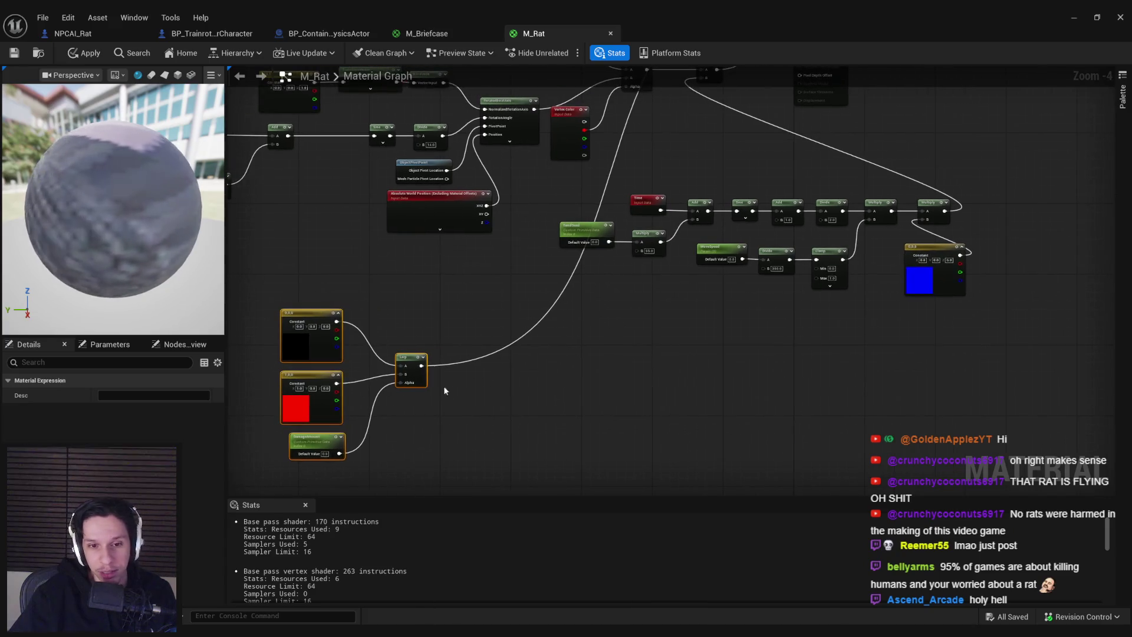
pyautogui.scroll(-3)
pyautogui.moveTo(421, 378); pyautogui.dragTo(688, 294)
pyautogui.click(688, 295)
pyautogui.scroll(-3)
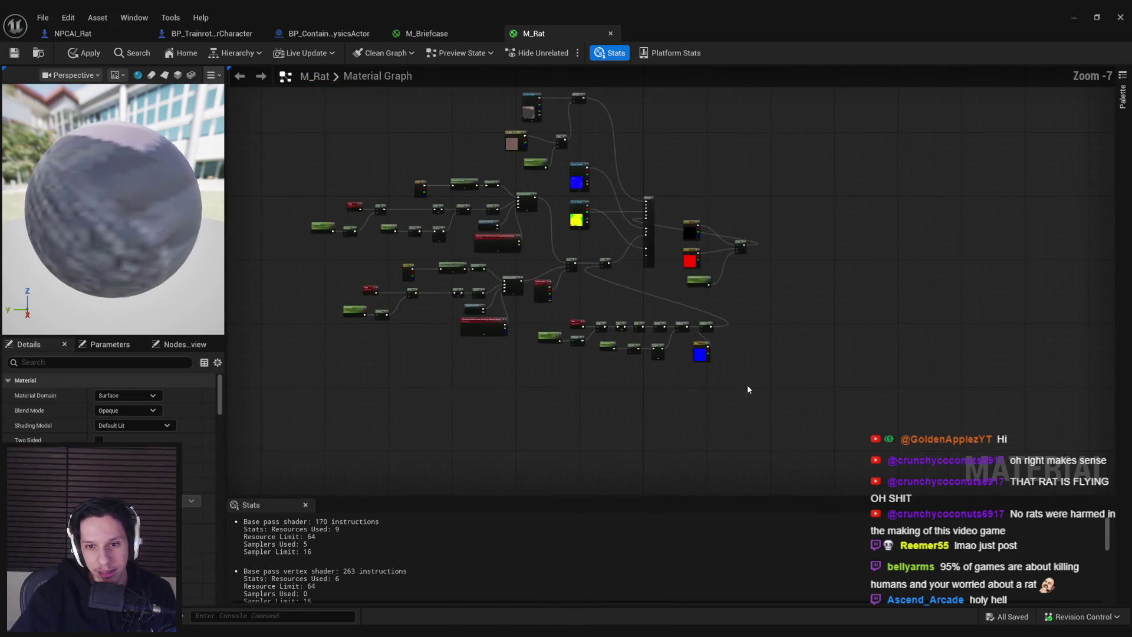
pyautogui.moveTo(747, 385); pyautogui.dragTo(534, 323)
pyautogui.moveTo(625, 382); pyautogui.dragTo(444, 246)
pyautogui.moveTo(299, 183); pyautogui.dragTo(542, 350)
pyautogui.scroll(3)
pyautogui.scroll(-3)
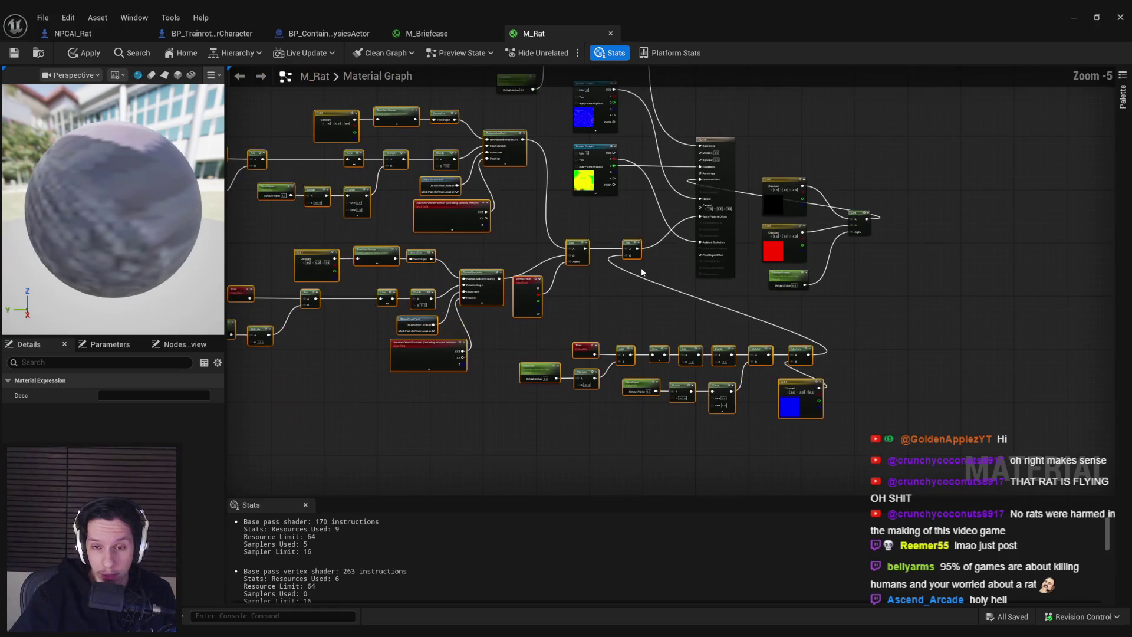
pyautogui.scroll(3)
pyautogui.moveTo(645, 282); pyautogui.dragTo(568, 303)
# Step: Nudge the bottom node row left, move the left cluster further down, then bring up Discord
pyautogui.moveTo(480, 278); pyautogui.dragTo(814, 460)
pyautogui.moveTo(732, 437); pyautogui.dragTo(457, 489)
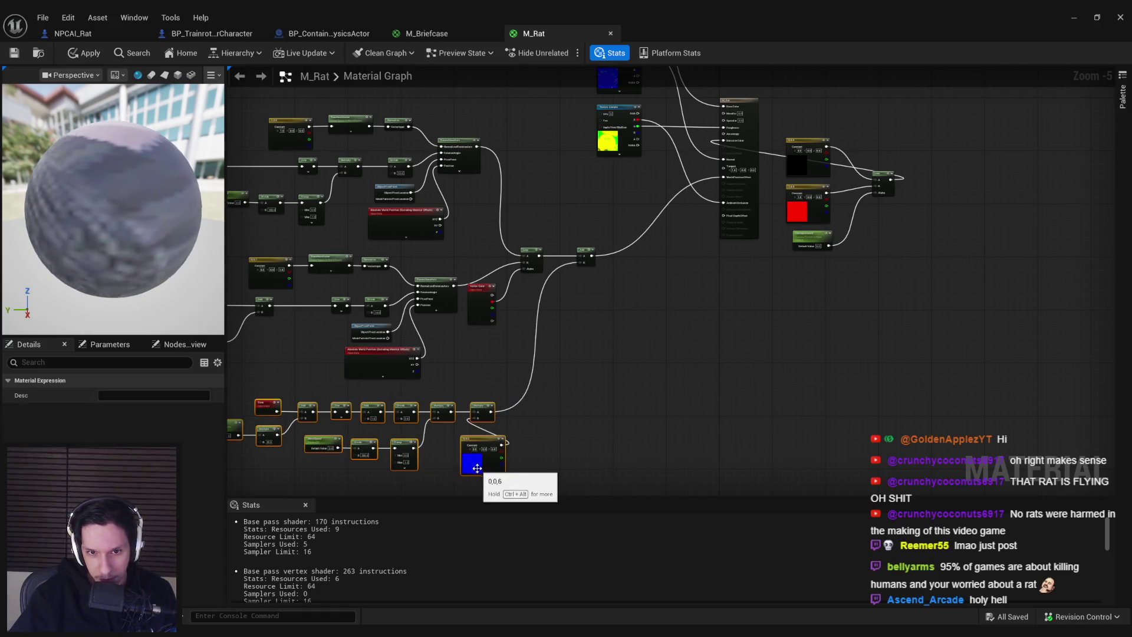
pyautogui.click(614, 390)
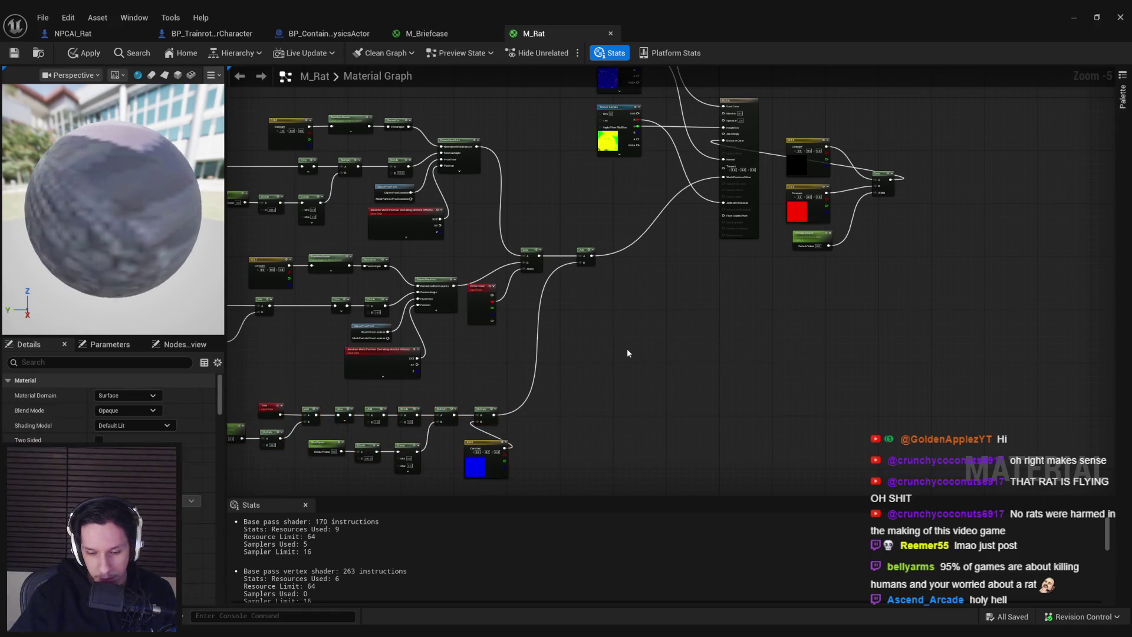
pyautogui.moveTo(624, 349); pyautogui.dragTo(387, 238)
pyautogui.scroll(-3)
pyautogui.moveTo(367, 131); pyautogui.dragTo(701, 435)
pyautogui.moveTo(717, 252); pyautogui.dragTo(731, 325)
pyautogui.click(728, 256)
pyautogui.moveTo(728, 256); pyautogui.dragTo(657, 305)
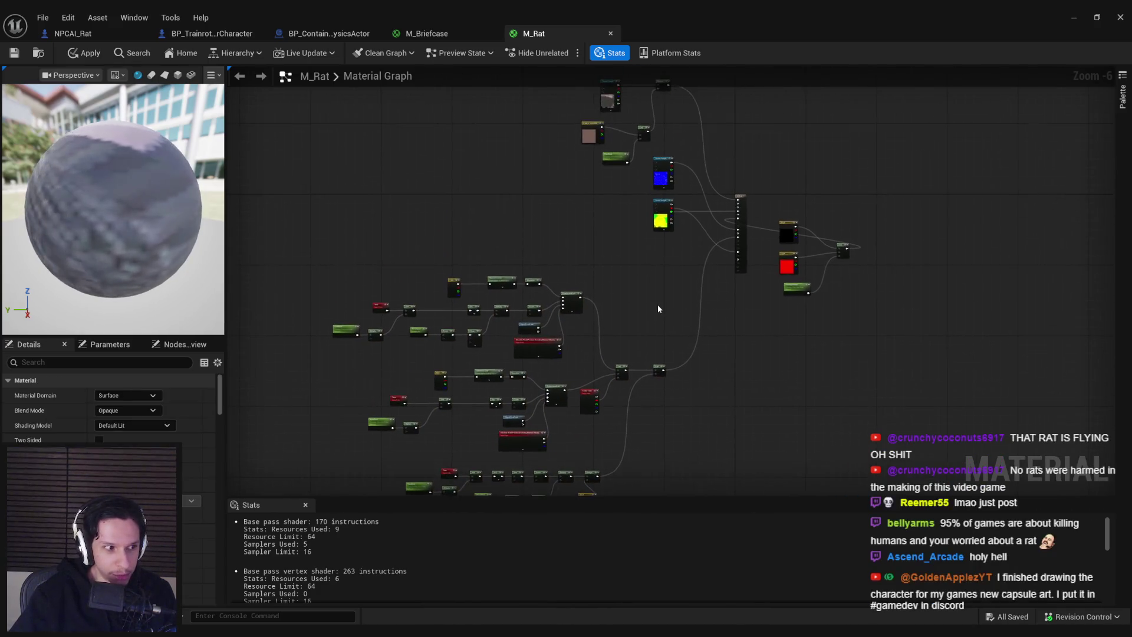
pyautogui.scroll(3)
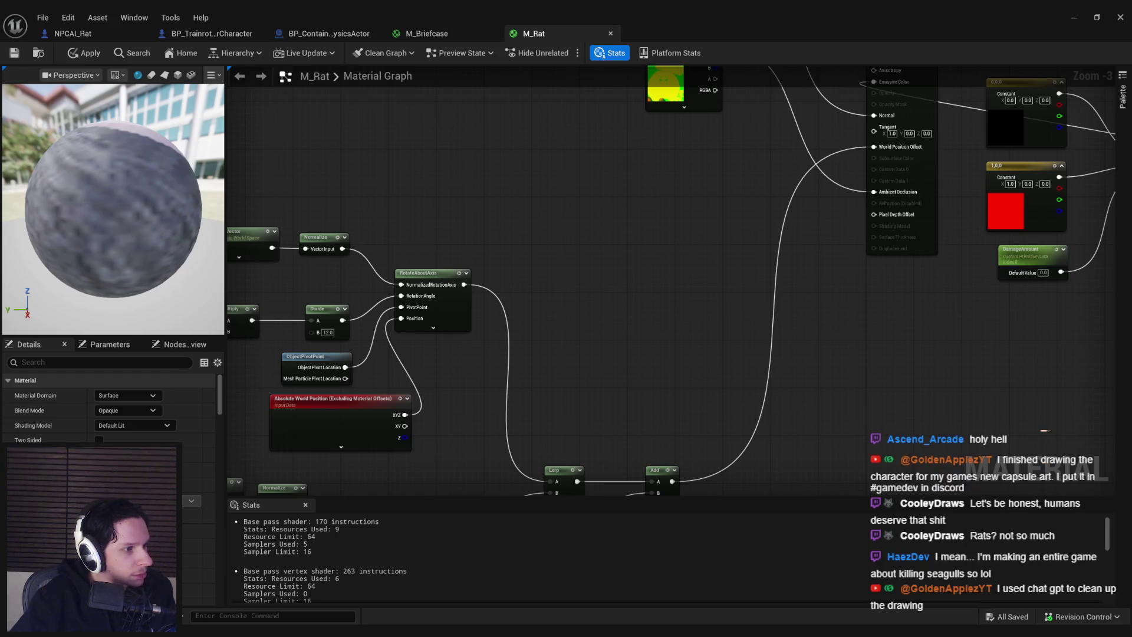
pyautogui.hotkey('alt', 'Tab')
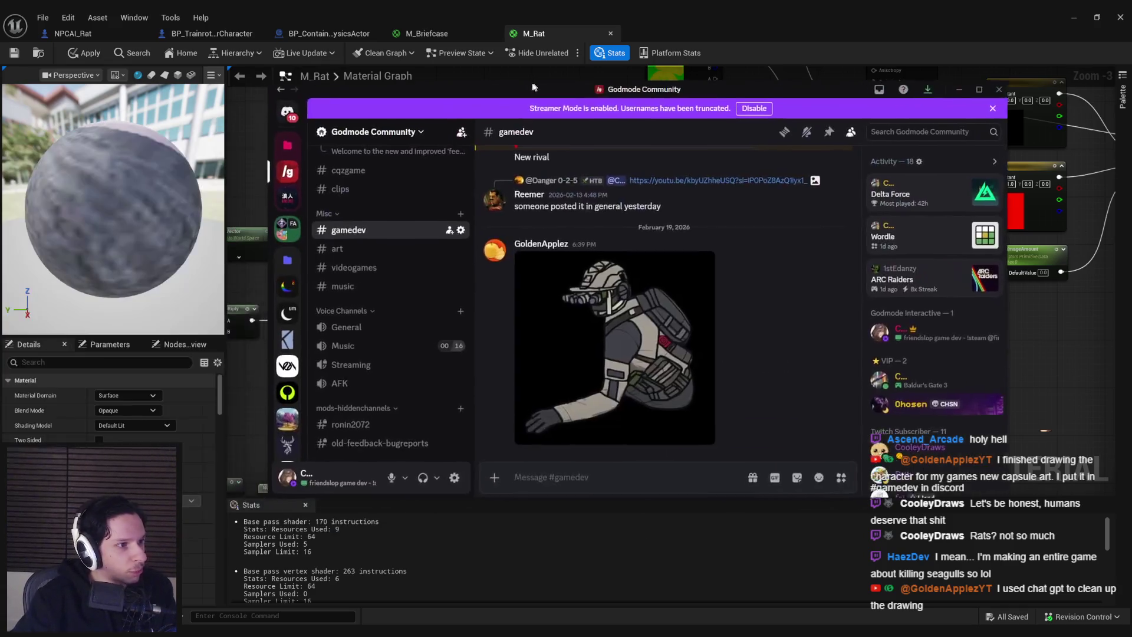
pyautogui.moveTo(533, 87); pyautogui.dragTo(508, 97)
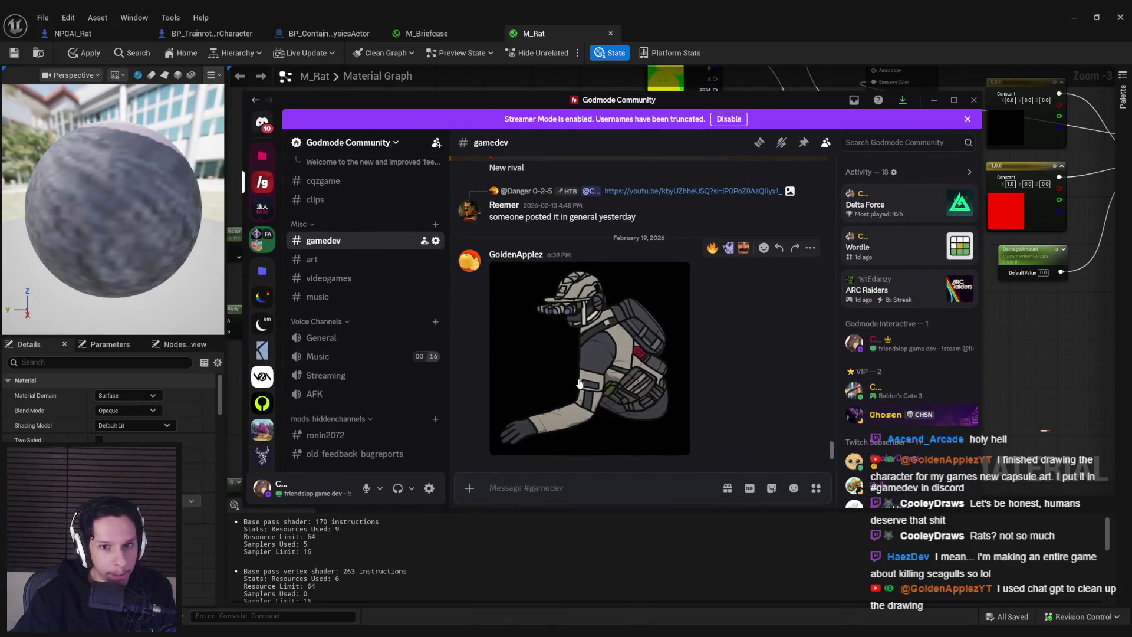
pyautogui.click(558, 381)
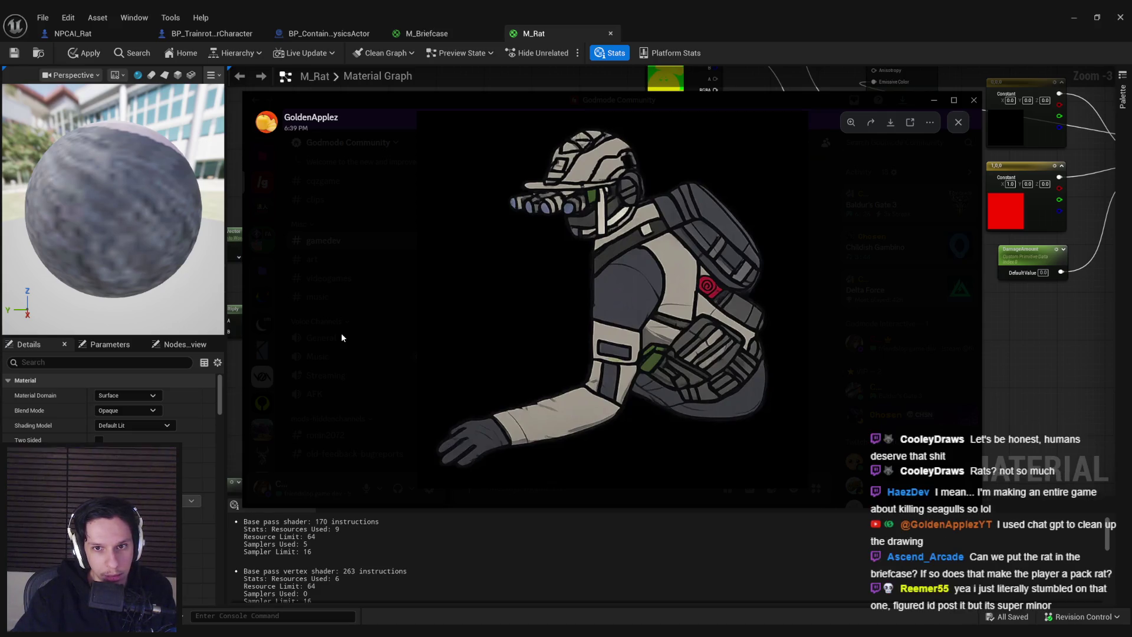
pyautogui.click(341, 335)
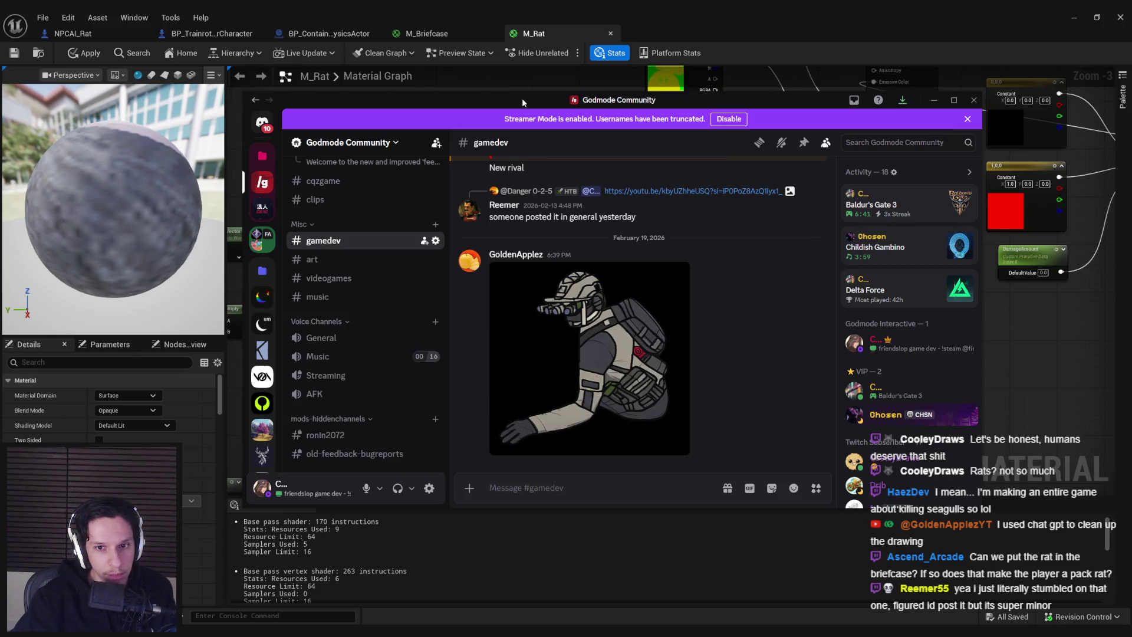
pyautogui.click(590, 358)
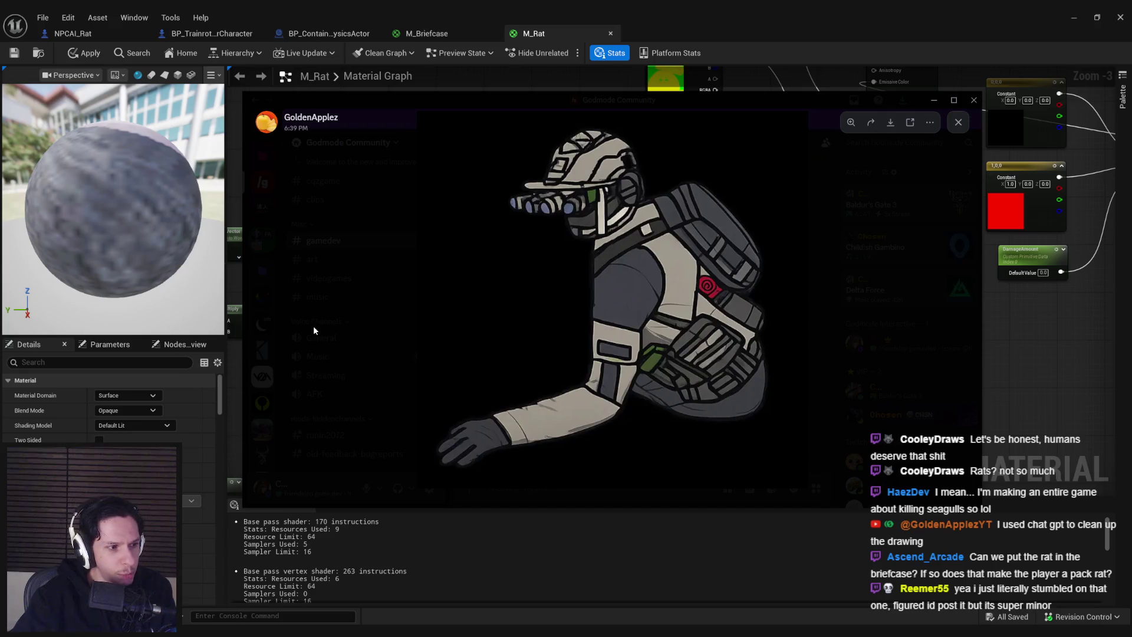
pyautogui.click(313, 326)
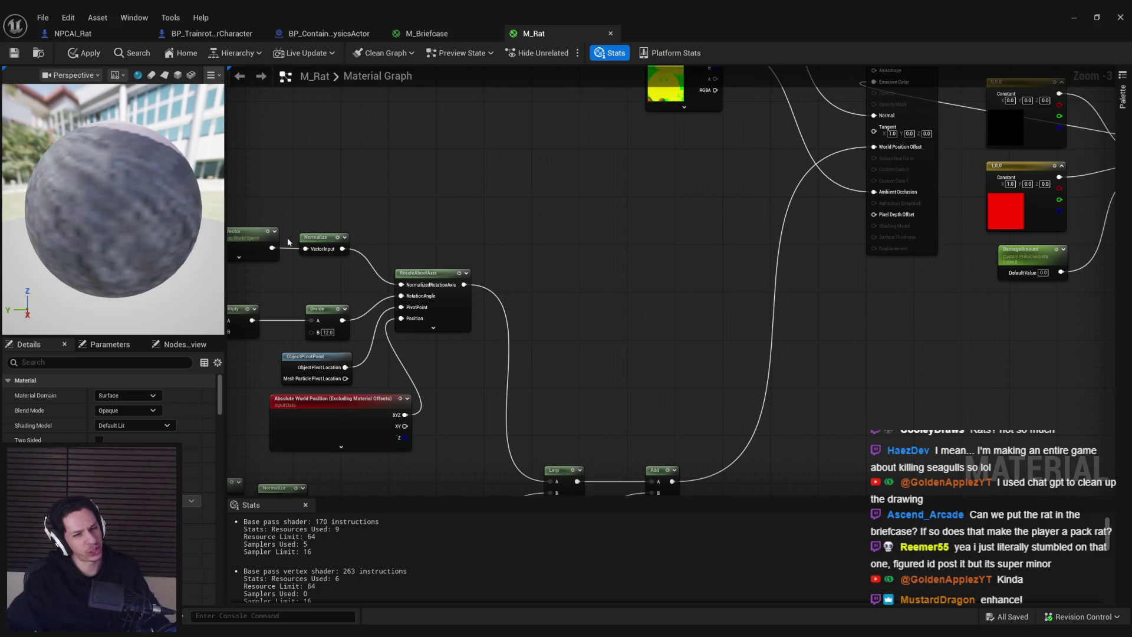
# Step: Drag the four damage-flash nodes left beside the texture samples in M_Rat
pyautogui.scroll(-3)
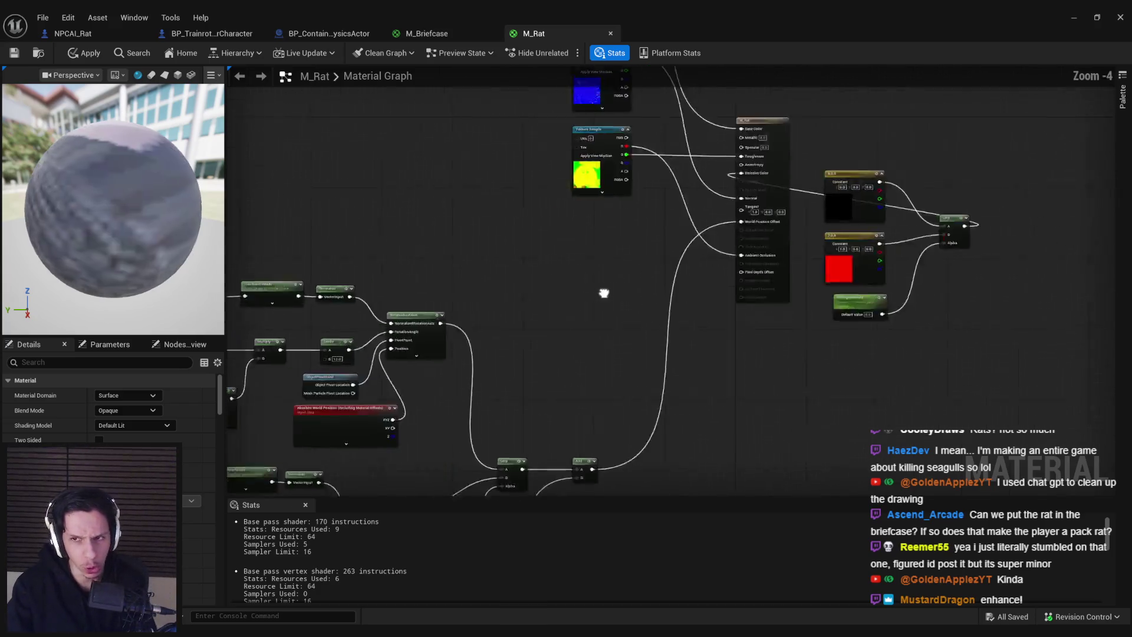
pyautogui.moveTo(826, 345); pyautogui.dragTo(478, 268)
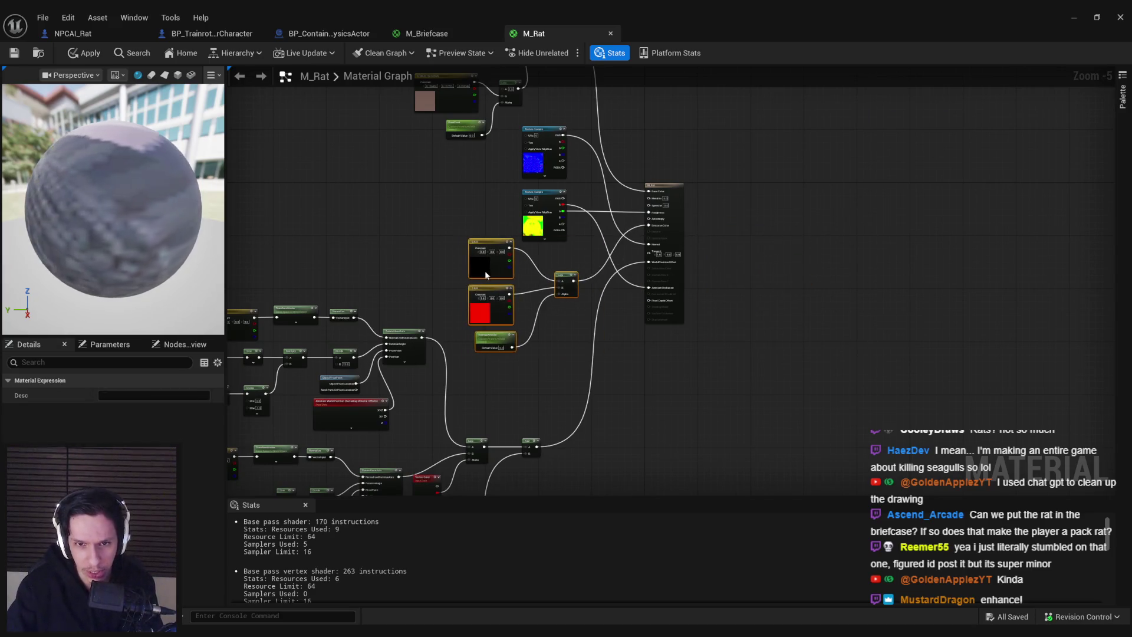
pyautogui.scroll(3)
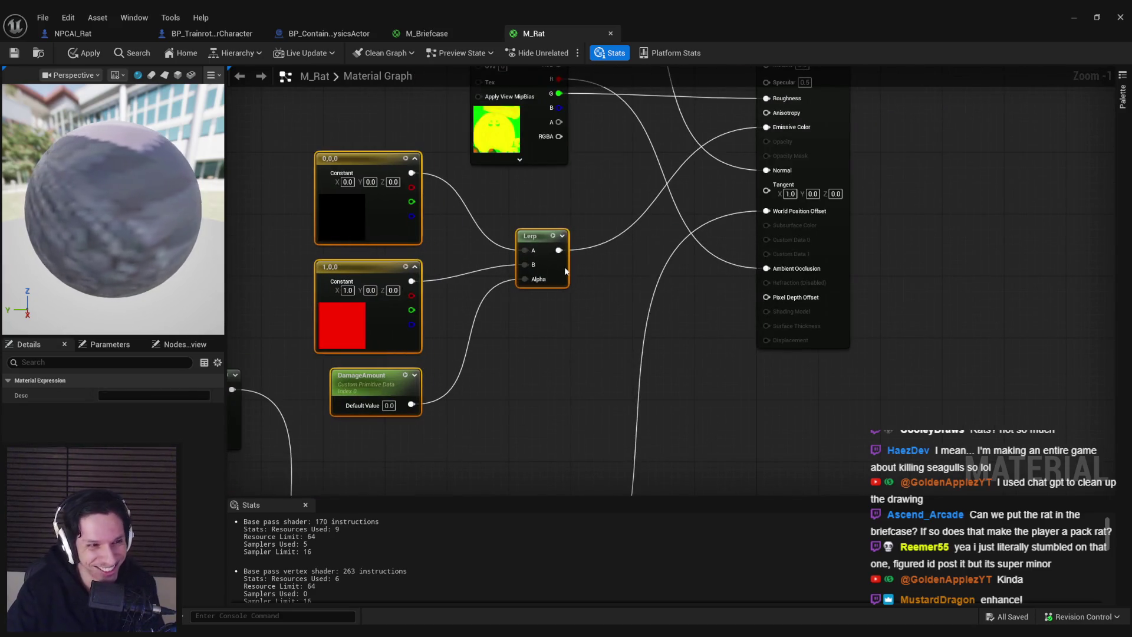
# Step: Apply and save the M_Rat material, then close its editor
pyautogui.click(83, 53)
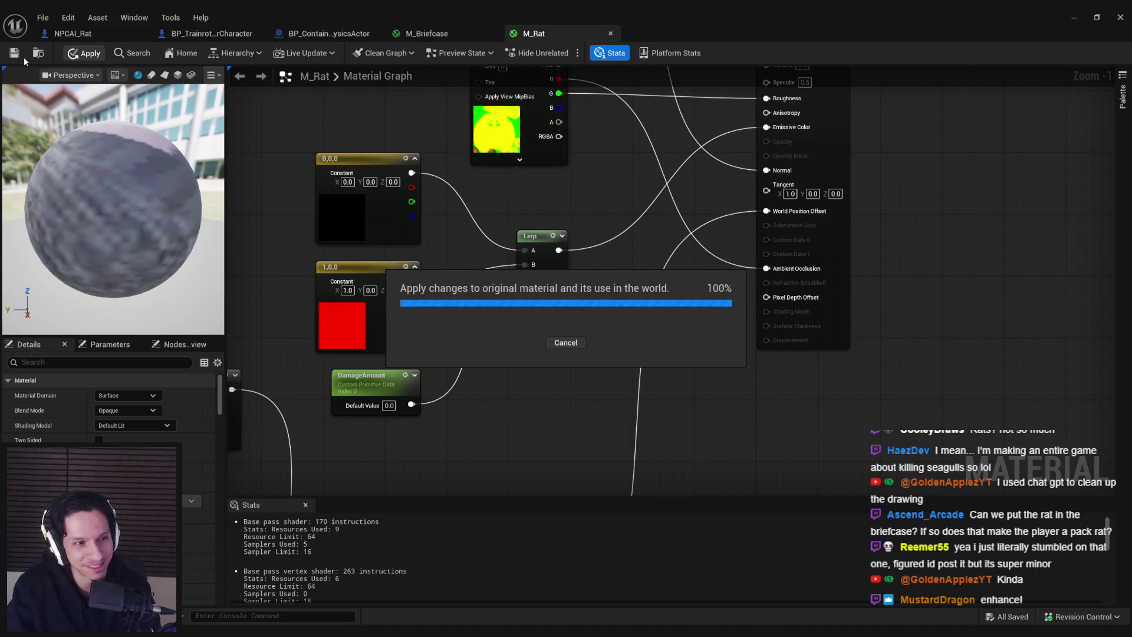
pyautogui.moveTo(263, 238); pyautogui.dragTo(423, 236)
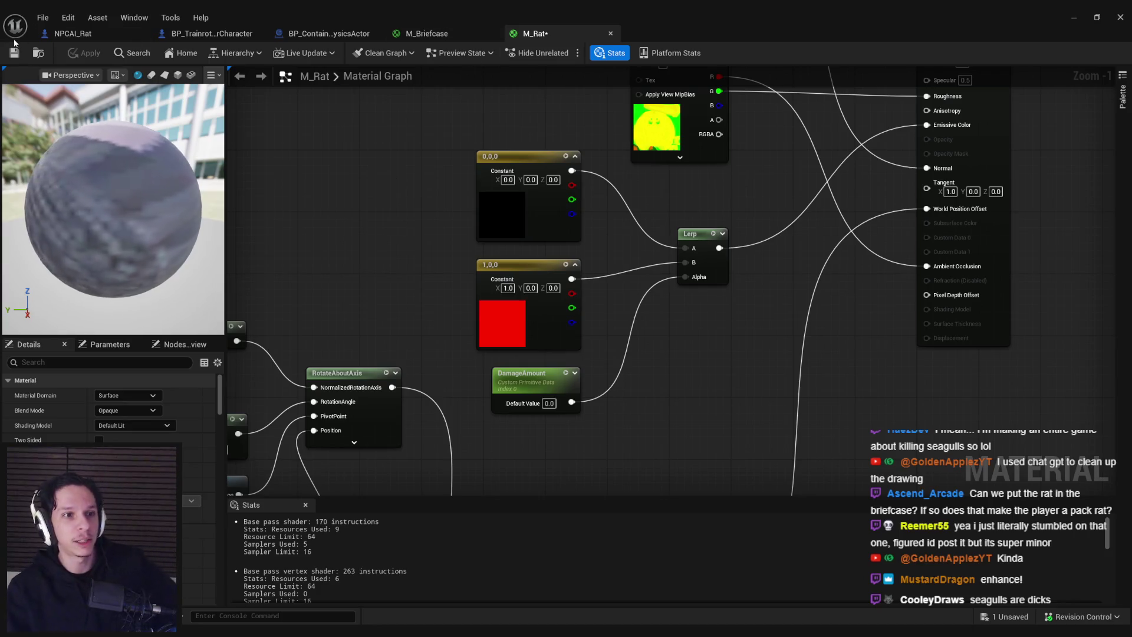
pyautogui.click(14, 52)
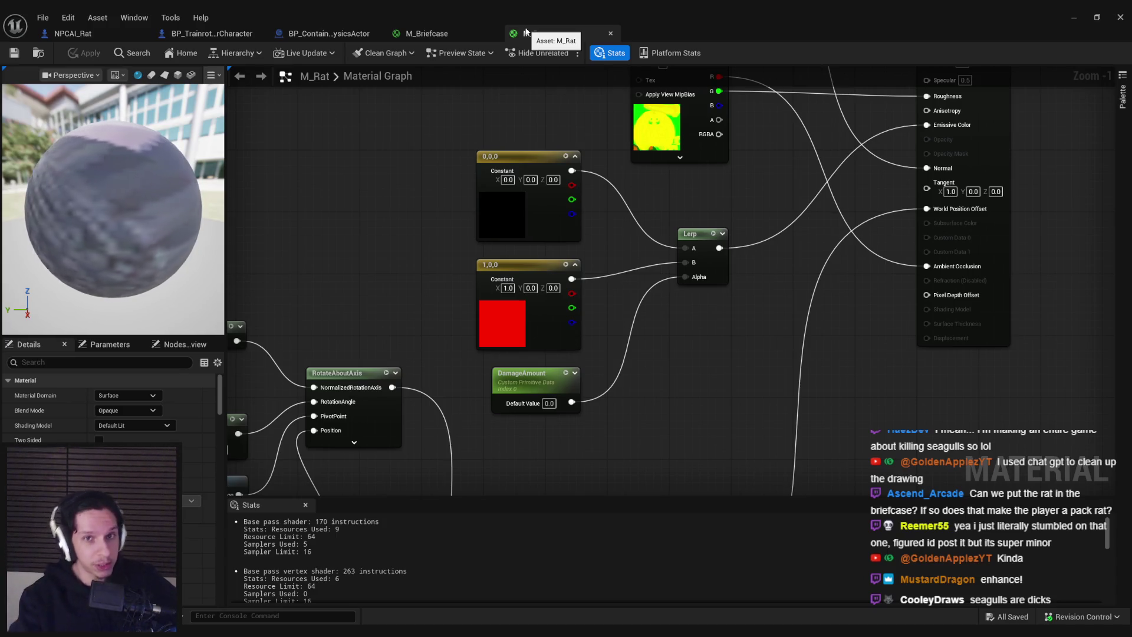
pyautogui.click(611, 33)
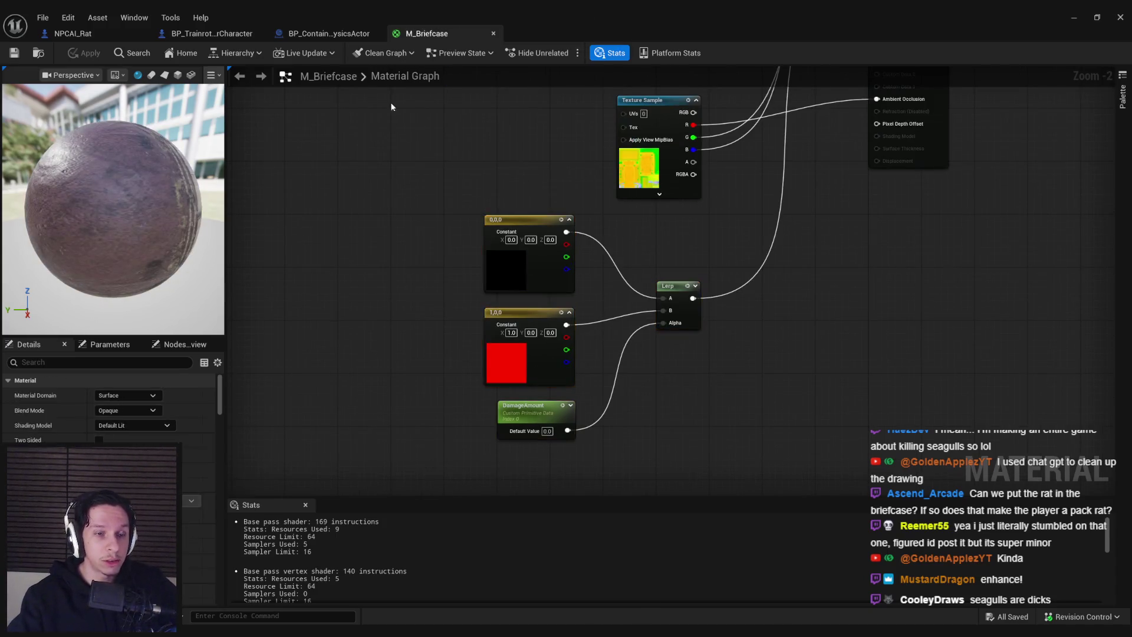
# Step: Close the M_Briefcase material to return to the BP_ContainerPhysicsActor EventGraph
pyautogui.click(436, 76)
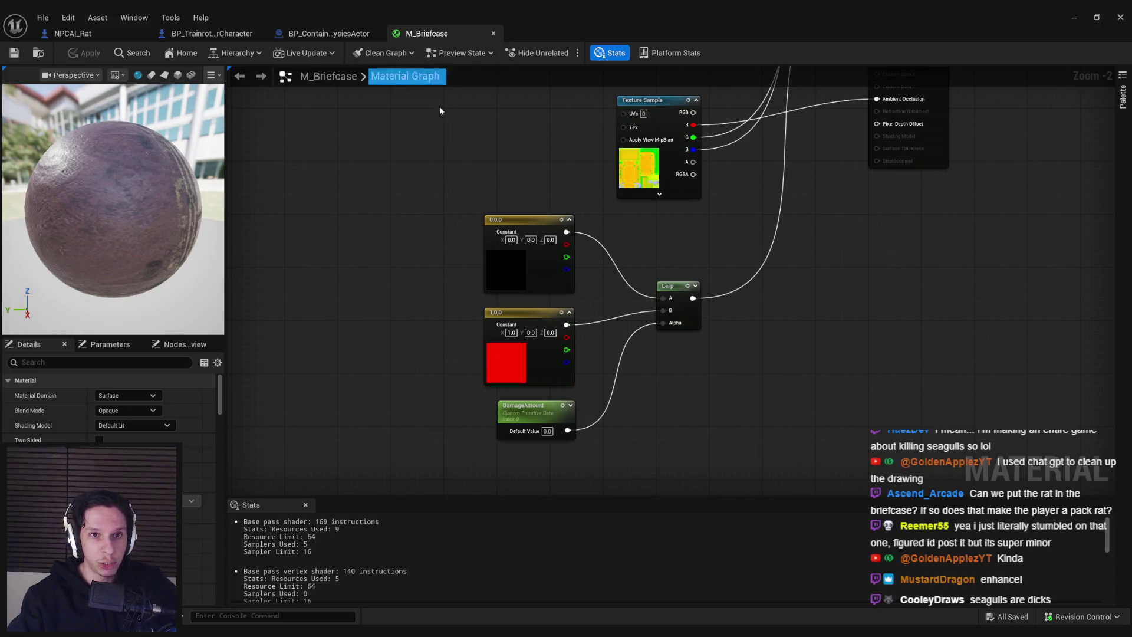
pyautogui.middleClick(444, 36)
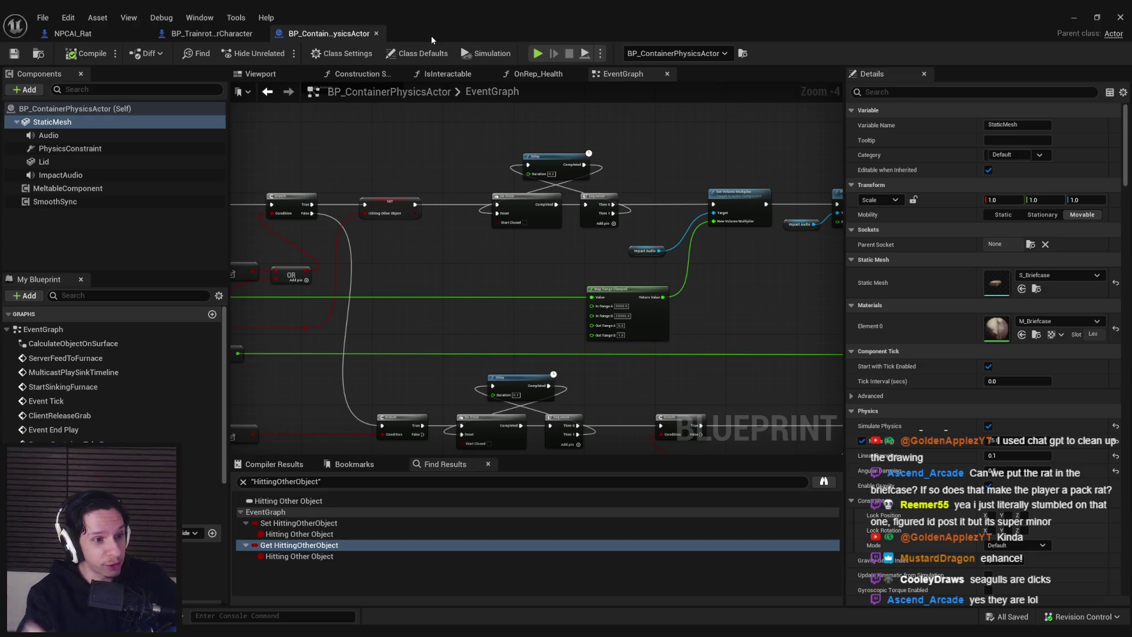
# Step: Review the Event Hit impact-strength logic in the container blueprint's EventGraph
pyautogui.click(228, 37)
pyautogui.click(319, 38)
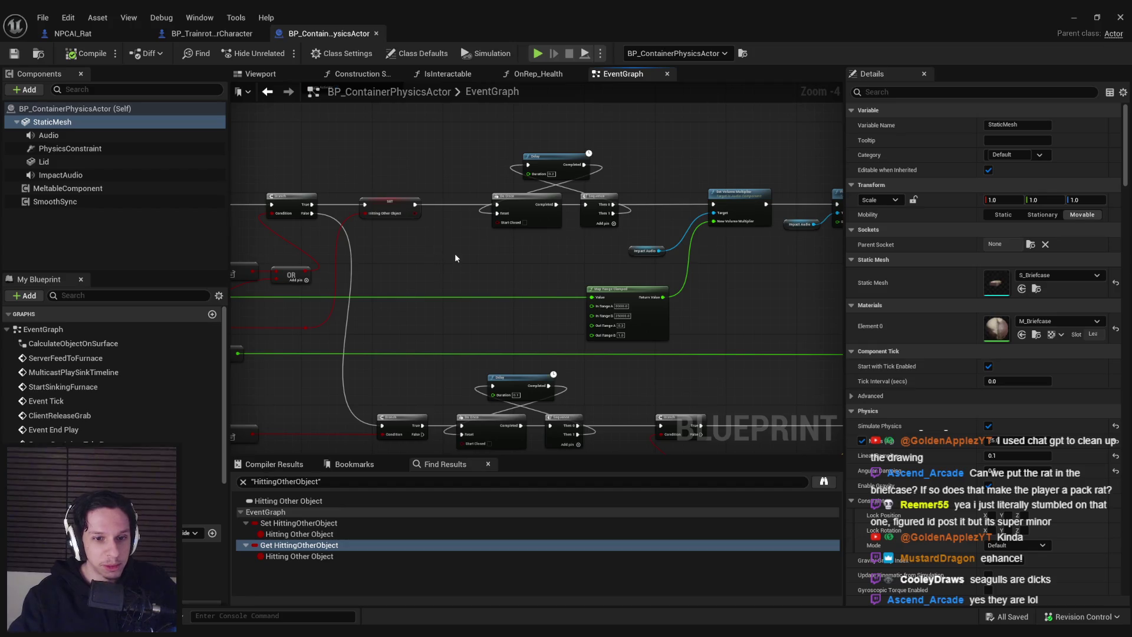
pyautogui.scroll(3)
pyautogui.scroll(-3)
pyautogui.scroll(3)
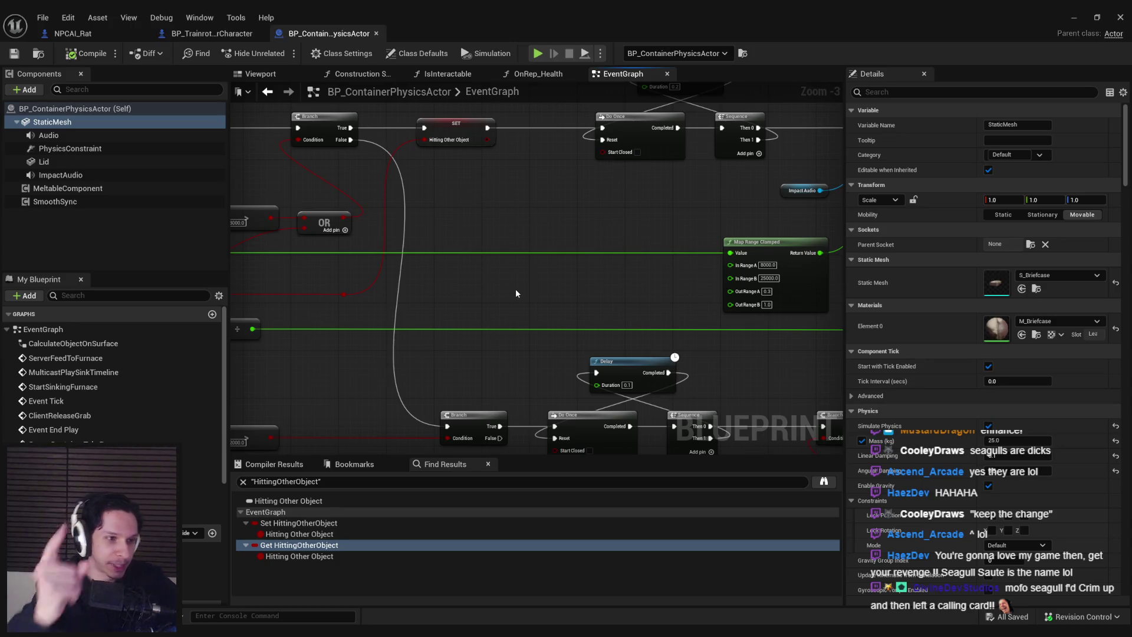
pyautogui.scroll(-3)
pyautogui.scroll(3)
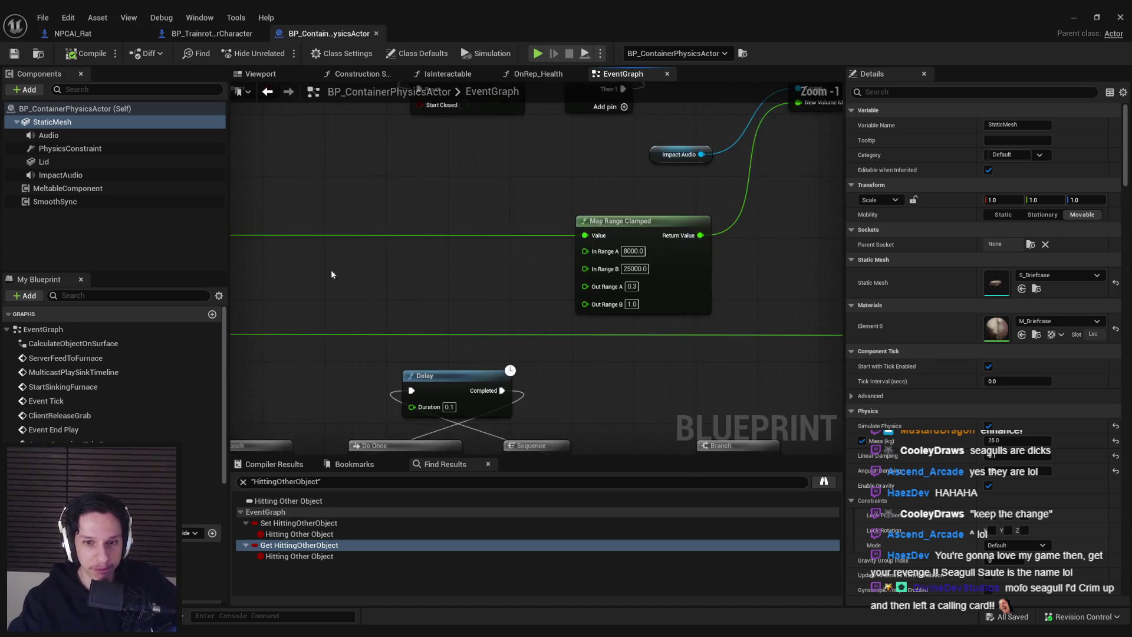
pyautogui.scroll(-3)
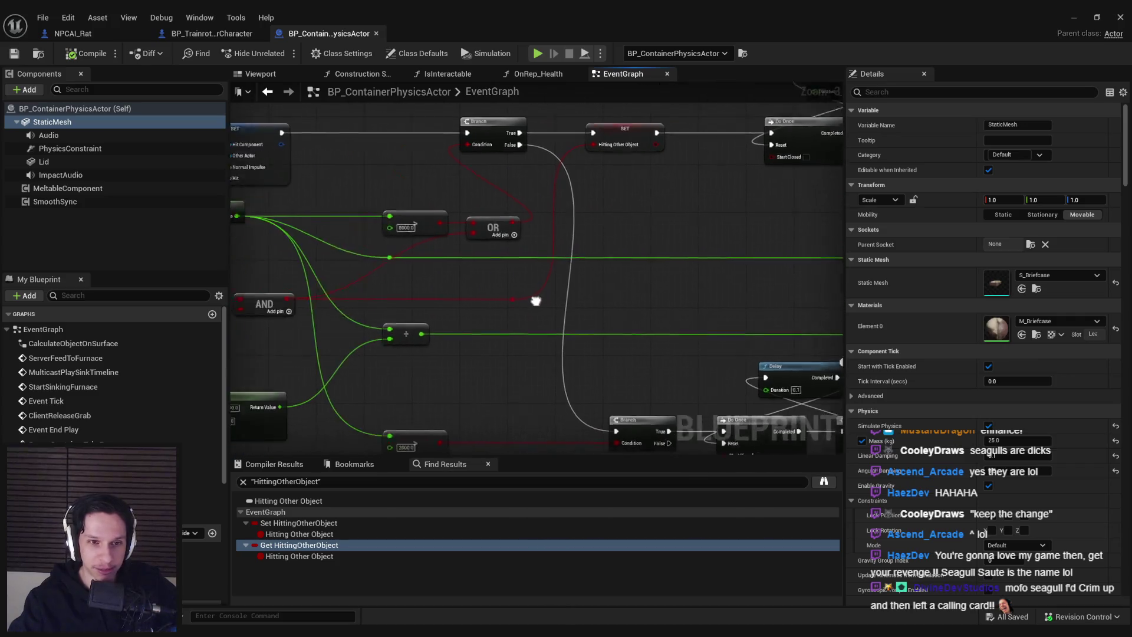
pyautogui.scroll(3)
# Step: Shift the > and OR comparison nodes left, nudge Vector Length down, and save
pyautogui.moveTo(400, 282); pyautogui.dragTo(605, 301)
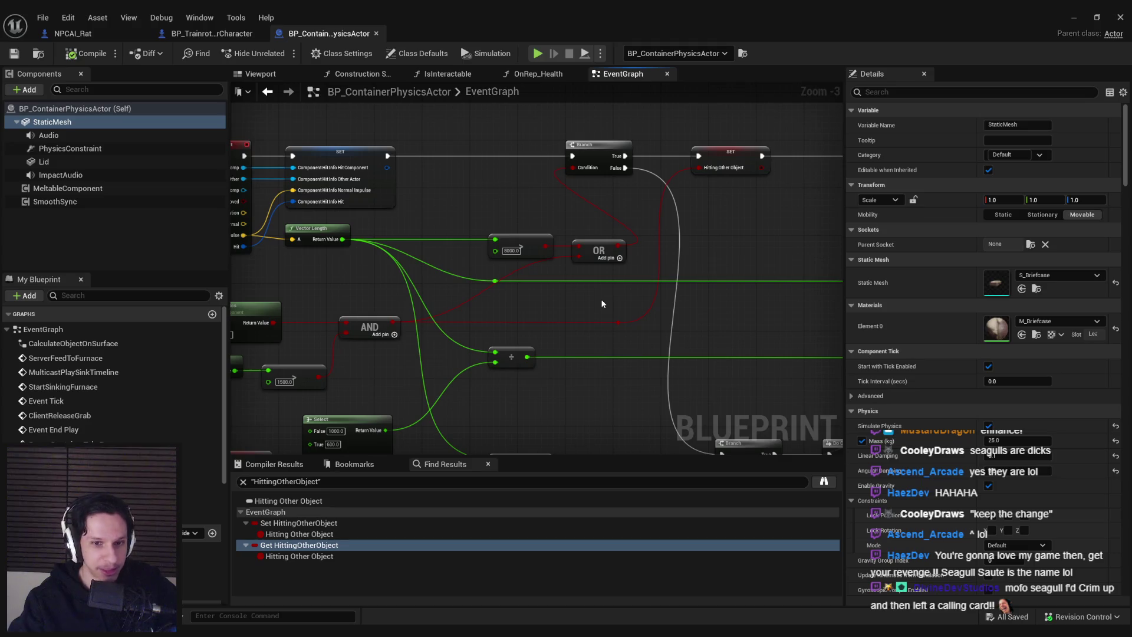
pyautogui.moveTo(607, 299); pyautogui.dragTo(490, 243)
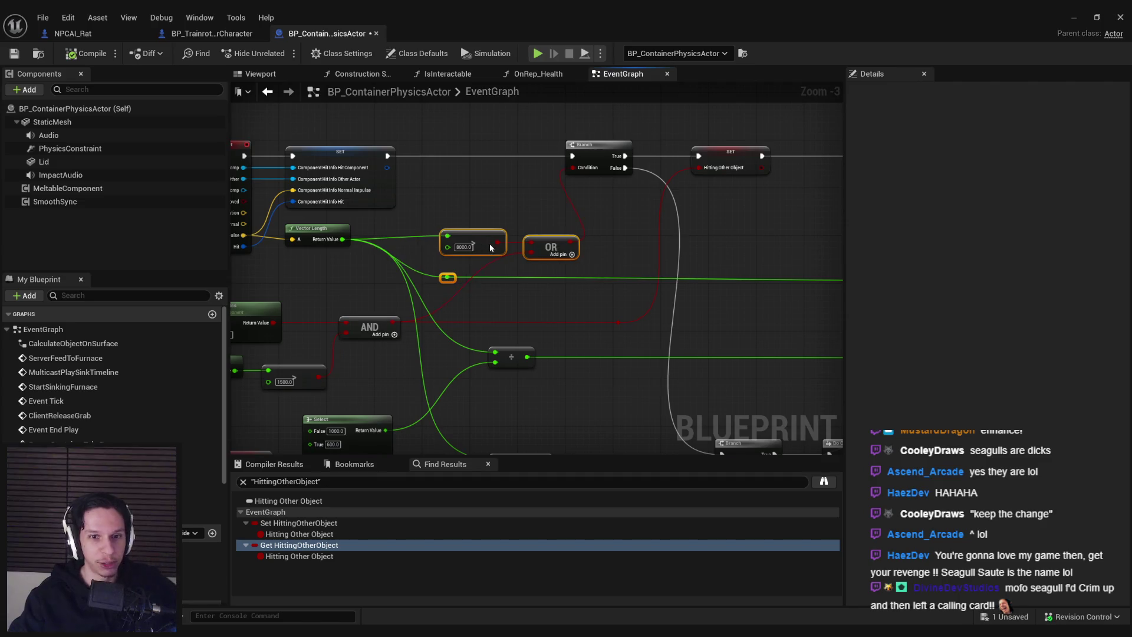
pyautogui.click(550, 233)
pyautogui.moveTo(321, 241); pyautogui.dragTo(321, 243)
pyautogui.click(14, 53)
# Step: Inspect the Branch, SET, Do Once and Map Range Clamped nodes, then save again
pyautogui.scroll(3)
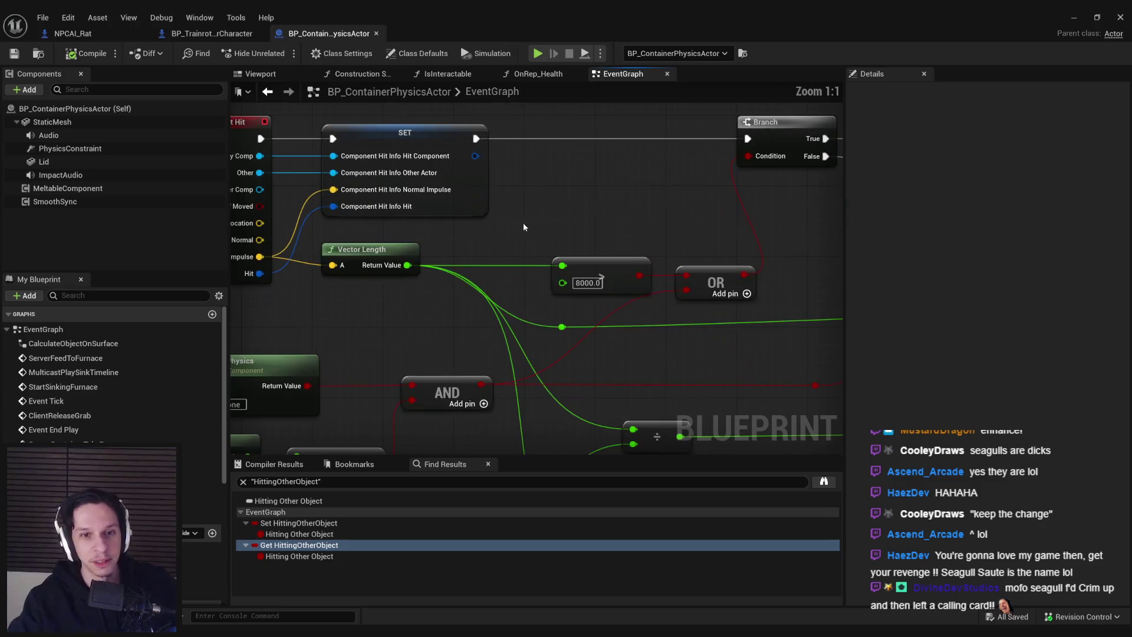
pyautogui.scroll(-3)
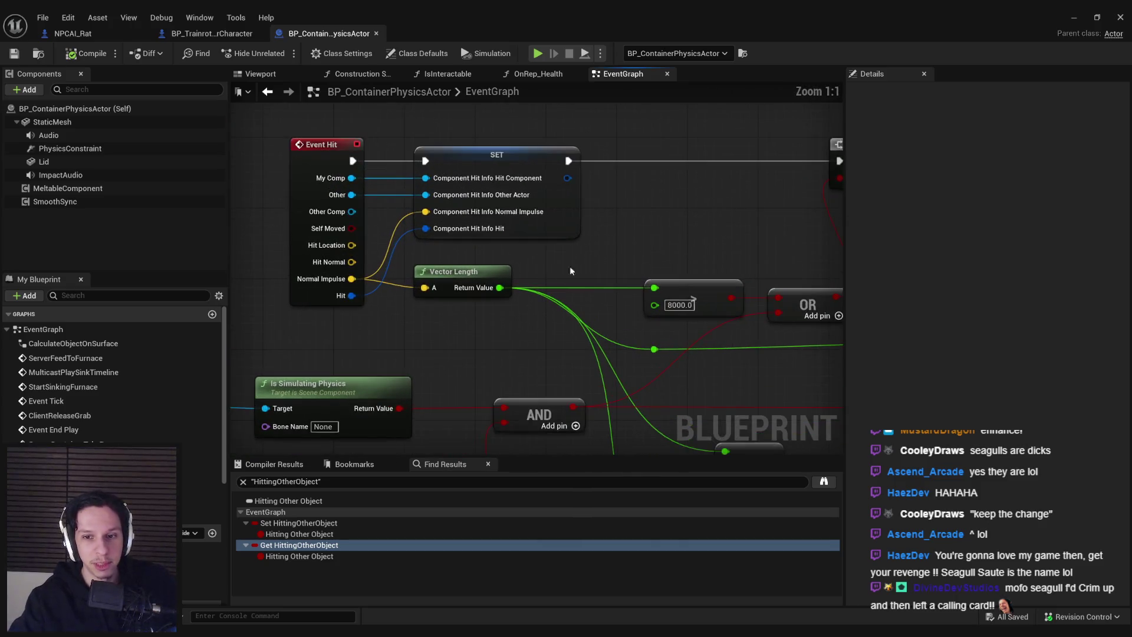
pyautogui.moveTo(660, 388); pyautogui.dragTo(309, 289)
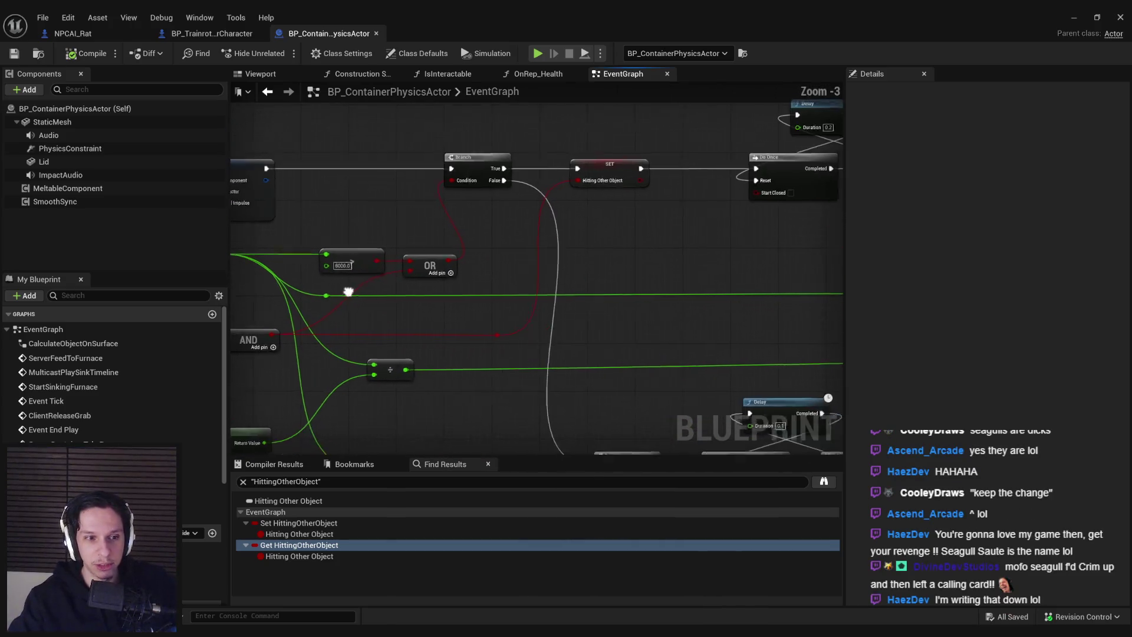
pyautogui.scroll(-3)
pyautogui.click(303, 297)
pyautogui.scroll(-3)
pyautogui.click(590, 313)
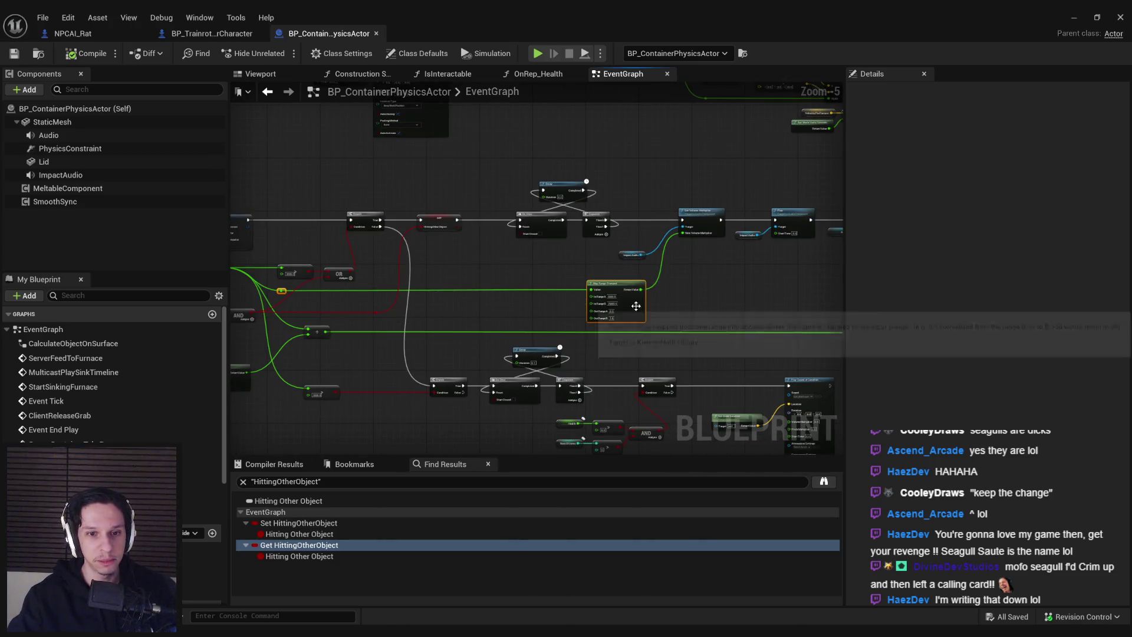
pyautogui.scroll(3)
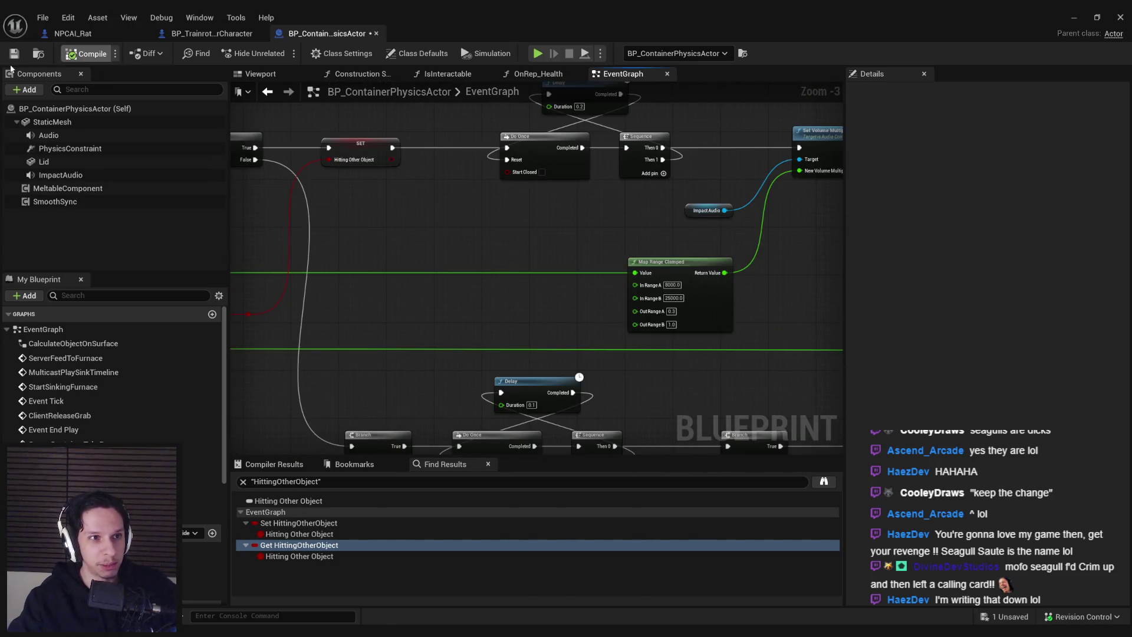
pyautogui.click(14, 55)
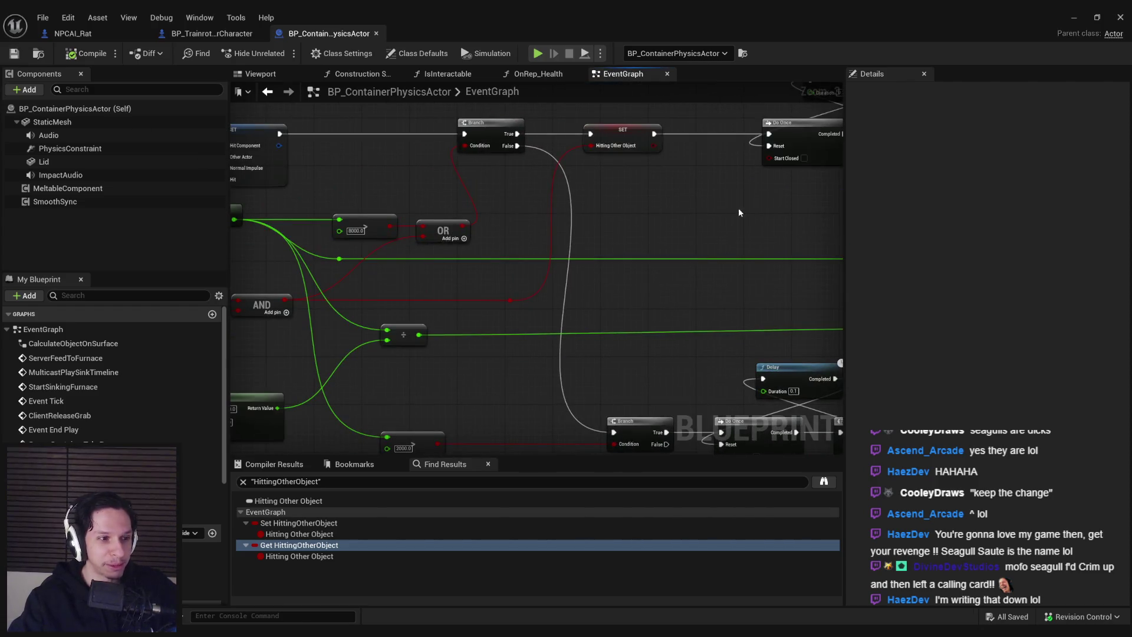
# Step: Pan right to inspect the Play sound node and the nodes around it
pyautogui.moveTo(547, 237); pyautogui.dragTo(424, 240)
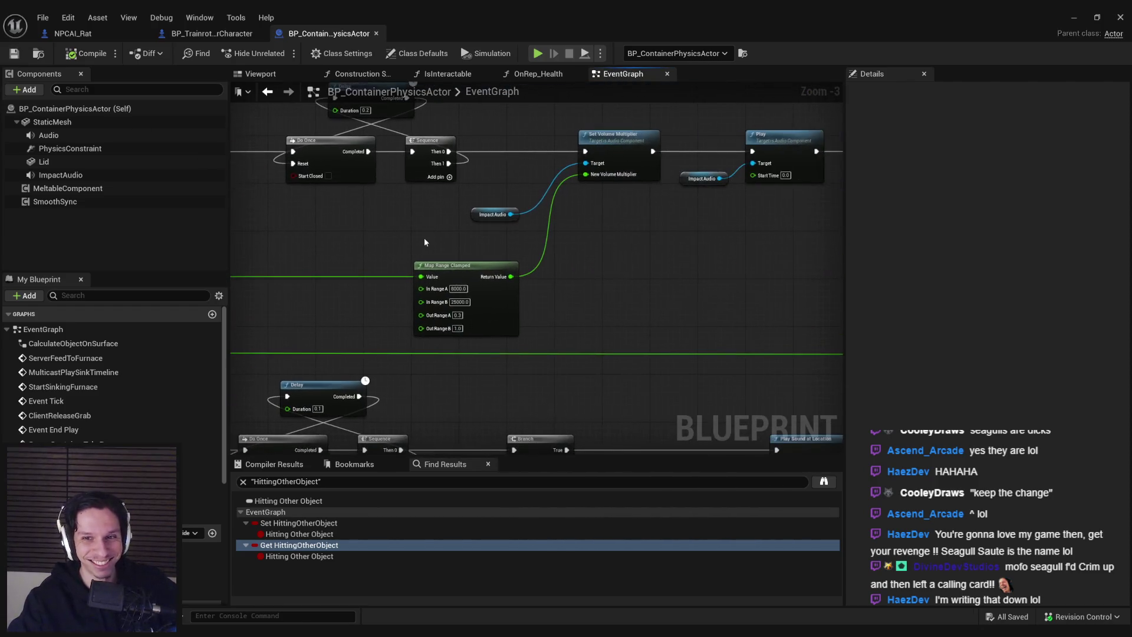
pyautogui.scroll(-3)
pyautogui.moveTo(683, 273); pyautogui.dragTo(483, 235)
pyautogui.scroll(3)
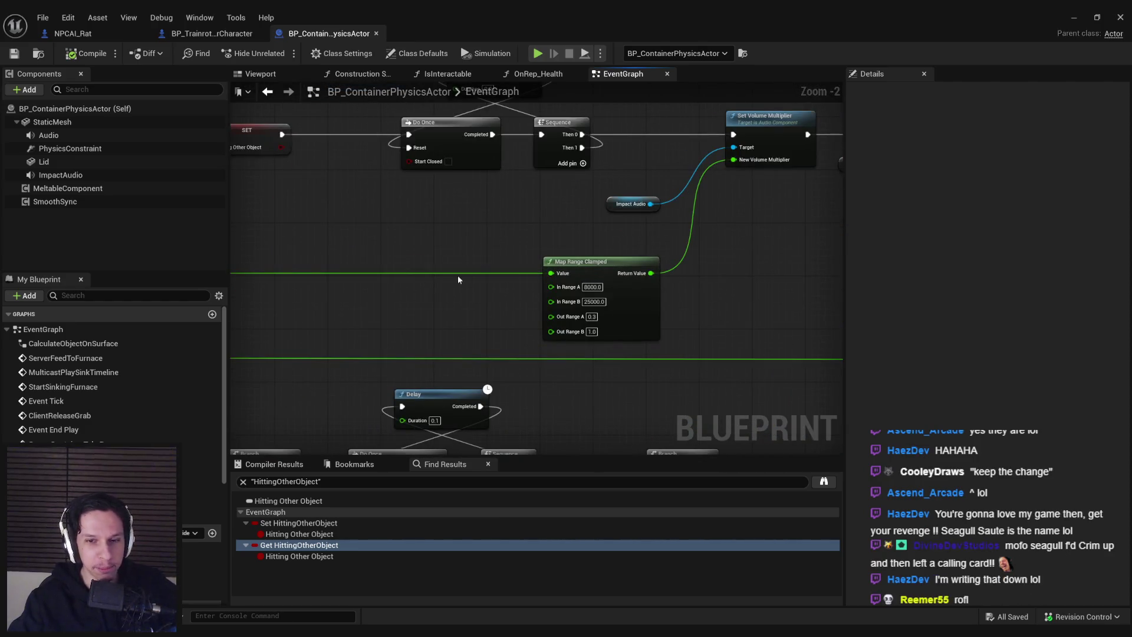
pyautogui.scroll(3)
pyautogui.scroll(-3)
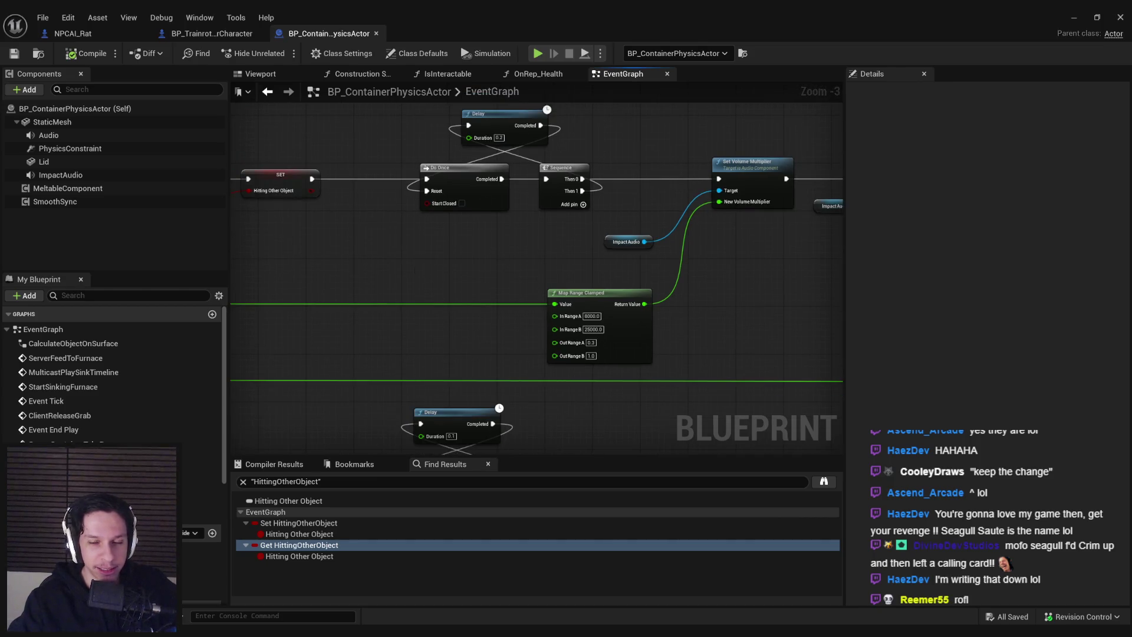
pyautogui.scroll(-3)
pyautogui.scroll(3)
pyautogui.scroll(3)
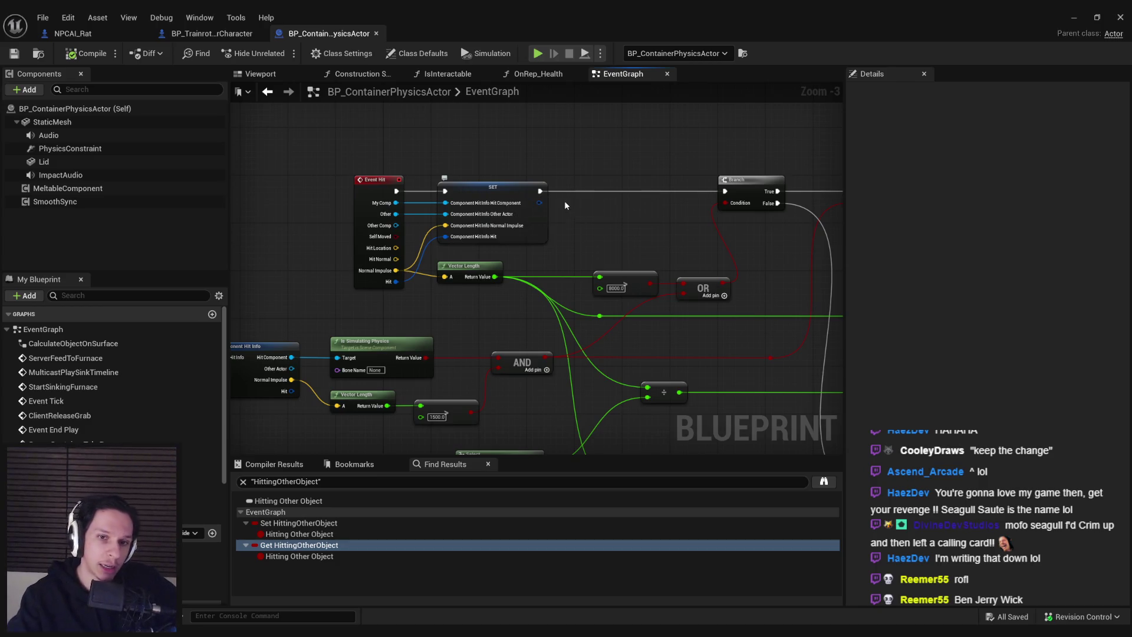
pyautogui.scroll(-3)
pyautogui.moveTo(596, 242); pyautogui.dragTo(299, 237)
pyautogui.scroll(-3)
pyautogui.moveTo(513, 245); pyautogui.dragTo(413, 242)
pyautogui.moveTo(625, 262); pyautogui.dragTo(430, 260)
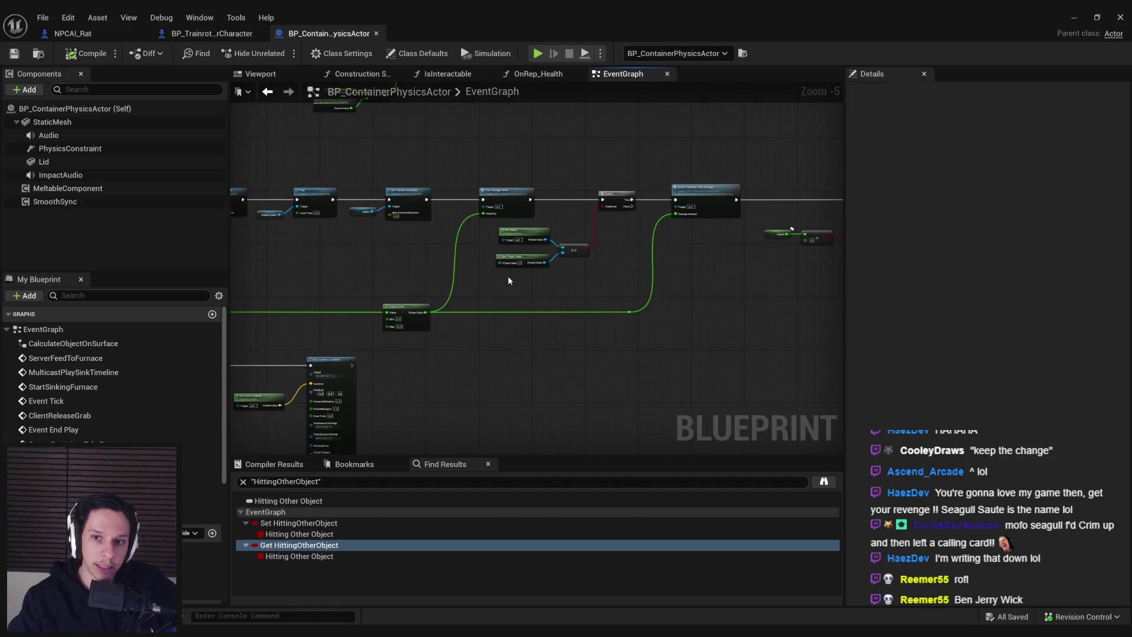
pyautogui.scroll(3)
pyautogui.moveTo(527, 280); pyautogui.dragTo(312, 234)
pyautogui.scroll(-3)
pyautogui.scroll(3)
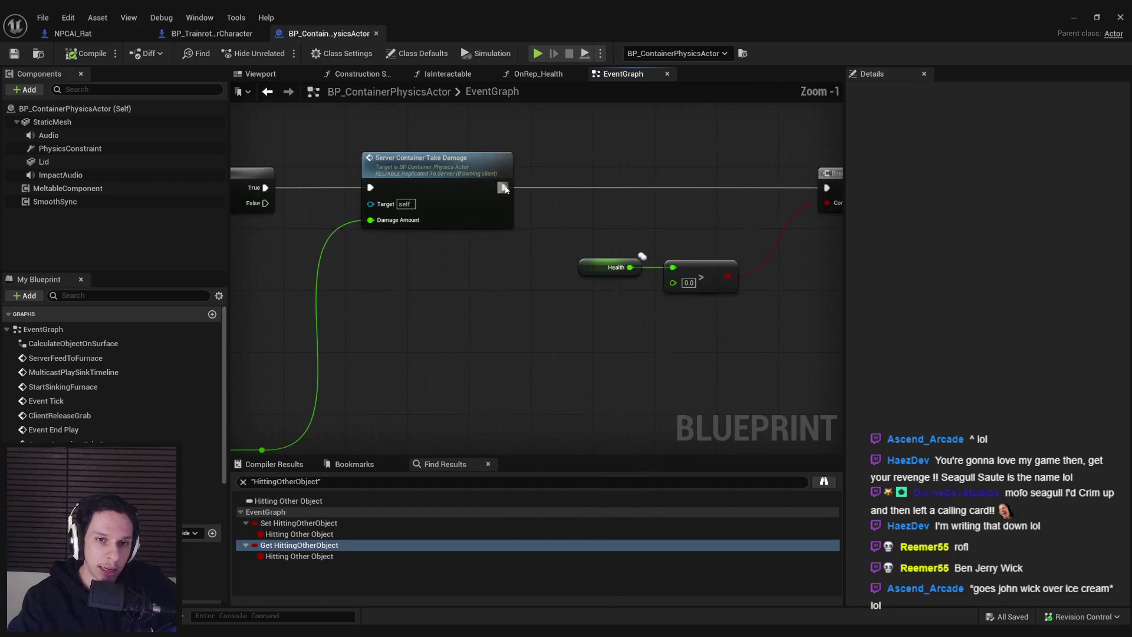
pyautogui.moveTo(624, 293); pyautogui.dragTo(375, 295)
pyautogui.scroll(-3)
pyautogui.moveTo(495, 293); pyautogui.dragTo(639, 197)
pyautogui.scroll(-3)
pyautogui.moveTo(592, 253); pyautogui.dragTo(719, 385)
pyautogui.scroll(3)
pyautogui.scroll(-3)
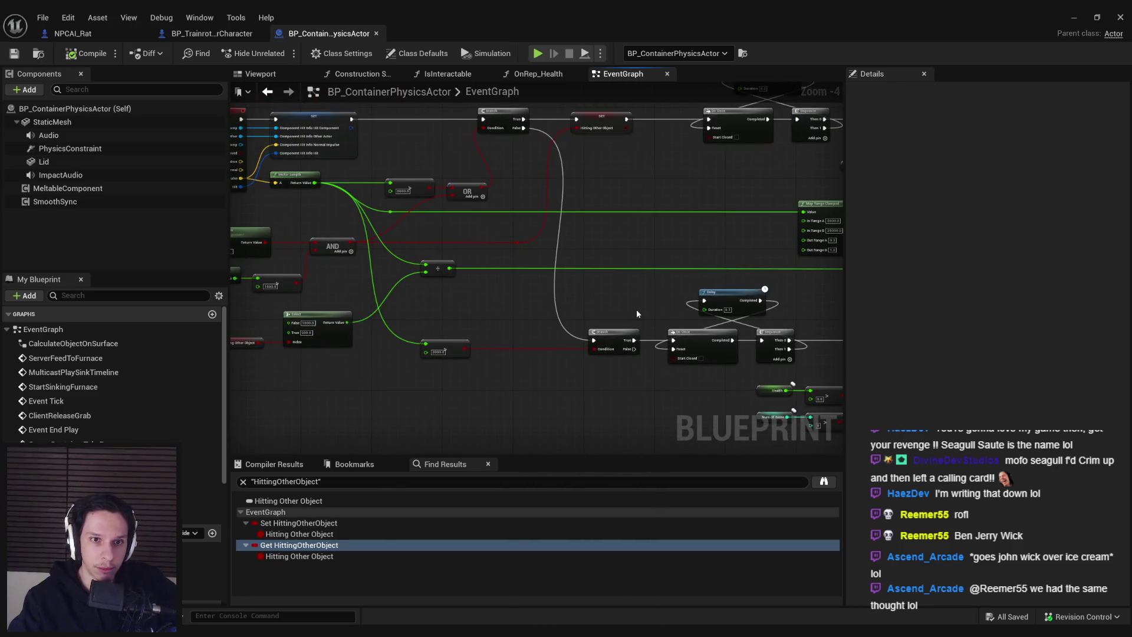
pyautogui.moveTo(636, 309); pyautogui.dragTo(387, 302)
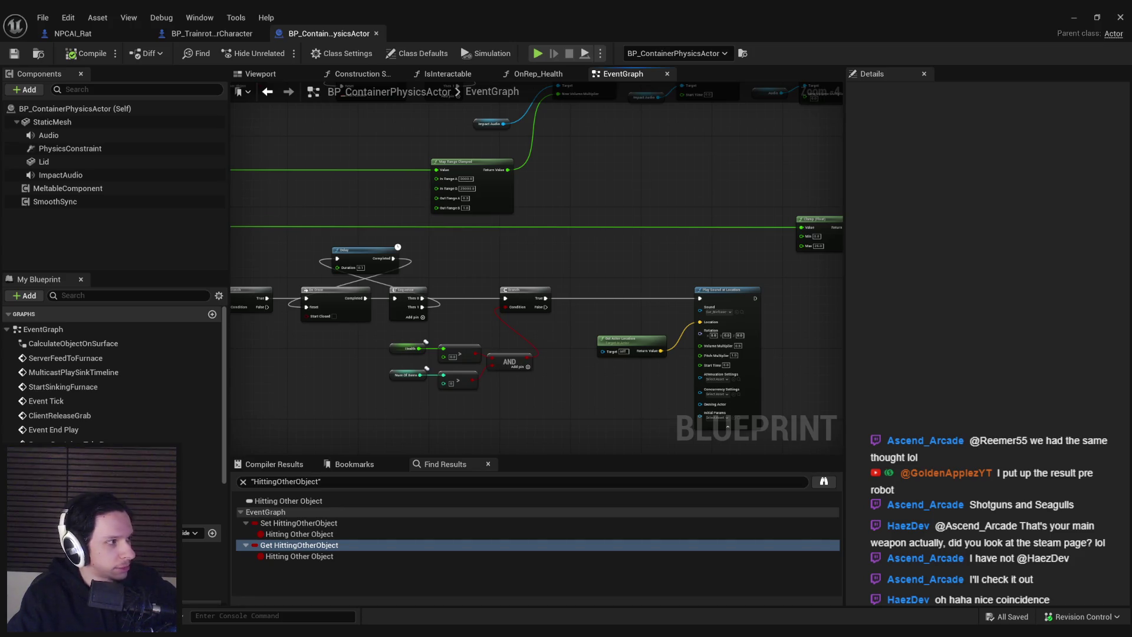
# Step: Move the Health and Num Of Items check nodes left and save the container blueprint
pyautogui.scroll(3)
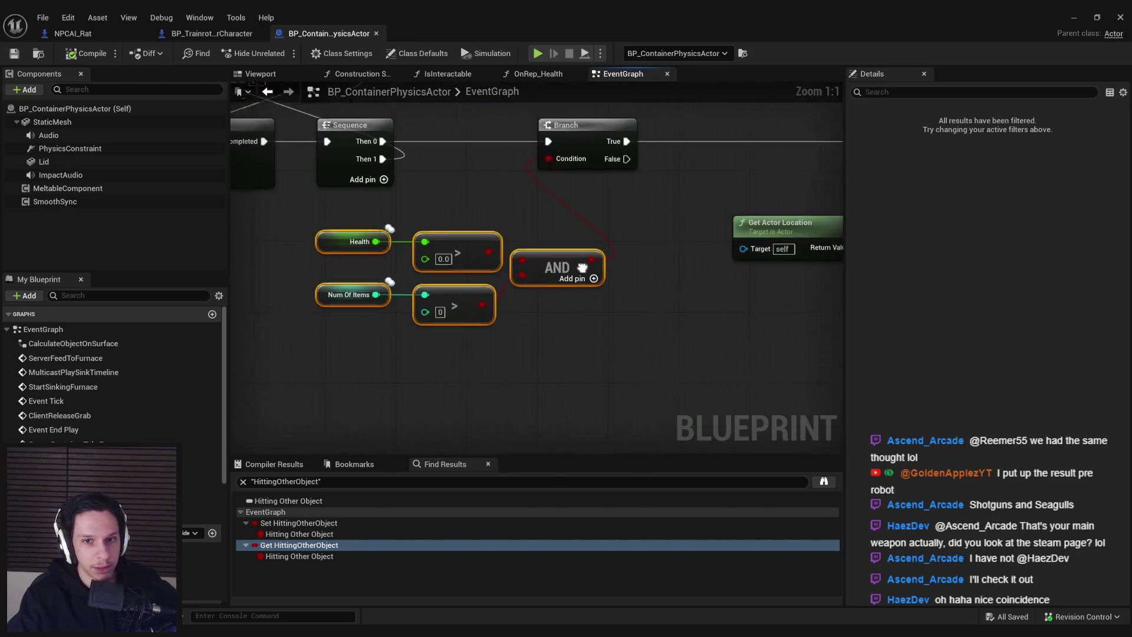
pyautogui.moveTo(597, 313); pyautogui.dragTo(516, 326)
pyautogui.click(569, 383)
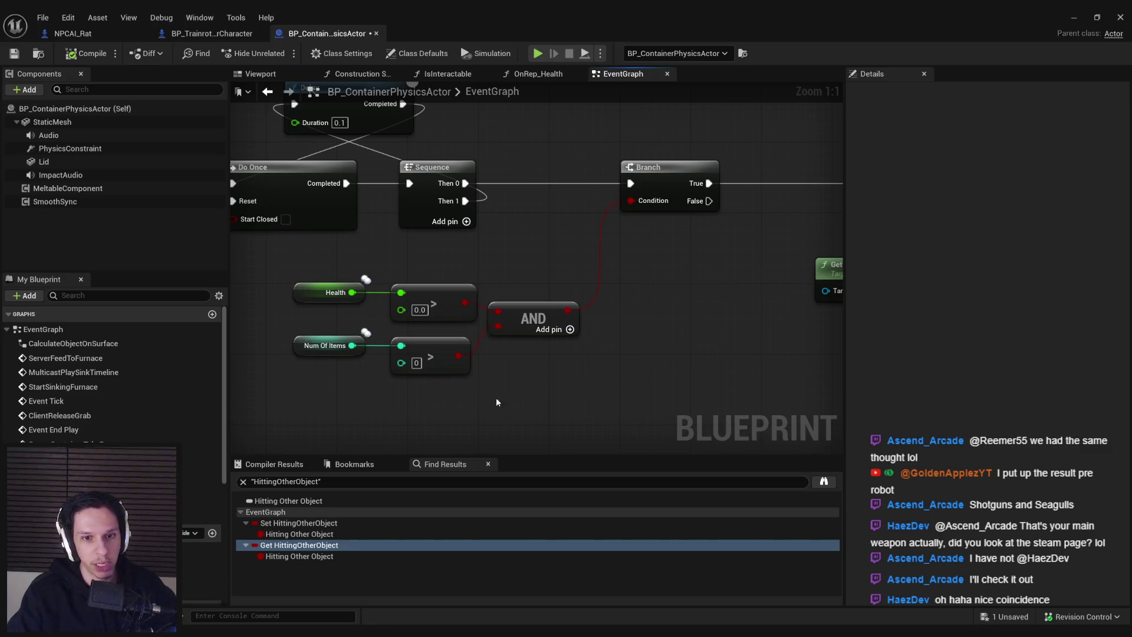
pyautogui.moveTo(436, 306); pyautogui.dragTo(428, 307)
pyautogui.click(512, 293)
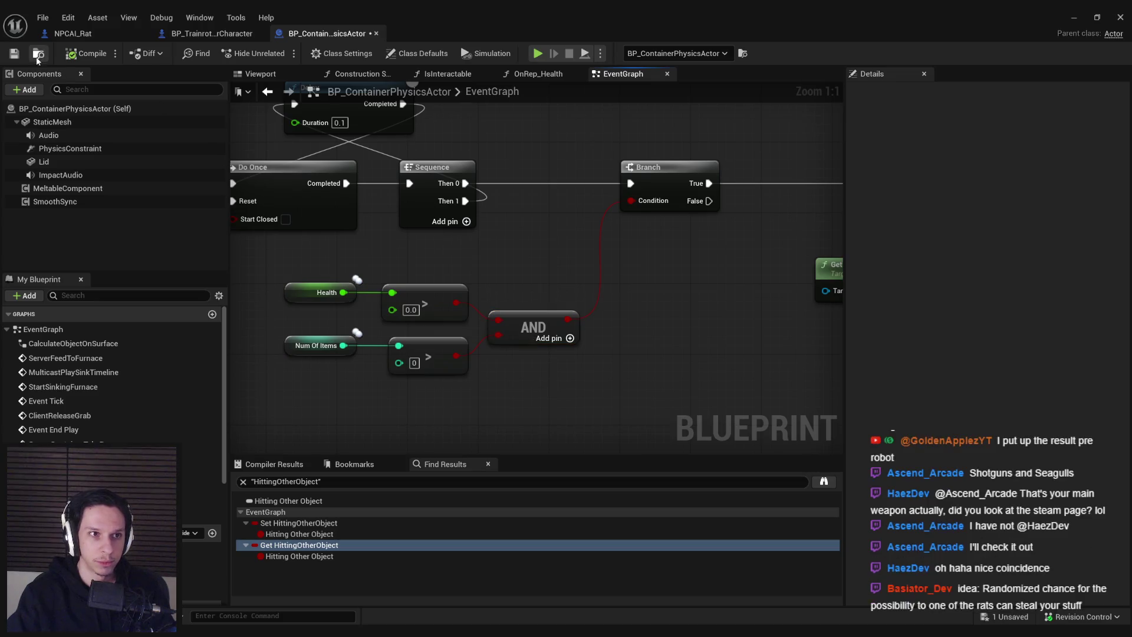
pyautogui.click(87, 55)
# Step: Look over the surrounding nodes and briefly check the BP_TrainrotPlayerCharacter graph
pyautogui.scroll(-3)
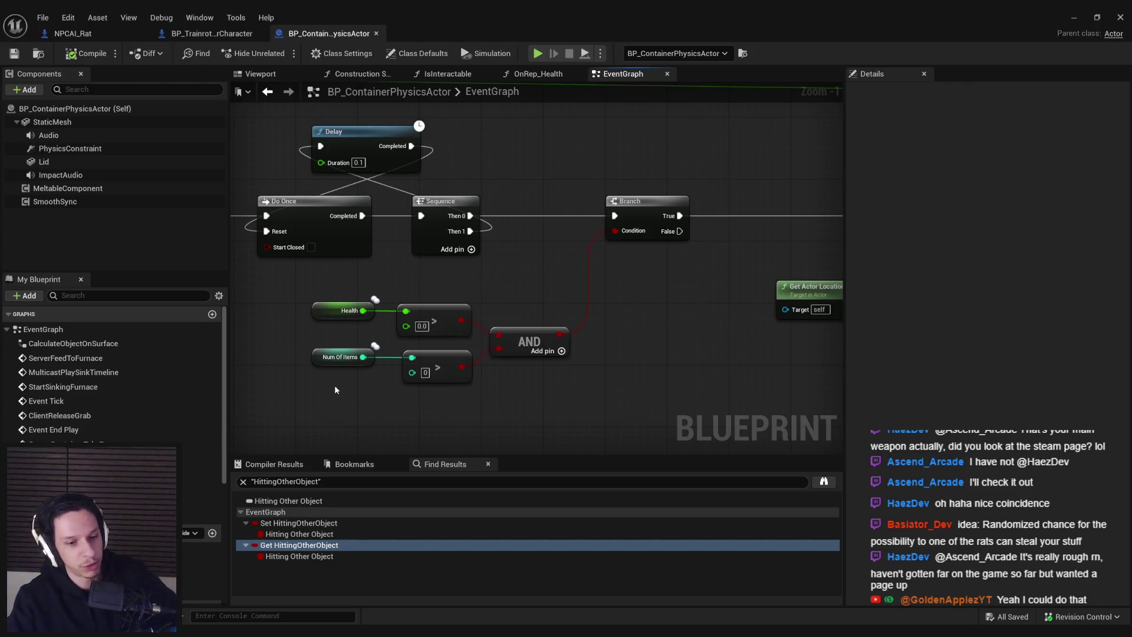
pyautogui.scroll(-3)
pyautogui.moveTo(316, 422); pyautogui.dragTo(474, 305)
pyautogui.scroll(-3)
pyautogui.scroll(3)
pyautogui.click(212, 33)
pyautogui.click(282, 34)
# Step: Inspect the Branch, Do Once and Delay node chain in the container blueprint
pyautogui.scroll(3)
pyautogui.moveTo(464, 313); pyautogui.dragTo(355, 280)
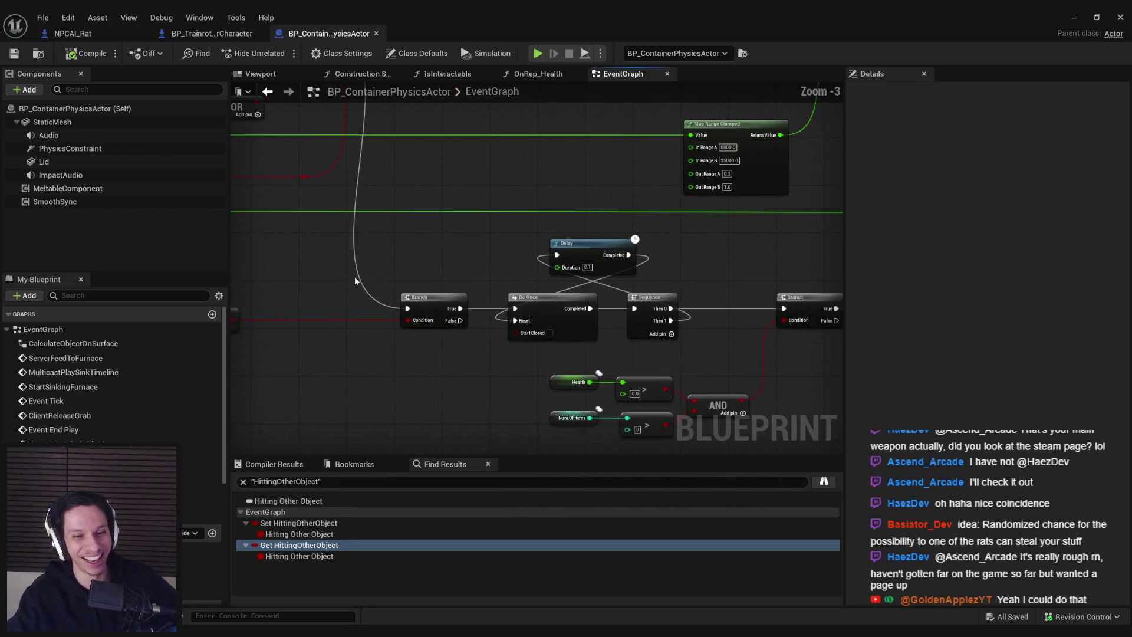
pyautogui.scroll(-3)
pyautogui.scroll(3)
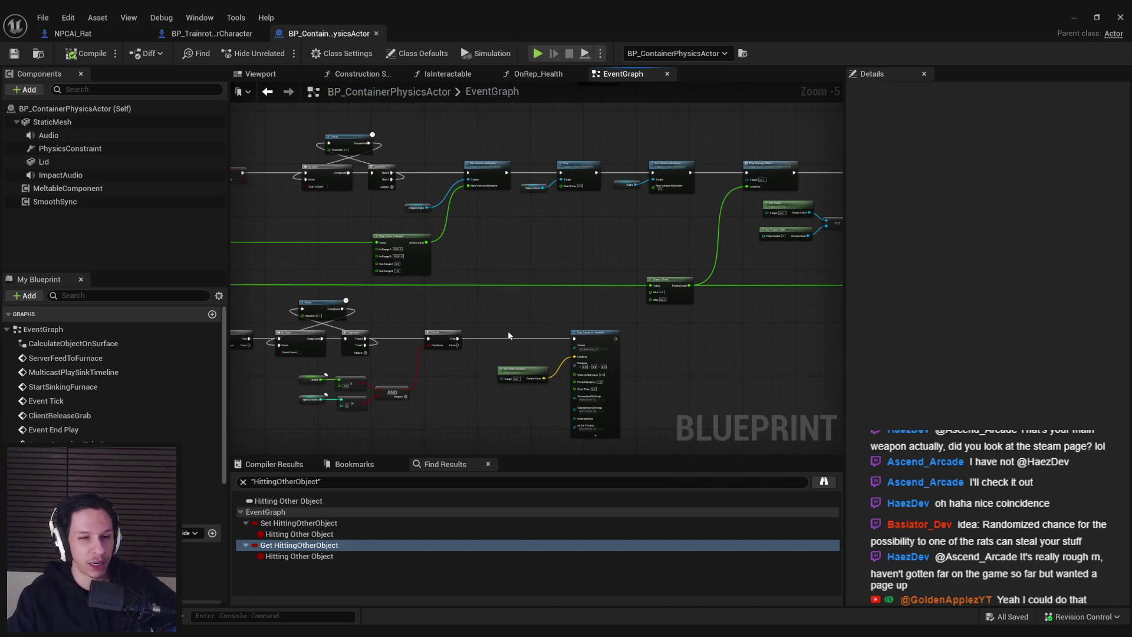
pyautogui.scroll(3)
pyautogui.scroll(-3)
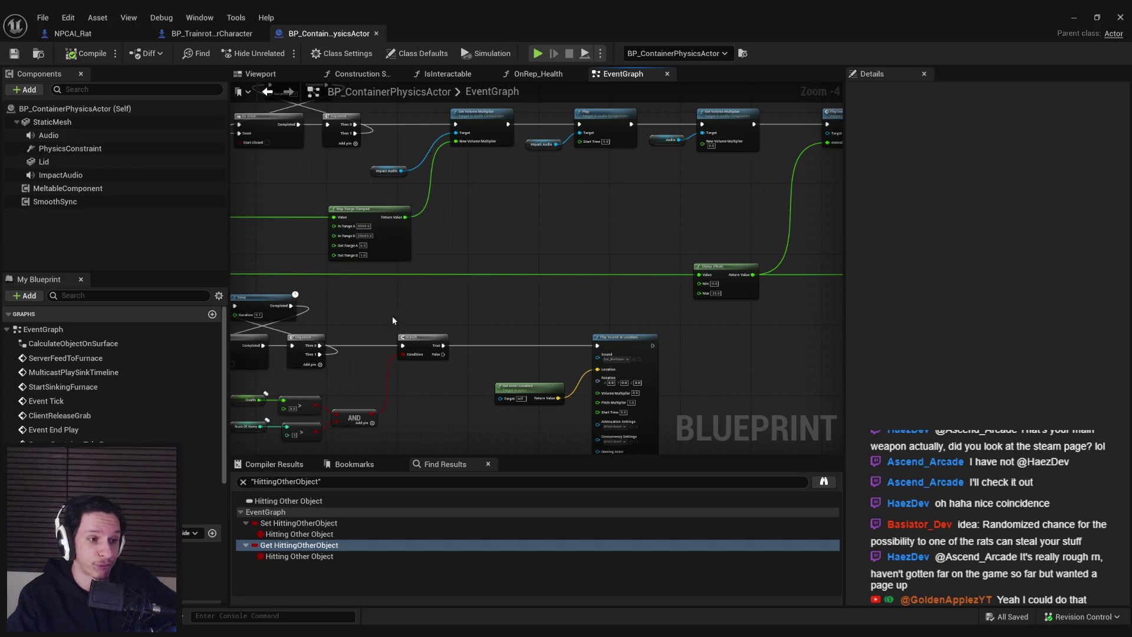
pyautogui.scroll(-3)
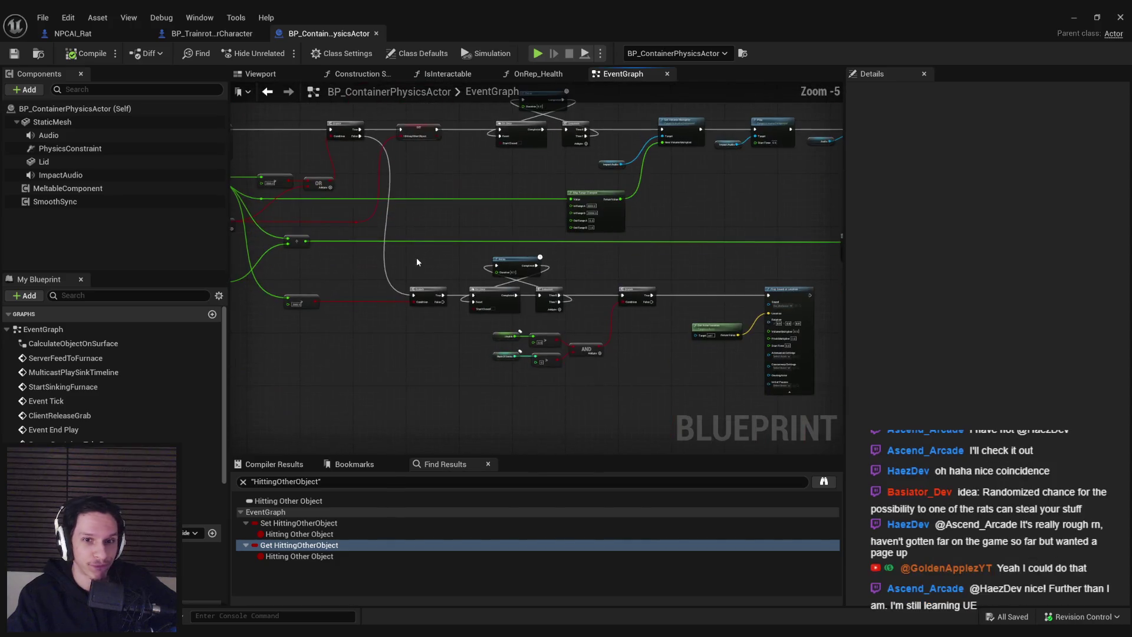
pyautogui.moveTo(407, 282); pyautogui.dragTo(568, 314)
pyautogui.scroll(3)
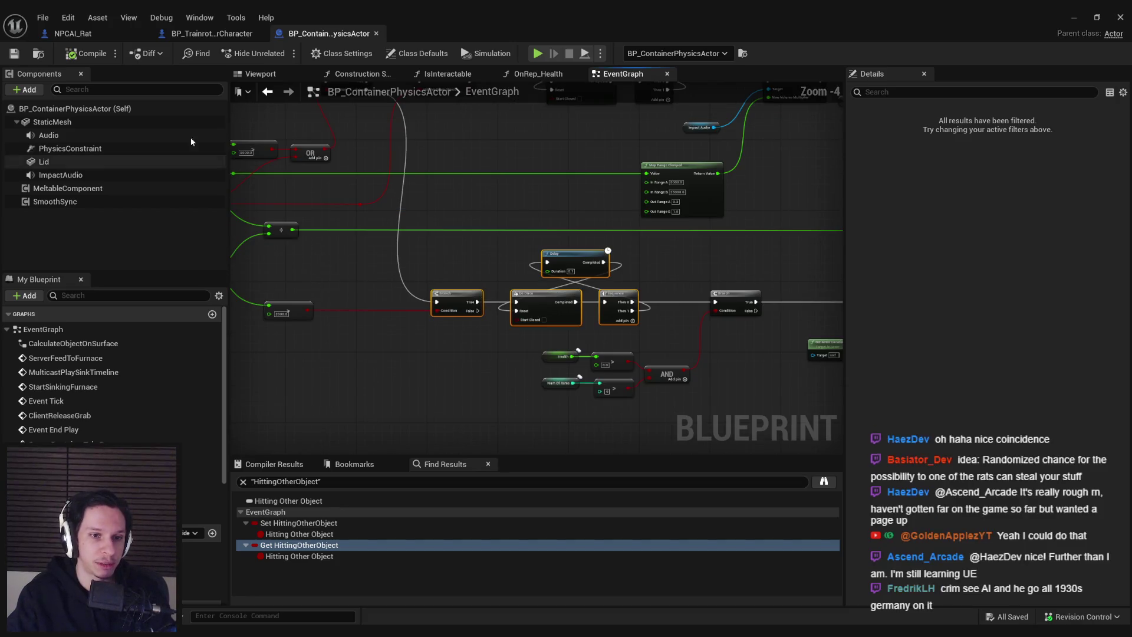
pyautogui.click(375, 274)
# Step: Pan to the Server Container Take Damage node, then switch to the NPCAI_Rat blueprint
pyautogui.moveTo(375, 274); pyautogui.dragTo(333, 285)
pyautogui.moveTo(531, 248); pyautogui.dragTo(401, 127)
pyautogui.moveTo(826, 283); pyautogui.dragTo(428, 258)
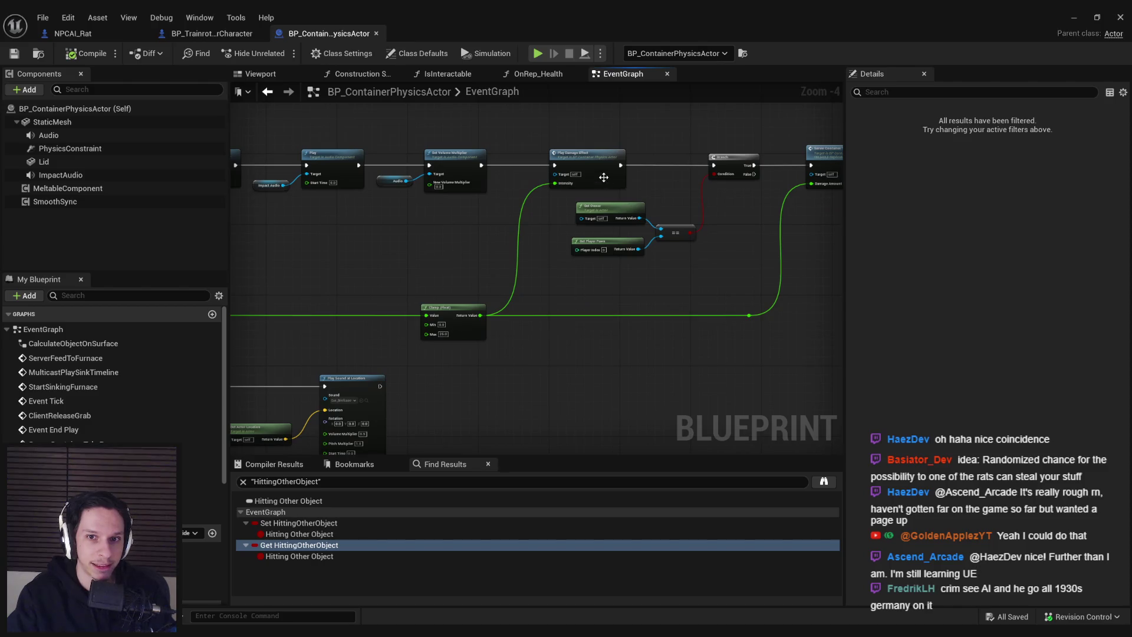
pyautogui.moveTo(604, 177); pyautogui.dragTo(275, 179)
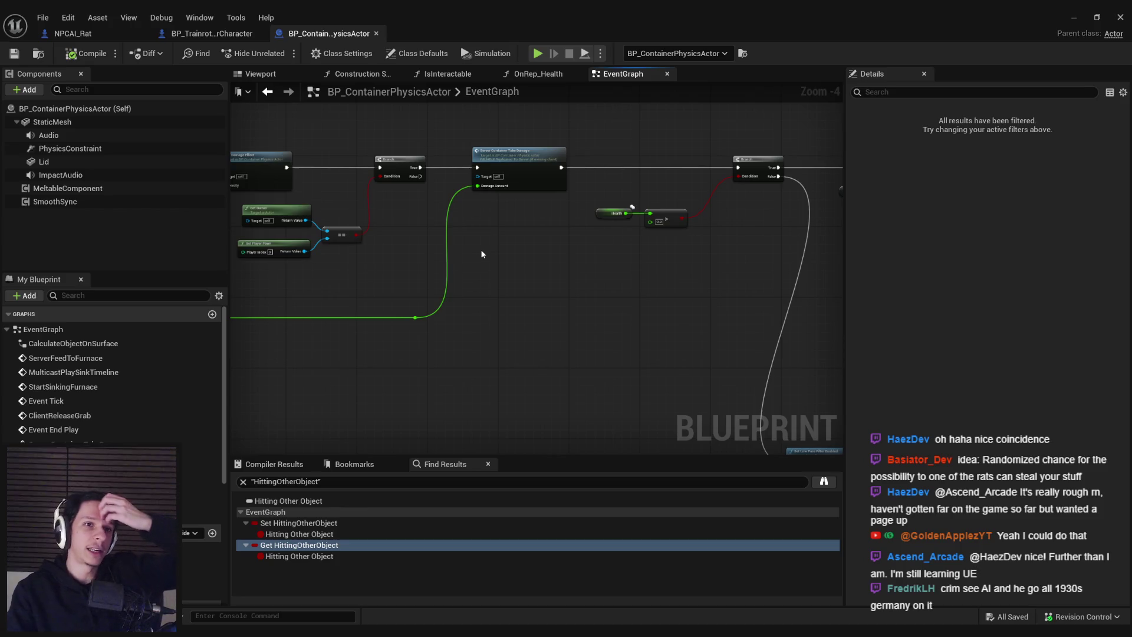
pyautogui.click(71, 33)
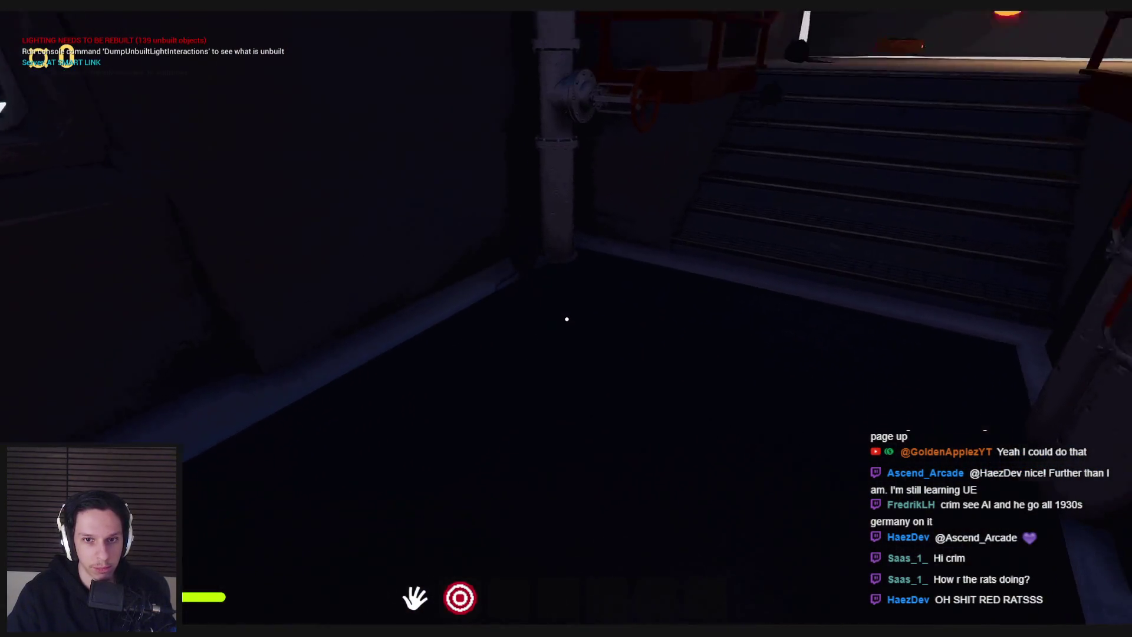
# Step: Walk into the rat room, drop the glass ball, and watch the roaming rats
pyautogui.press('2')
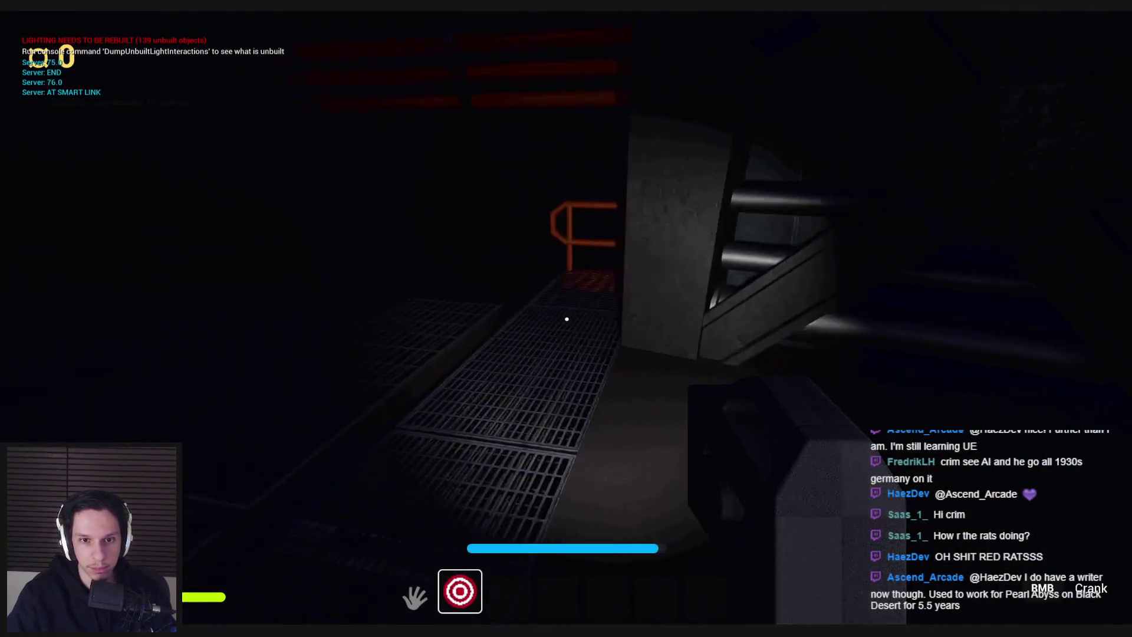
pyautogui.press('w')
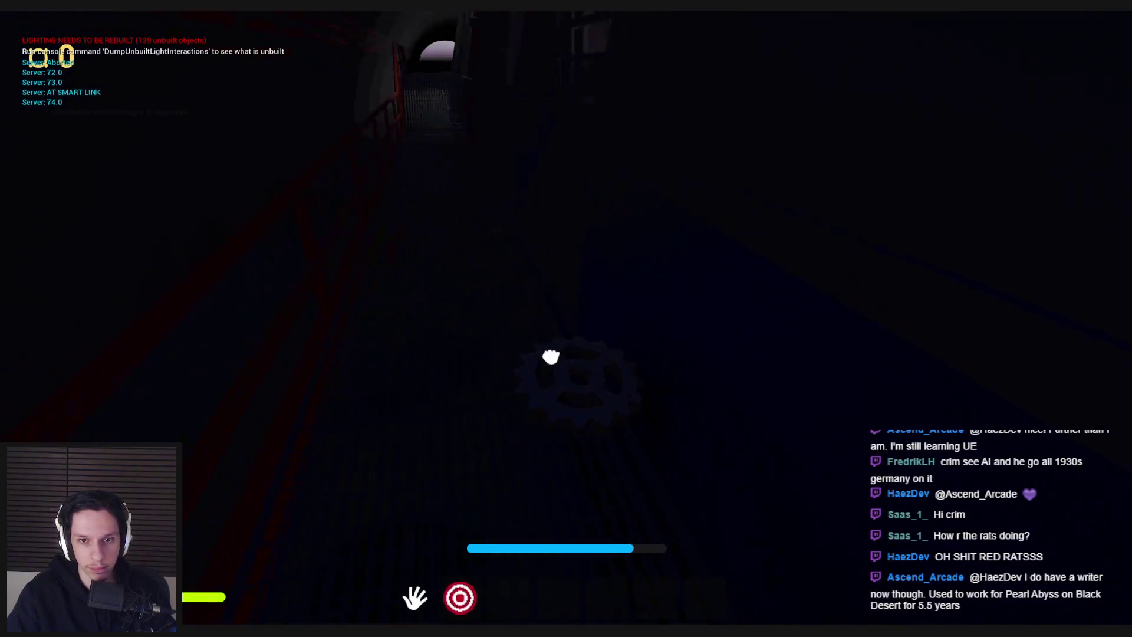
pyautogui.press('w')
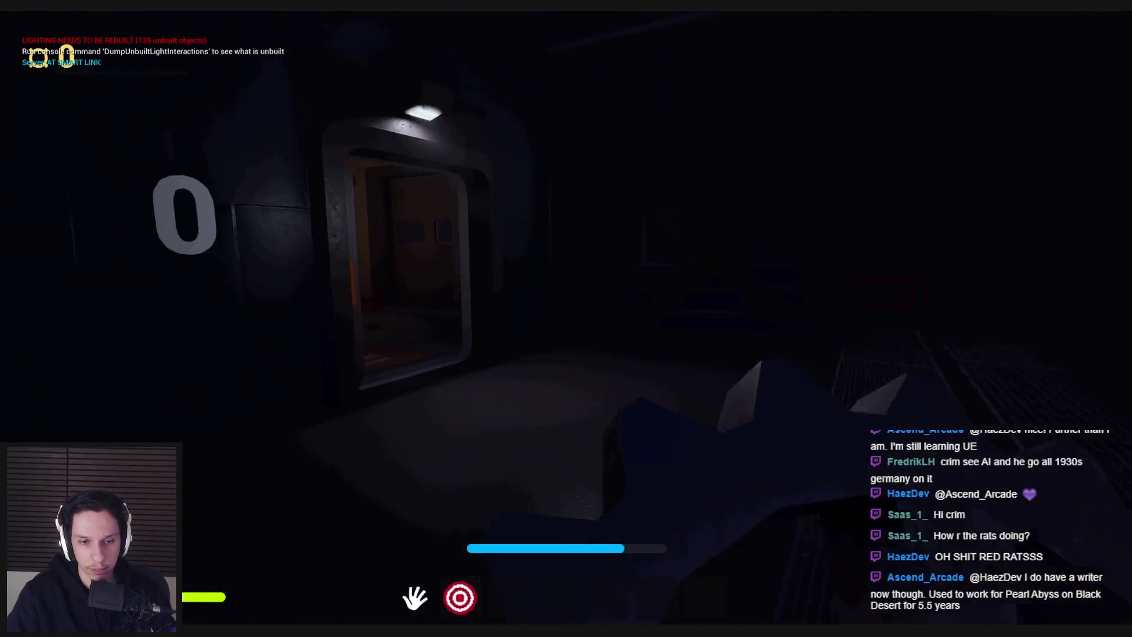
pyautogui.press('w')
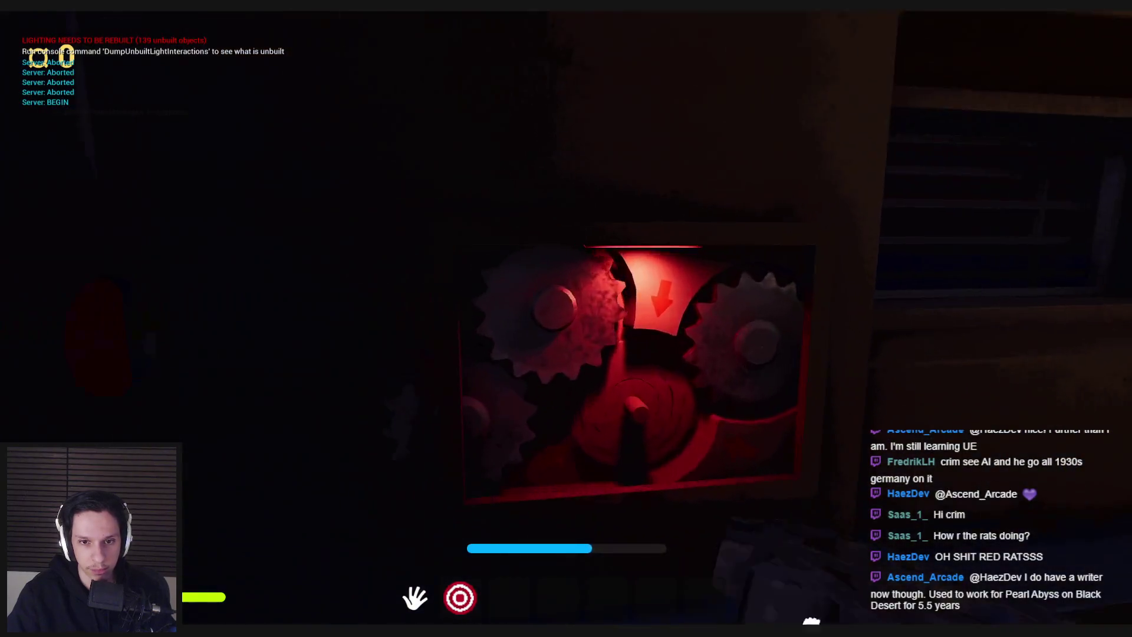
pyautogui.click(567, 319)
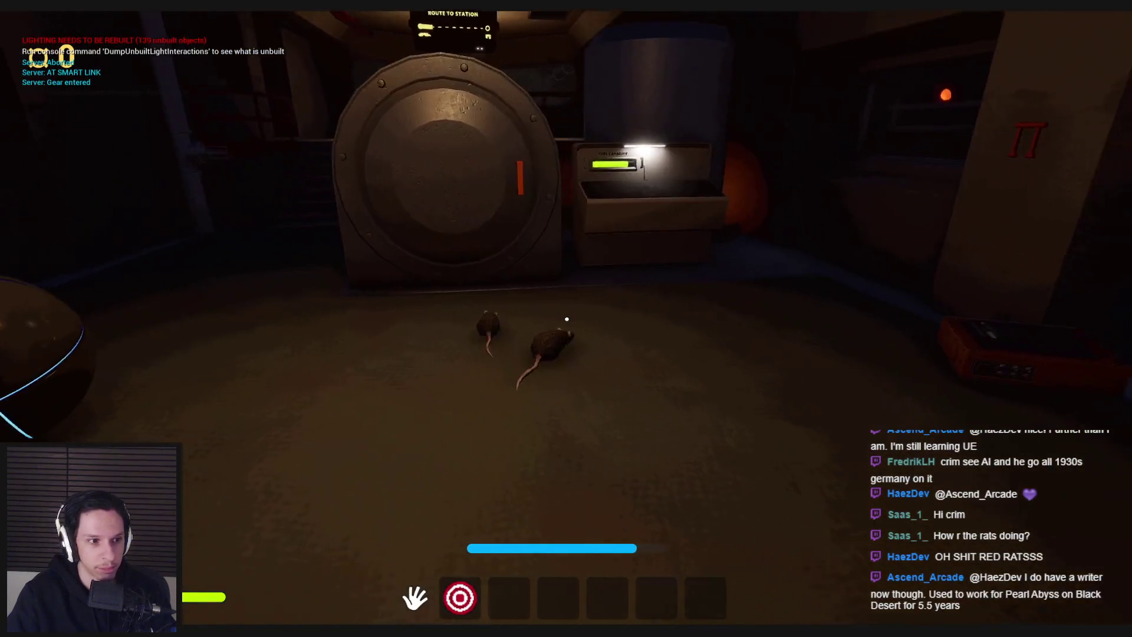
pyautogui.press('2')
pyautogui.press('w')
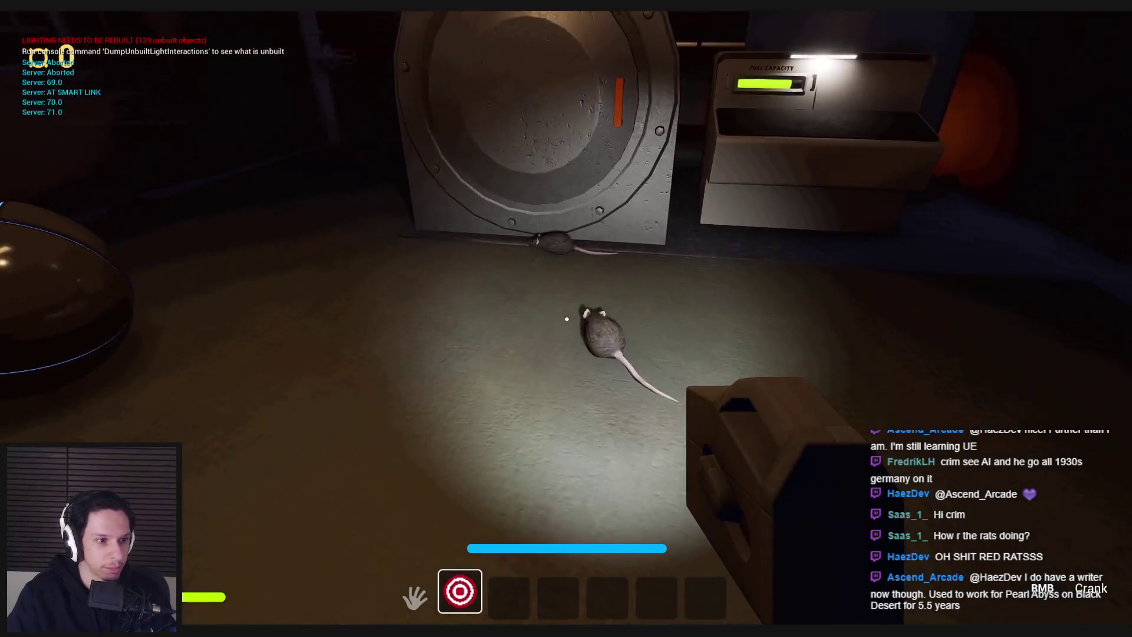
pyautogui.press('w')
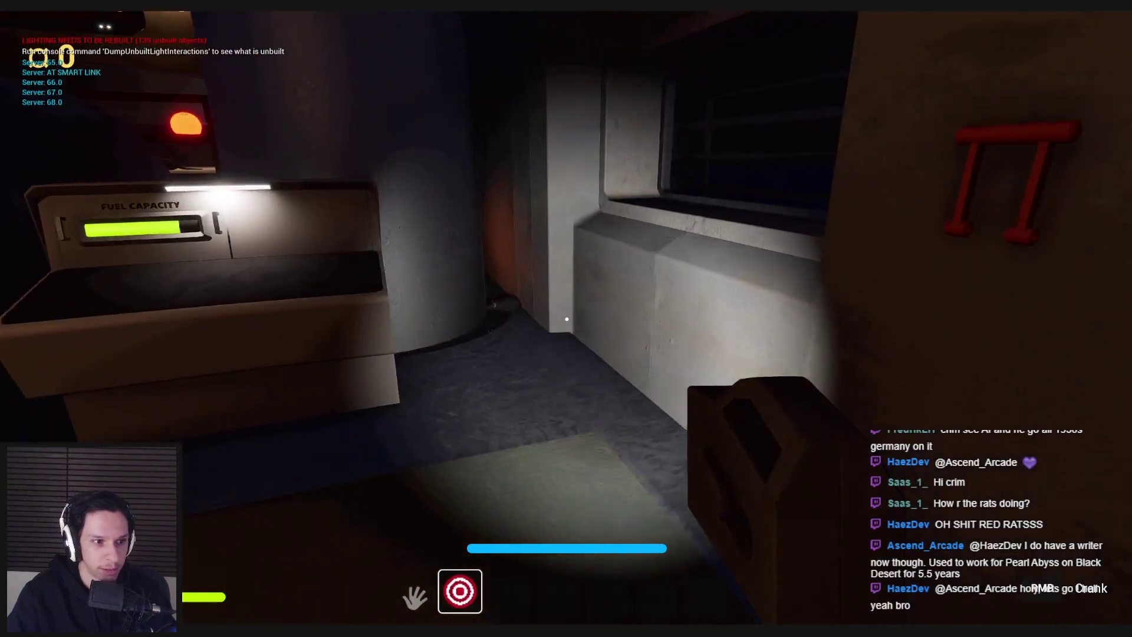
pyautogui.press('s')
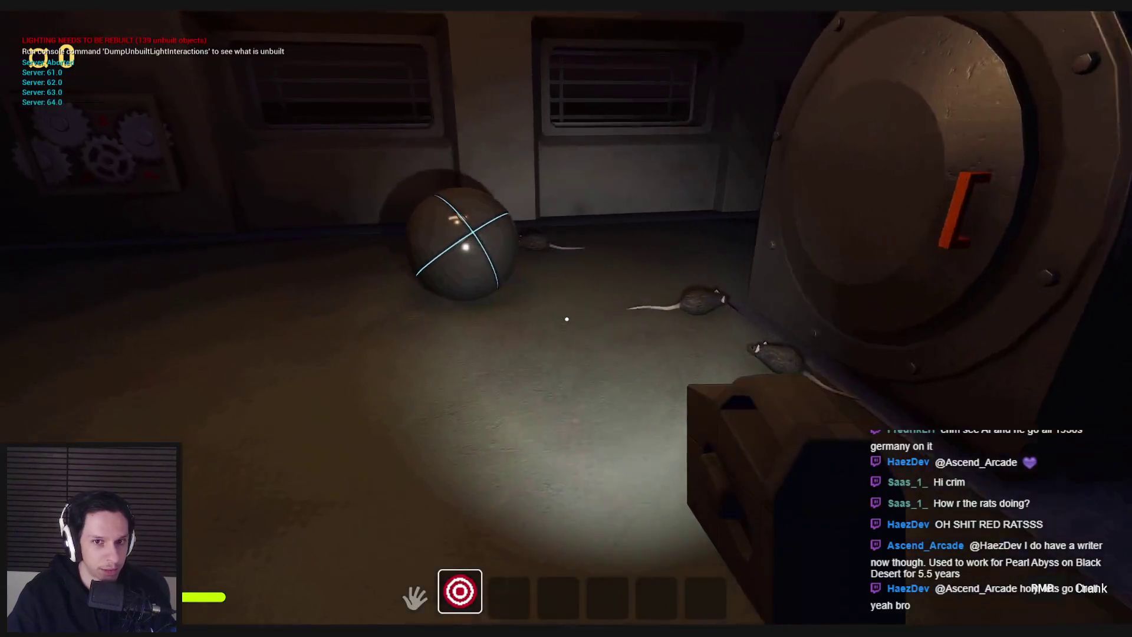
# Step: Pass the rat by the pipe, reach the breaker panel, and pull its orange lever down
pyautogui.press('w')
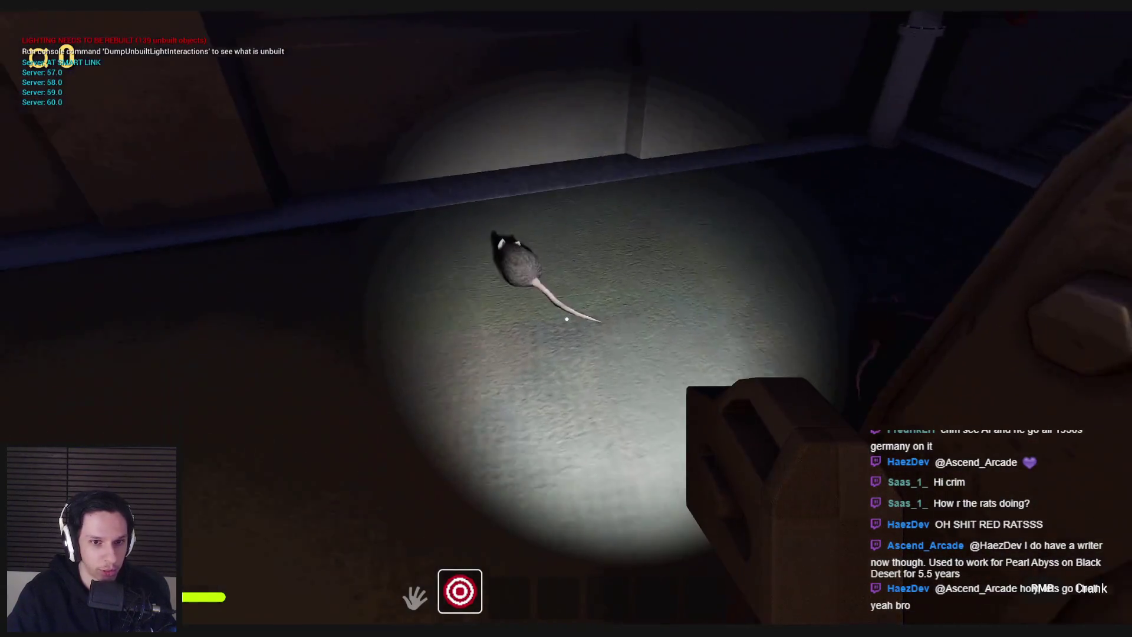
pyautogui.press('w')
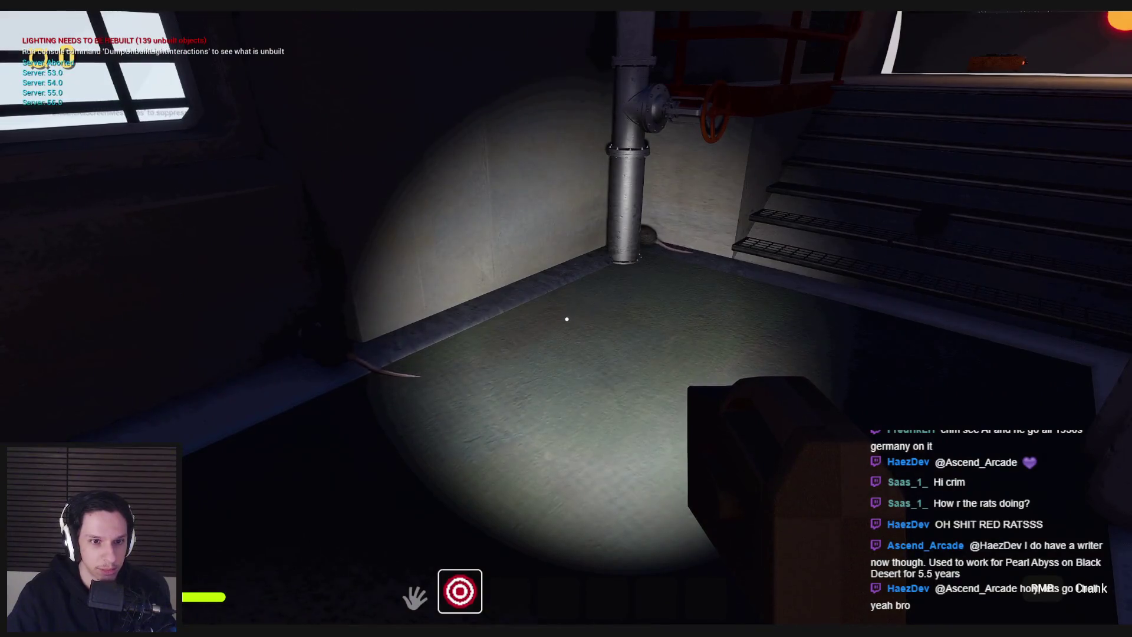
pyautogui.press('w')
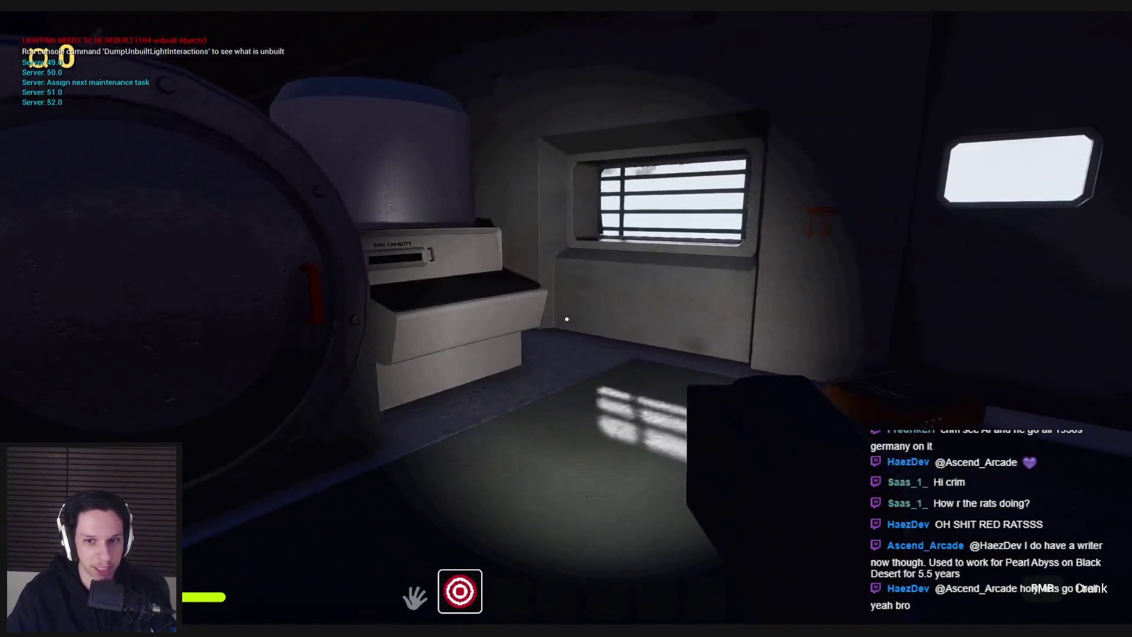
pyautogui.press('w')
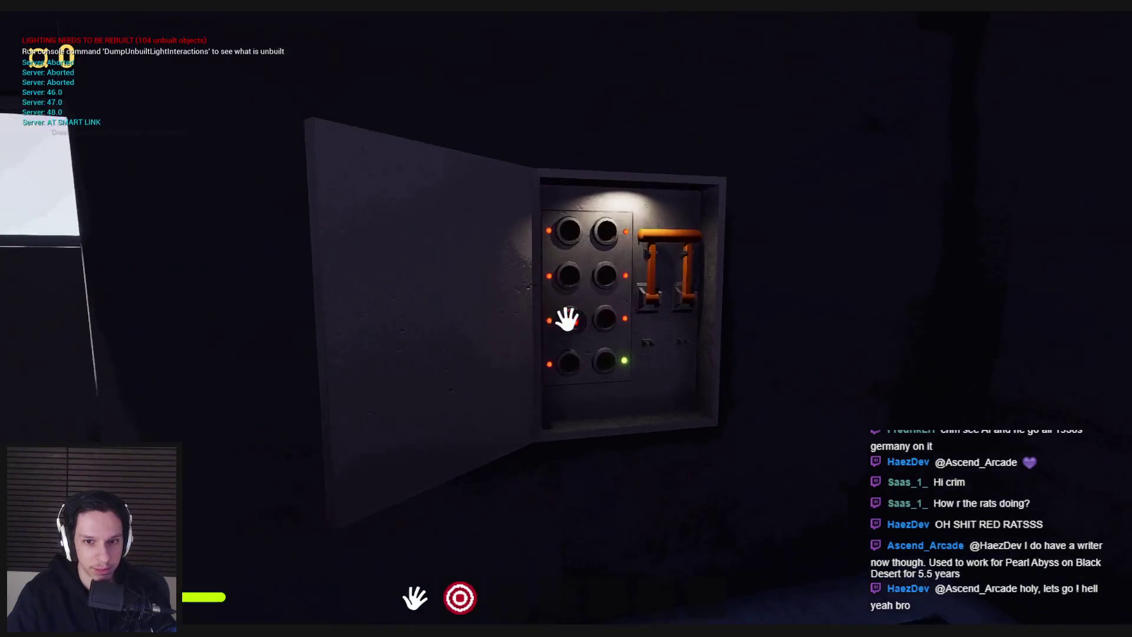
pyautogui.press('w')
pyautogui.moveTo(569, 317); pyautogui.dragTo(581, 425)
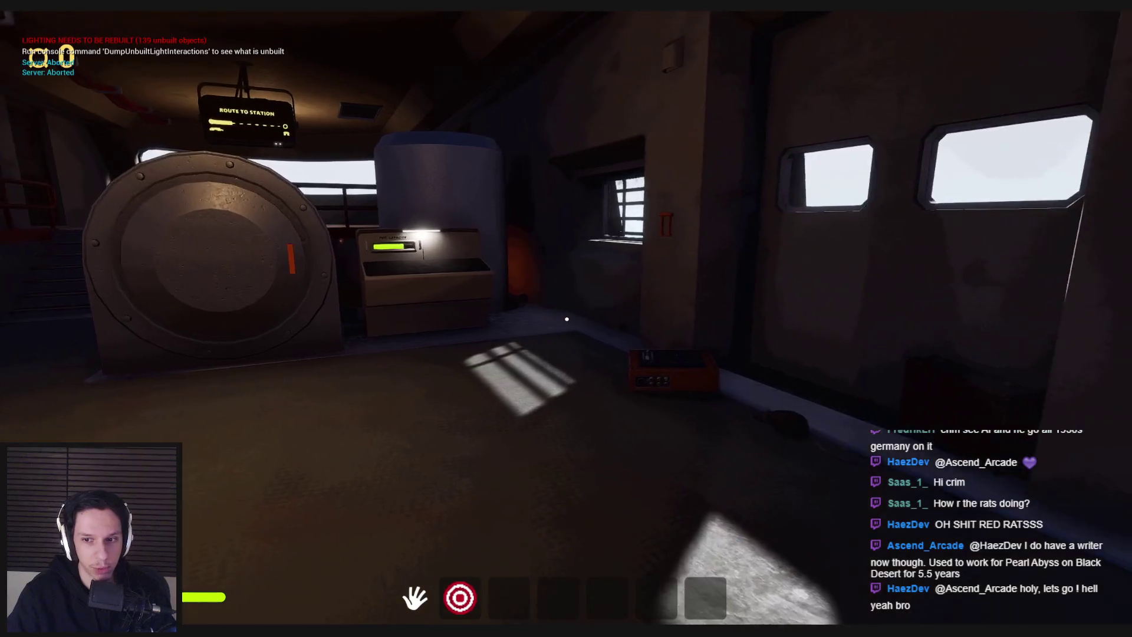
pyautogui.moveTo(567, 319); pyautogui.dragTo(582, 271)
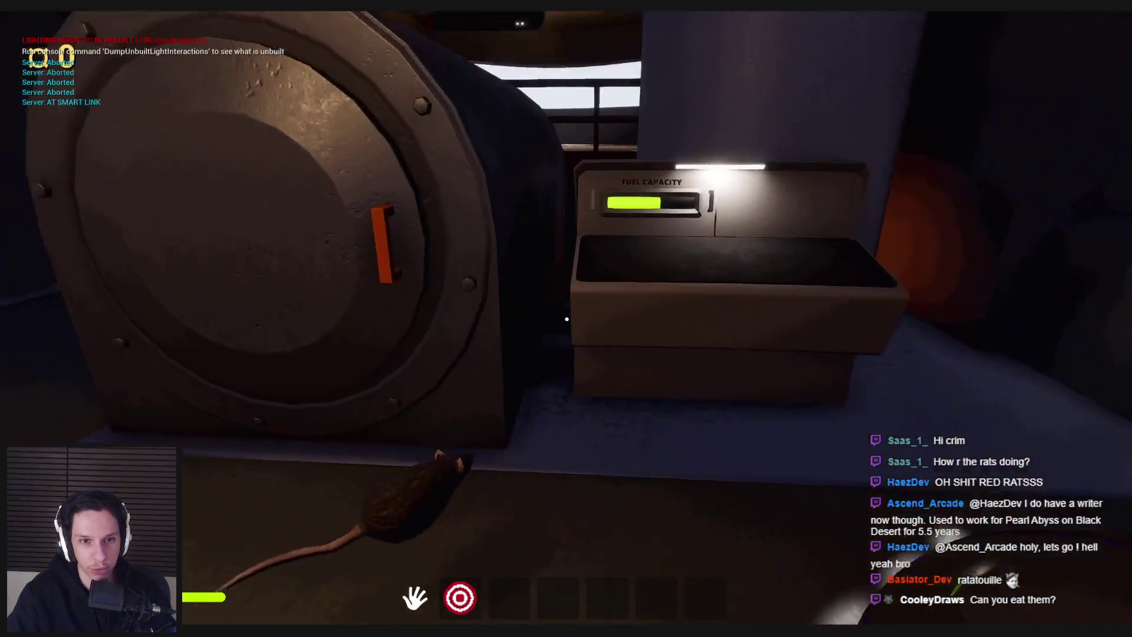
# Step: Open the furnace hatch and throw the glass ball into the lava
pyautogui.click(730, 326)
pyautogui.click(731, 327)
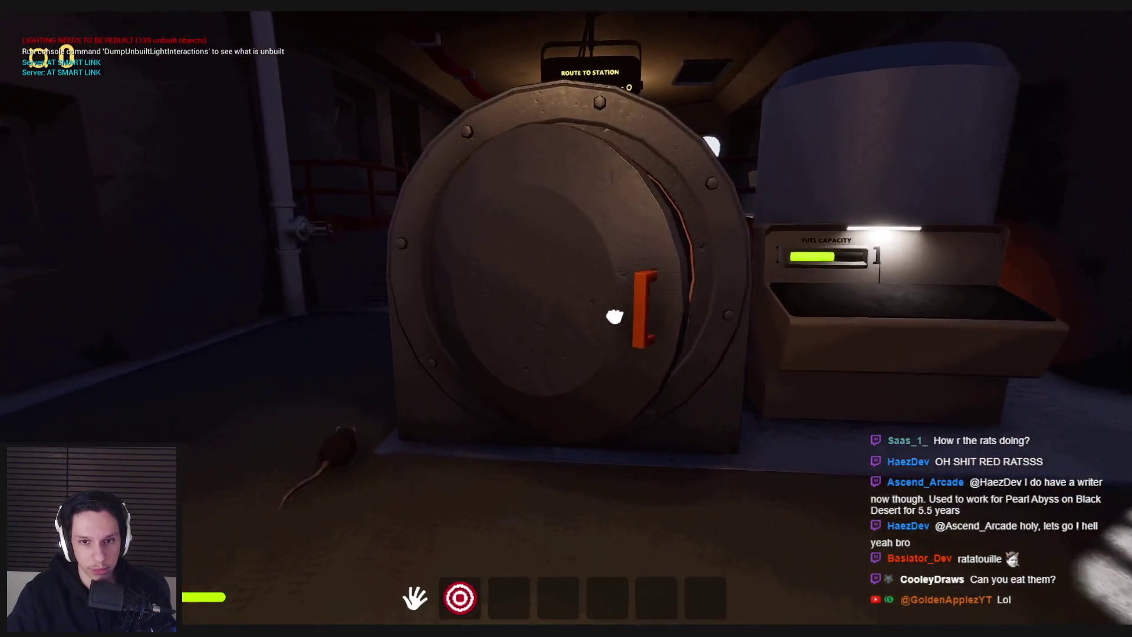
pyautogui.click(566, 319)
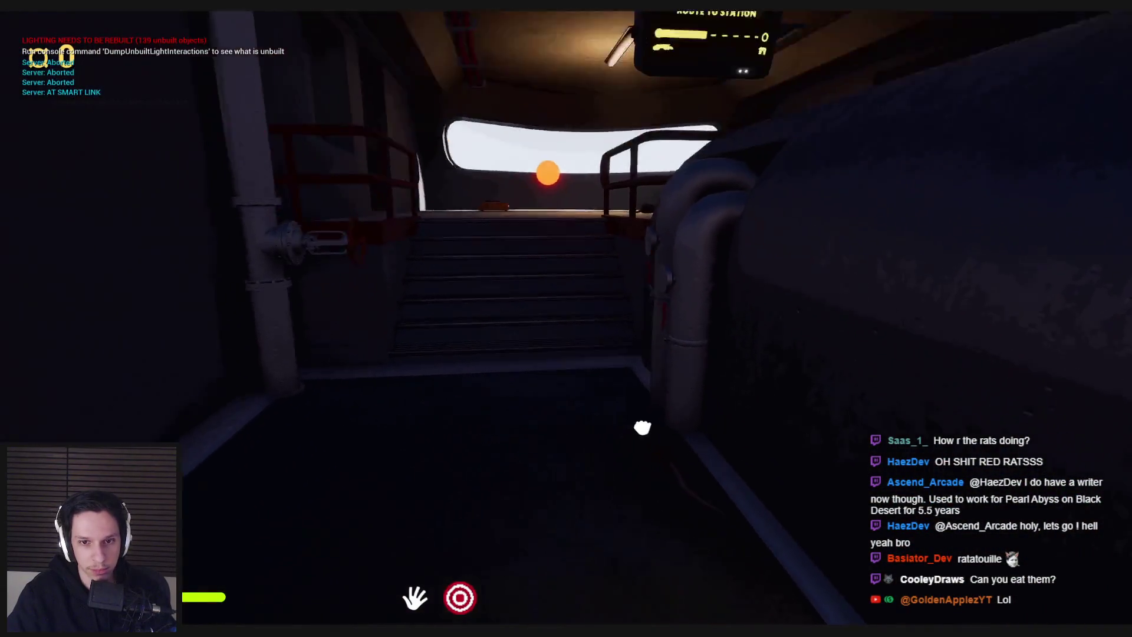
pyautogui.click(627, 417)
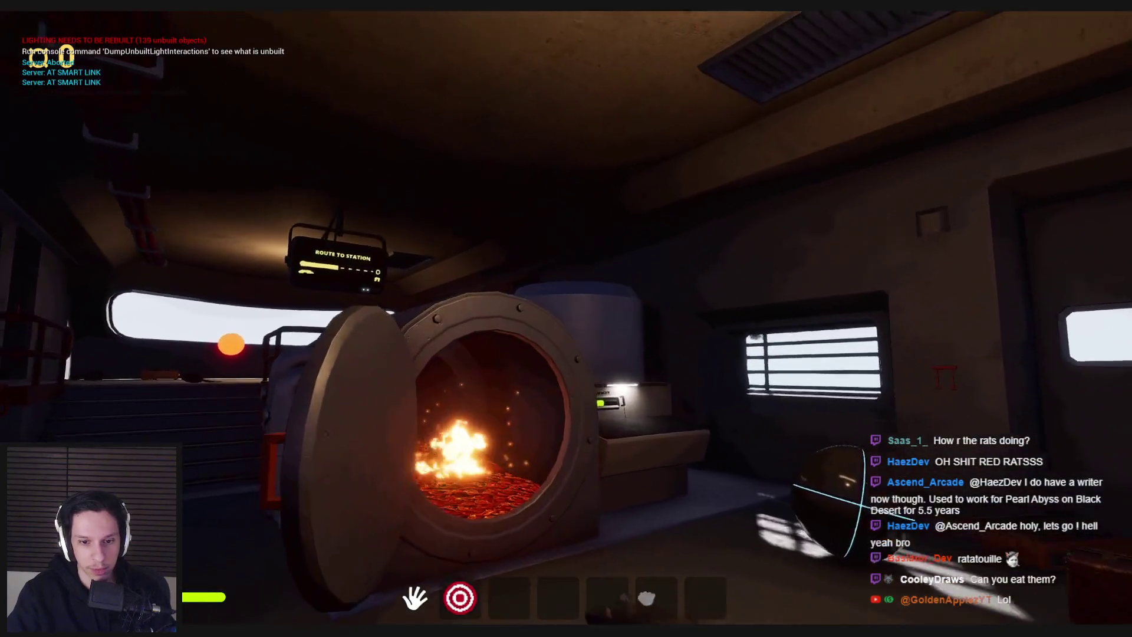
pyautogui.click(566, 319)
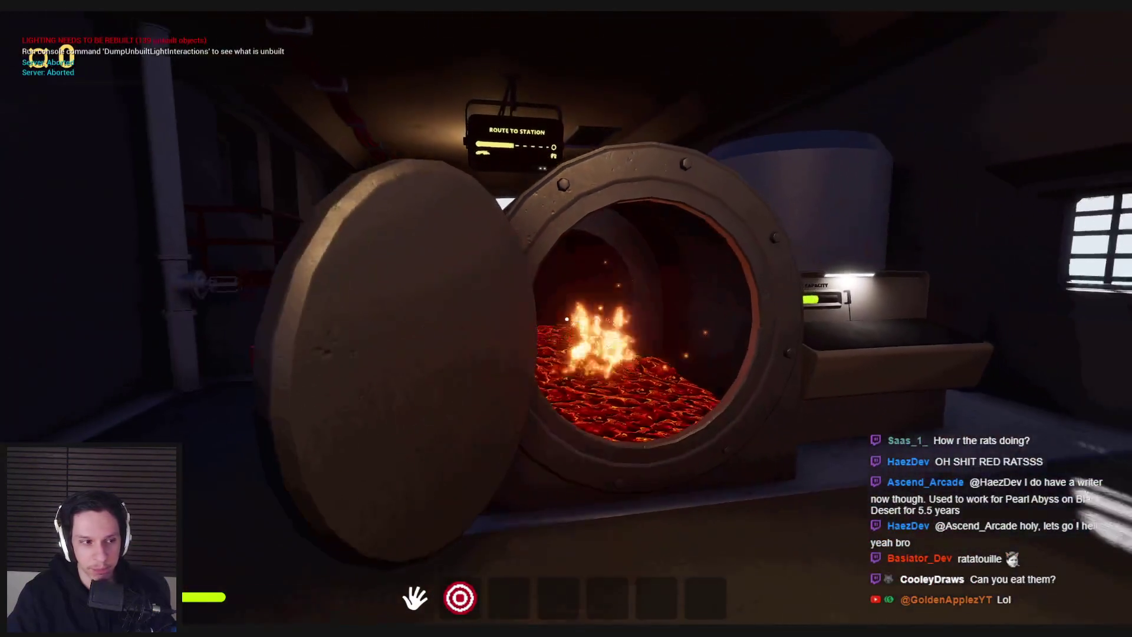
pyautogui.click(566, 318)
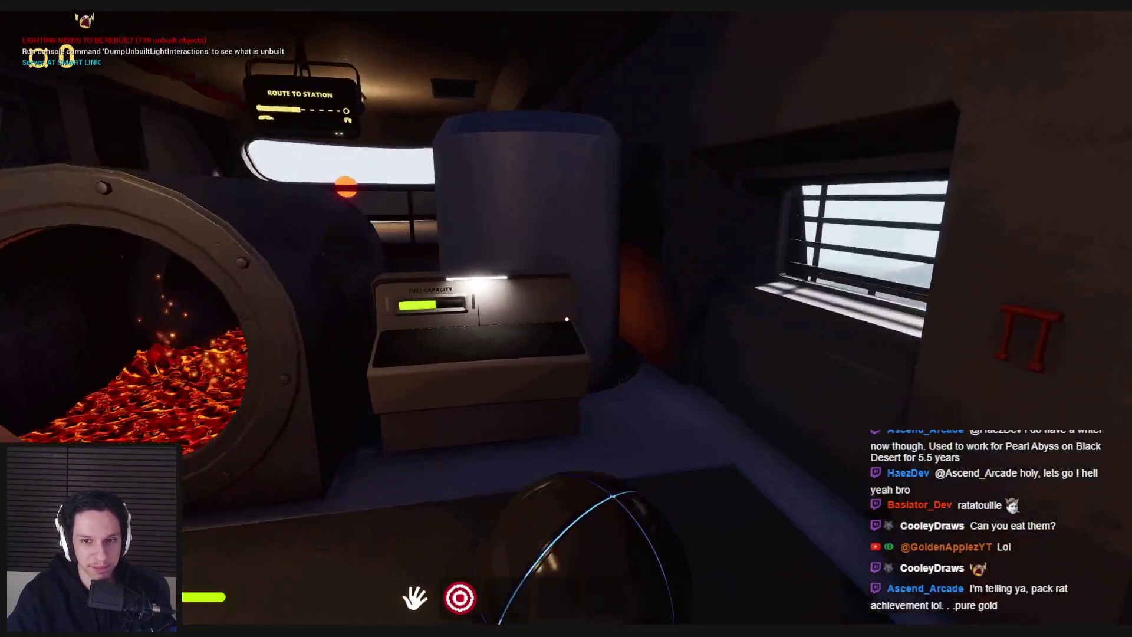
pyautogui.click(567, 319)
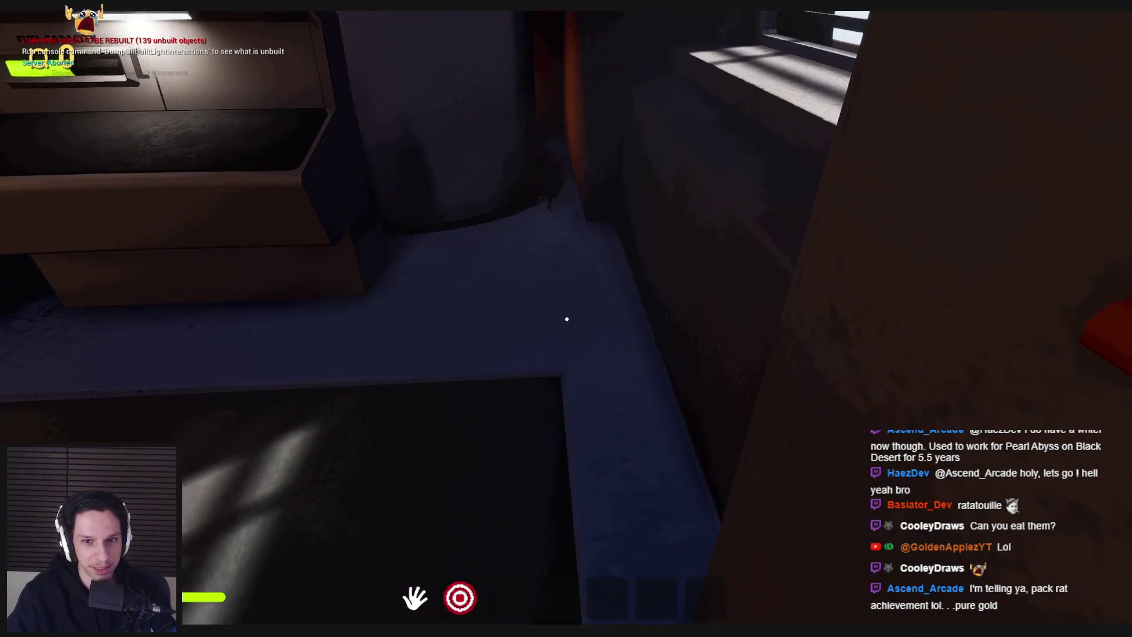
pyautogui.click(566, 319)
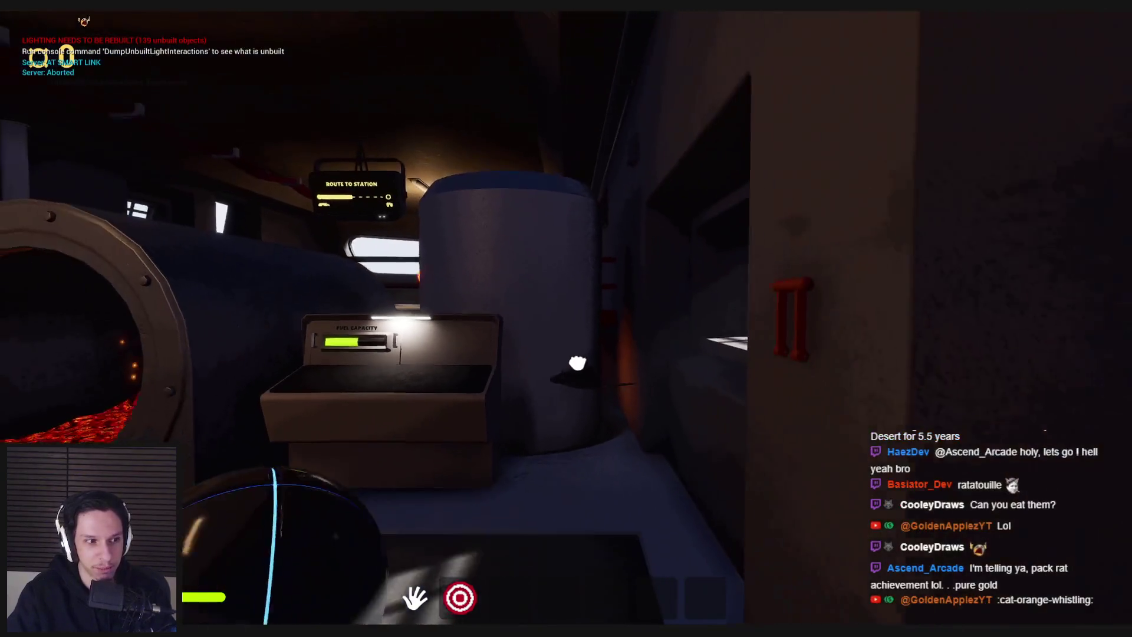
pyautogui.click(566, 368)
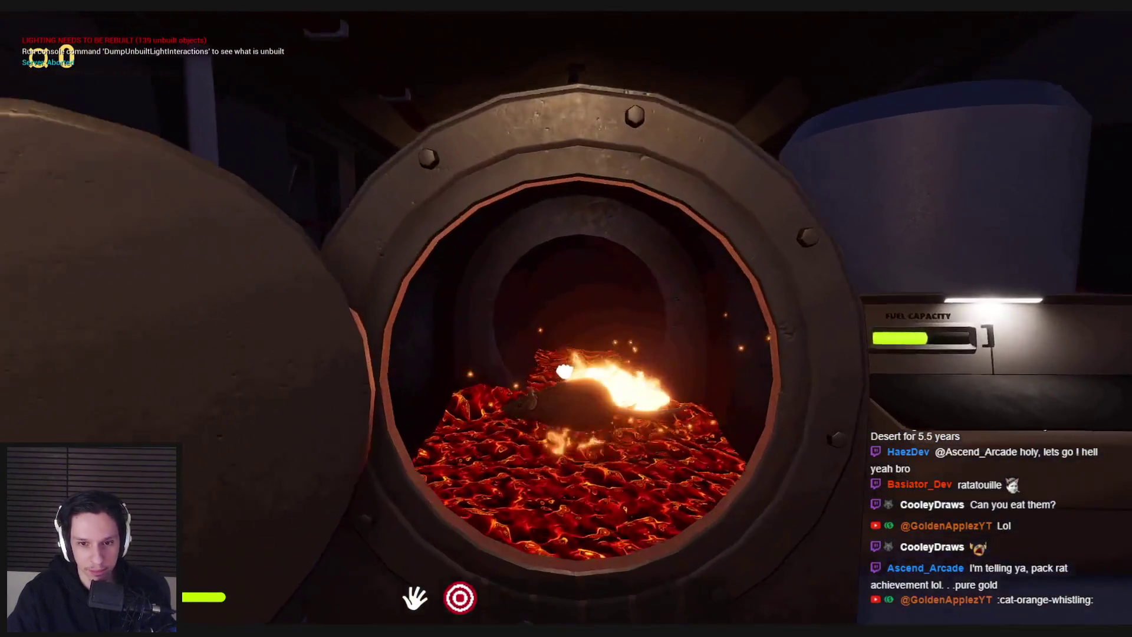
# Step: Walk up to the red valve, turn it, then end the play session with Esc
pyautogui.press('w')
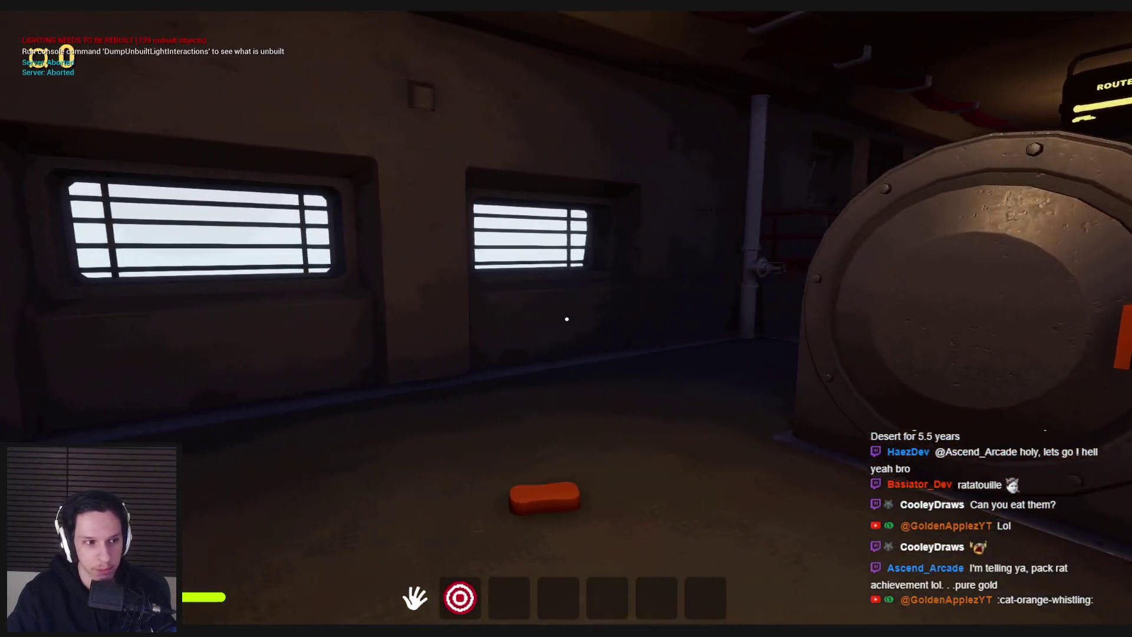
pyautogui.press('w')
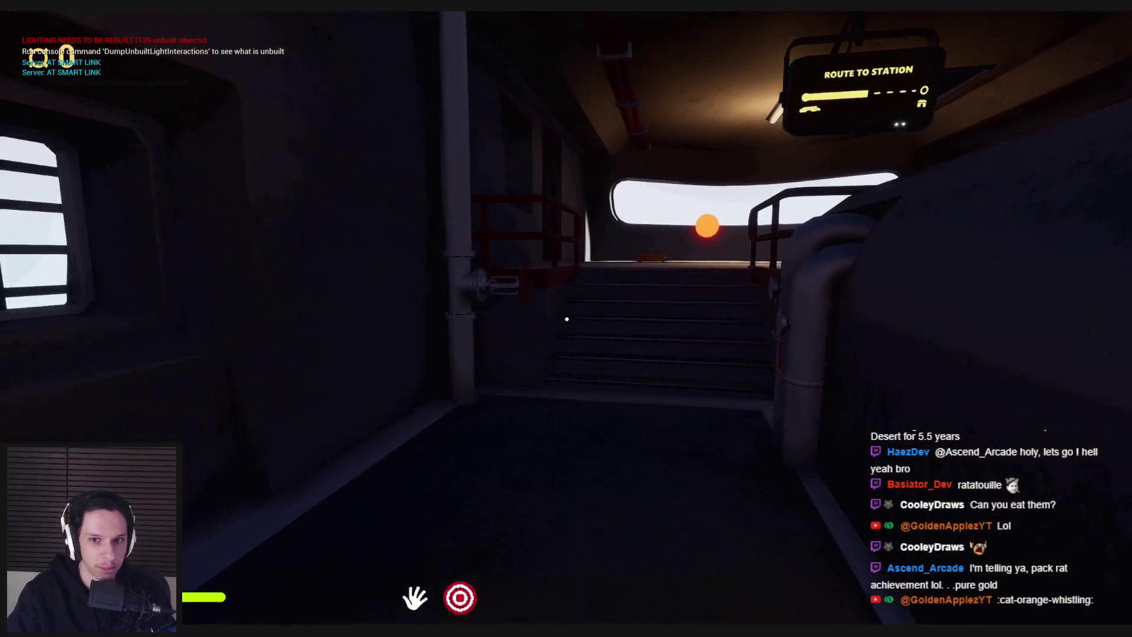
pyautogui.press('w')
pyautogui.press('w')
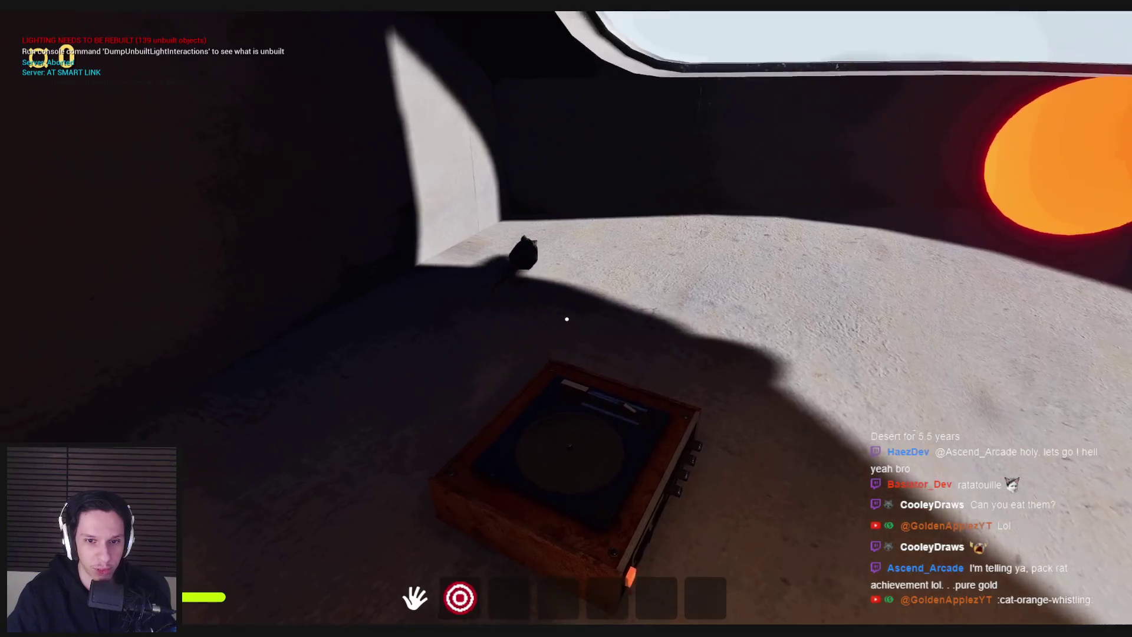
pyautogui.press('w')
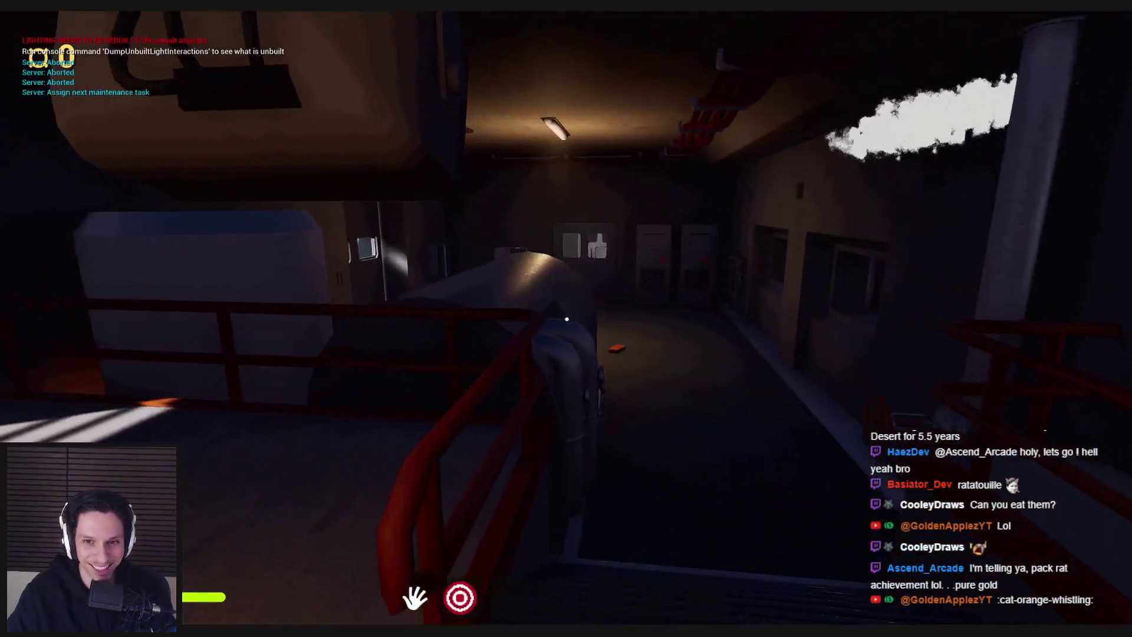
pyautogui.press('w')
pyautogui.moveTo(567, 319); pyautogui.dragTo(567, 319)
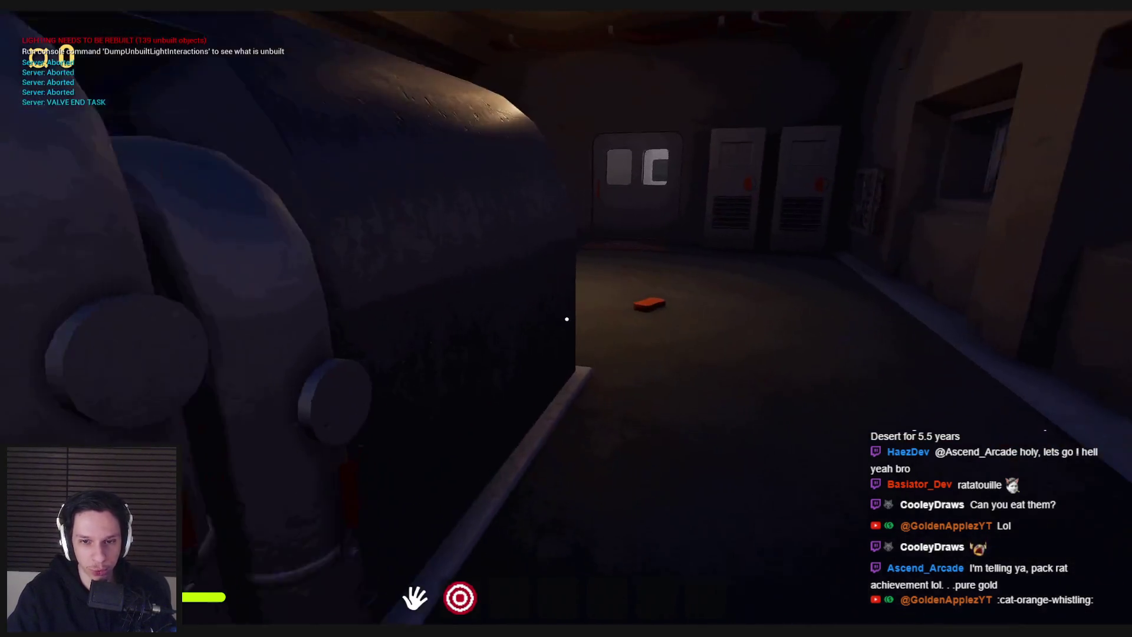
pyautogui.press('w')
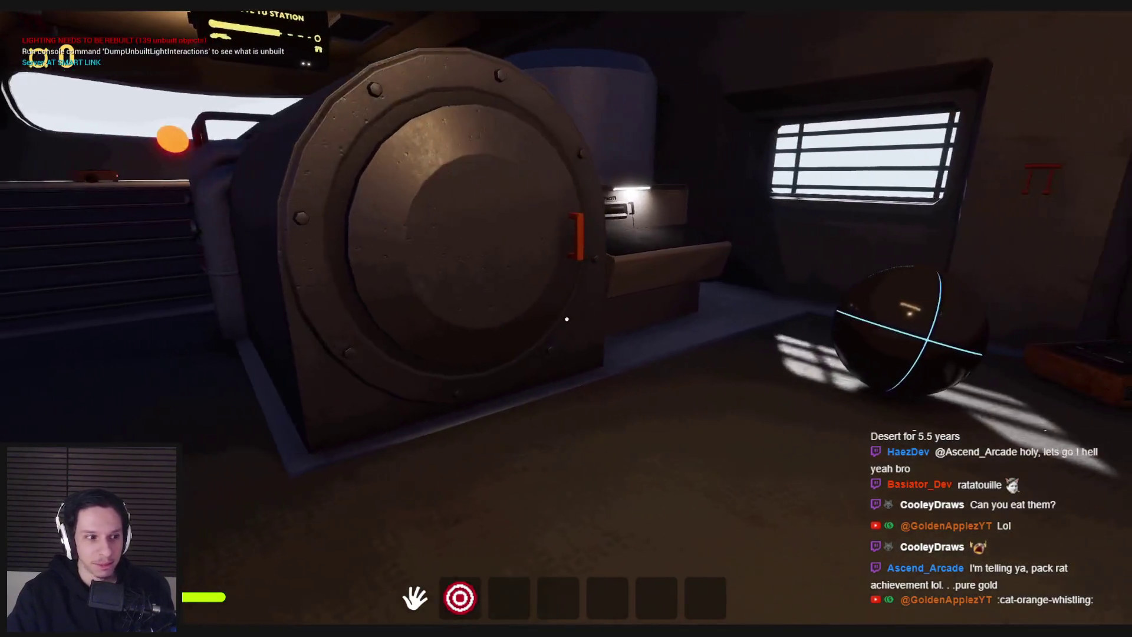
pyautogui.press('Escape')
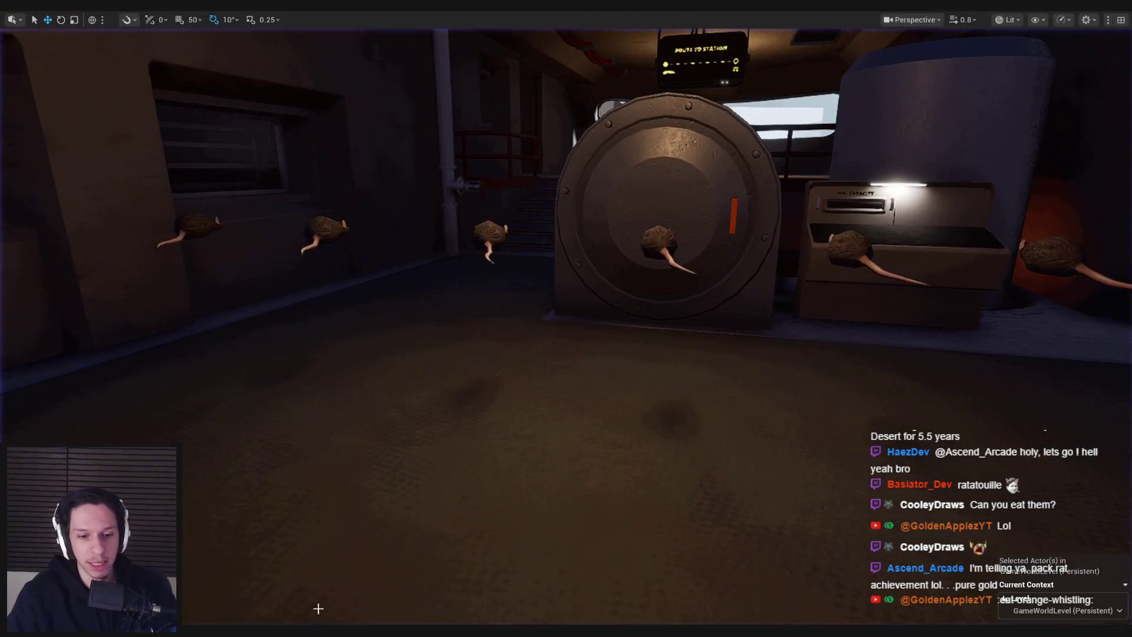
# Step: Show the NPCAI_Rat EventGraph scrolled to its On Component Begin Overlap chain
pyautogui.click(393, 607)
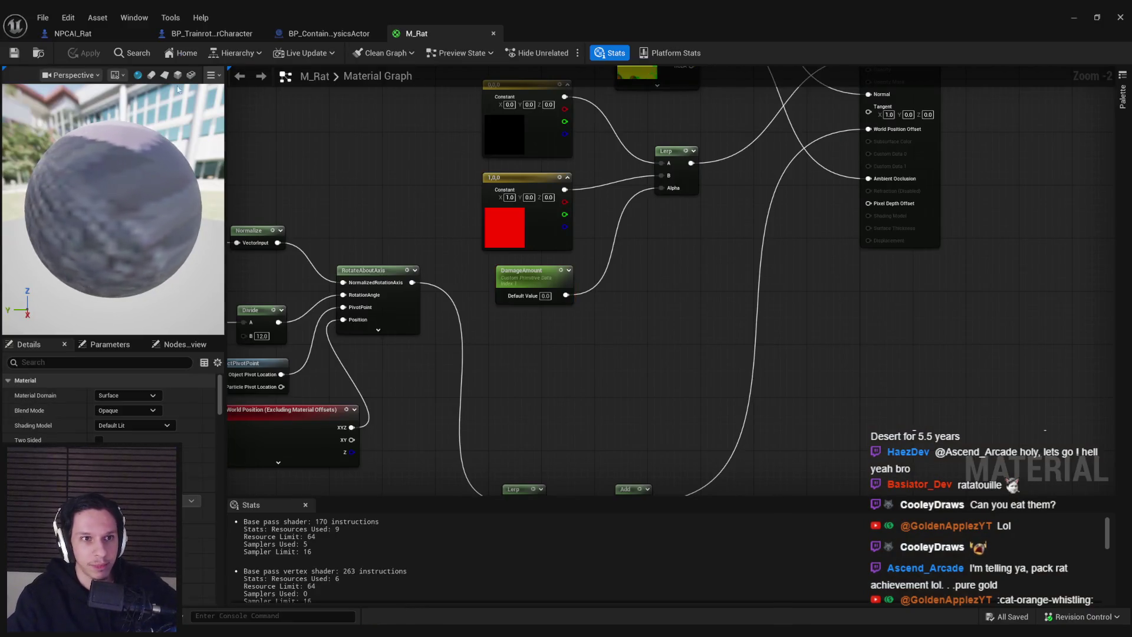
pyautogui.click(74, 33)
pyautogui.scroll(-3)
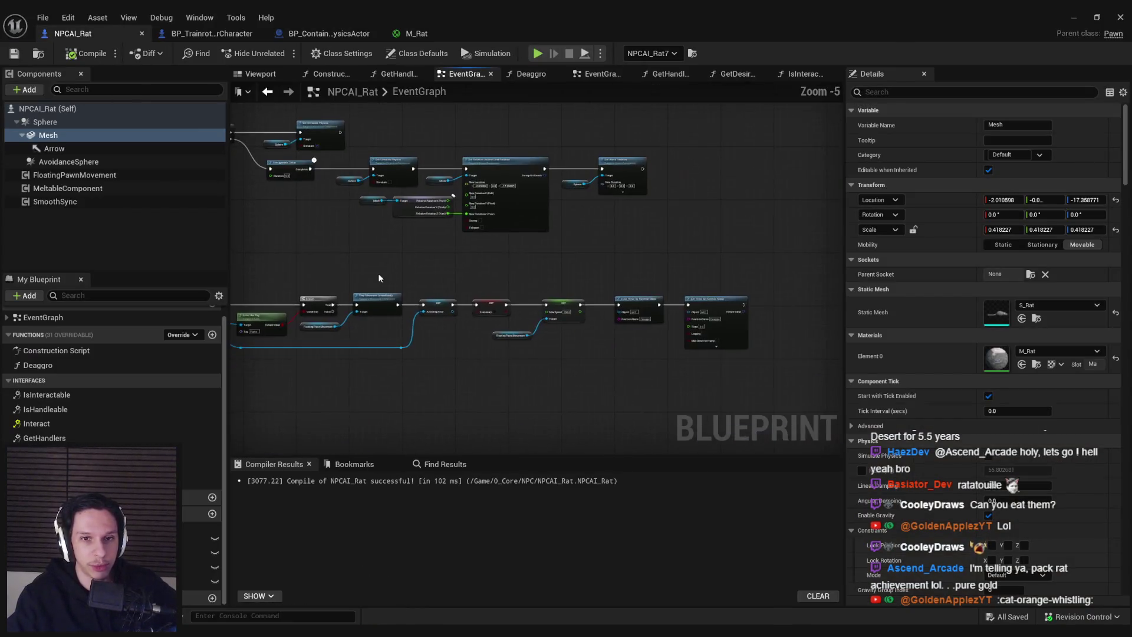
pyautogui.scroll(-3)
pyautogui.scroll(3)
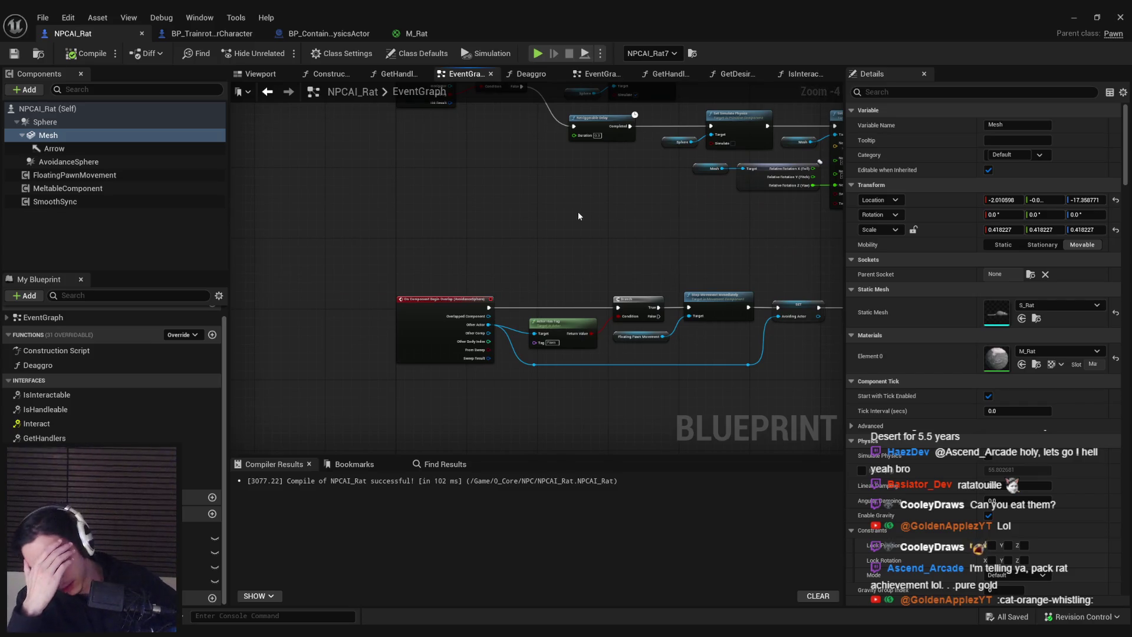
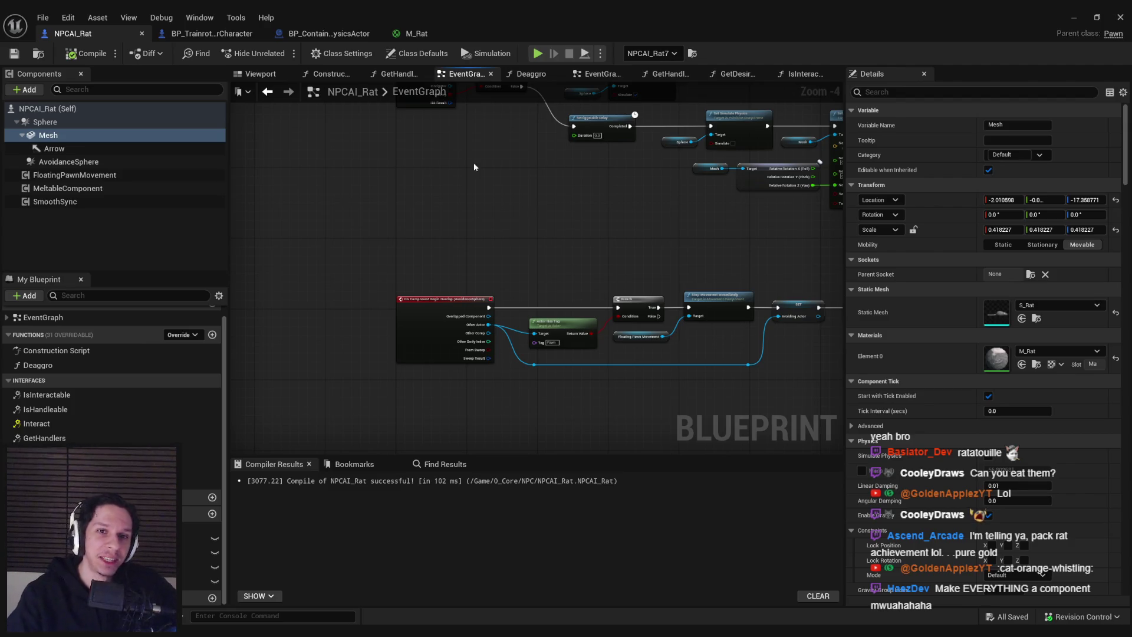
# Step: Move the event graph tab to the end of the row and open BP_ContainerPhysicsActor
pyautogui.moveTo(483, 74); pyautogui.dragTo(789, 76)
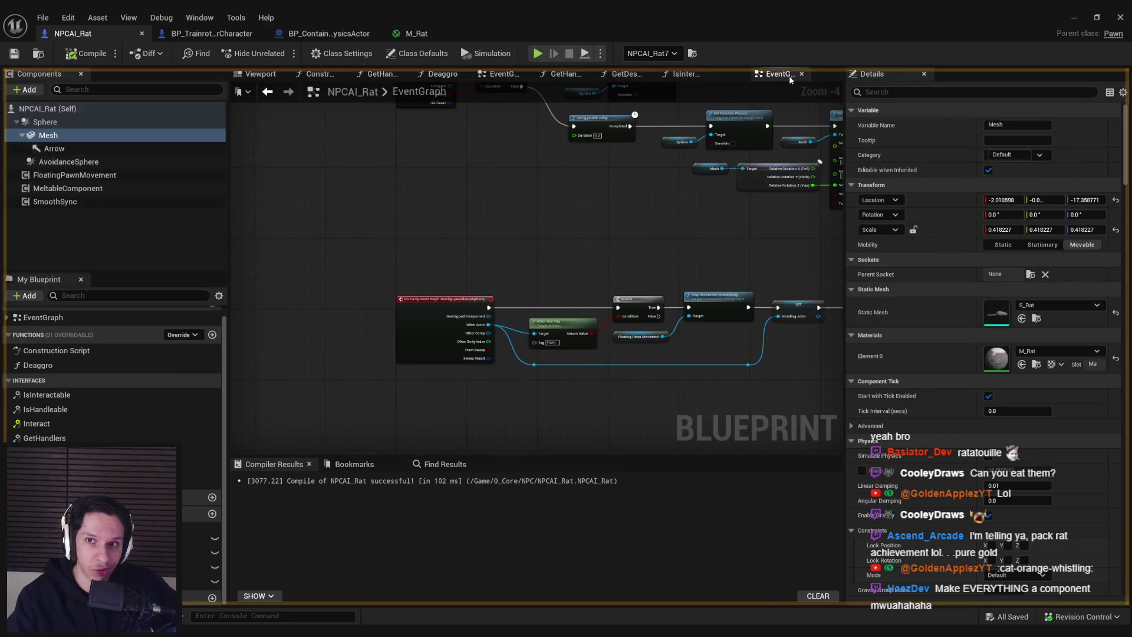
pyautogui.scroll(-3)
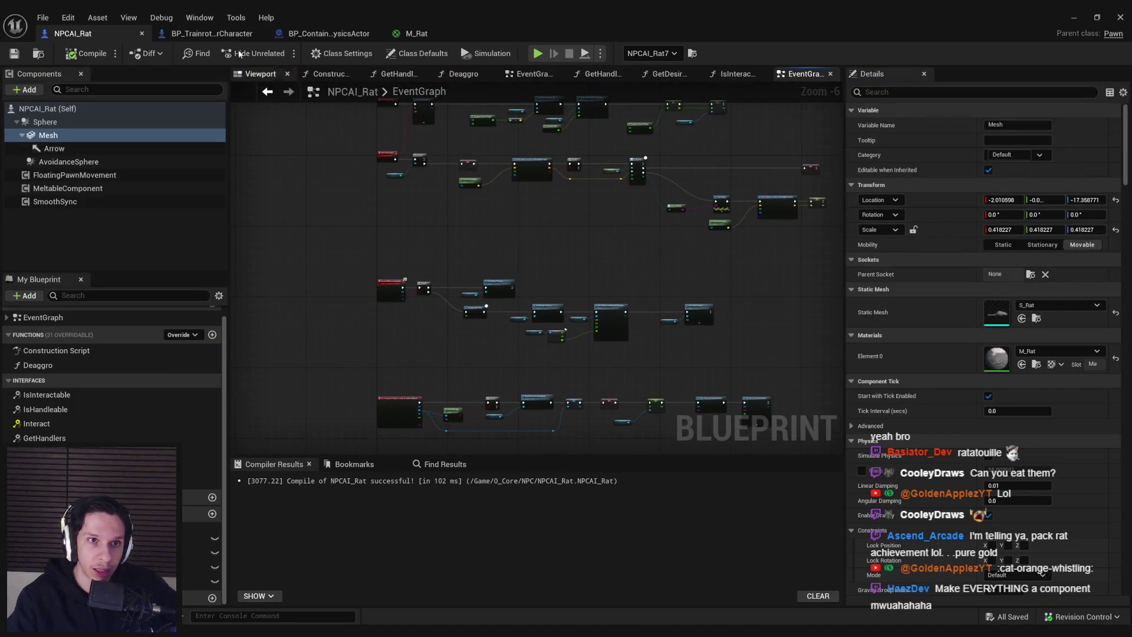
pyautogui.click(210, 35)
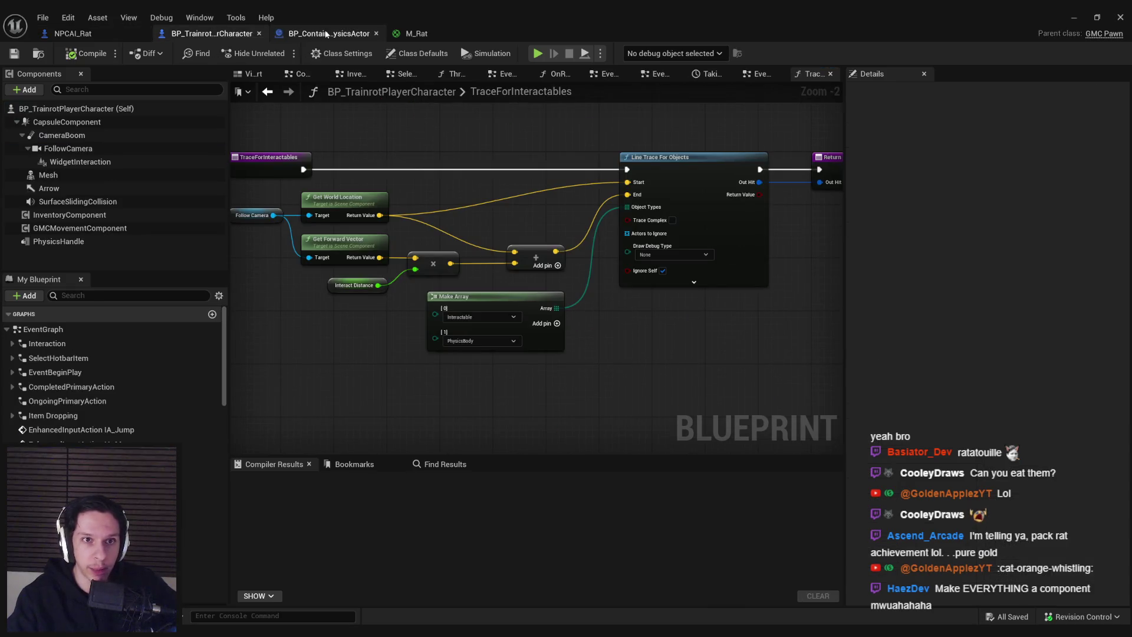
pyautogui.click(327, 34)
pyautogui.scroll(-3)
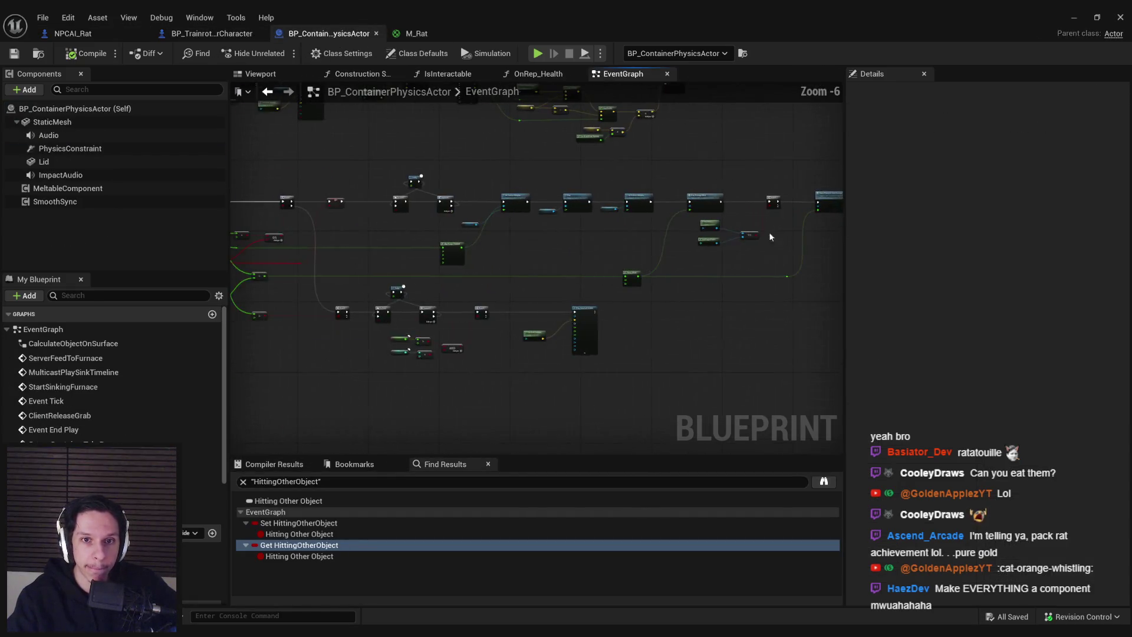
pyautogui.scroll(3)
# Step: Locate the ServerContainerTakeDamage health-subtraction chain in the container graph, then return to NPCAI_Rat
pyautogui.doubleClick(690, 200)
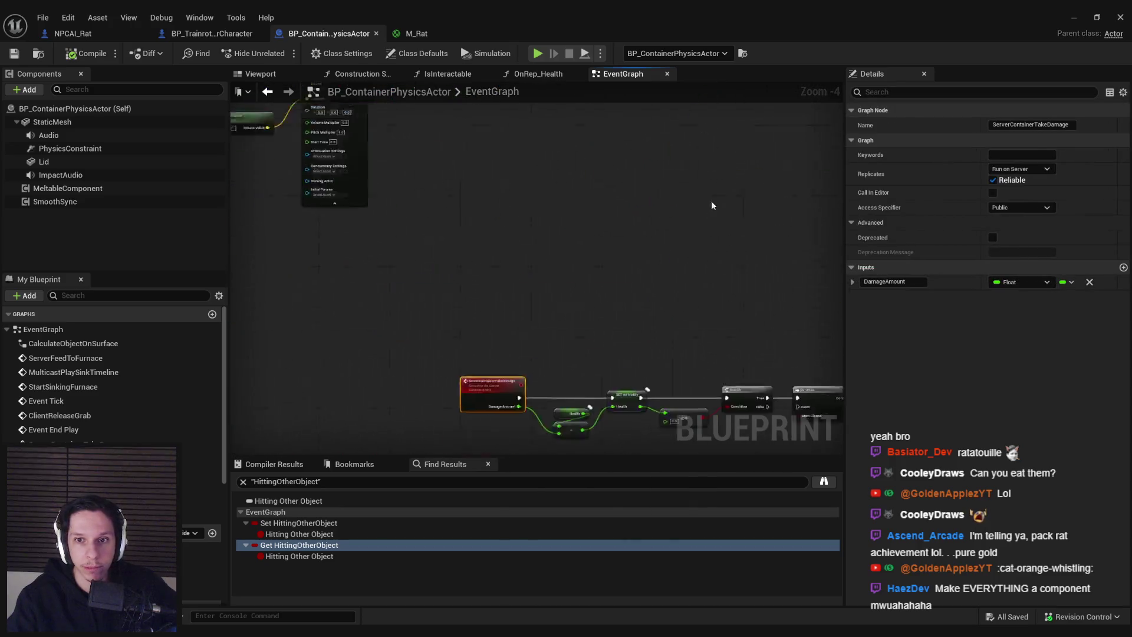
pyautogui.scroll(3)
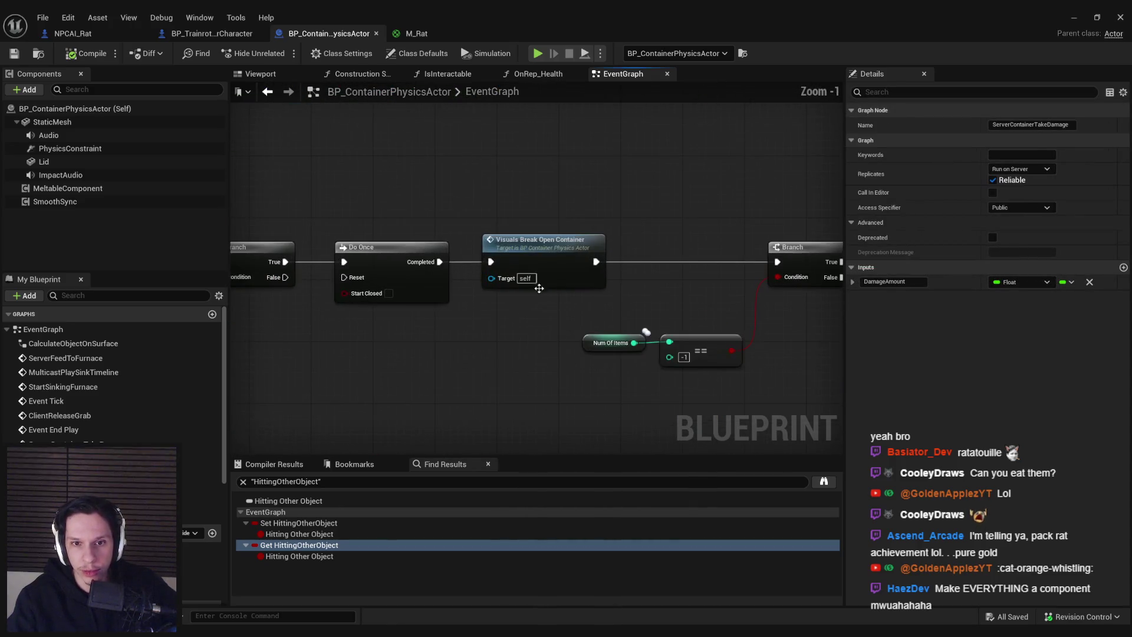
pyautogui.doubleClick(564, 266)
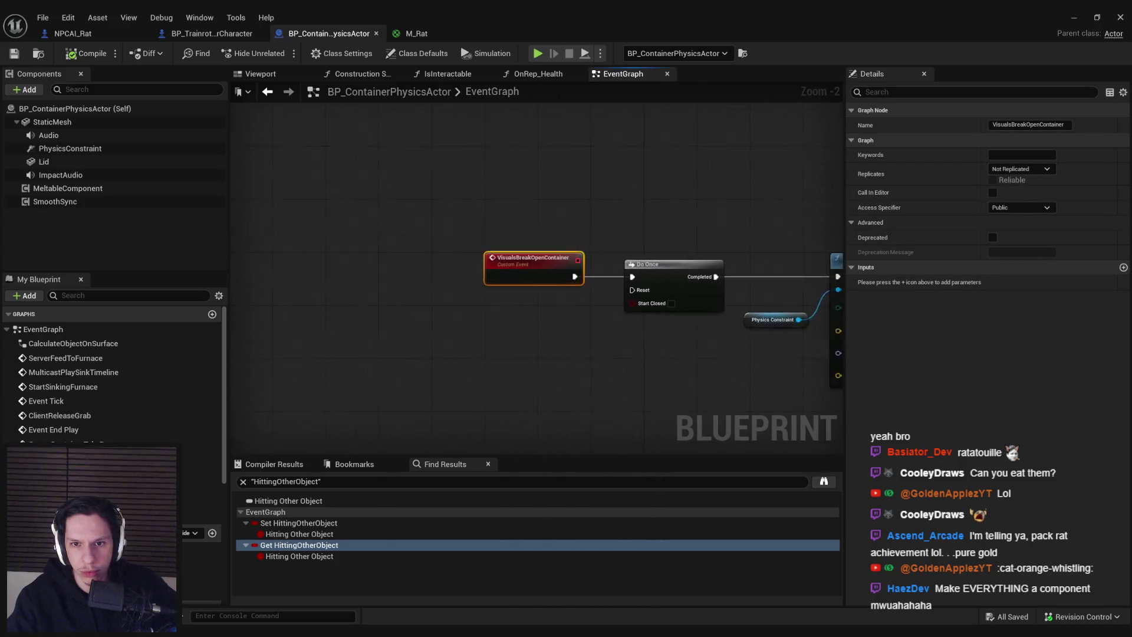
pyautogui.scroll(-3)
pyautogui.moveTo(544, 306); pyautogui.dragTo(369, 296)
pyautogui.scroll(3)
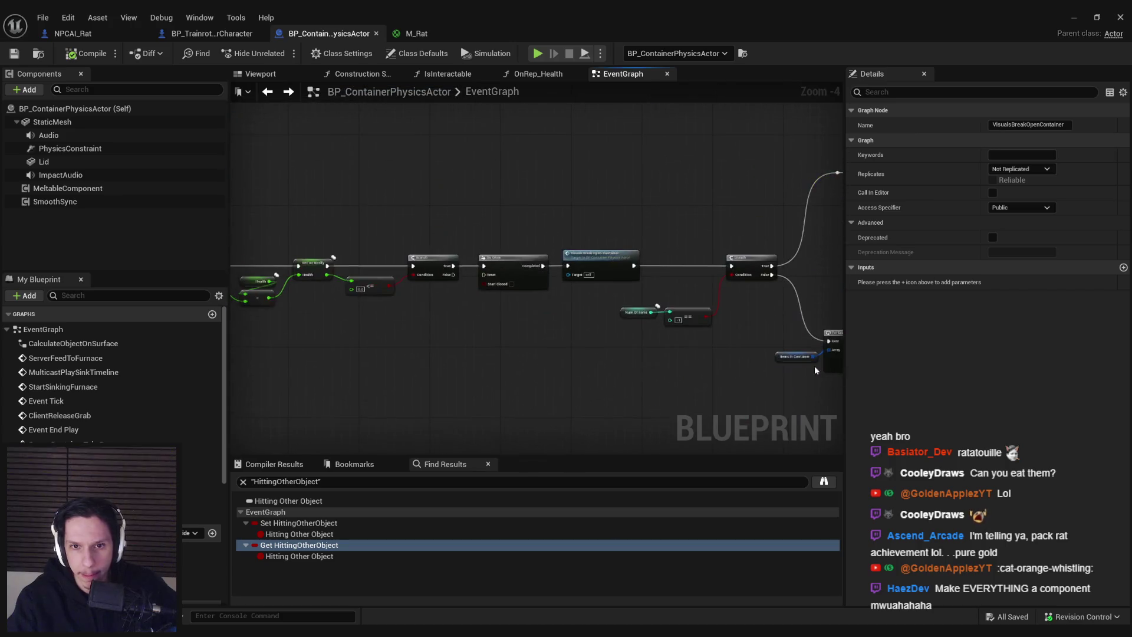
pyautogui.moveTo(753, 329); pyautogui.dragTo(324, 168)
pyautogui.click(94, 33)
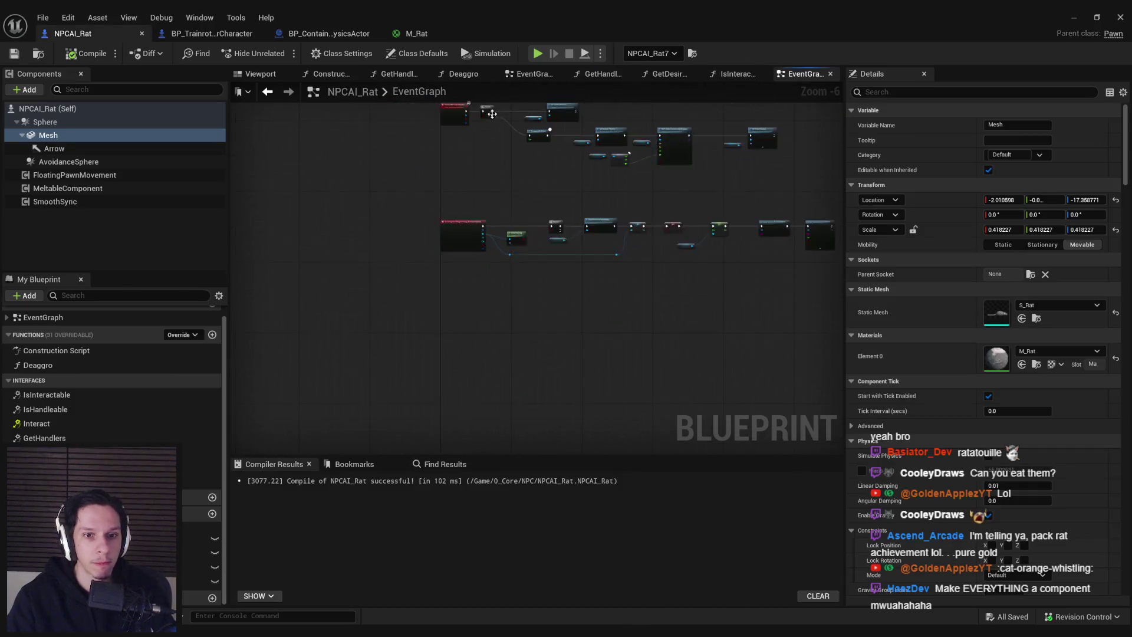
# Step: Paste the damage nodes into NPCAI_Rat and rename the event to ServerRatTakeDamage
pyautogui.hotkey('ctrl', 'v')
pyautogui.press('Home')
pyautogui.click(427, 240)
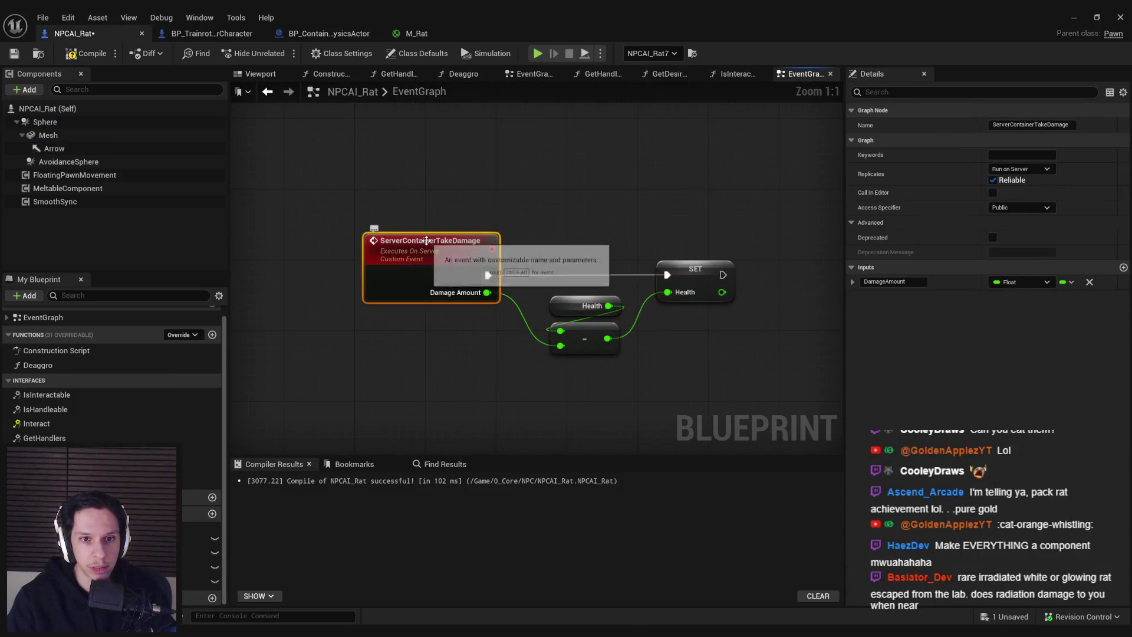
pyautogui.doubleClick(426, 241)
pyautogui.moveTo(440, 242); pyautogui.dragTo(408, 245)
pyautogui.write('Rat')
pyautogui.press('Return')
# Step: Set the Health variable's replication to RepNotify, then go back to BP_ContainerPhysicsActor
pyautogui.click(693, 271)
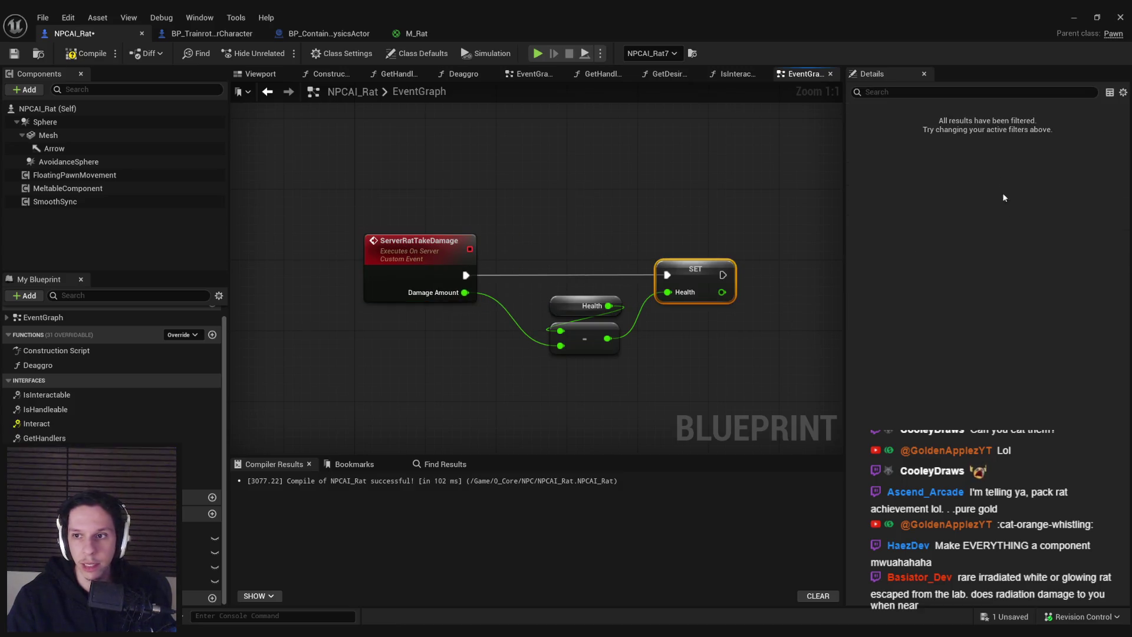
pyautogui.rightClick(589, 305)
pyautogui.click(590, 306)
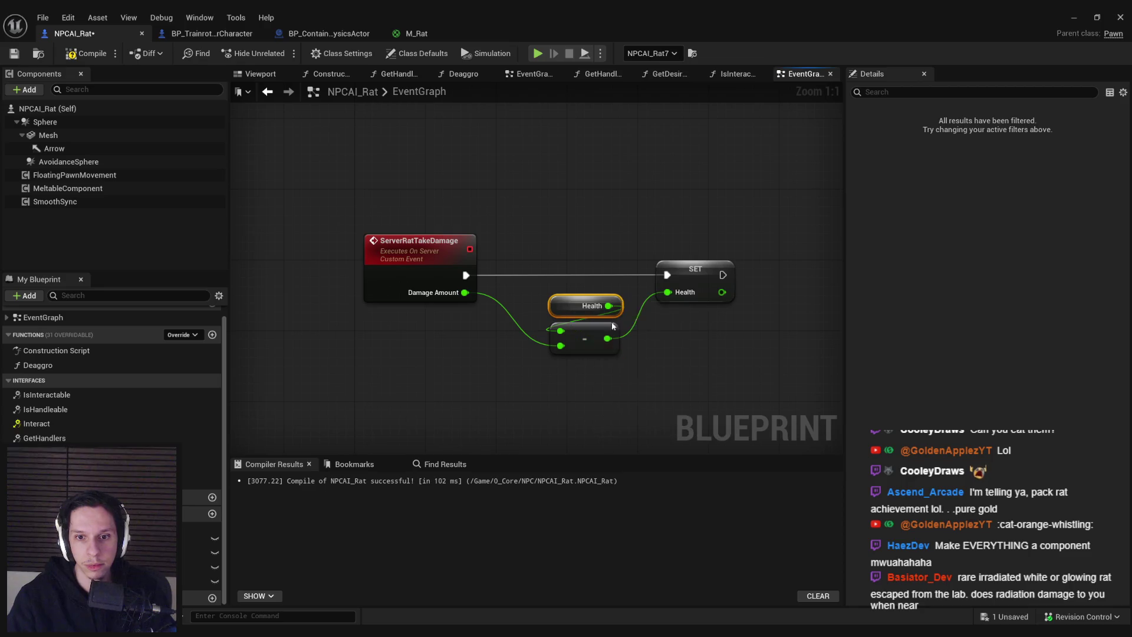
pyautogui.click(1018, 305)
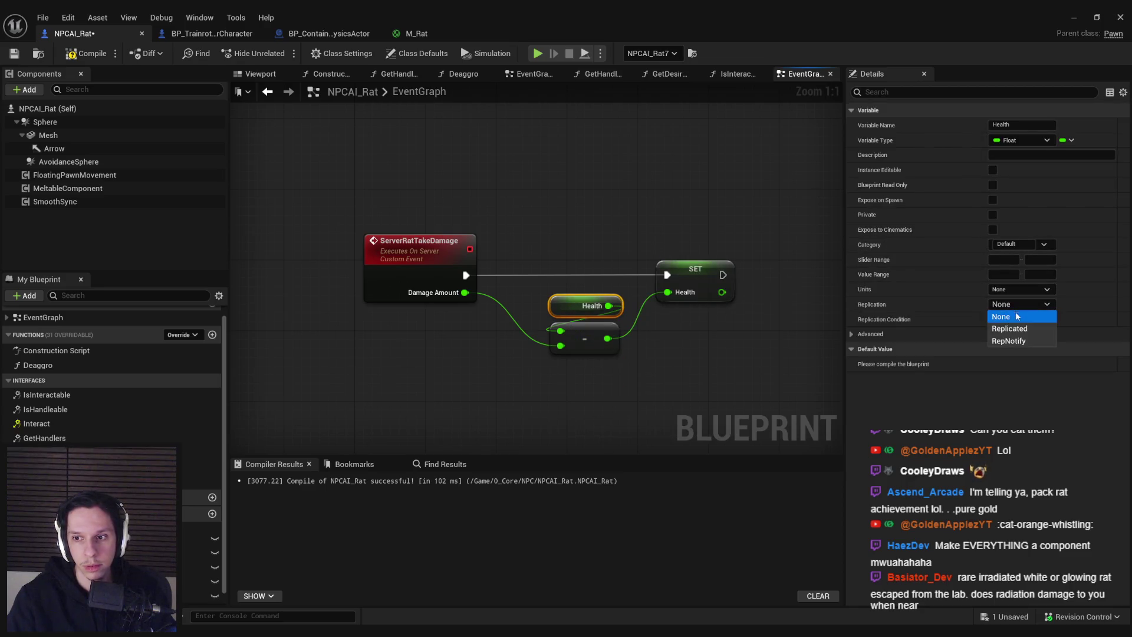
pyautogui.click(1019, 342)
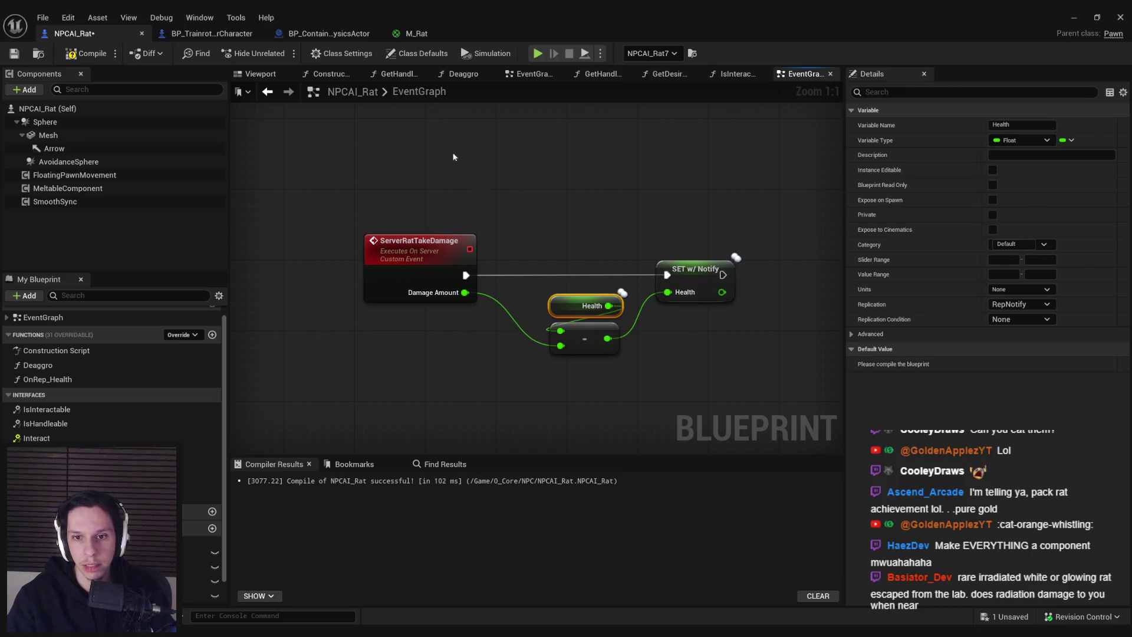
pyautogui.click(413, 34)
pyautogui.click(212, 34)
pyautogui.click(306, 35)
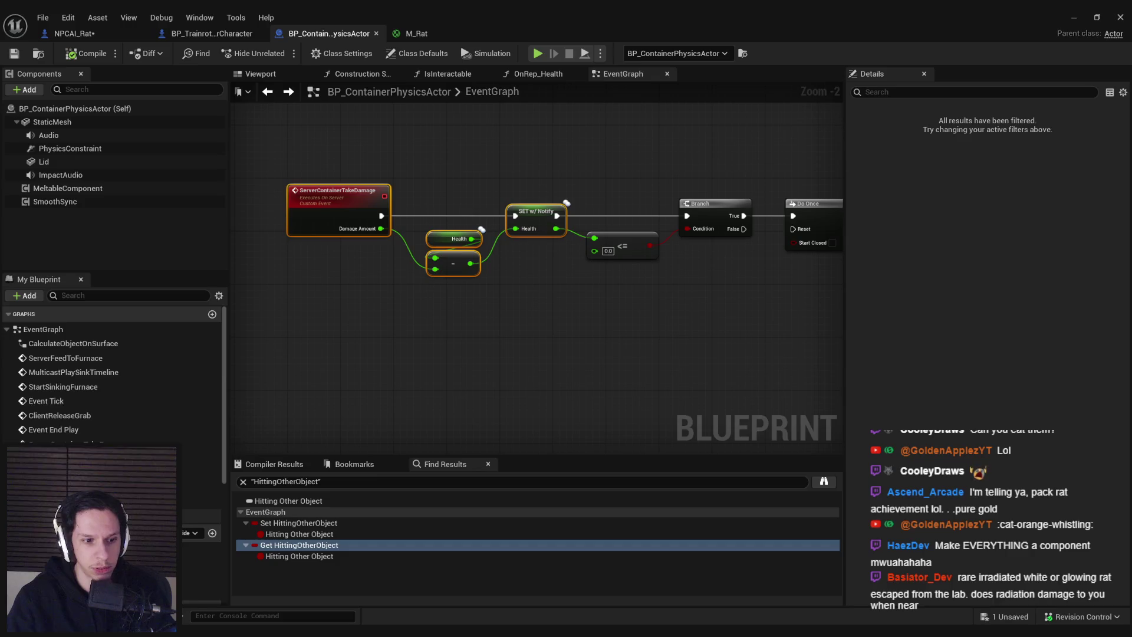
# Step: Check the container's OnRep_Health, then give NPCAI_Rat's Health a default of 10 and compile
pyautogui.scroll(-3)
pyautogui.doubleClick(535, 221)
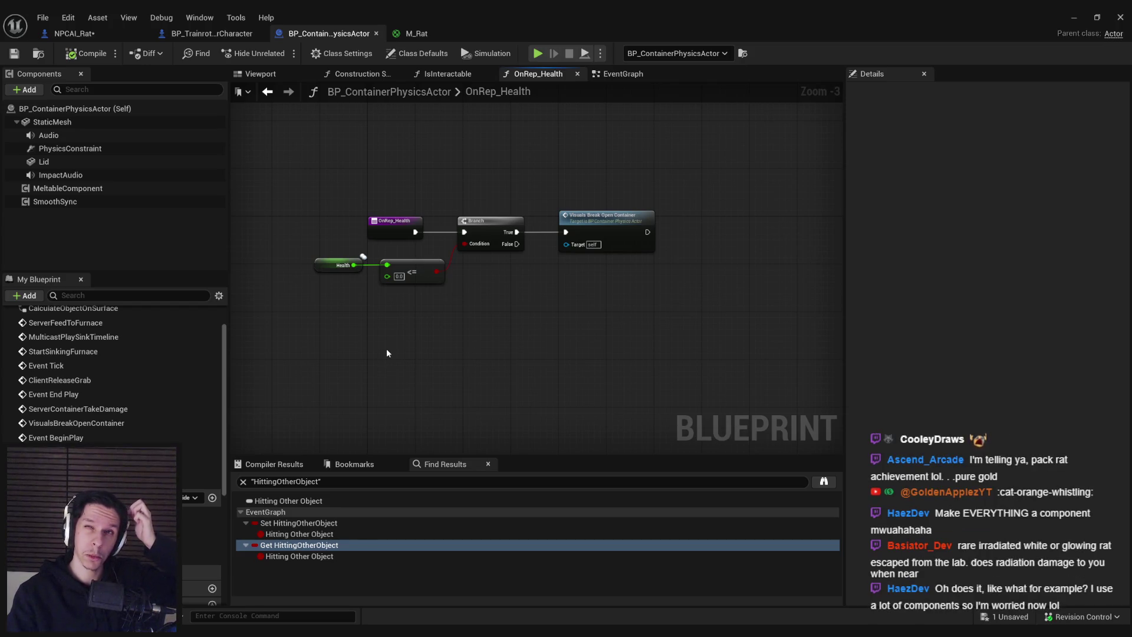
pyautogui.click(76, 34)
pyautogui.click(80, 56)
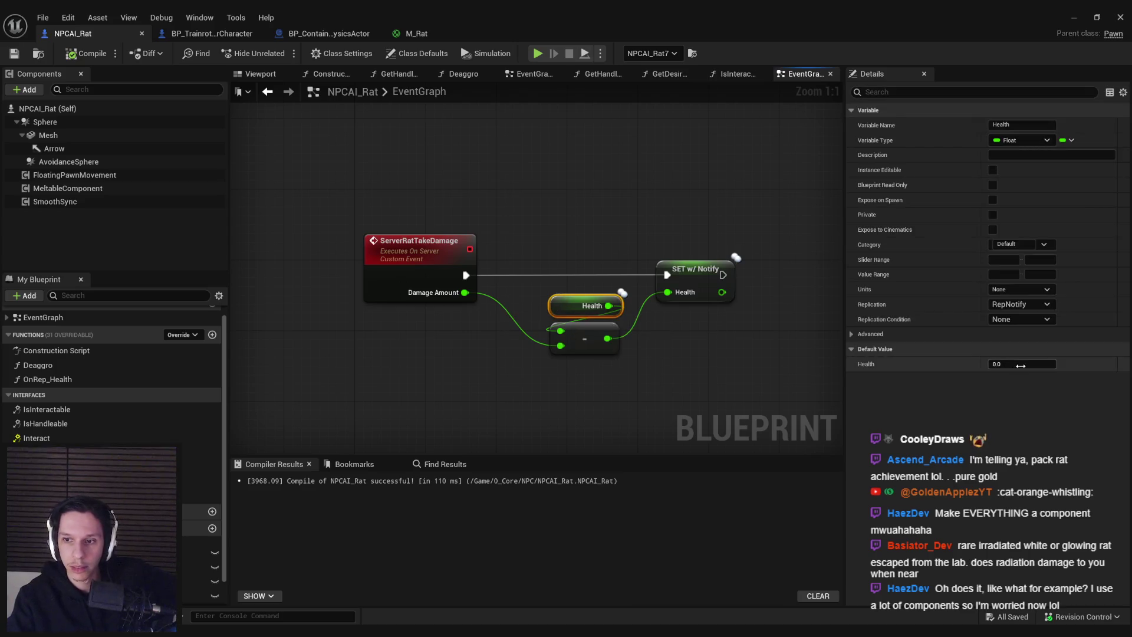
pyautogui.click(1021, 364)
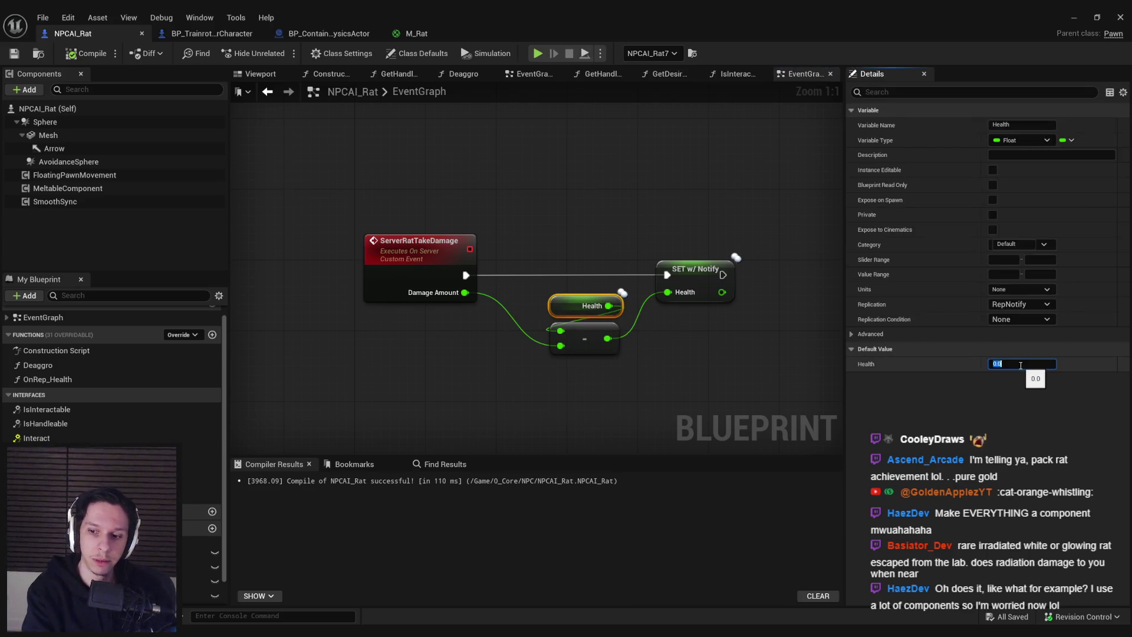
pyautogui.write('10')
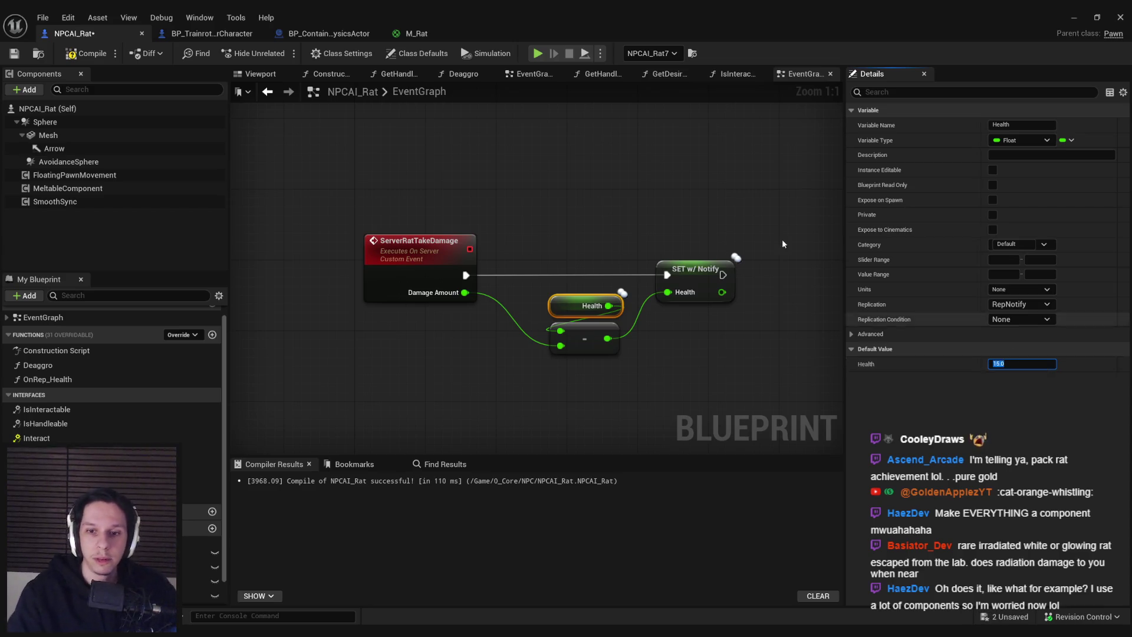
pyautogui.click(783, 239)
pyautogui.click(68, 54)
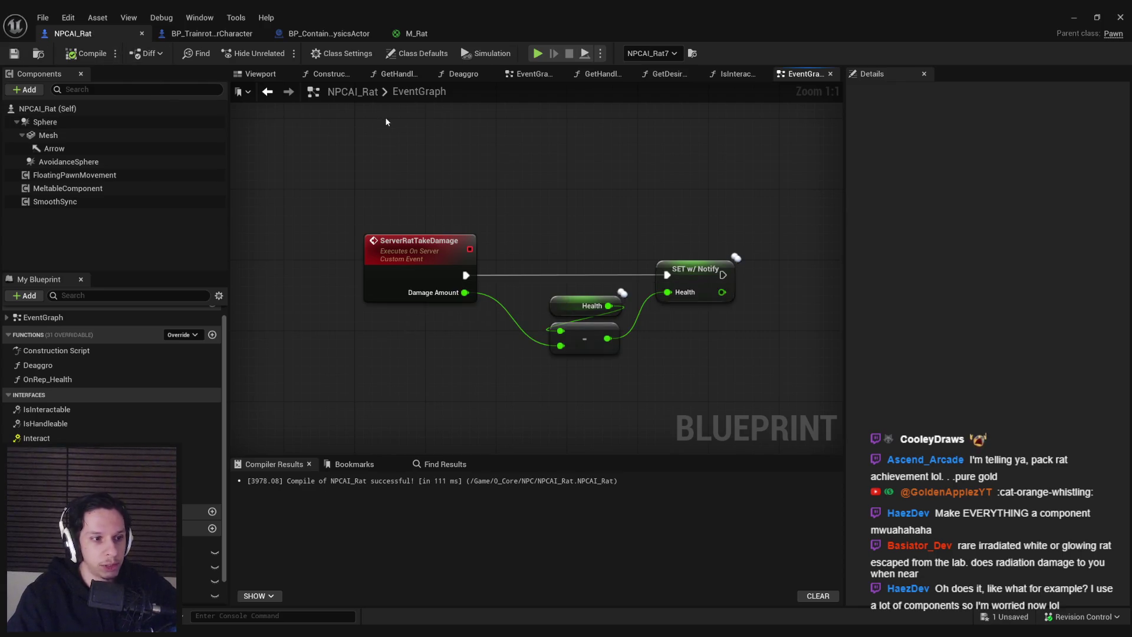
# Step: Move the three damage nodes up under the overlap logic and save the blueprint
pyautogui.scroll(-3)
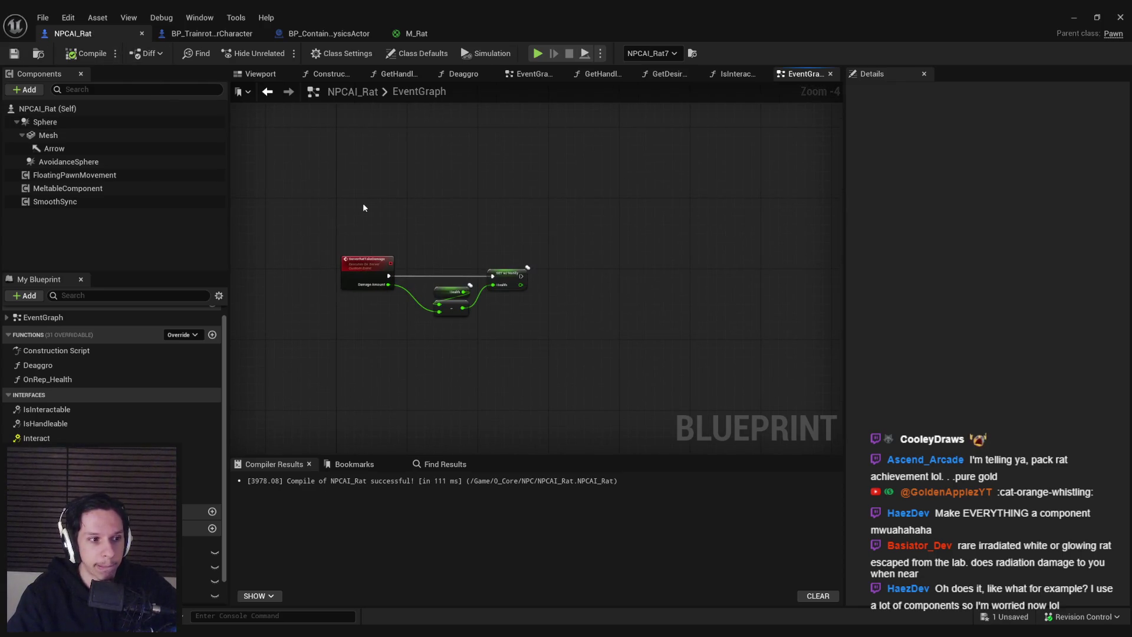
pyautogui.scroll(-3)
pyautogui.moveTo(335, 199); pyautogui.dragTo(349, 238)
pyautogui.scroll(3)
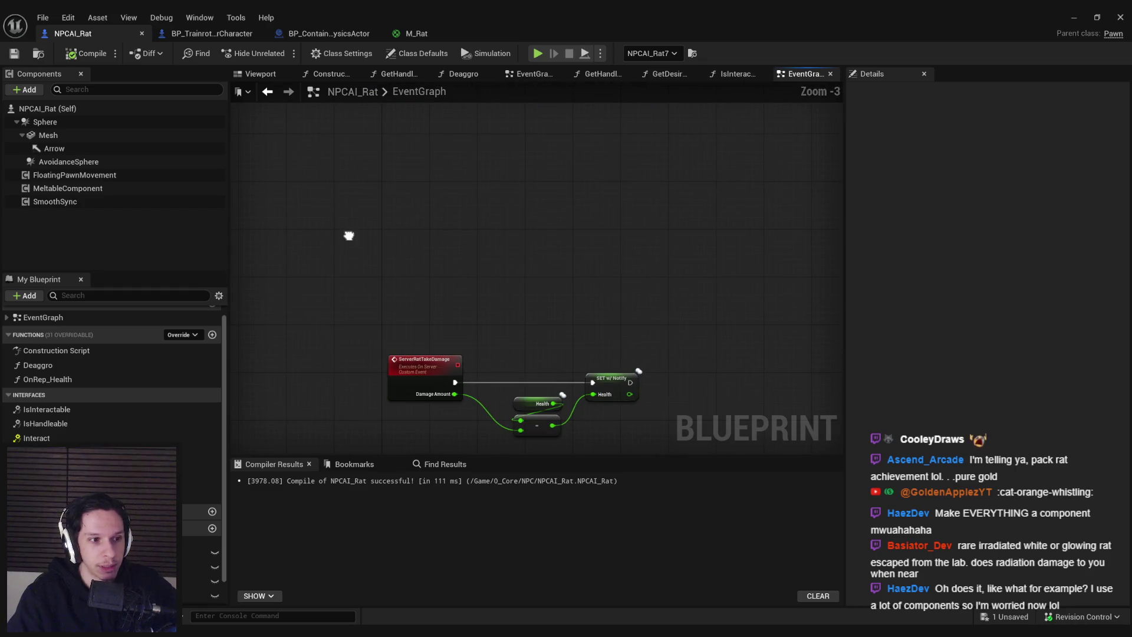
pyautogui.scroll(-3)
pyautogui.scroll(3)
pyautogui.scroll(-3)
pyautogui.moveTo(329, 202); pyautogui.dragTo(632, 319)
pyautogui.moveTo(424, 350); pyautogui.dragTo(416, 194)
pyautogui.click(380, 209)
pyautogui.hotkey('ctrl', 's')
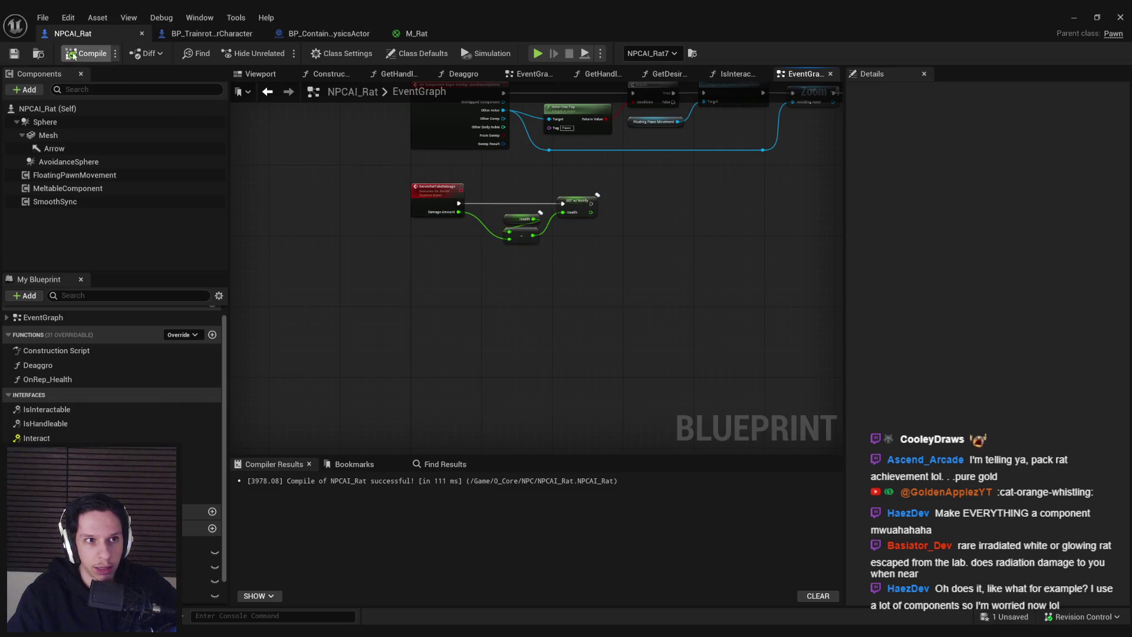
pyautogui.scroll(3)
pyautogui.scroll(-3)
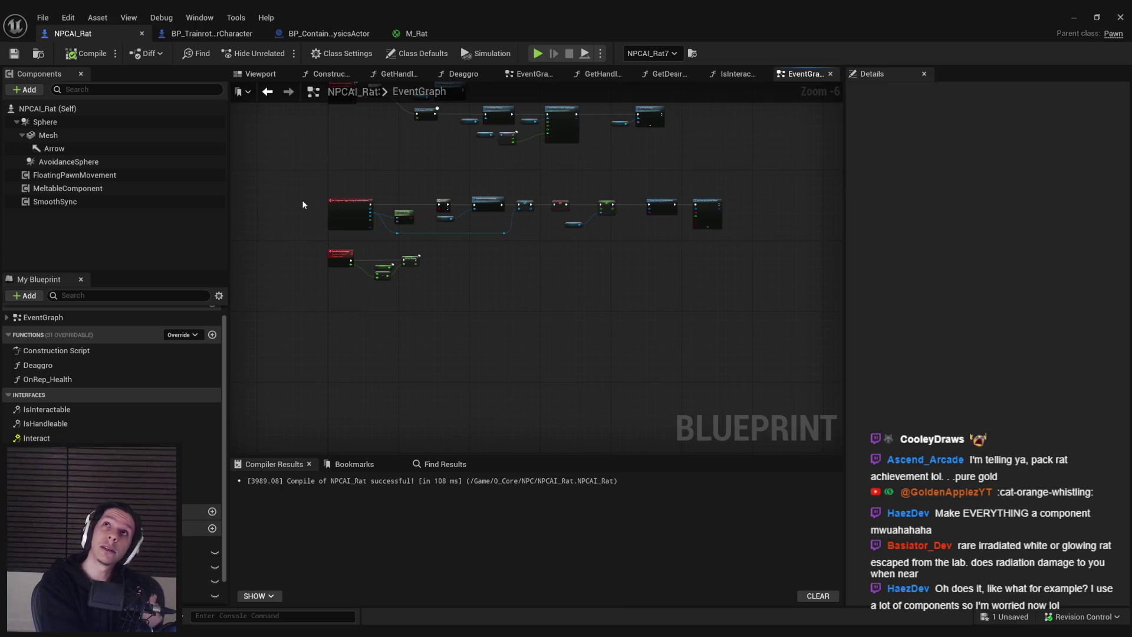
pyautogui.scroll(3)
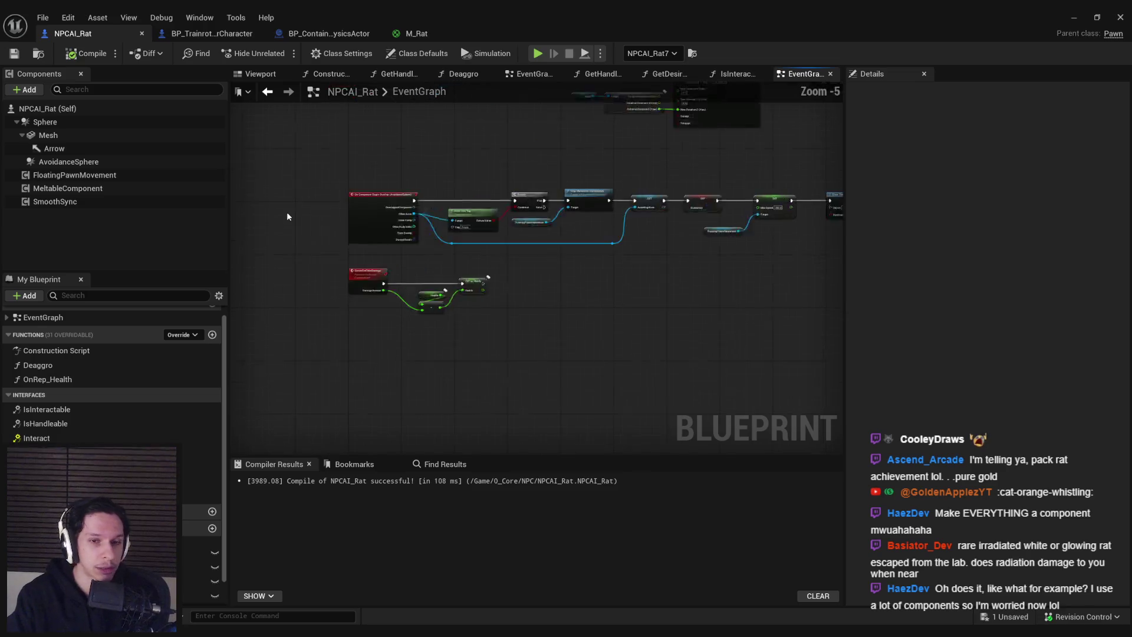
pyautogui.moveTo(328, 273); pyautogui.dragTo(502, 354)
pyautogui.scroll(3)
pyautogui.moveTo(379, 297); pyautogui.dragTo(378, 322)
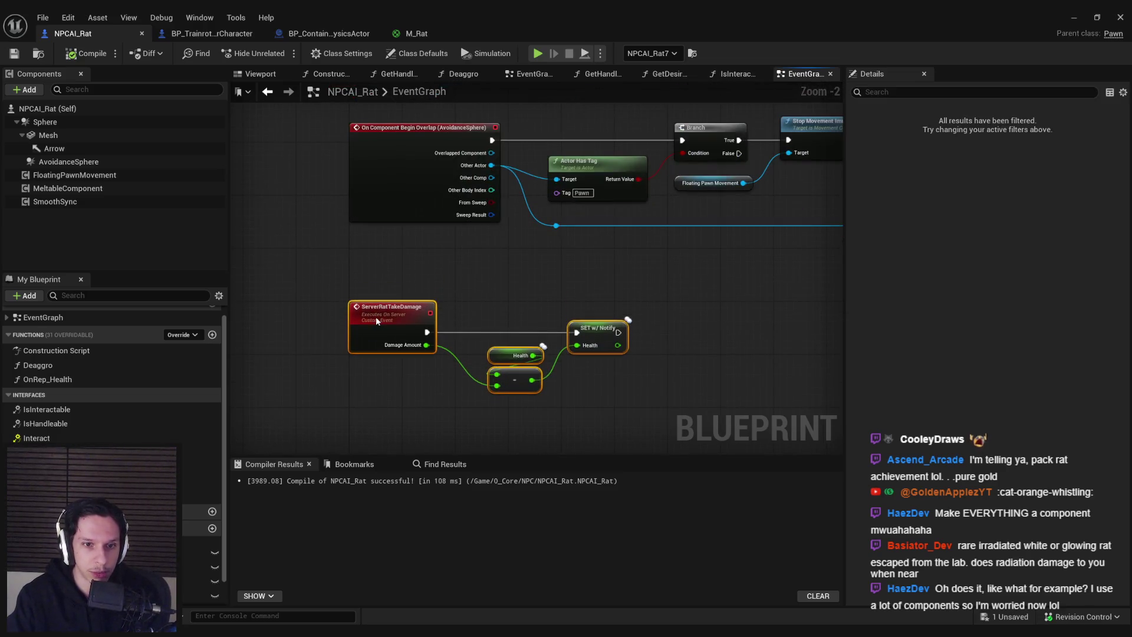
pyautogui.click(365, 271)
pyautogui.click(67, 55)
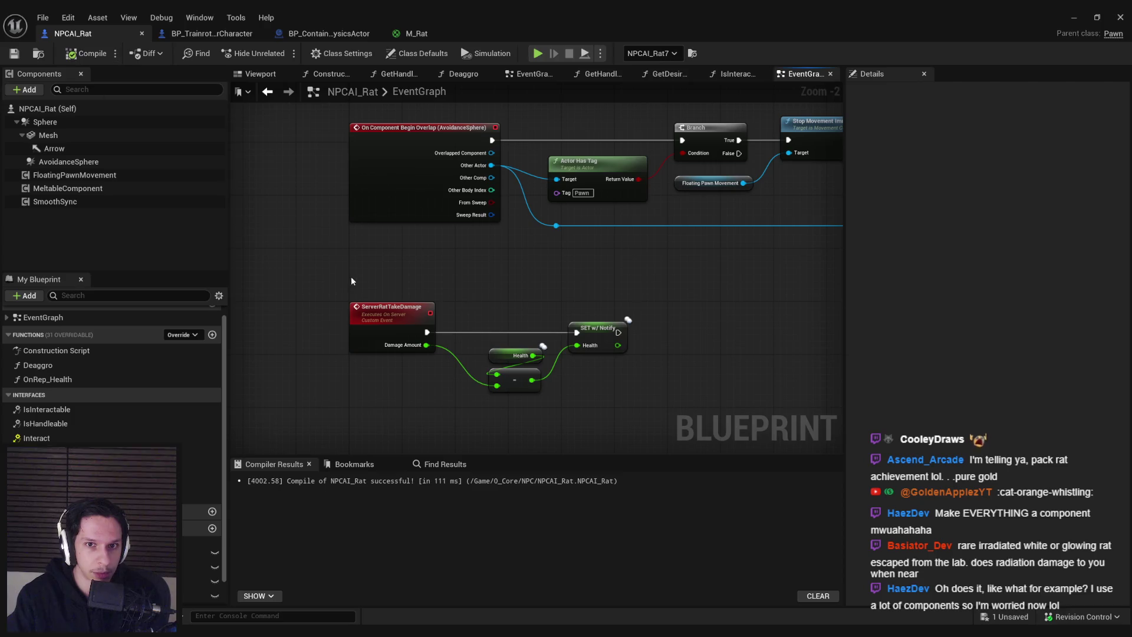
pyautogui.scroll(-3)
pyautogui.moveTo(278, 227); pyautogui.dragTo(736, 373)
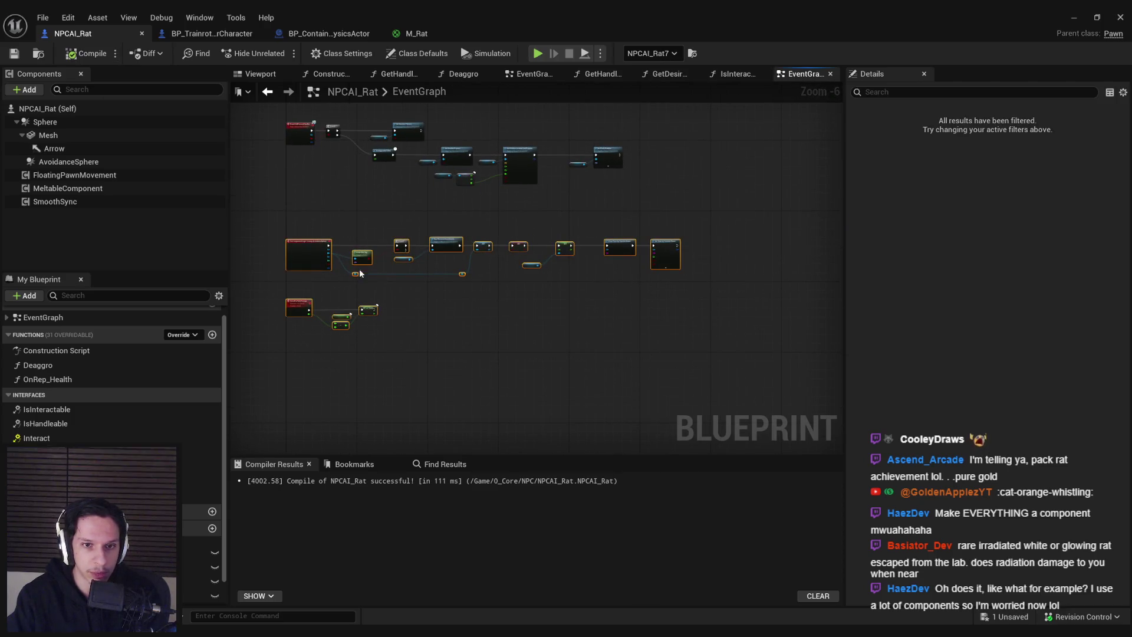
pyautogui.scroll(3)
pyautogui.moveTo(353, 340); pyautogui.dragTo(352, 299)
pyautogui.click(271, 242)
pyautogui.click(14, 56)
pyautogui.scroll(-3)
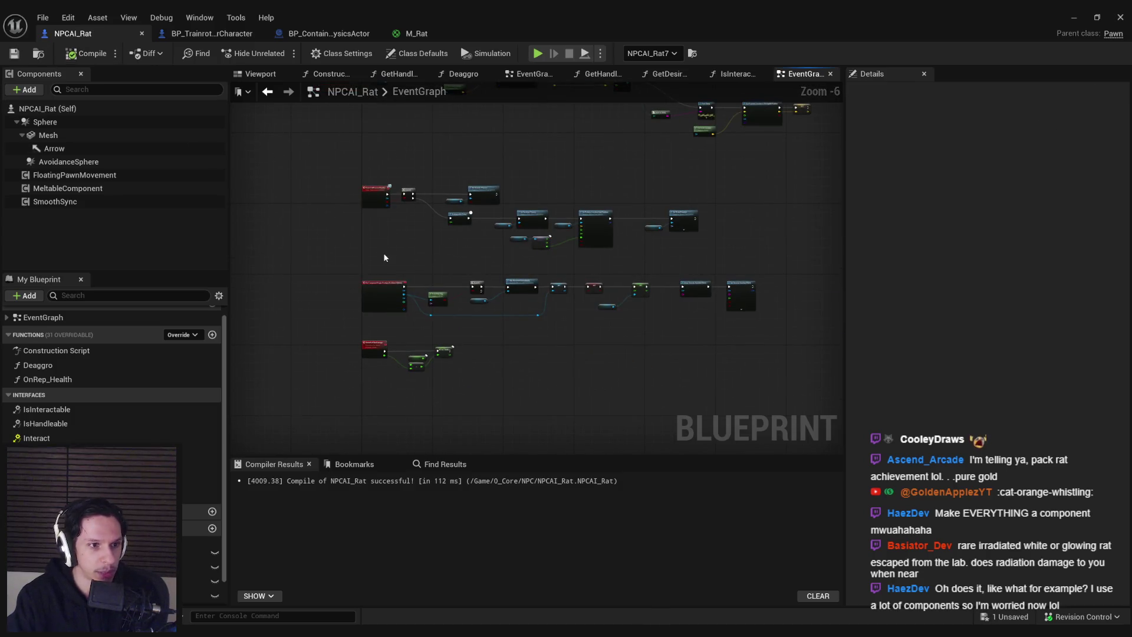
pyautogui.scroll(3)
pyautogui.scroll(-3)
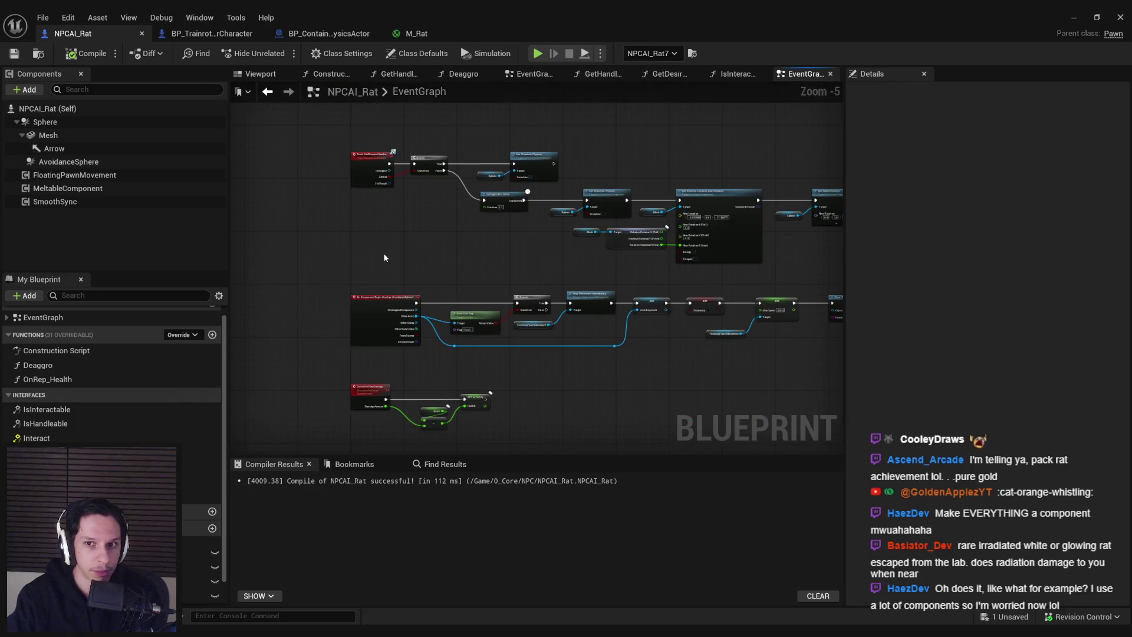
pyautogui.scroll(3)
pyautogui.scroll(-3)
pyautogui.scroll(3)
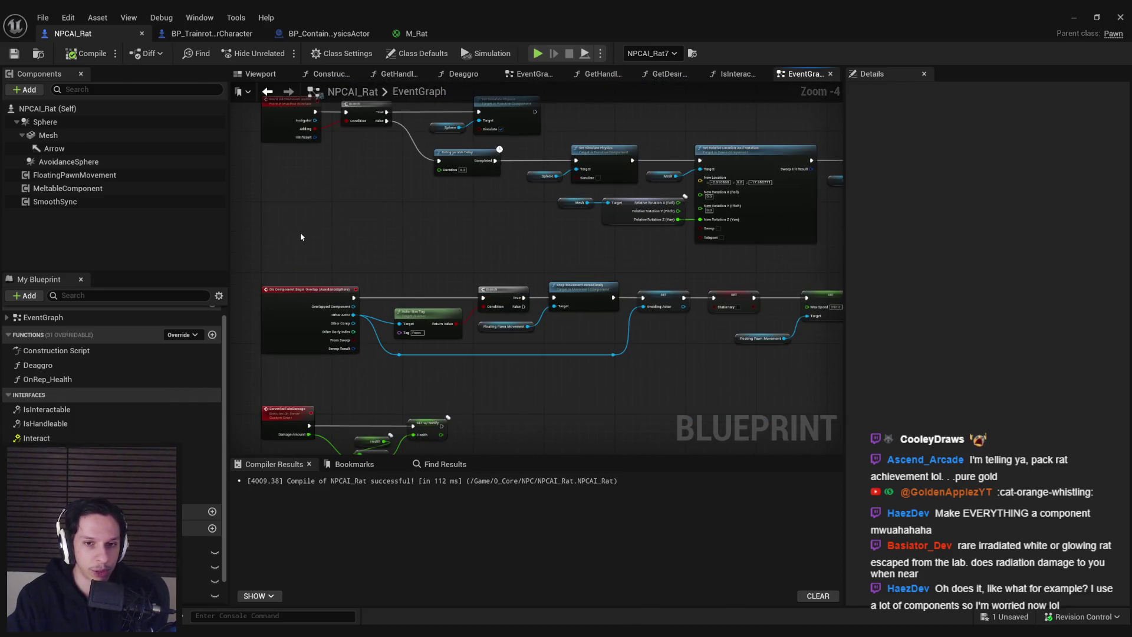
pyautogui.scroll(3)
pyautogui.scroll(3)
pyautogui.scroll(3)
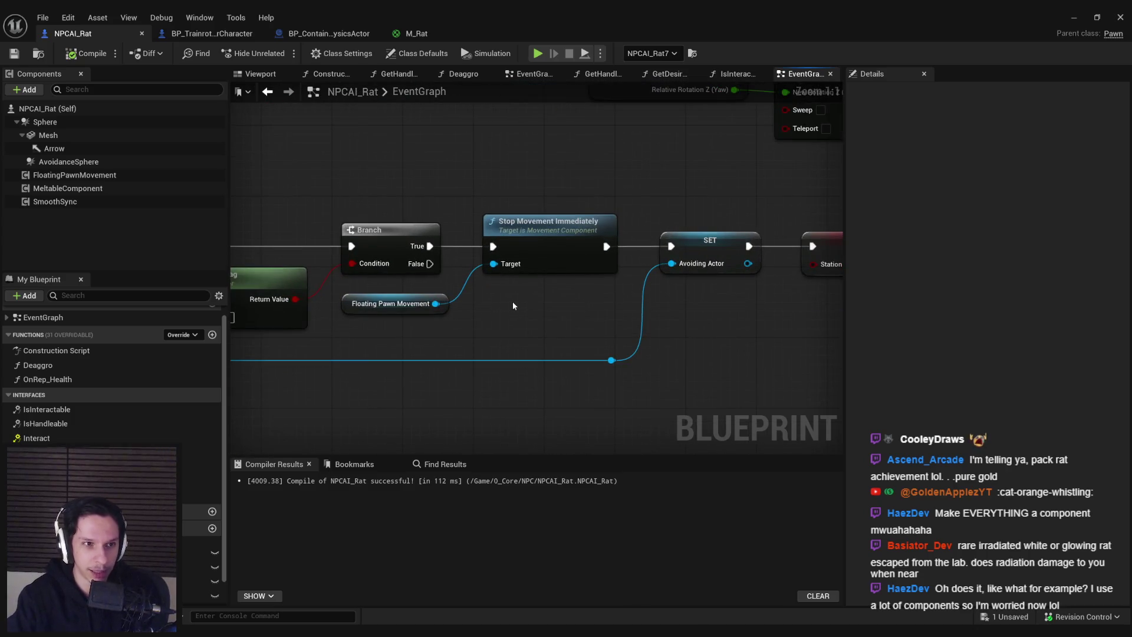
pyautogui.scroll(-3)
pyautogui.click(109, 177)
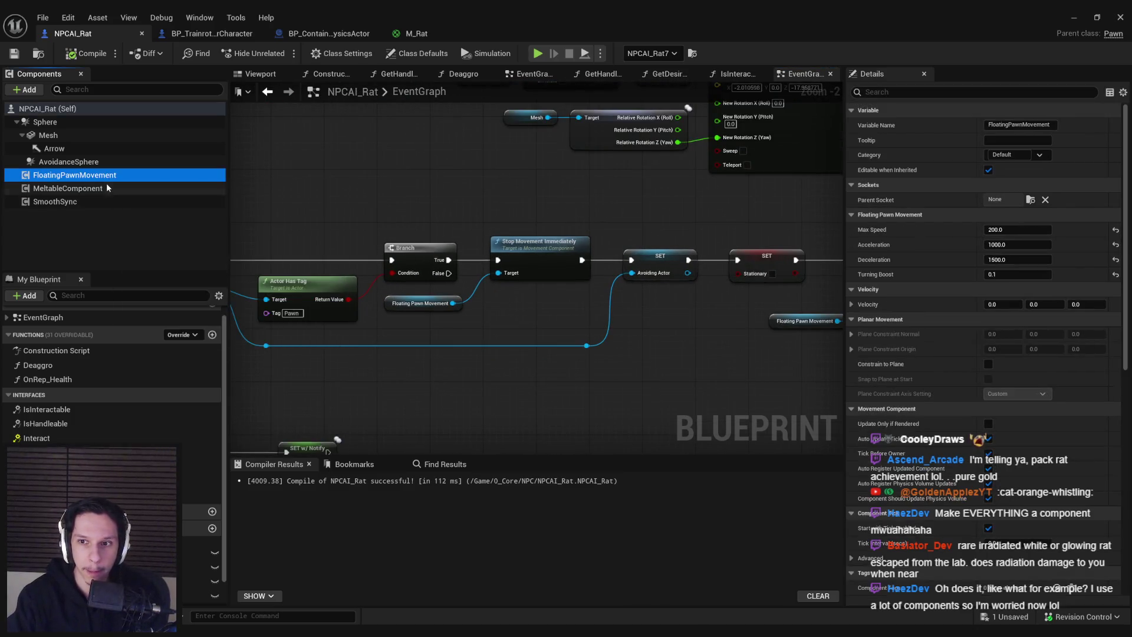
pyautogui.click(106, 188)
pyautogui.click(59, 201)
pyautogui.scroll(-3)
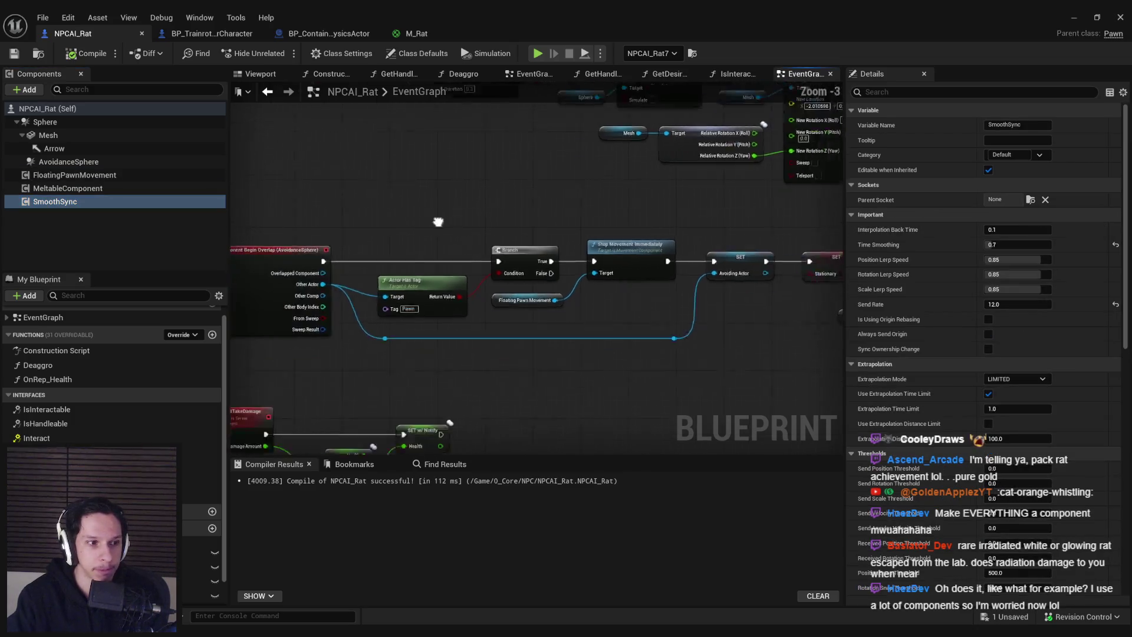
pyautogui.scroll(-3)
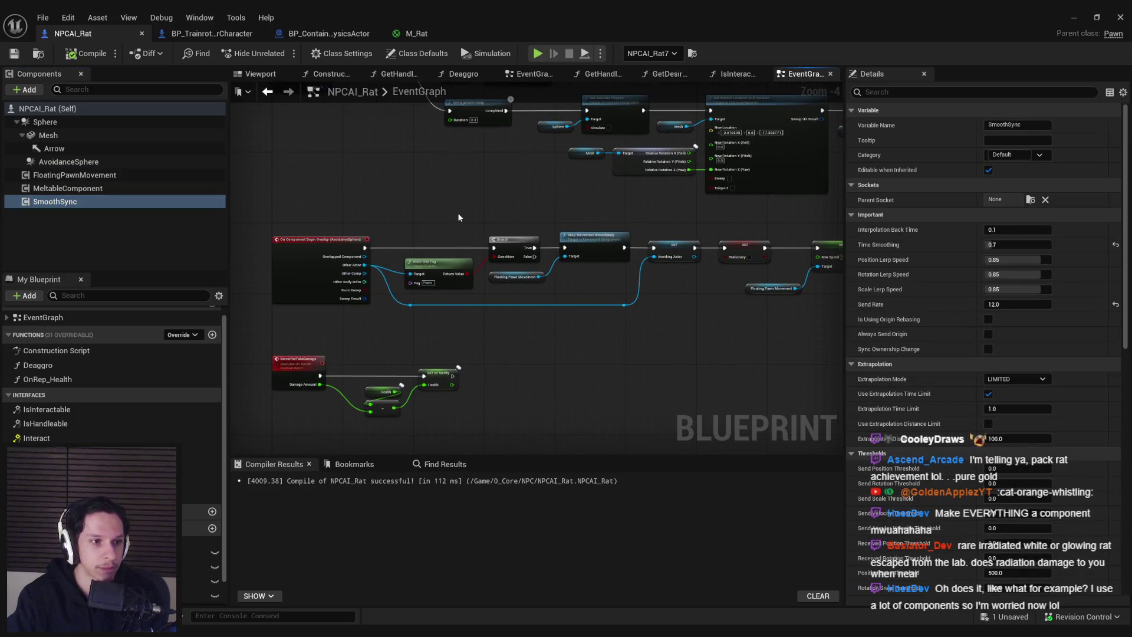
pyautogui.scroll(3)
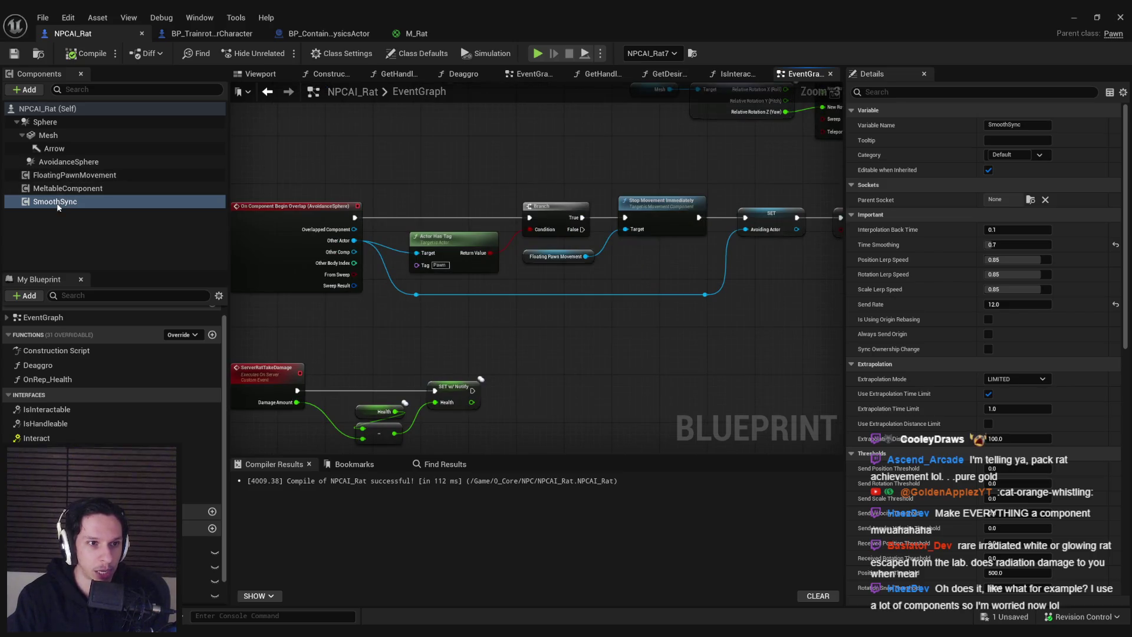
pyautogui.scroll(3)
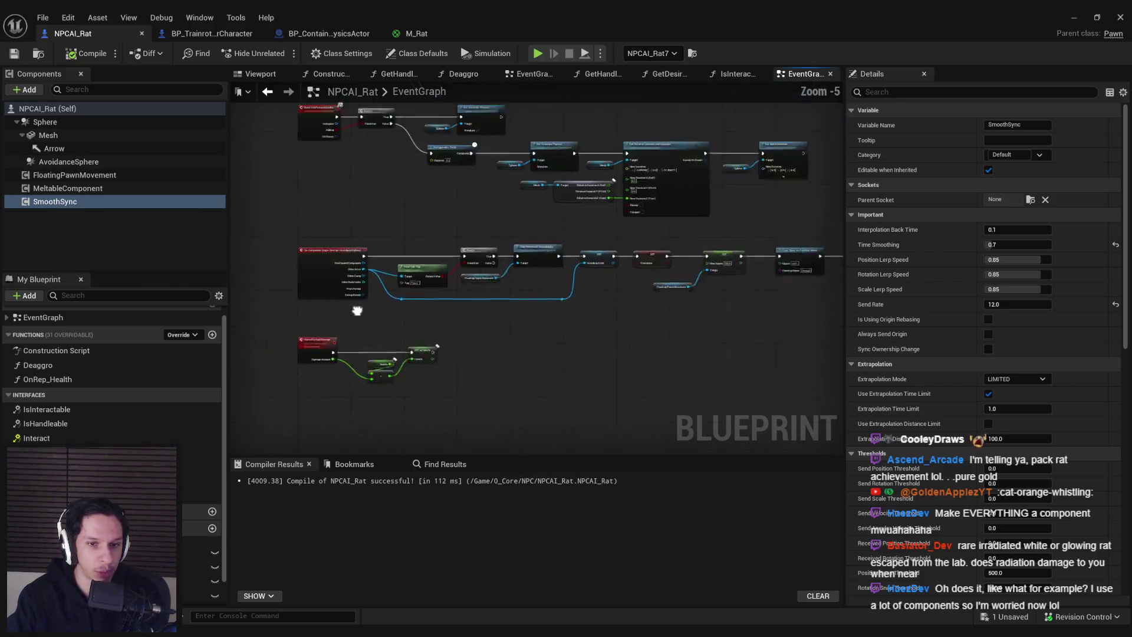
pyautogui.scroll(-3)
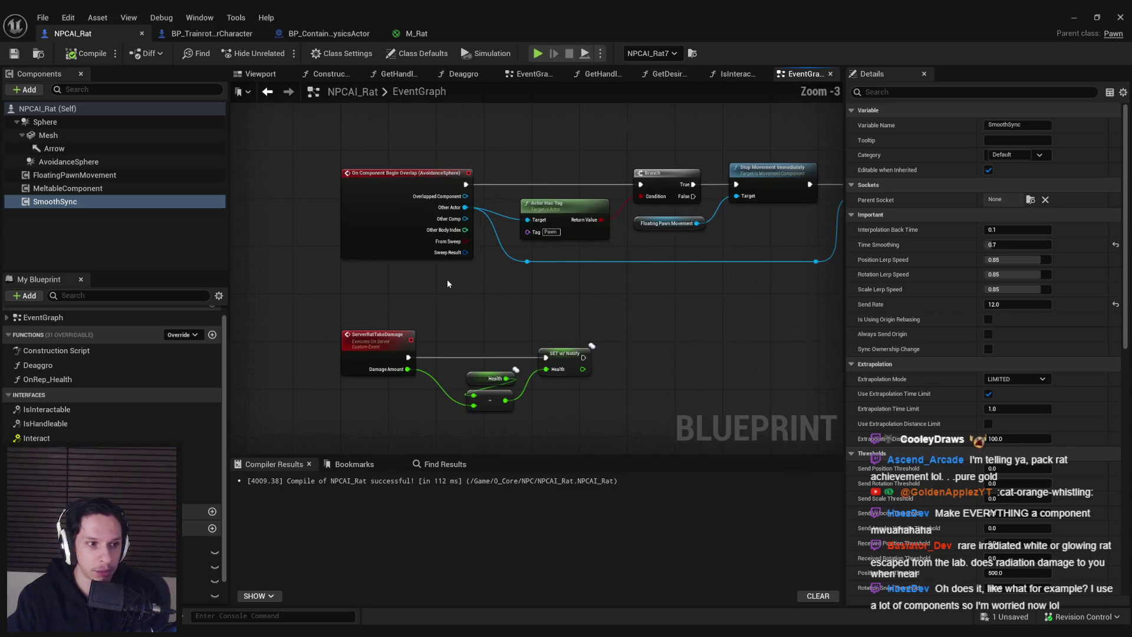
pyautogui.scroll(-3)
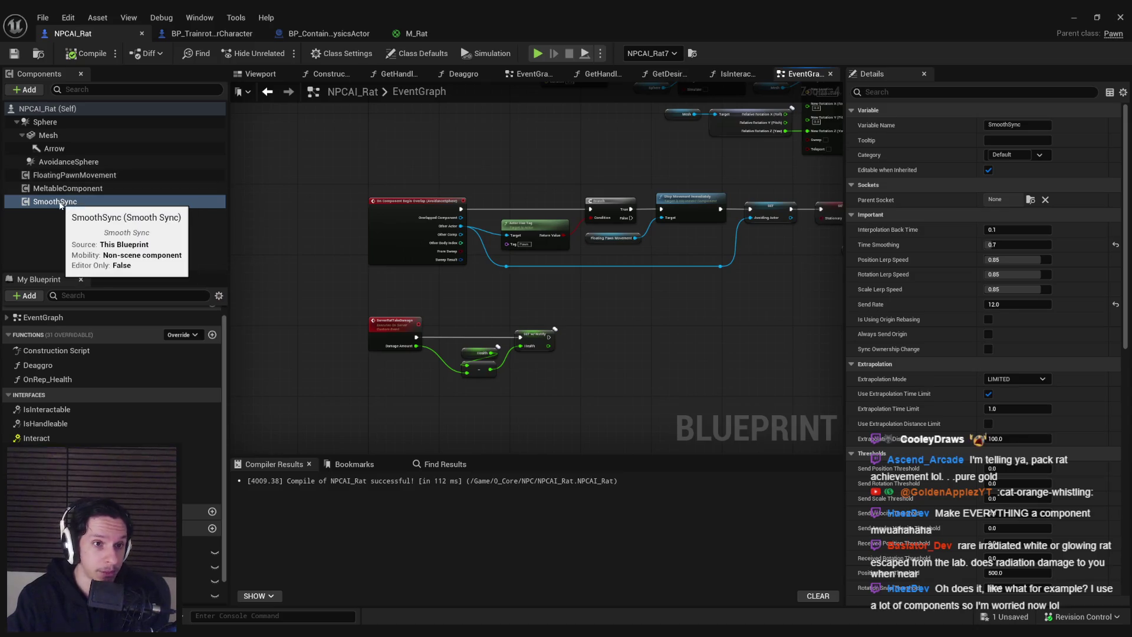
pyautogui.click(69, 190)
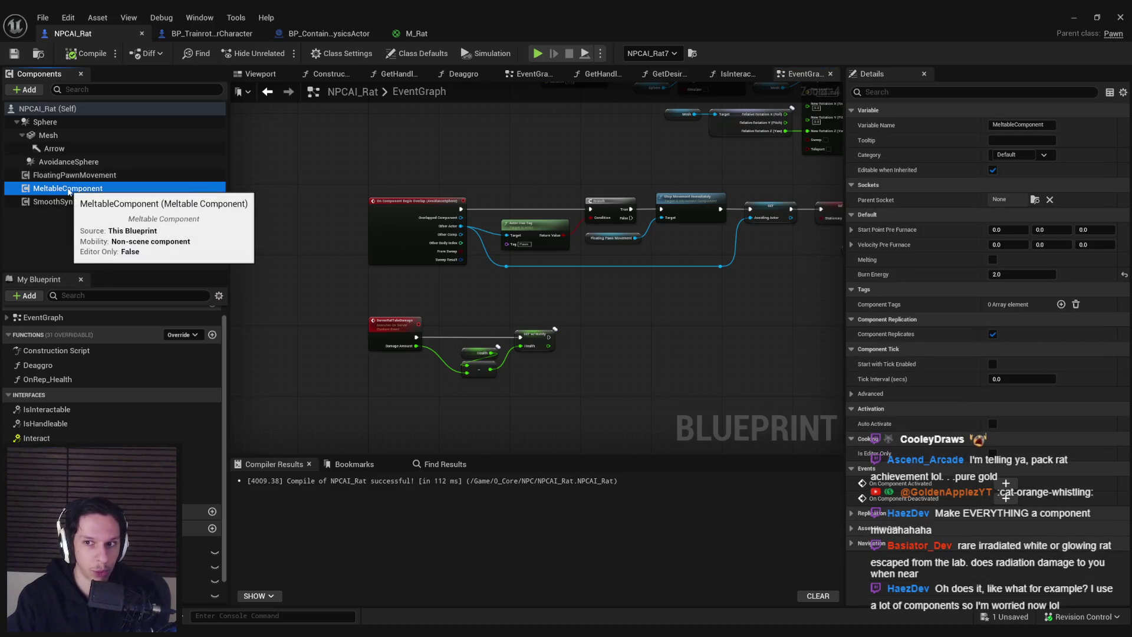
pyautogui.click(78, 176)
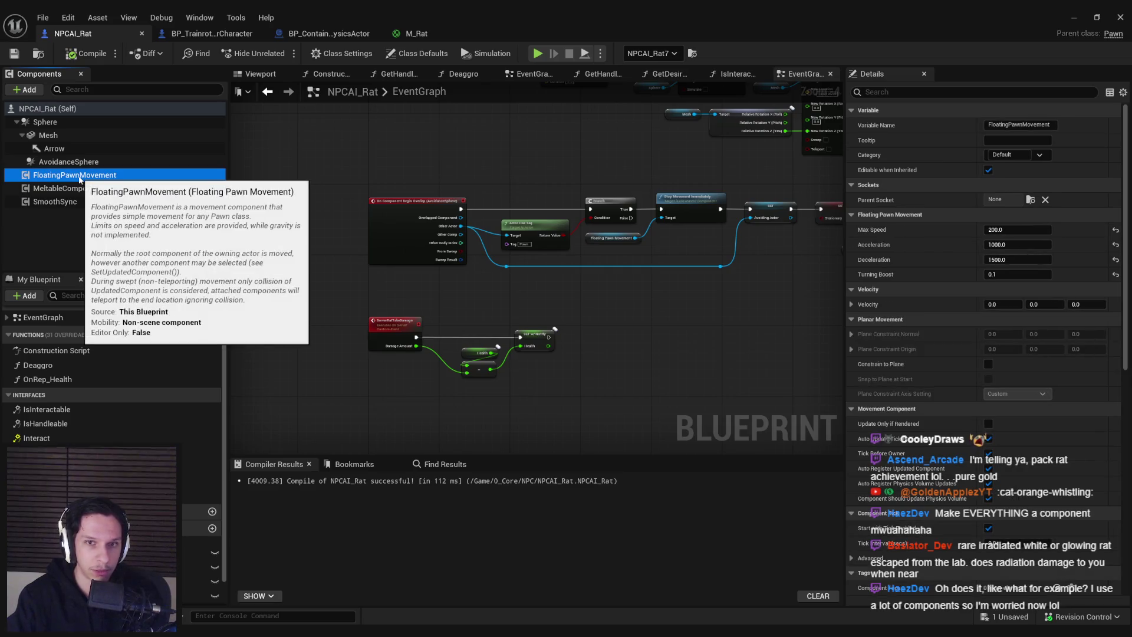
pyautogui.click(57, 210)
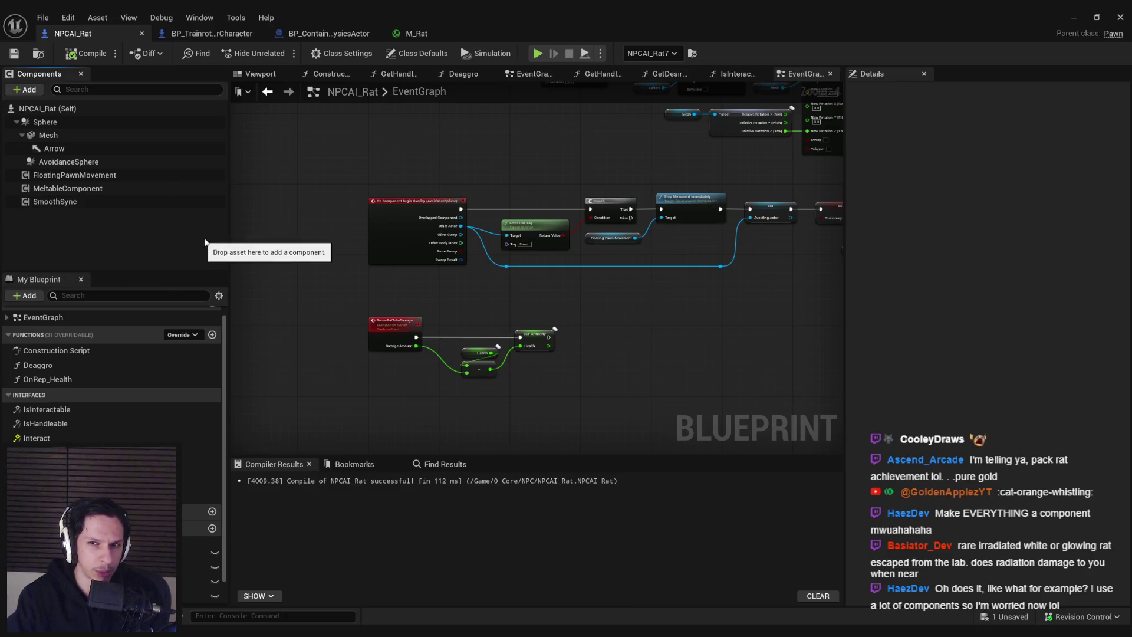
pyautogui.moveTo(302, 234); pyautogui.dragTo(290, 372)
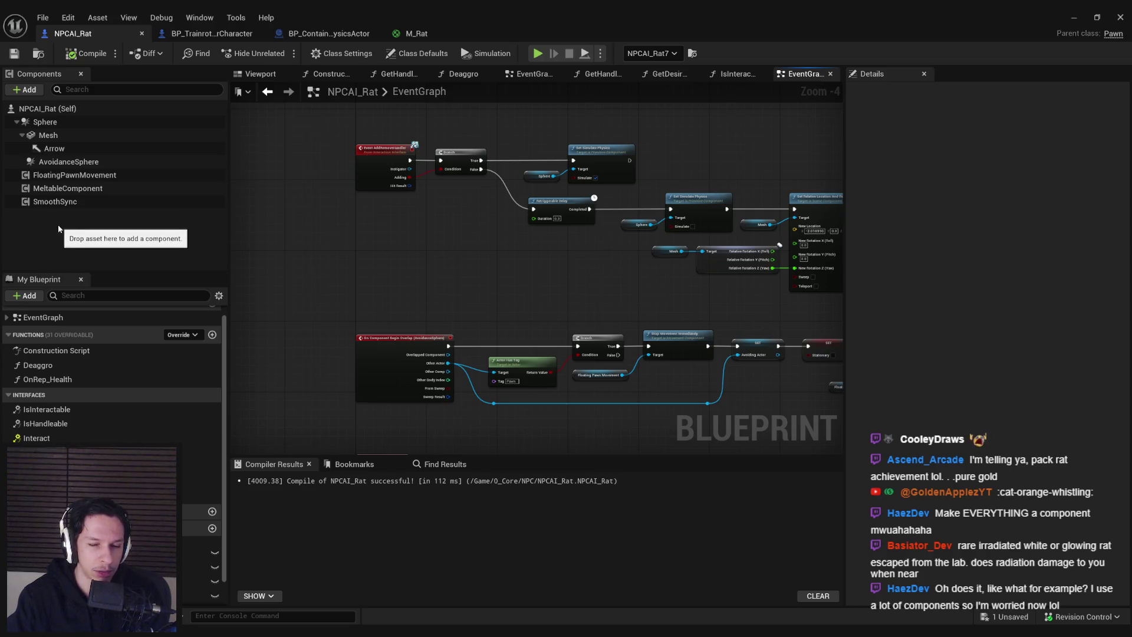
pyautogui.moveTo(359, 375); pyautogui.dragTo(340, 245)
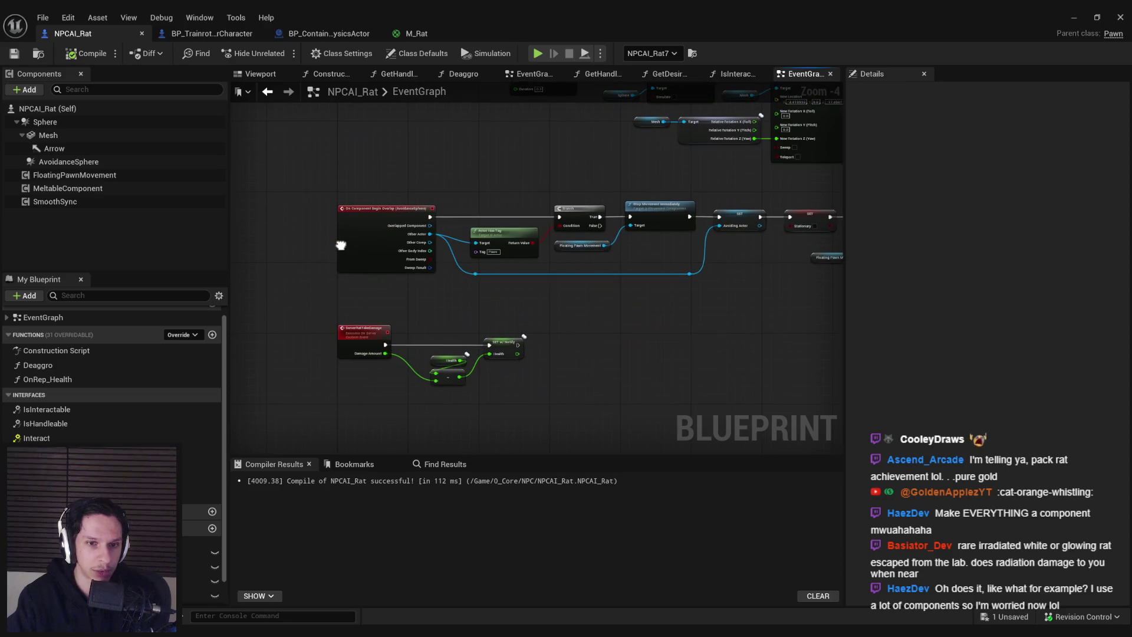
# Step: Compile and save NPCAI_Rat, then select the ServerRatTakeDamage event to inspect it
pyautogui.scroll(3)
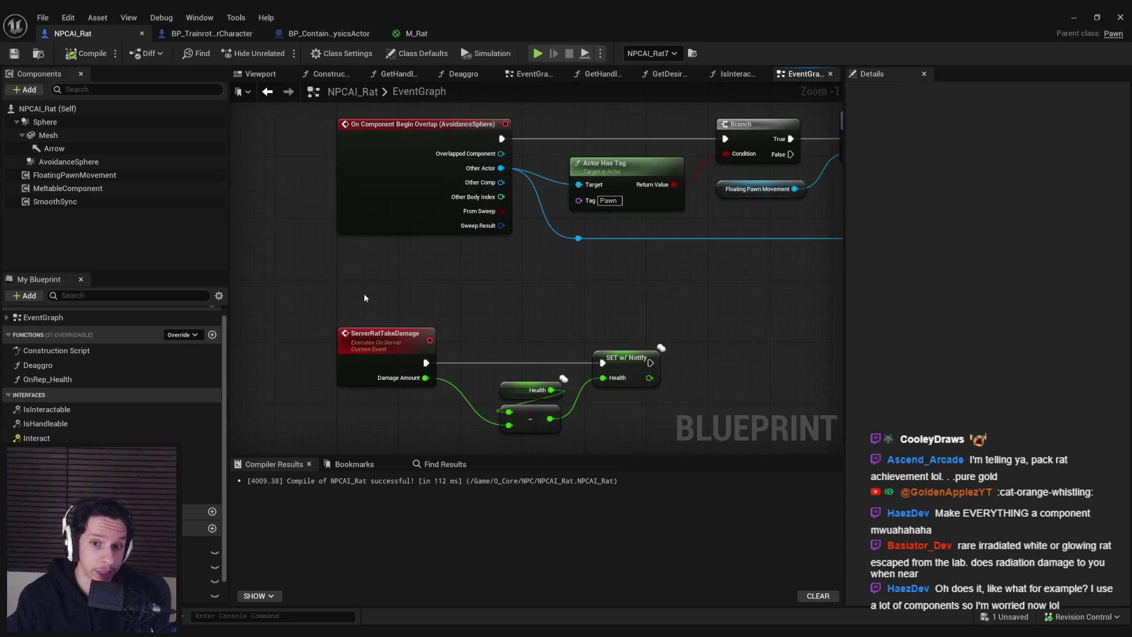
pyautogui.moveTo(364, 293); pyautogui.dragTo(351, 230)
pyautogui.moveTo(476, 234); pyautogui.dragTo(628, 339)
pyautogui.click(448, 236)
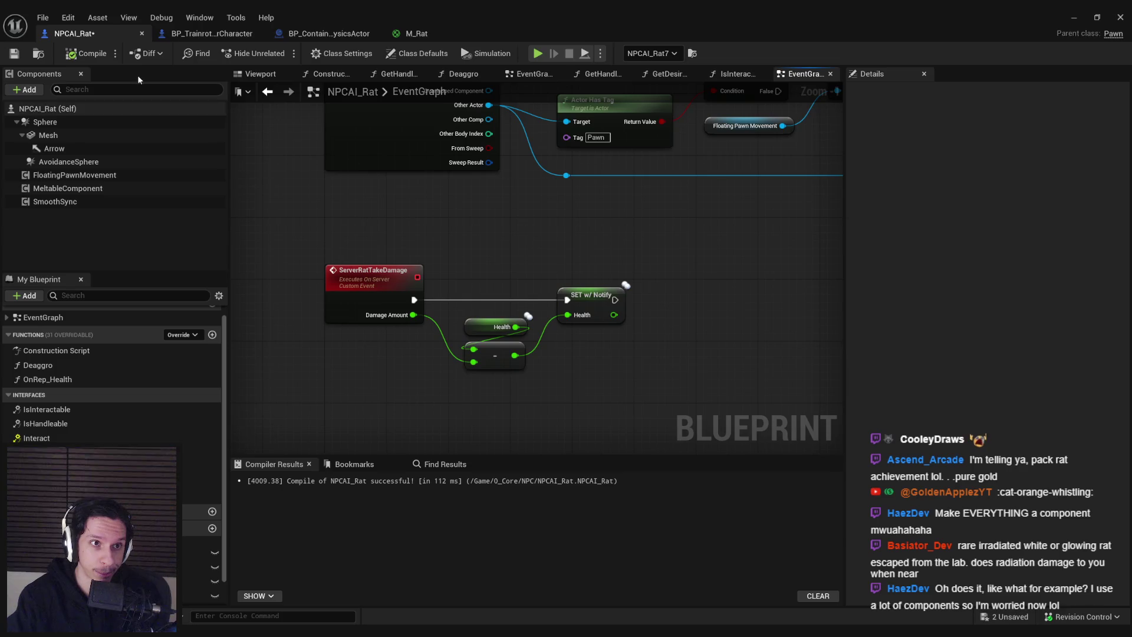
pyautogui.click(85, 54)
pyautogui.scroll(-3)
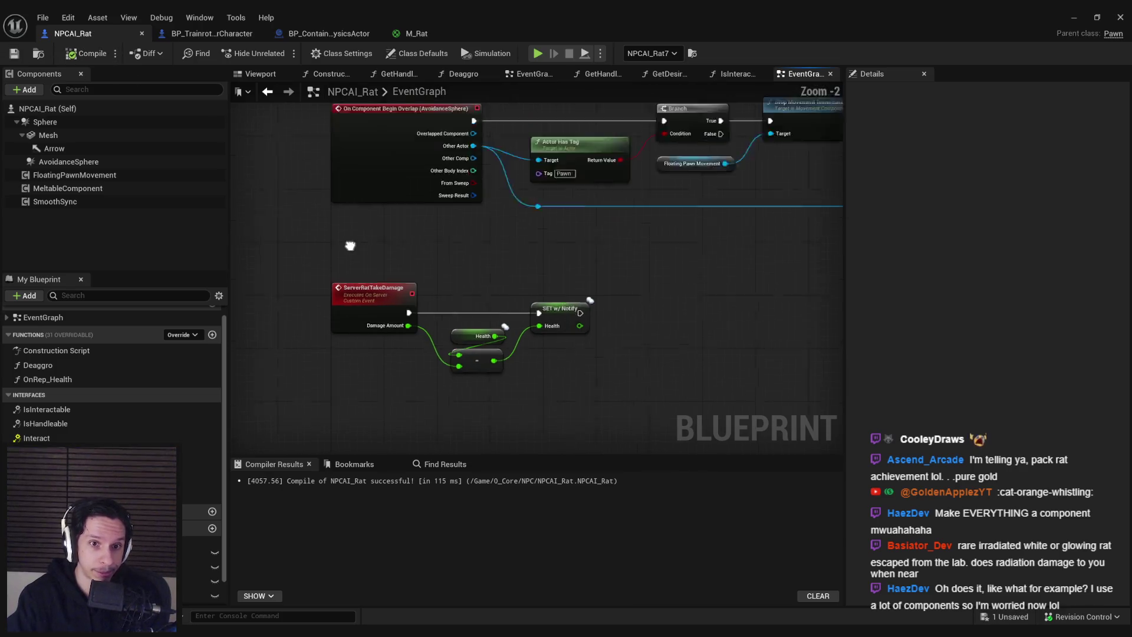
pyautogui.click(352, 325)
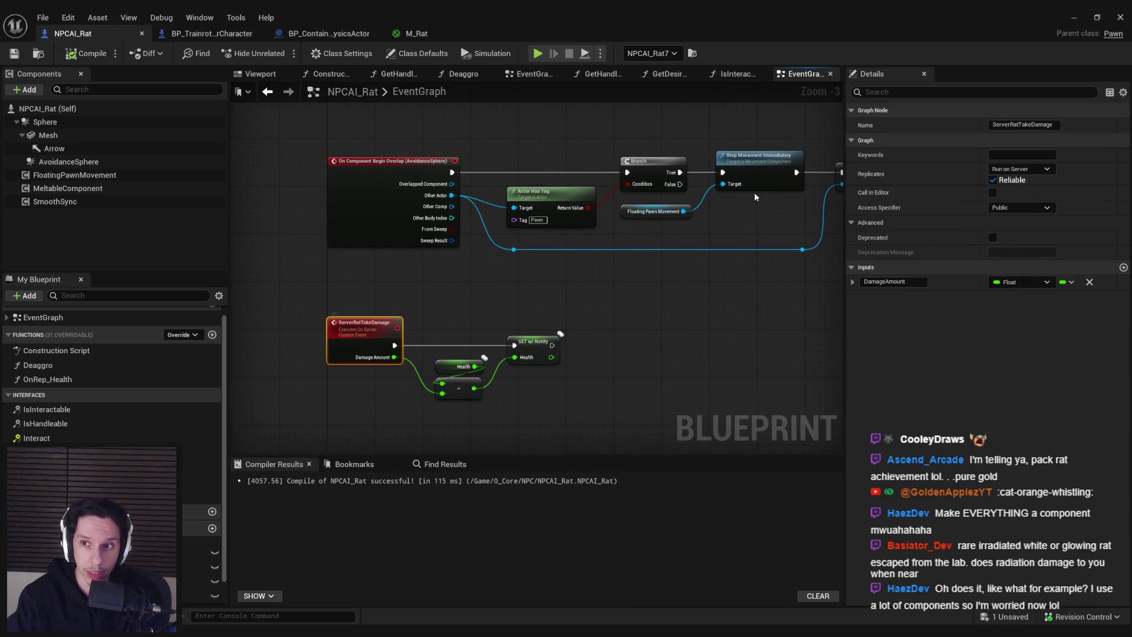
# Step: Review BP_ContainerPhysicsActor's hit-handling nodes, then return to the rat graph's empty space
pyautogui.click(206, 33)
pyautogui.click(329, 34)
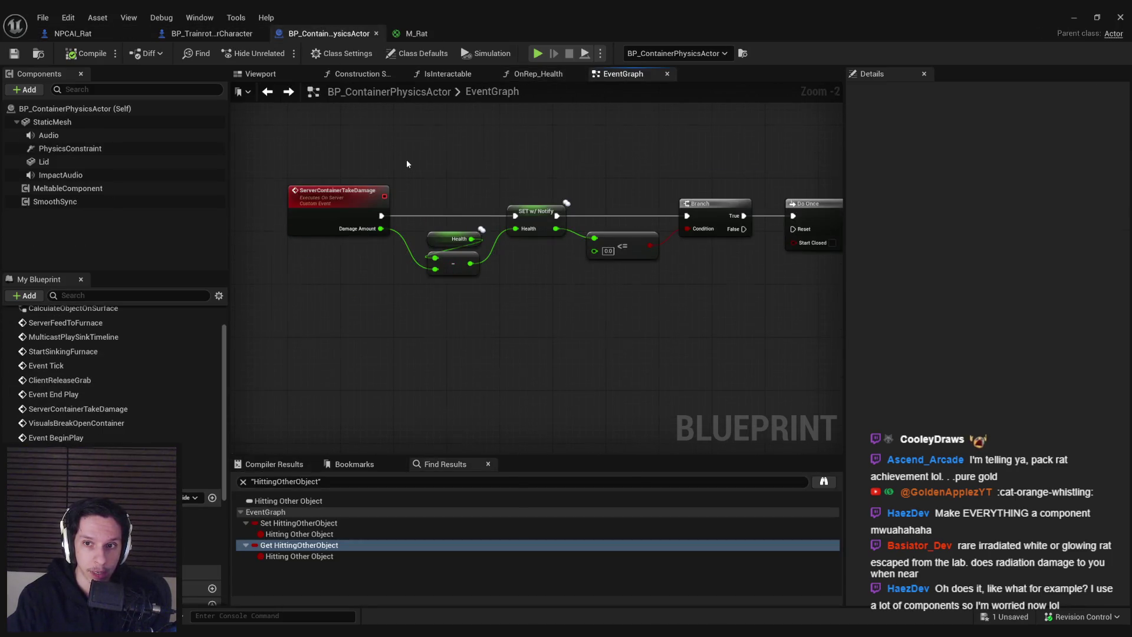
pyautogui.moveTo(667, 344); pyautogui.dragTo(496, 324)
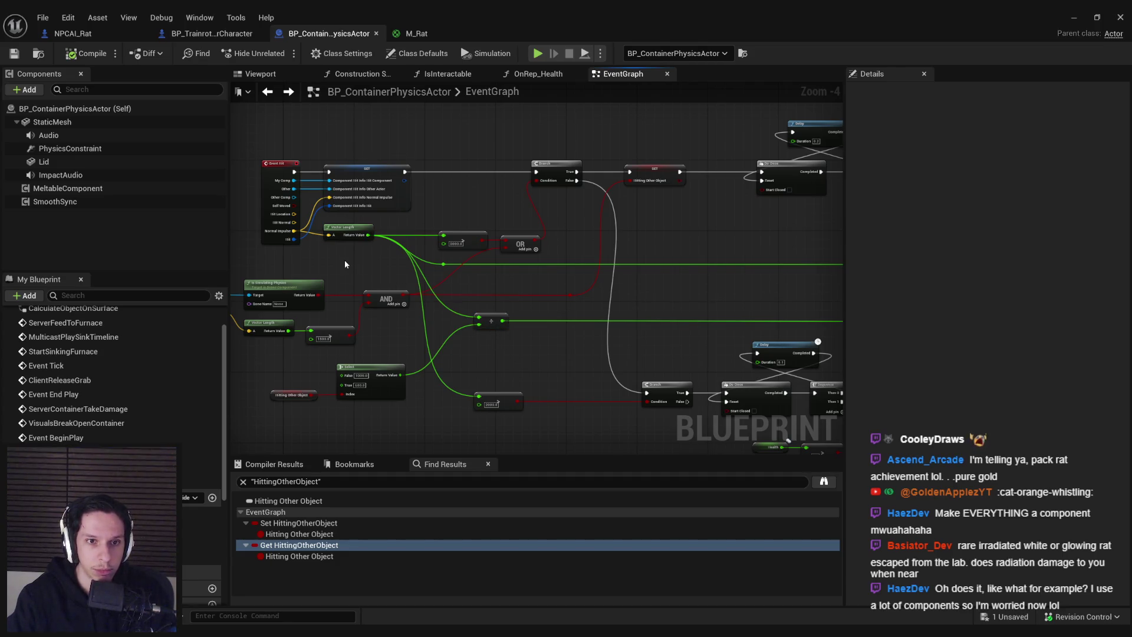
pyautogui.click(71, 33)
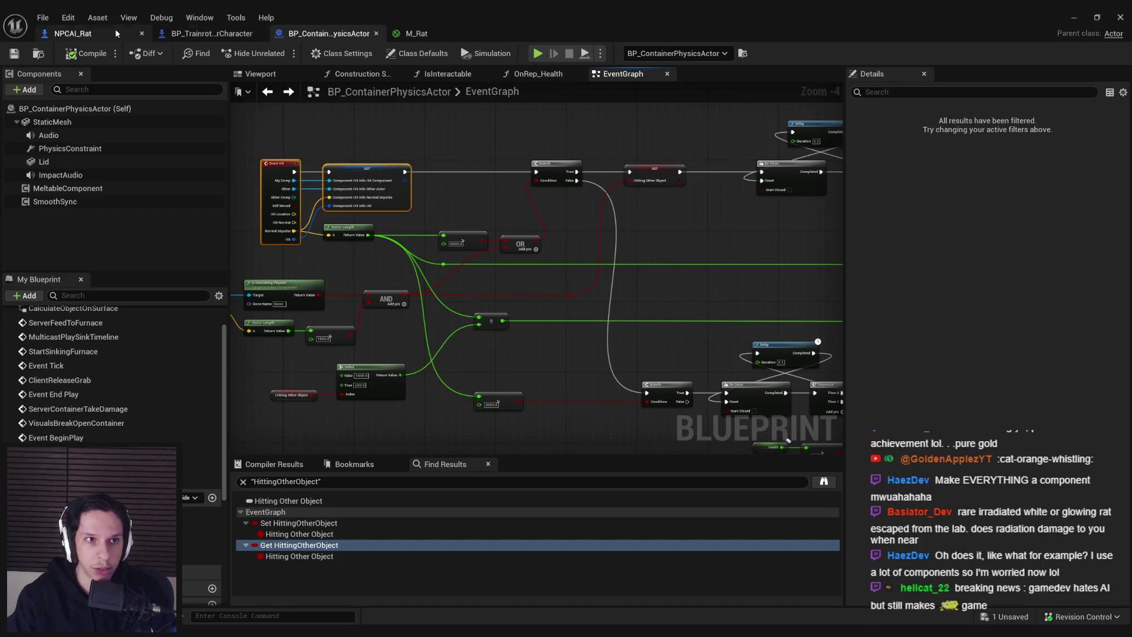
pyautogui.scroll(-3)
pyautogui.click(420, 313)
pyautogui.moveTo(420, 314); pyautogui.dragTo(551, 324)
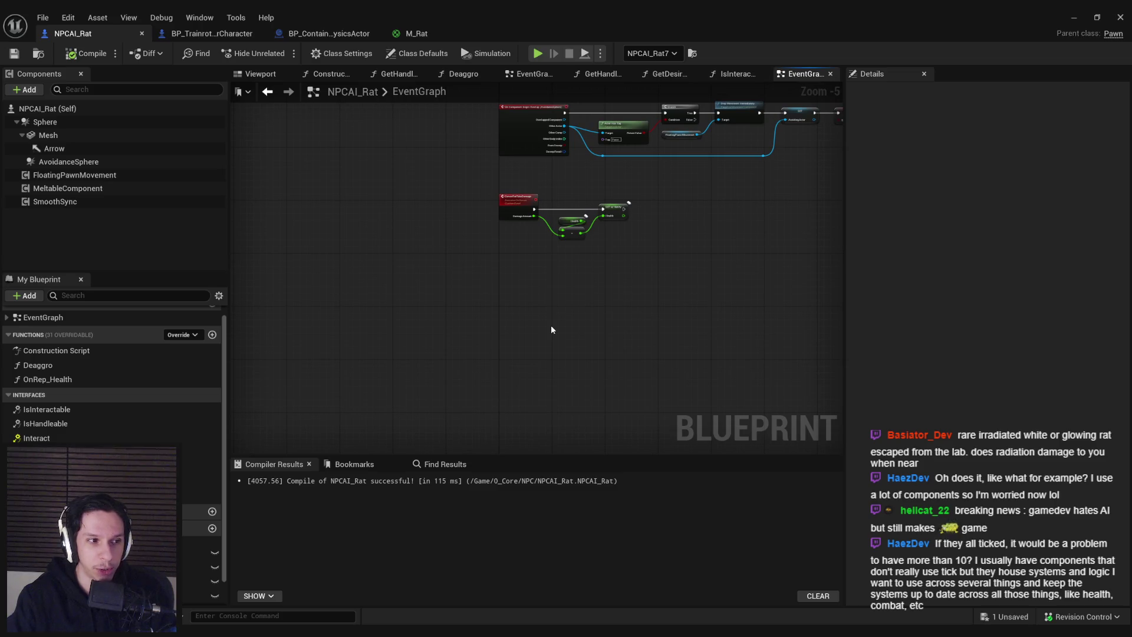
# Step: Paste the Event Hit and SET nodes, create the ComponentHitInfo variable, compile and save
pyautogui.hotkey('ctrl', 'v')
pyautogui.scroll(3)
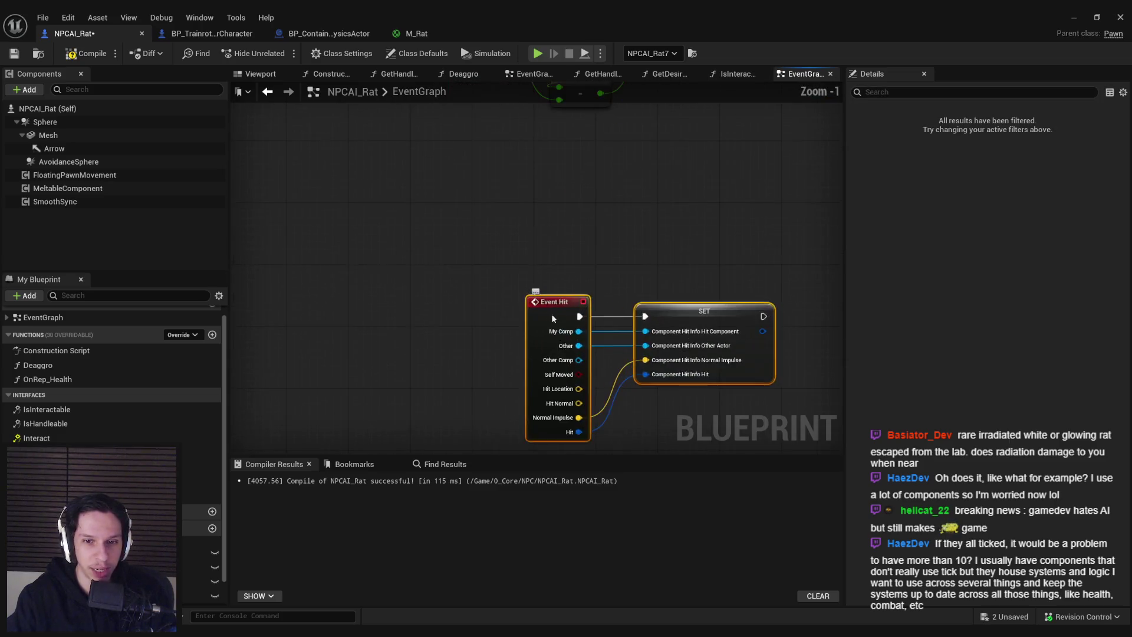
pyautogui.click(566, 295)
pyautogui.rightClick(575, 290)
pyautogui.click(603, 315)
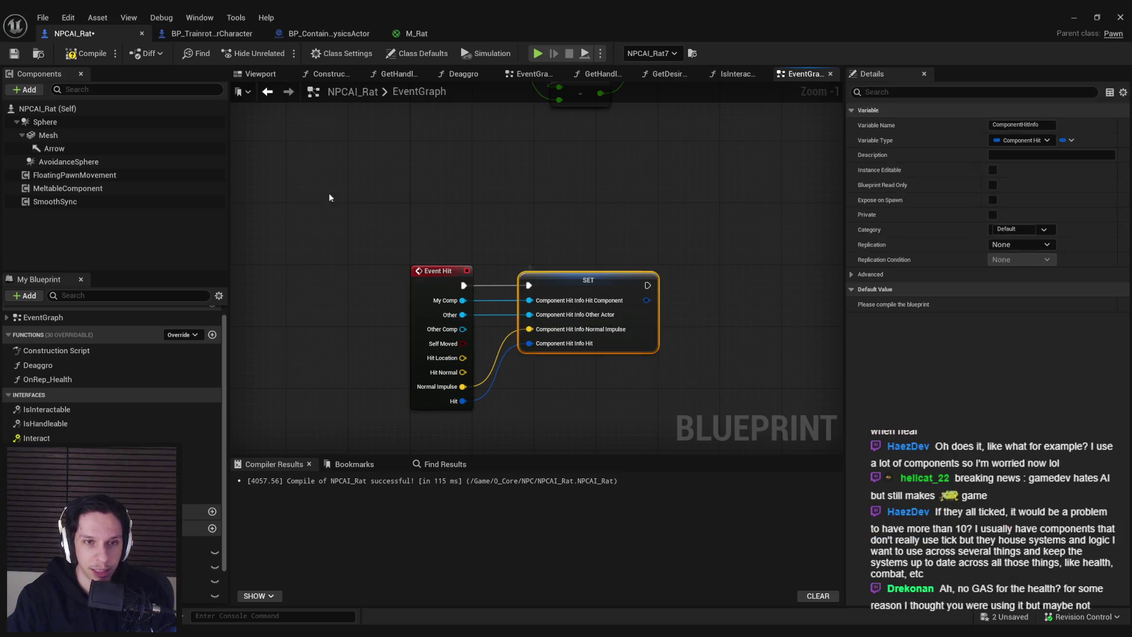
pyautogui.click(87, 56)
pyautogui.click(266, 160)
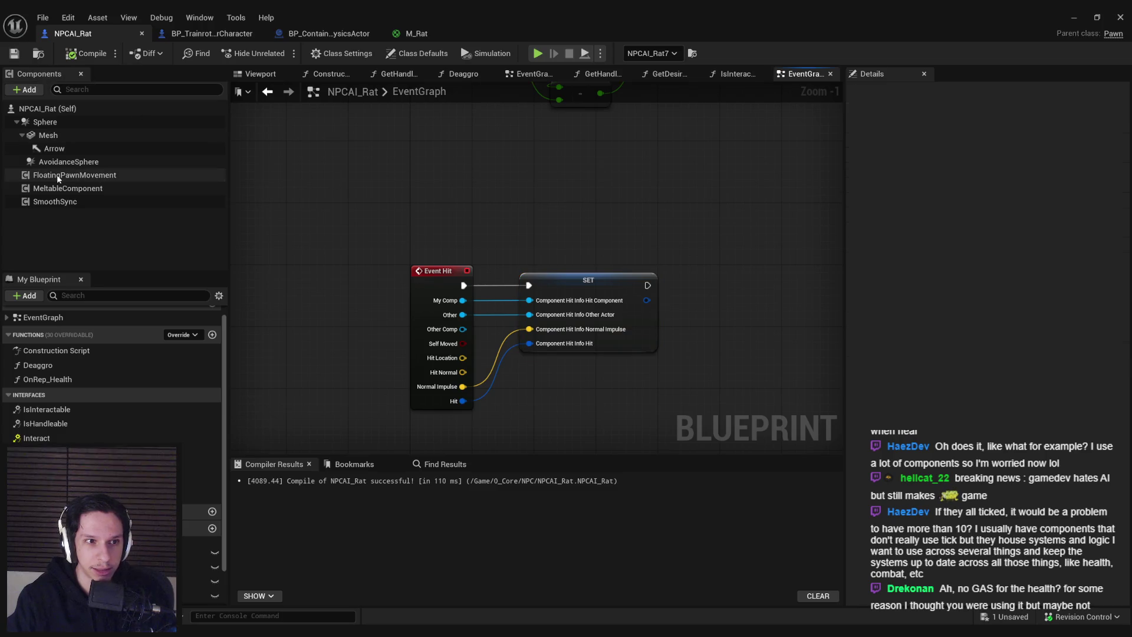
# Step: Enable Simulation Generates Hit Events on the Sphere component and compile and save
pyautogui.click(48, 125)
pyautogui.scroll(-3)
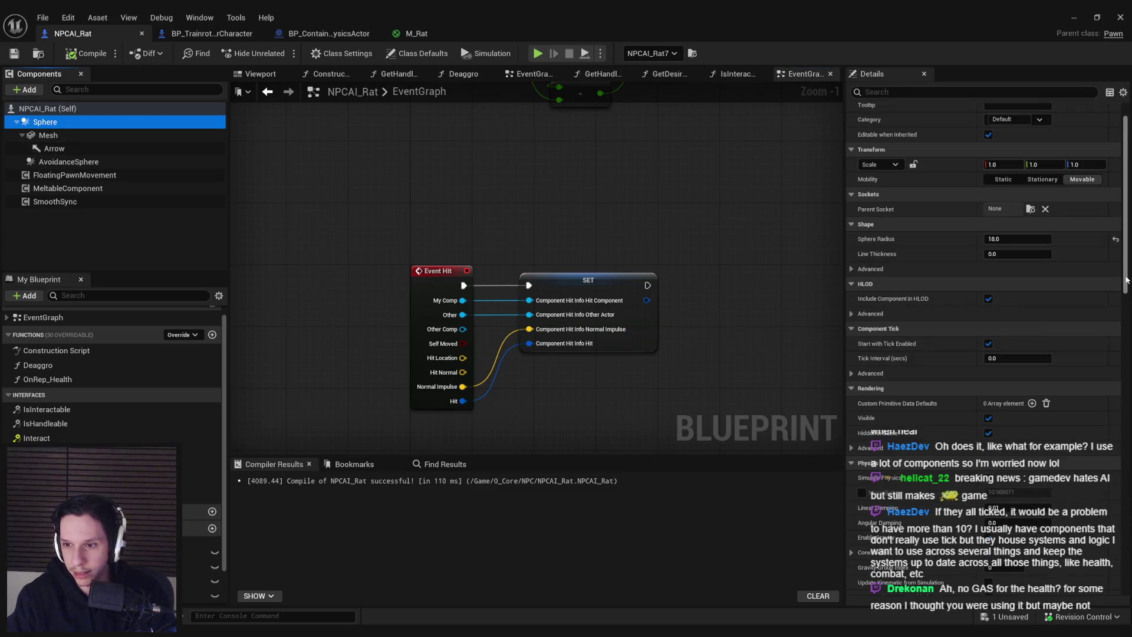
pyautogui.scroll(-3)
pyautogui.click(992, 296)
pyautogui.click(86, 53)
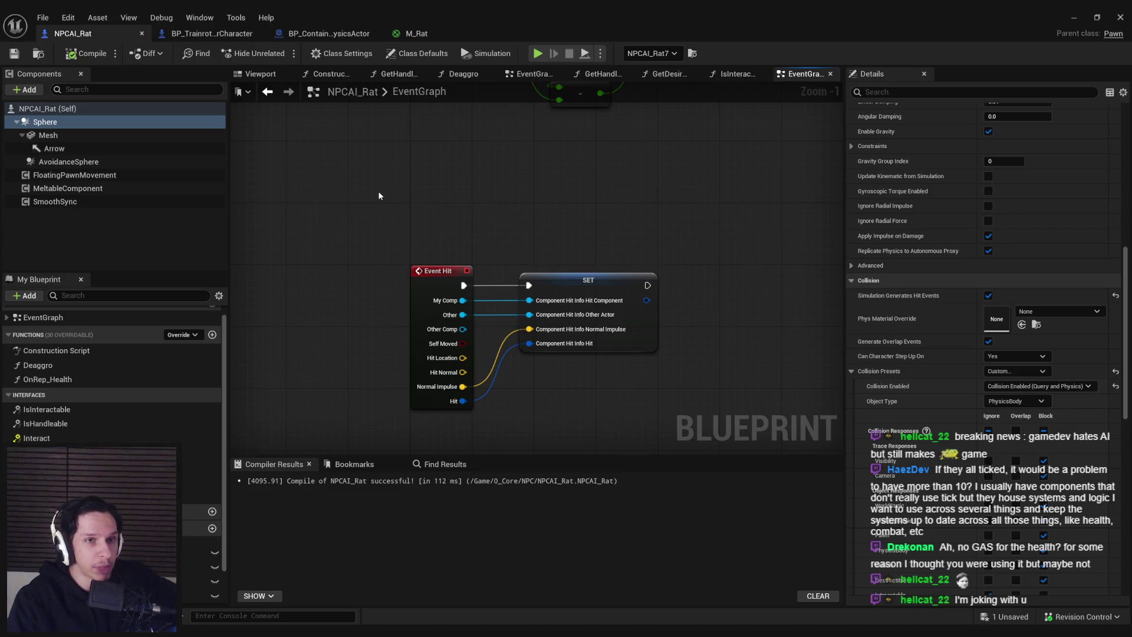
pyautogui.click(224, 35)
# Step: Add a Vector Length node fed from the hit's Normal Impulse in NPCAI_Rat
pyautogui.click(93, 33)
pyautogui.click(212, 34)
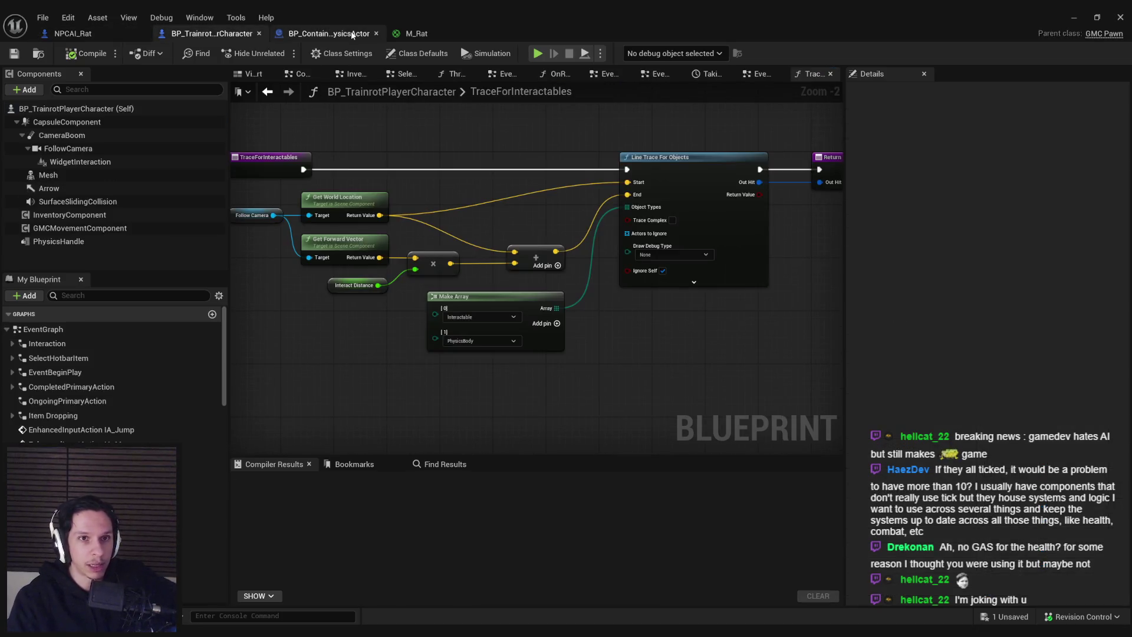
pyautogui.click(352, 35)
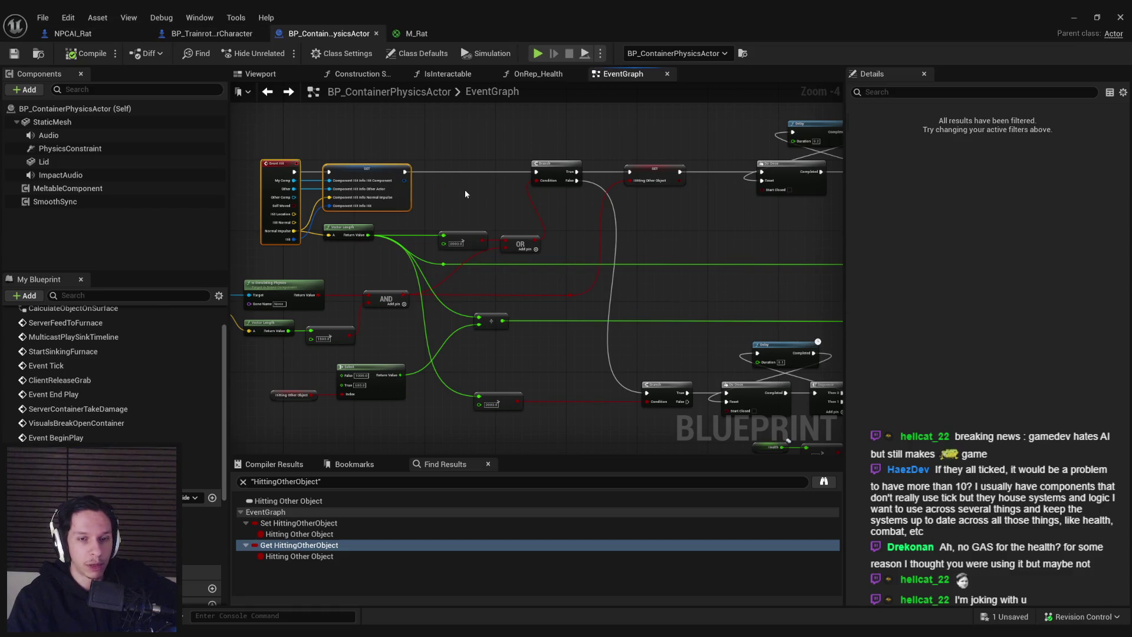
pyautogui.scroll(3)
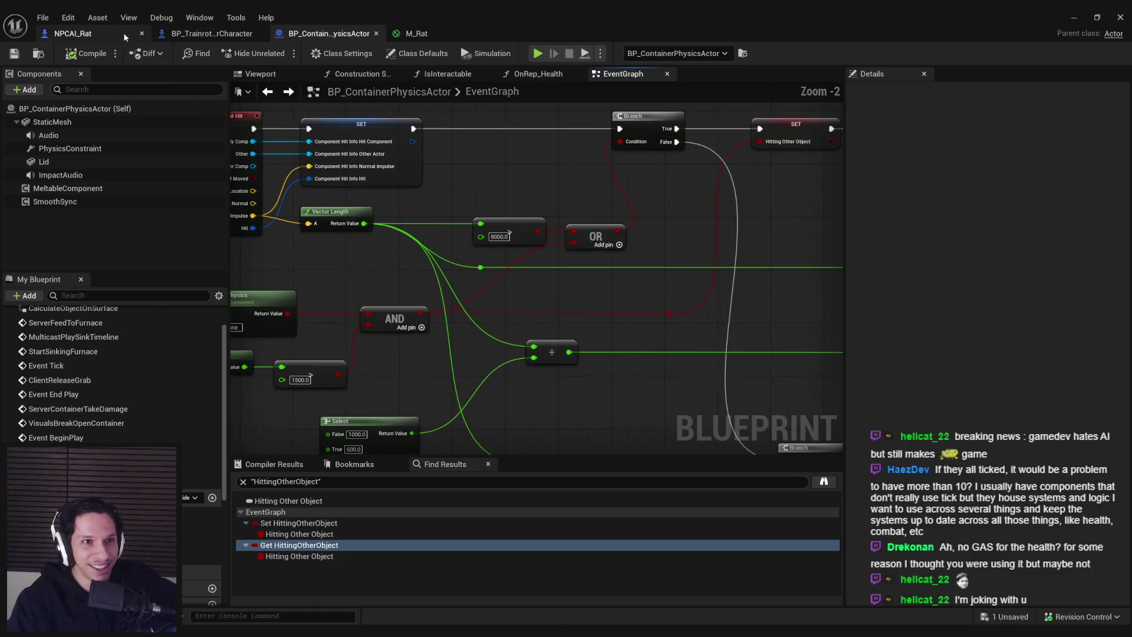
pyautogui.click(125, 37)
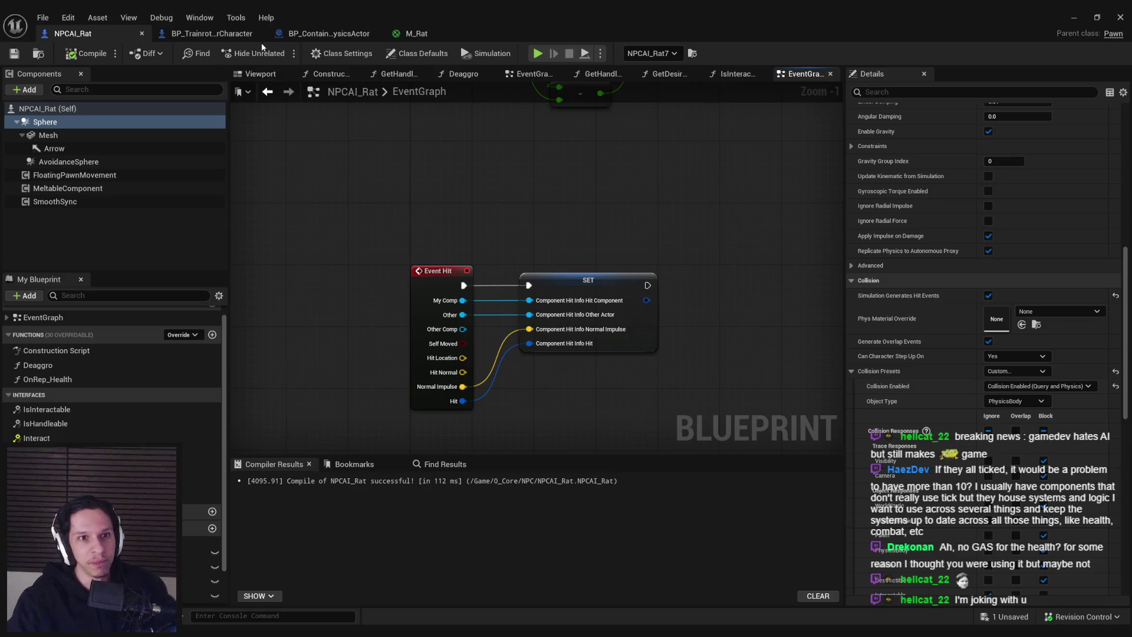
pyautogui.moveTo(429, 327); pyautogui.dragTo(484, 348)
pyautogui.write('vector len')
pyautogui.press('Return')
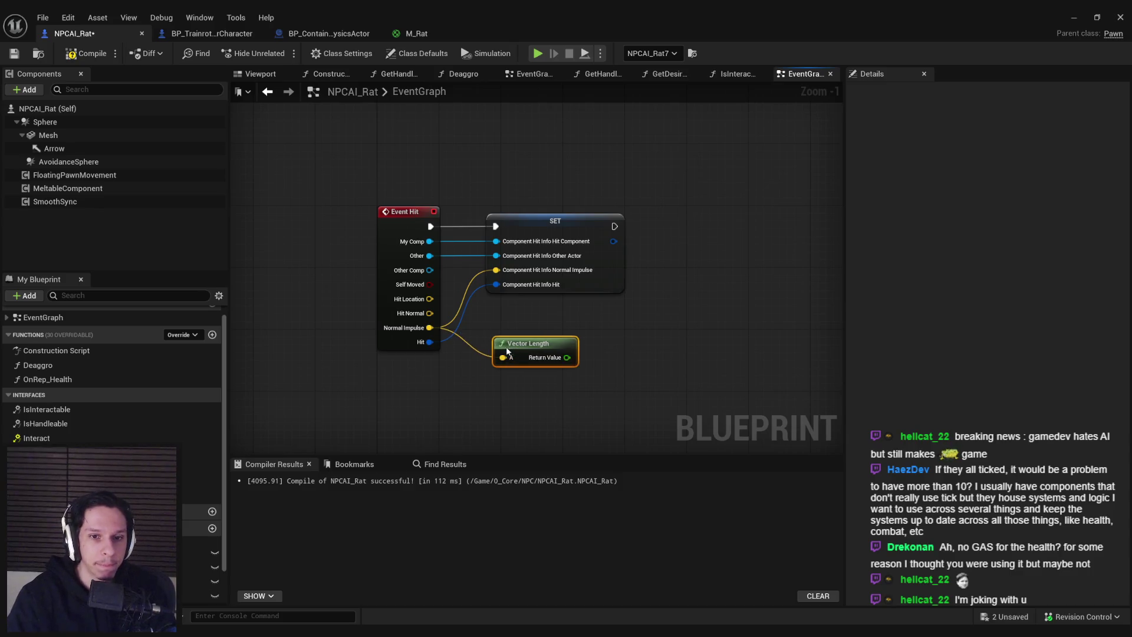
# Step: Try pasting the container's 8000 compare node onto Vector Length, then undo it
pyautogui.click(238, 33)
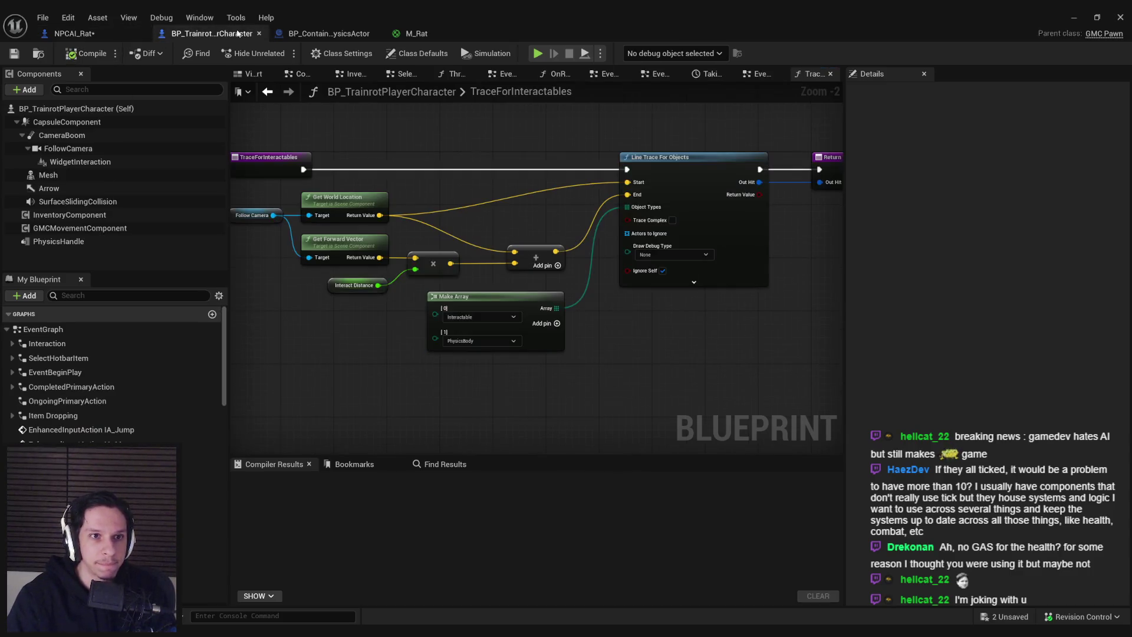
pyautogui.click(307, 35)
pyautogui.click(508, 228)
pyautogui.hotkey('ctrl', 'c')
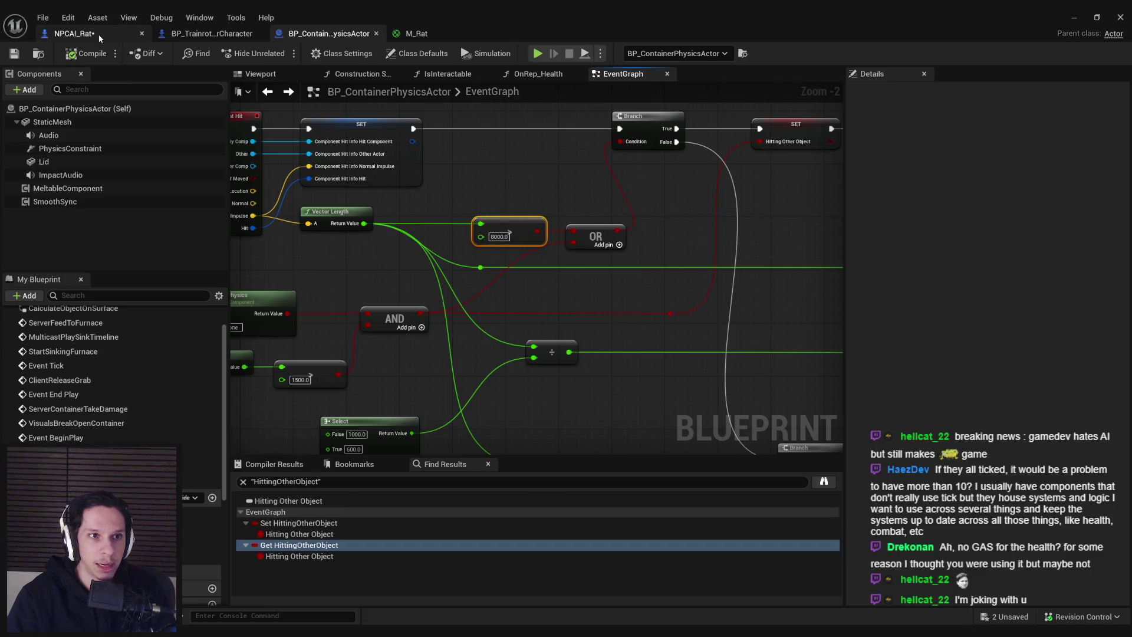
pyautogui.click(74, 34)
pyautogui.hotkey('ctrl', 'v')
pyautogui.moveTo(603, 361); pyautogui.dragTo(558, 358)
pyautogui.moveTo(640, 370); pyautogui.dragTo(640, 361)
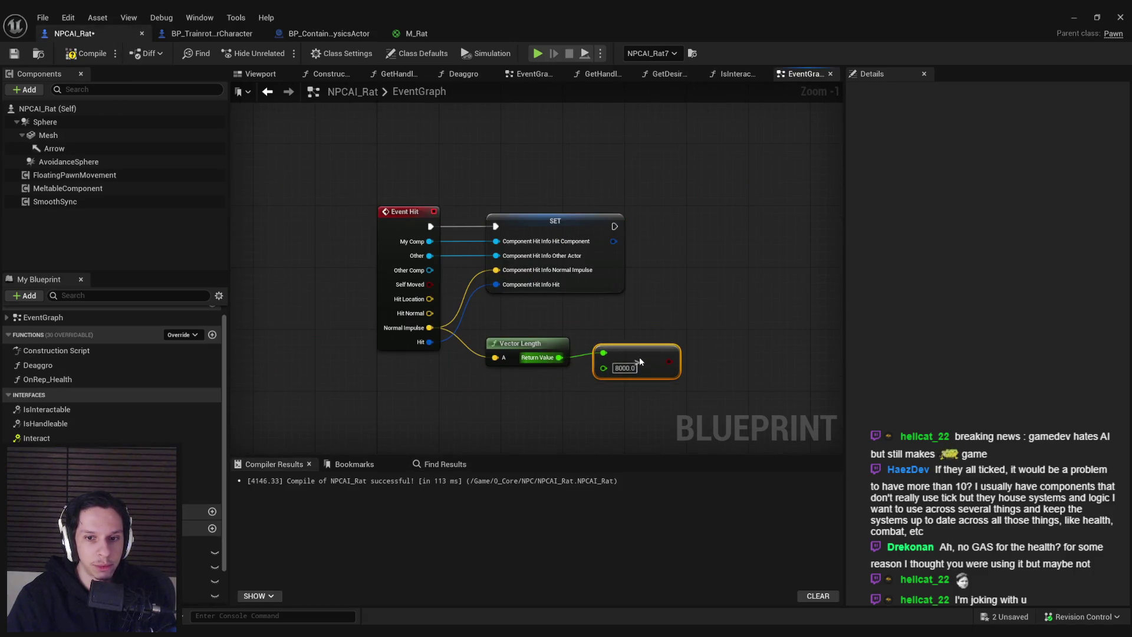
pyautogui.hotkey('ctrl', 'z')
pyautogui.hotkey('ctrl', 'z')
pyautogui.hotkey('ctrl', 'z')
# Step: Add a Print String after SET showing the Vector Length, compile, and recheck the Sphere's hit events
pyautogui.rightClick(653, 215)
pyautogui.write('print')
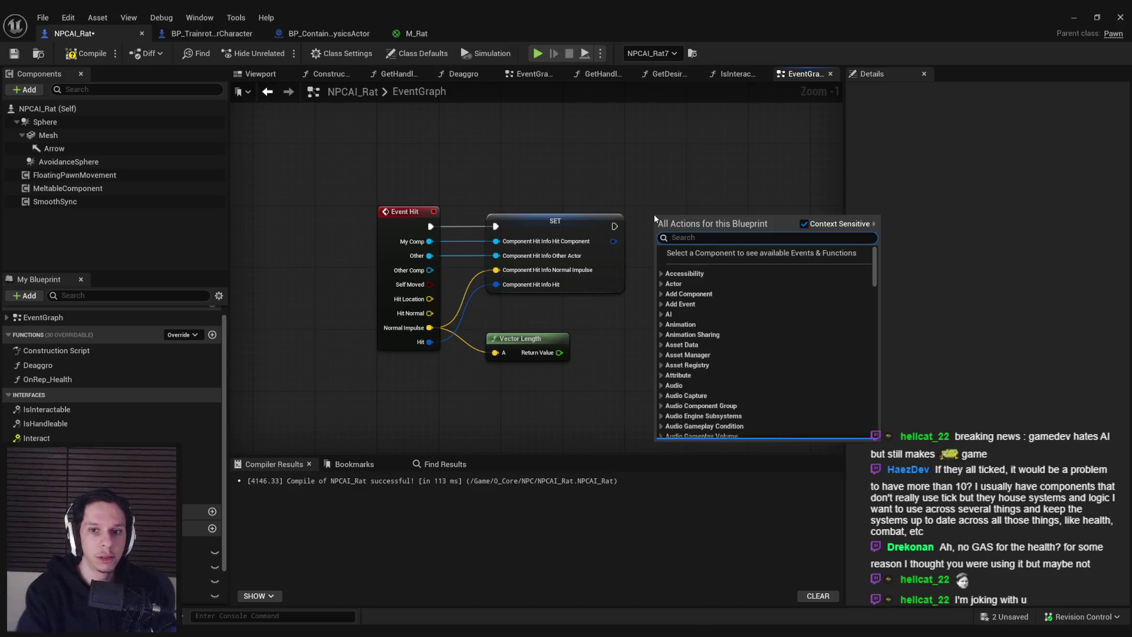
pyautogui.press('Return')
pyautogui.moveTo(658, 234); pyautogui.dragTo(560, 353)
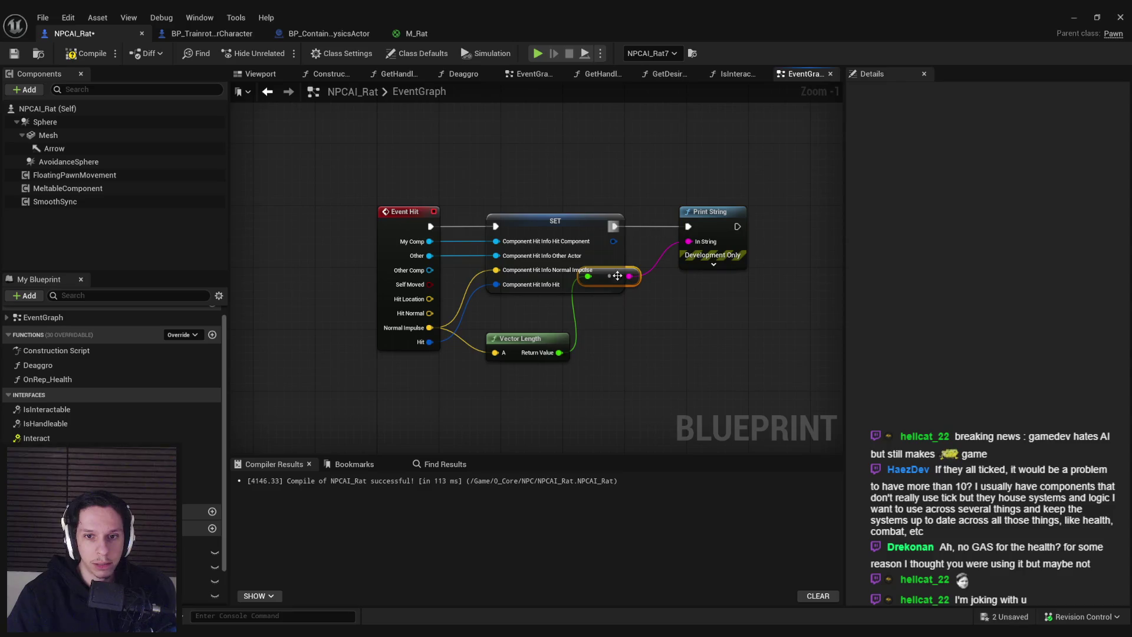
pyautogui.moveTo(635, 270); pyautogui.dragTo(531, 333)
pyautogui.click(81, 56)
pyautogui.click(45, 122)
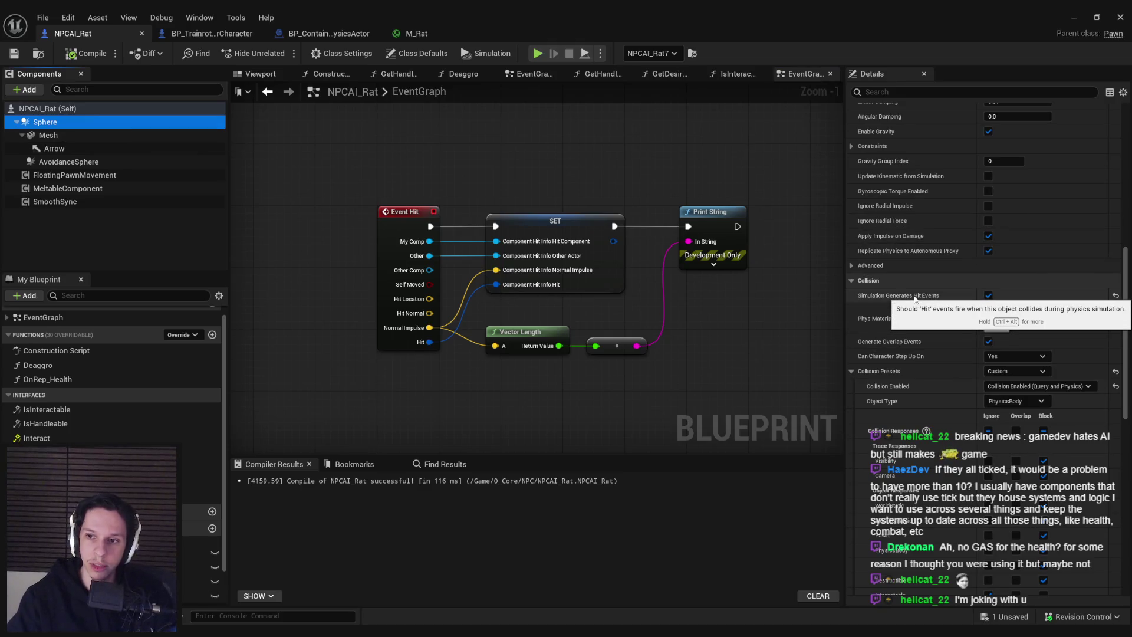
pyautogui.hotkey('ctrl', 'alt')
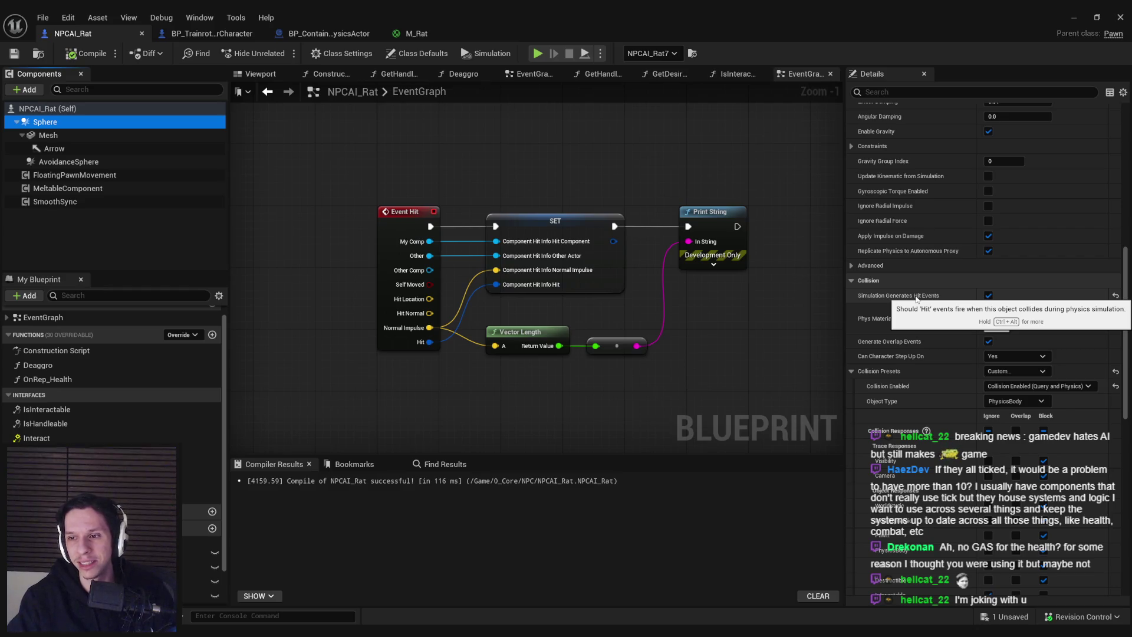
pyautogui.click(1073, 16)
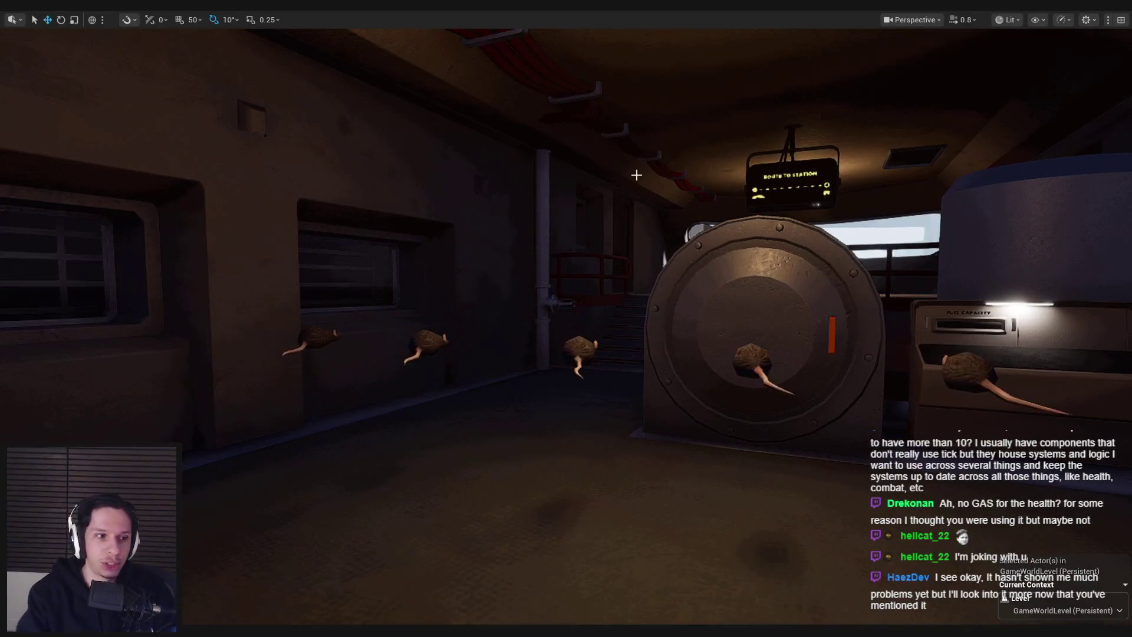
pyautogui.hotkey('alt', 'p')
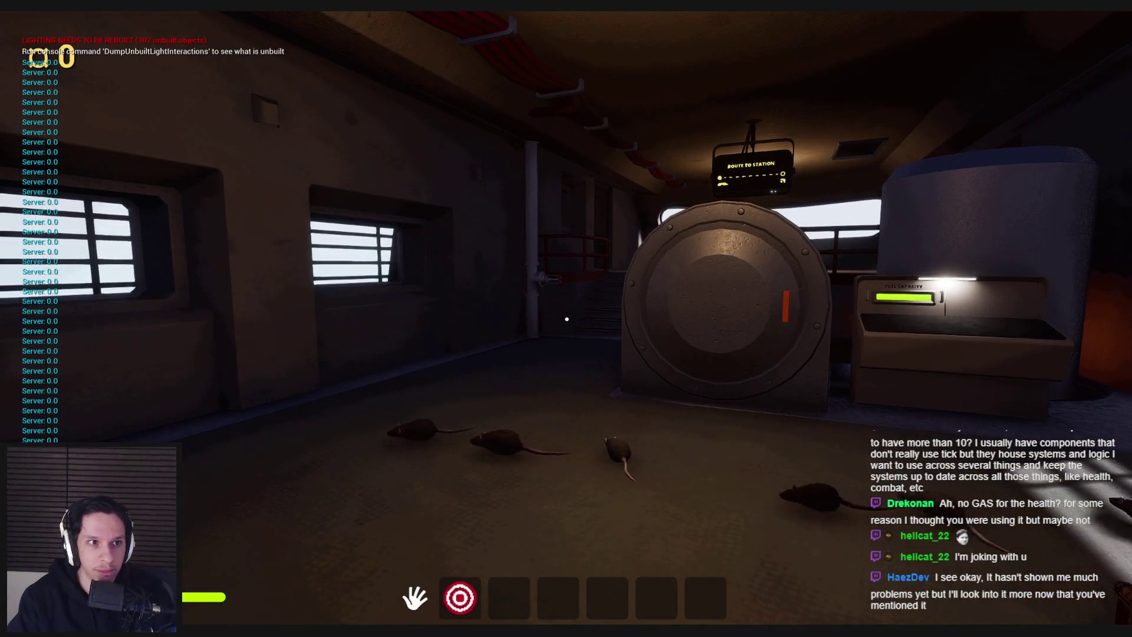
pyautogui.press('w')
pyautogui.press('w')
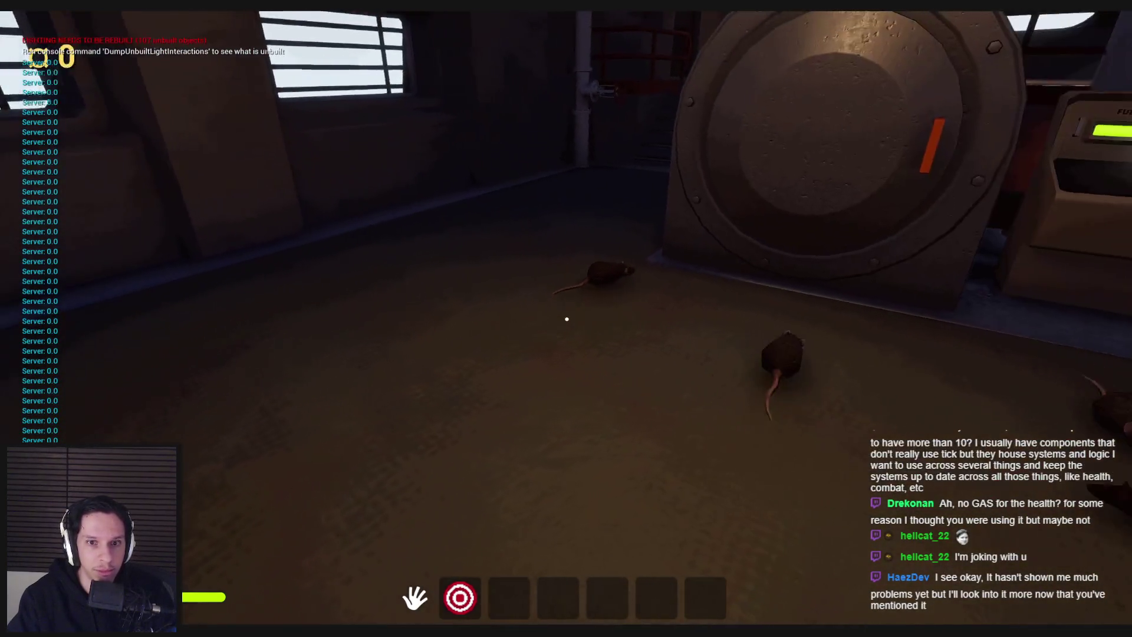
pyautogui.press('Escape')
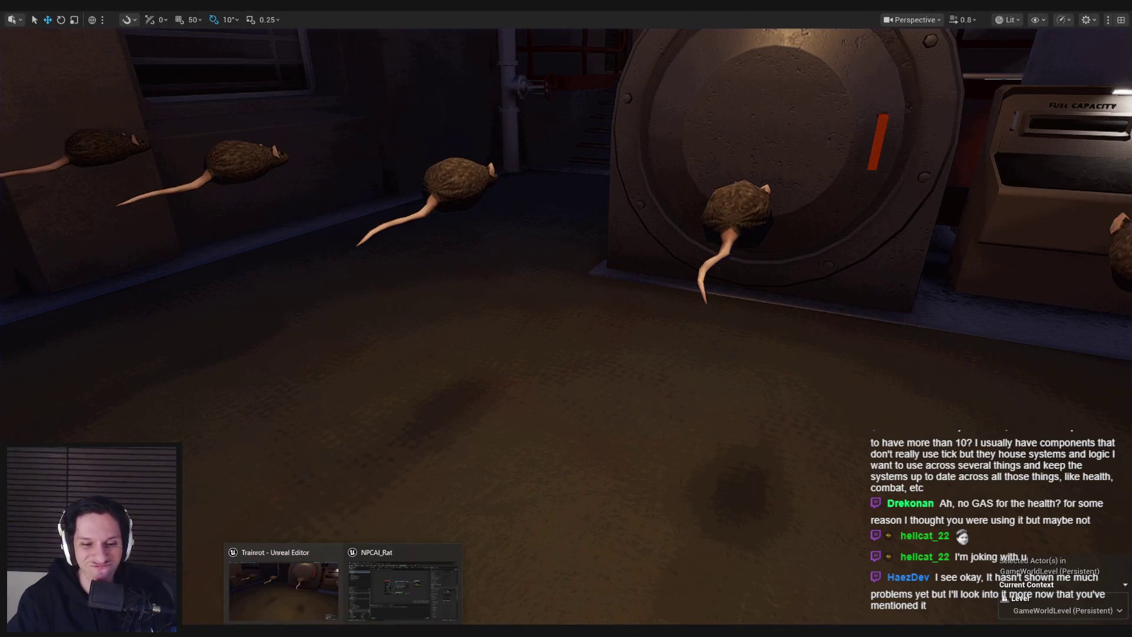
pyautogui.click(404, 575)
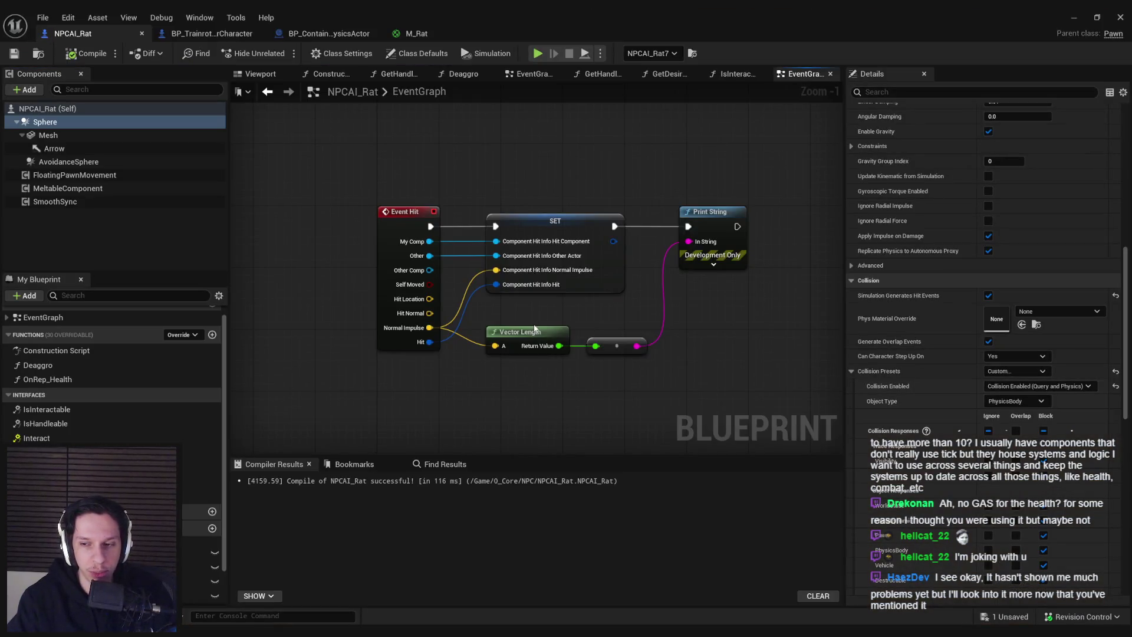
# Step: Shift Print String and its reroute node right to make room
pyautogui.moveTo(881, 298)
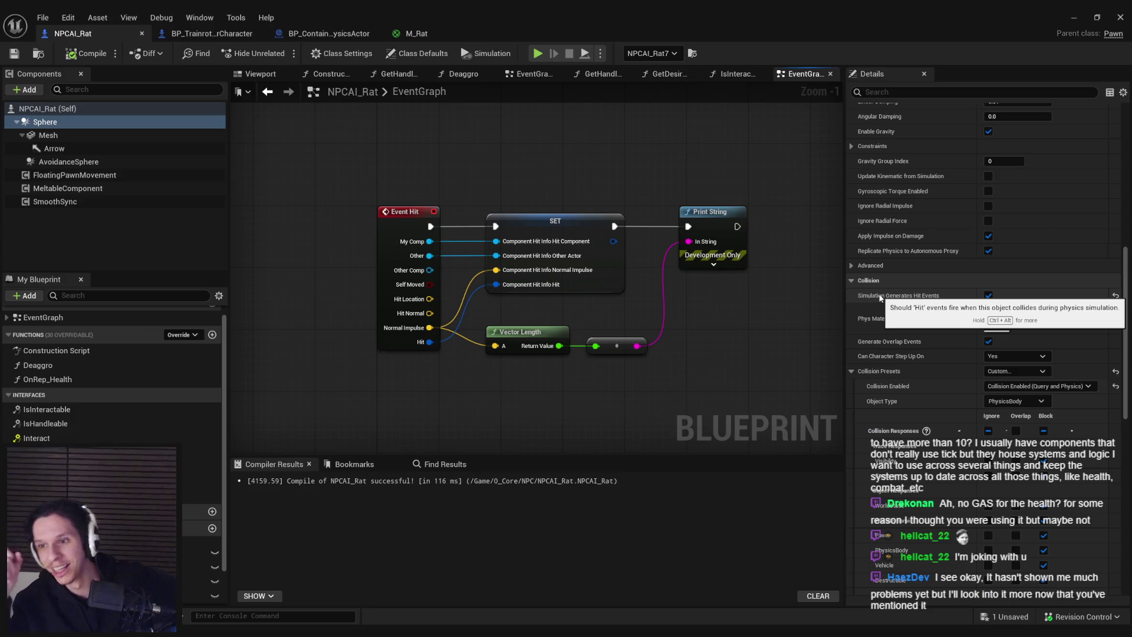
pyautogui.hotkey('ctrl', 'alt')
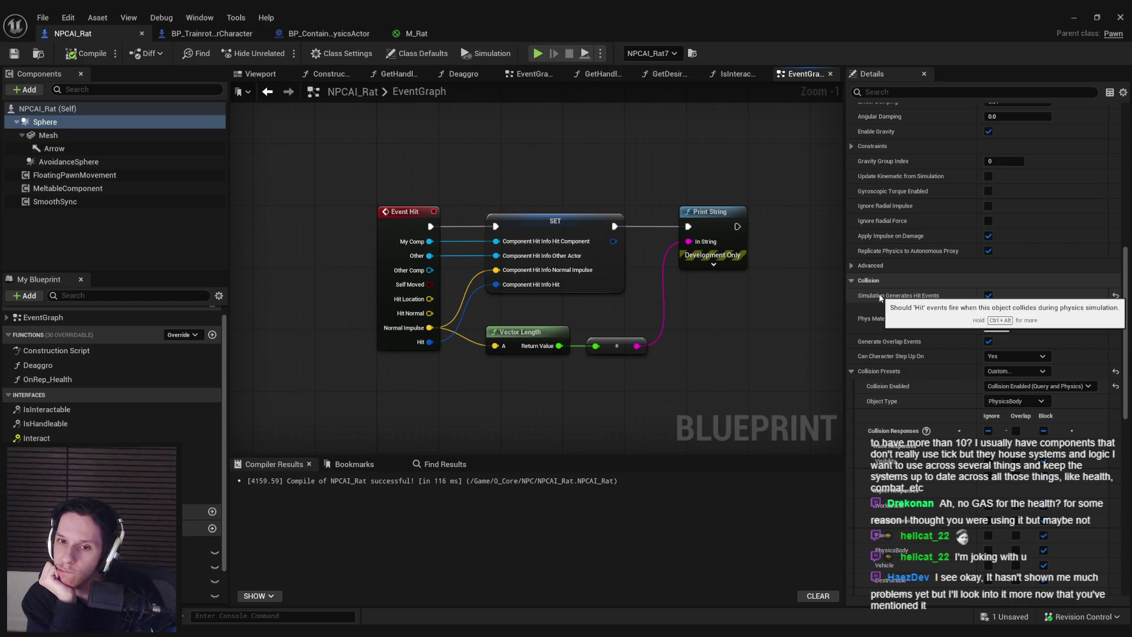
pyautogui.click(705, 213)
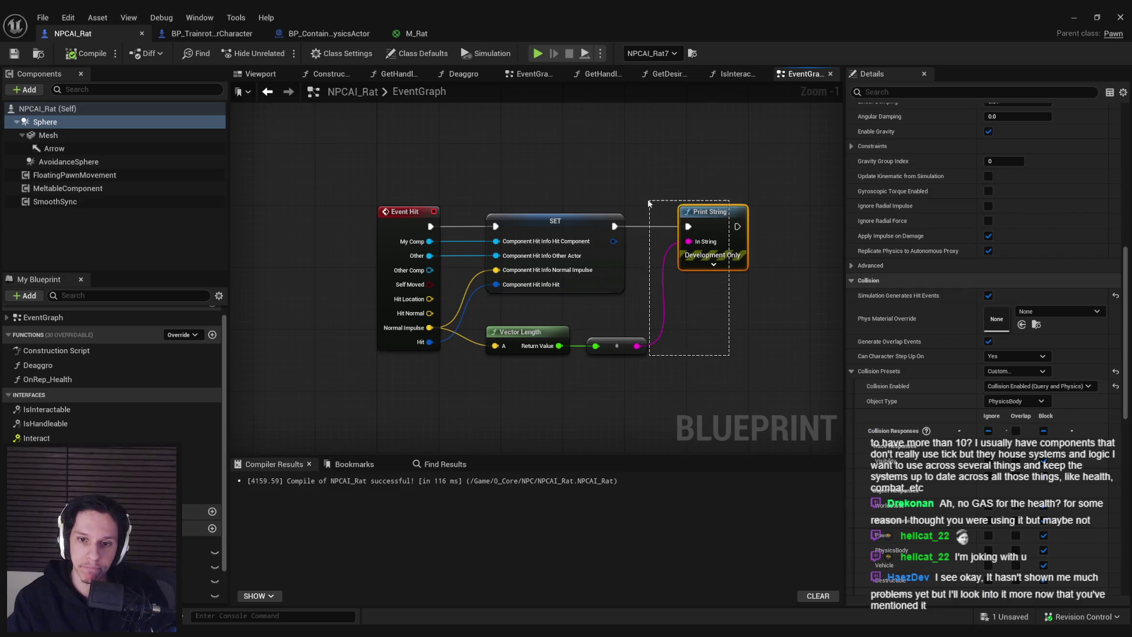
pyautogui.click(616, 347)
pyautogui.moveTo(703, 220); pyautogui.dragTo(756, 233)
pyautogui.click(549, 342)
# Step: Add a greater-than 0.0 comparison on Vector Length's Return Value and tidy the nodes
pyautogui.moveTo(494, 364); pyautogui.dragTo(543, 347)
pyautogui.write('>')
pyautogui.press('Return')
pyautogui.moveTo(718, 395); pyautogui.dragTo(679, 369)
pyautogui.click(460, 349)
pyautogui.moveTo(460, 350); pyautogui.dragTo(460, 376)
pyautogui.click(451, 357)
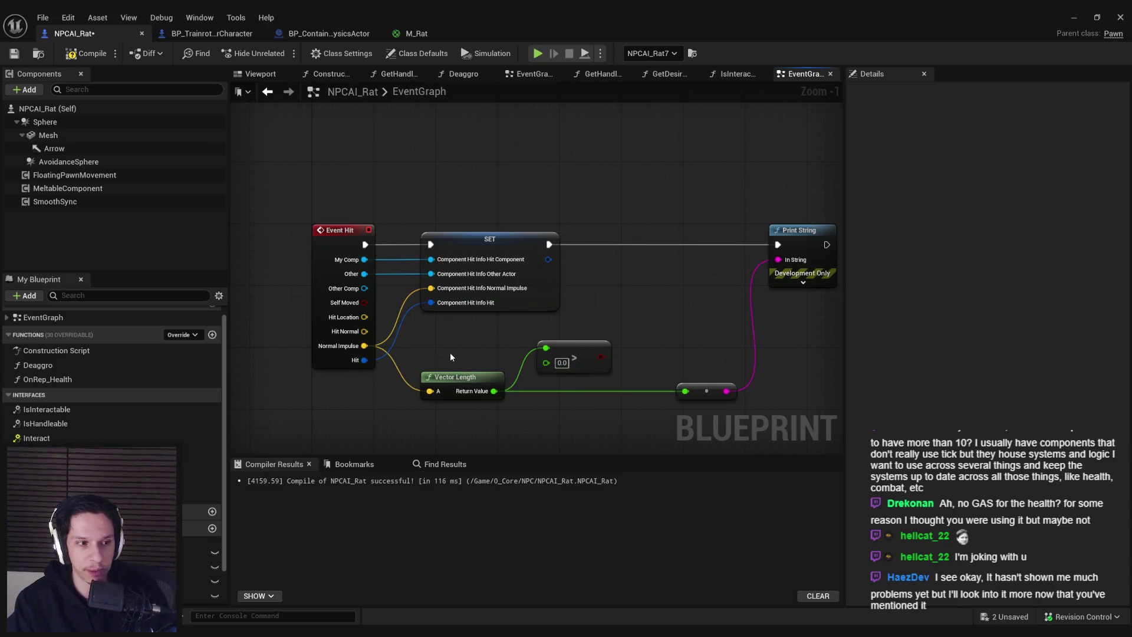
# Step: Add a Branch on the comparison between SET and Print String, compile, and align it
pyautogui.moveTo(601, 357); pyautogui.dragTo(549, 244)
pyautogui.write('branc')
pyautogui.click(680, 350)
pyautogui.moveTo(704, 245); pyautogui.dragTo(778, 244)
pyautogui.click(79, 55)
pyautogui.moveTo(662, 243); pyautogui.dragTo(679, 243)
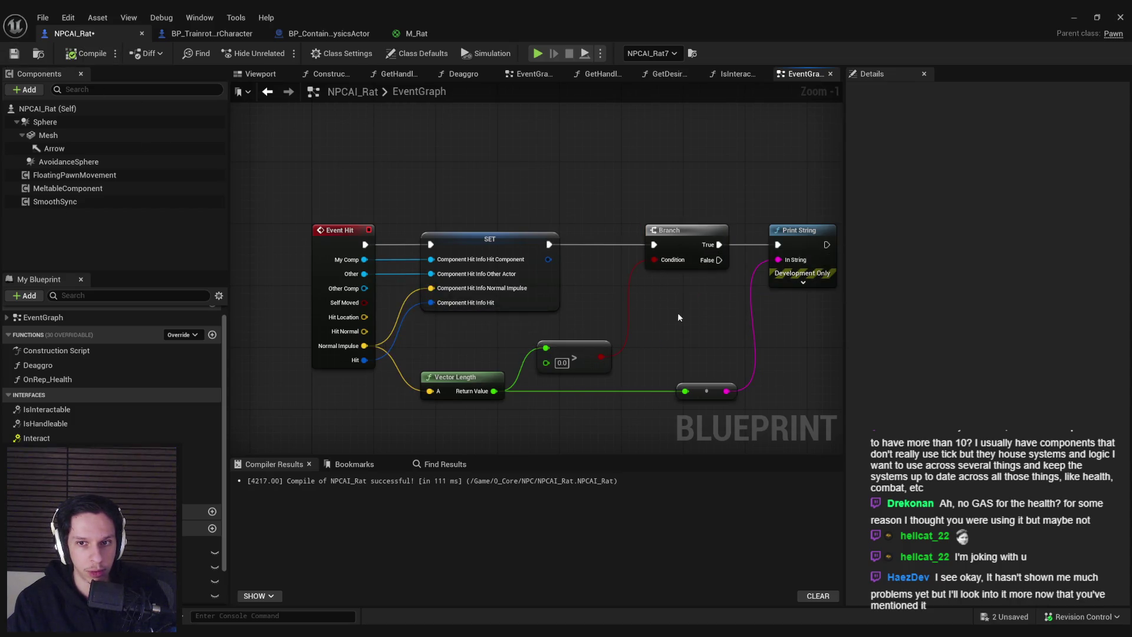
pyautogui.moveTo(689, 190); pyautogui.dragTo(716, 406)
pyautogui.hotkey('shift', 'd')
pyautogui.click(292, 128)
# Step: Save NPCAI_Rat and minimize the editor to watch the running play session
pyautogui.click(16, 55)
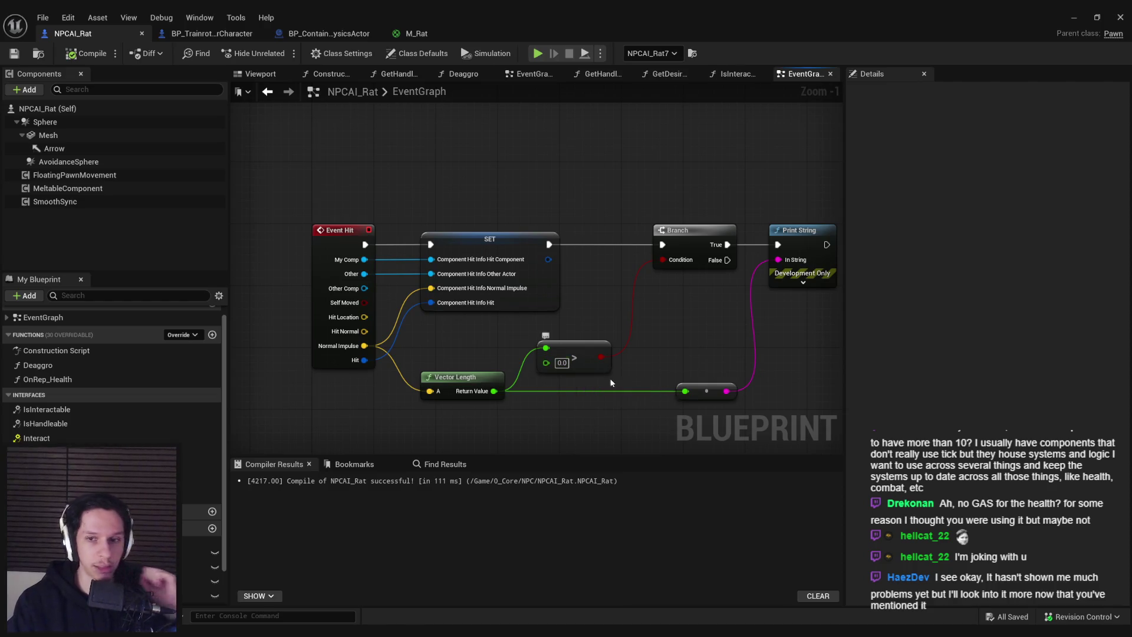
pyautogui.click(1074, 19)
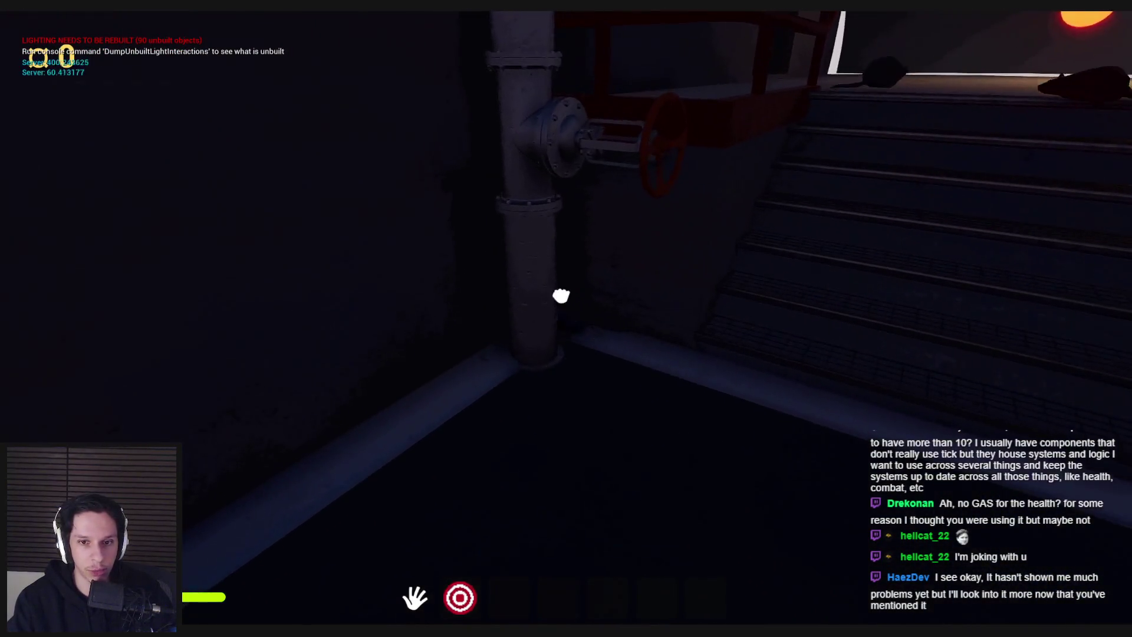
pyautogui.press('w')
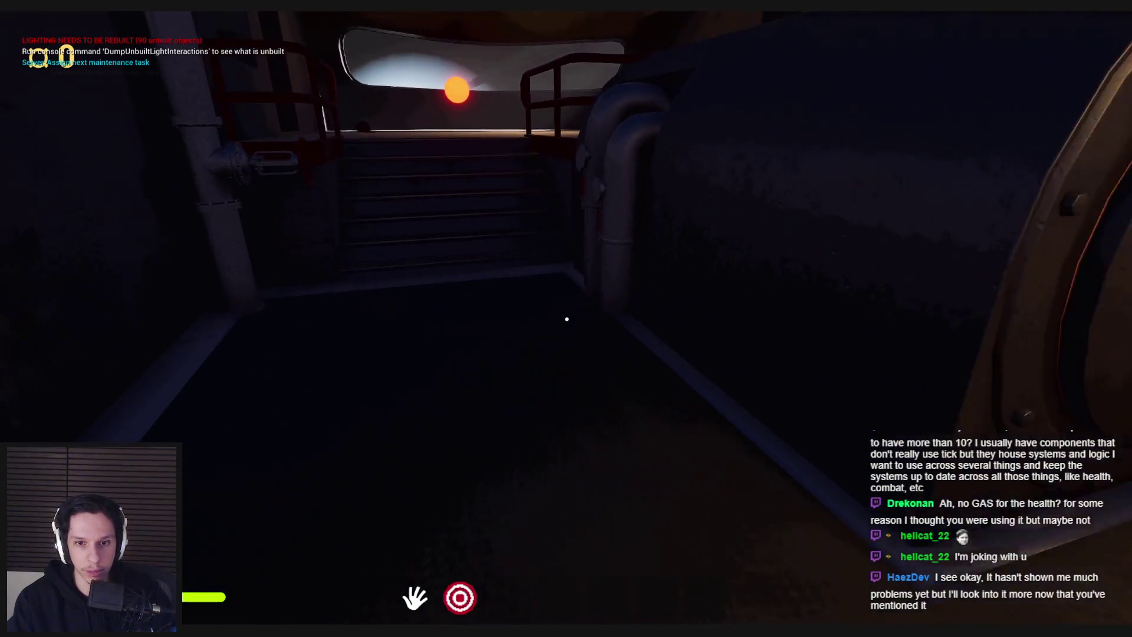
pyautogui.press('w')
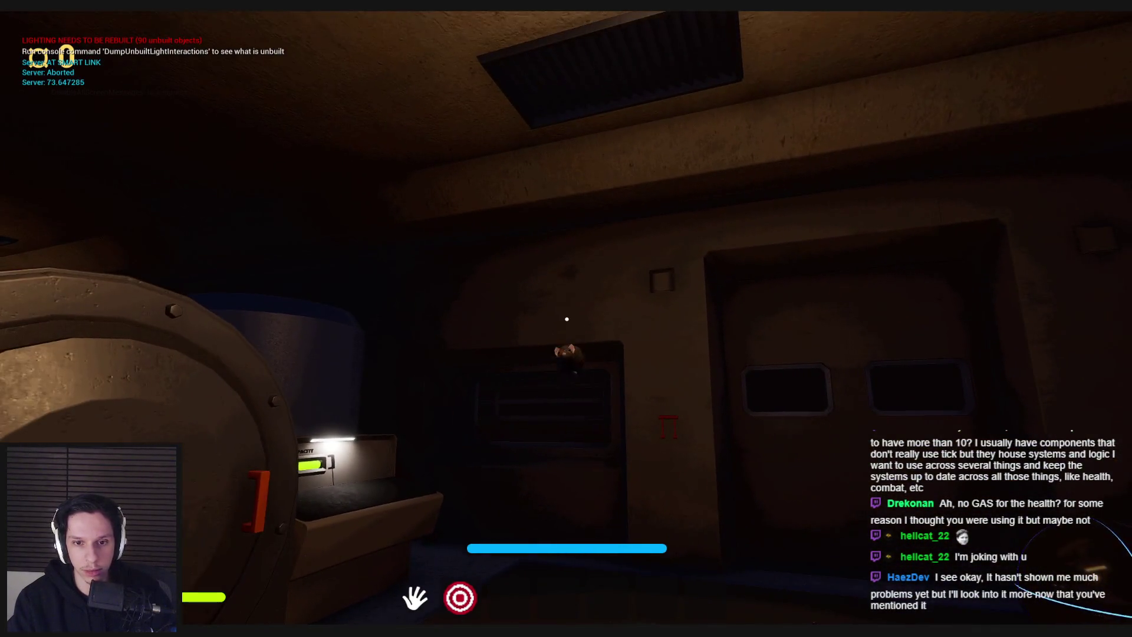
pyautogui.press('Escape')
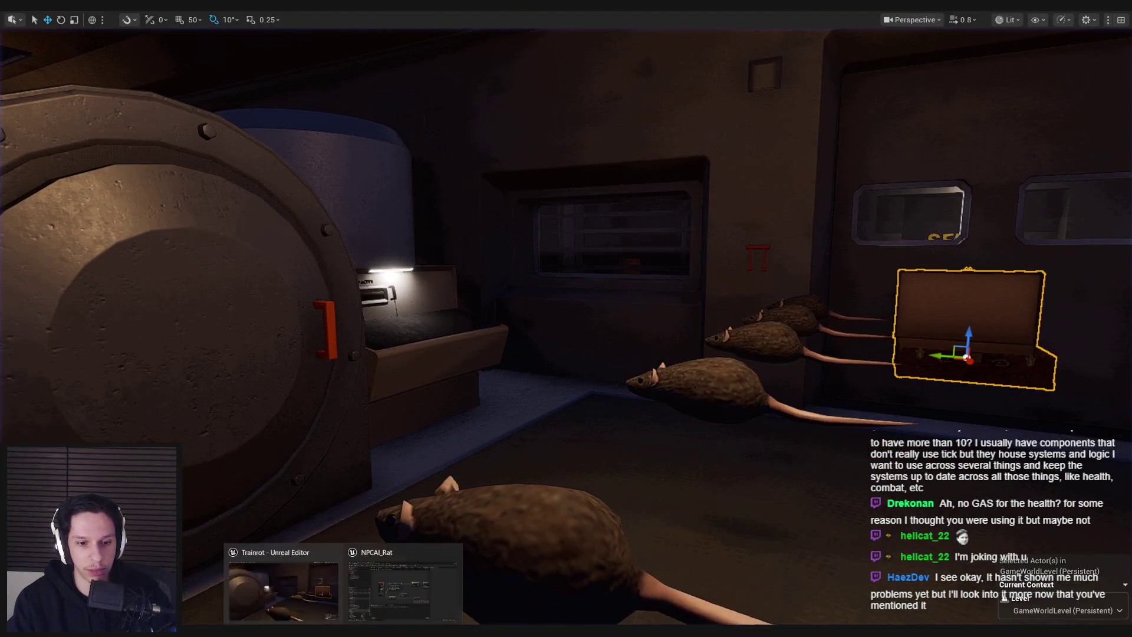
pyautogui.click(365, 590)
pyautogui.scroll(-3)
pyautogui.moveTo(411, 297); pyautogui.dragTo(408, 336)
pyautogui.scroll(3)
pyautogui.scroll(-3)
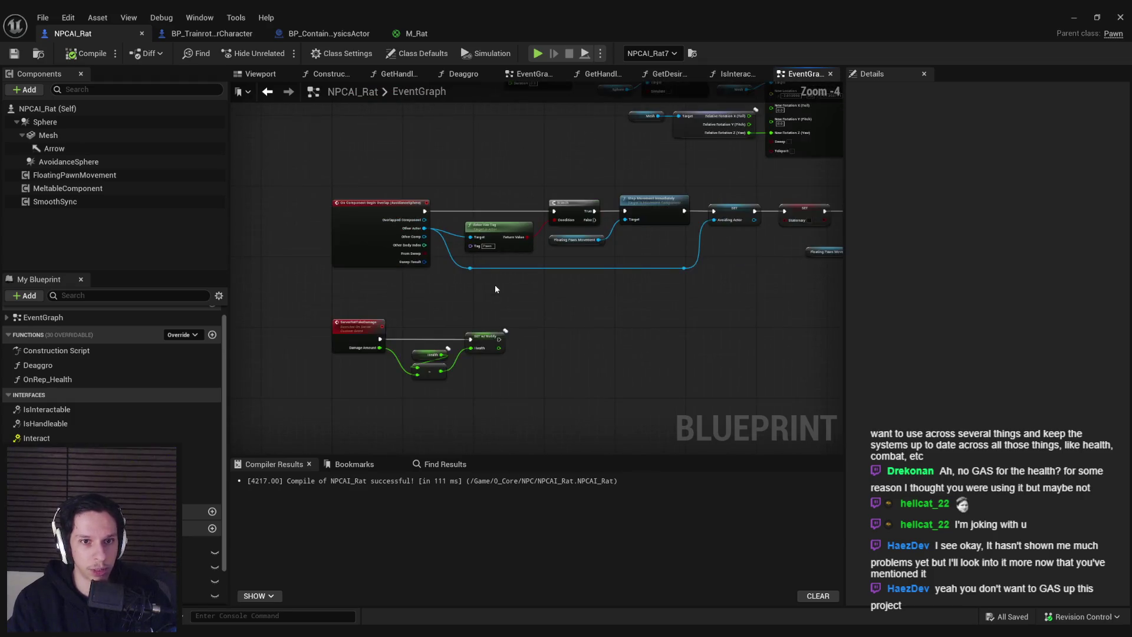
pyautogui.moveTo(494, 284); pyautogui.dragTo(468, 305)
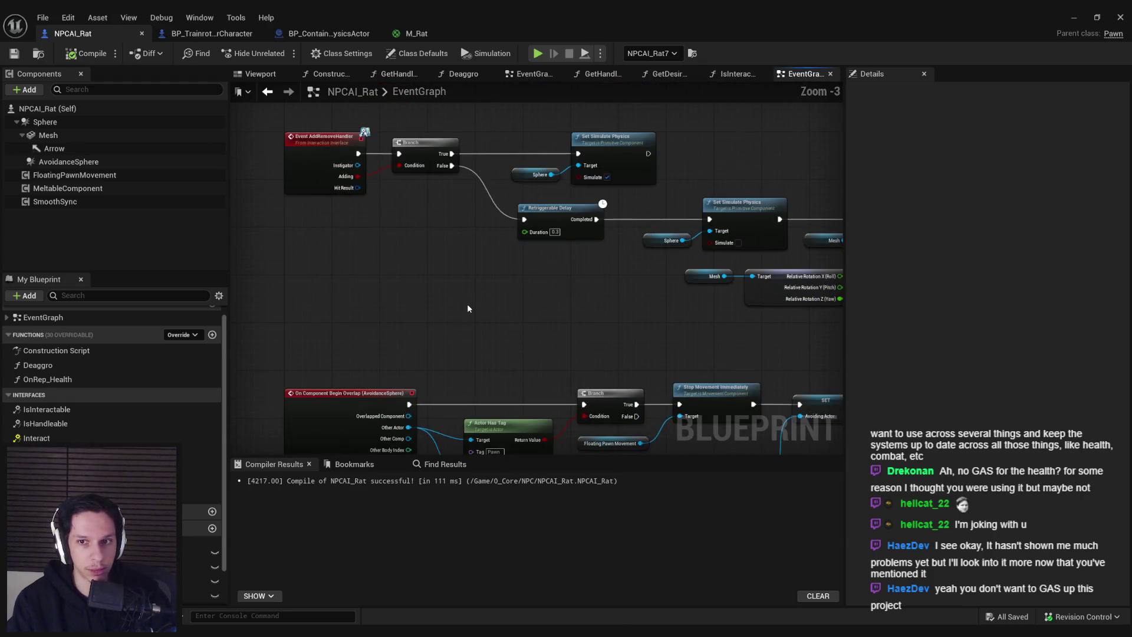
pyautogui.scroll(3)
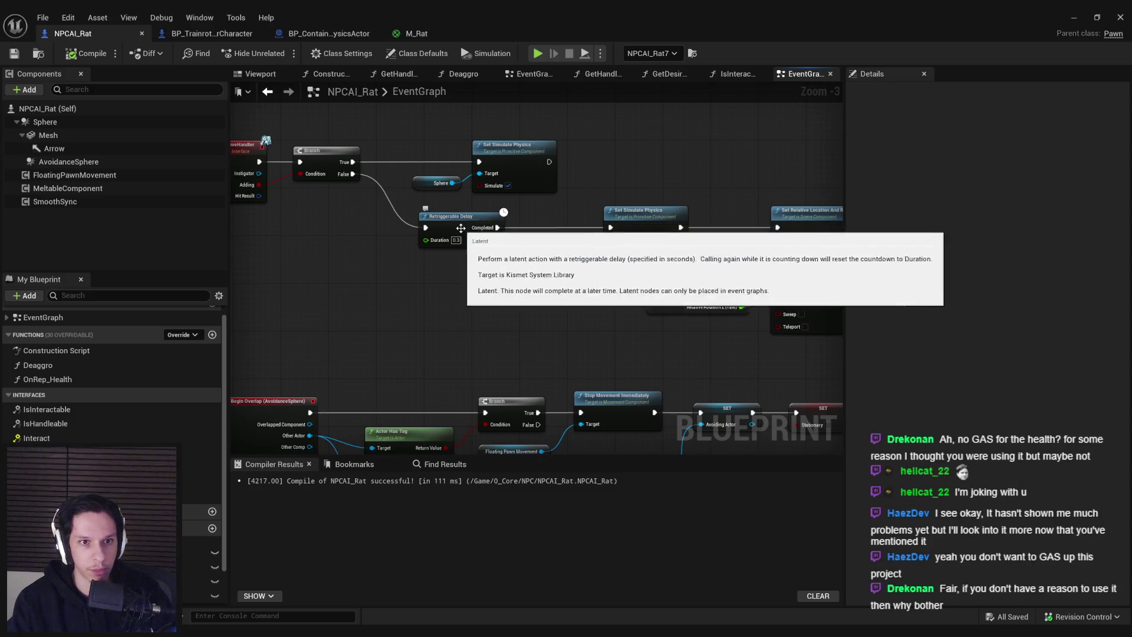
pyautogui.moveTo(458, 216); pyautogui.dragTo(523, 221)
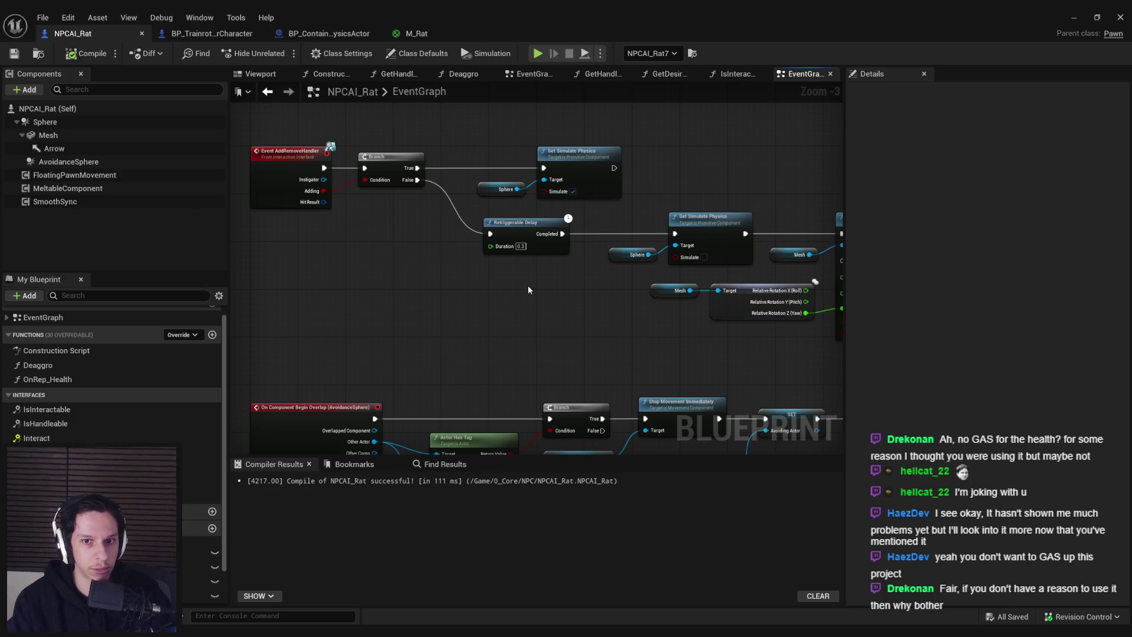
pyautogui.moveTo(520, 294); pyautogui.dragTo(519, 264)
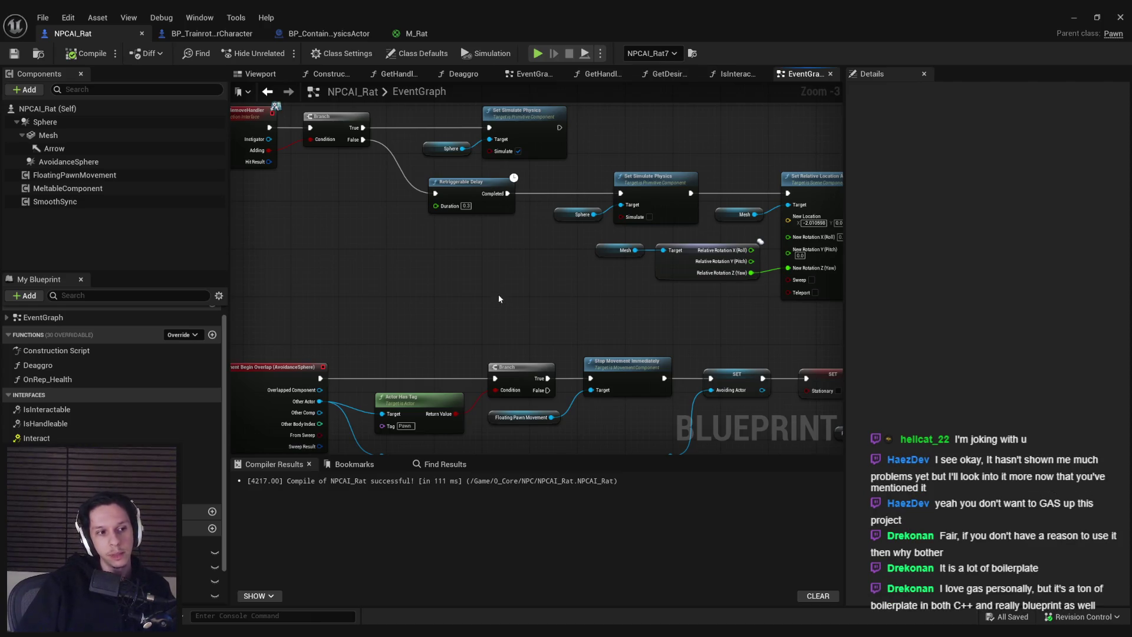
pyautogui.scroll(-3)
pyautogui.scroll(3)
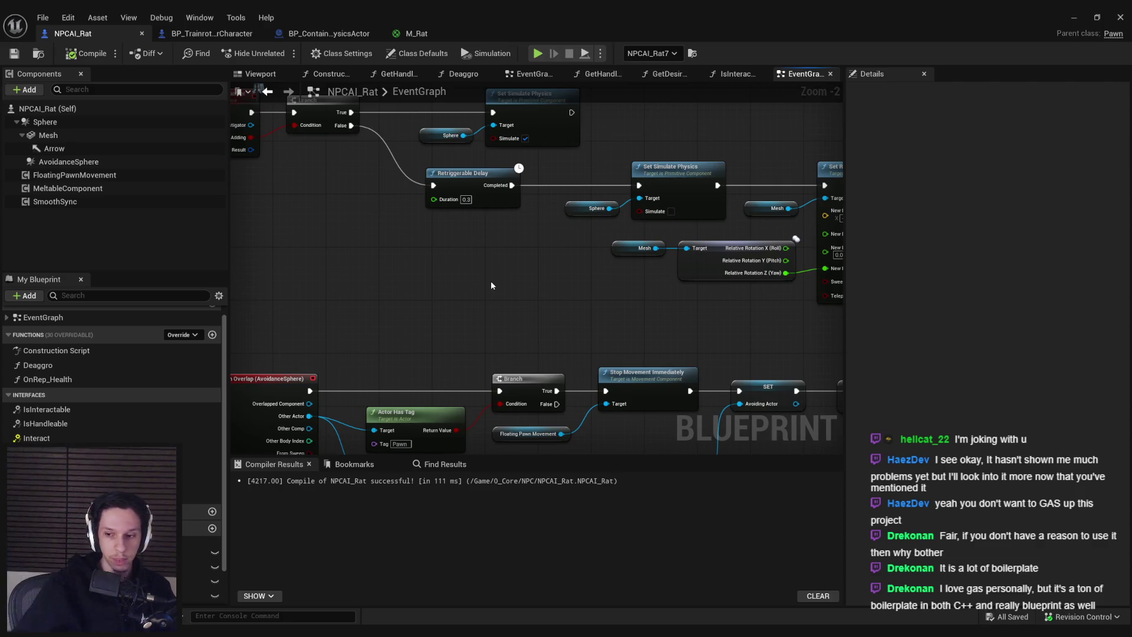
pyautogui.scroll(-3)
pyautogui.scroll(3)
pyautogui.moveTo(479, 276); pyautogui.dragTo(569, 295)
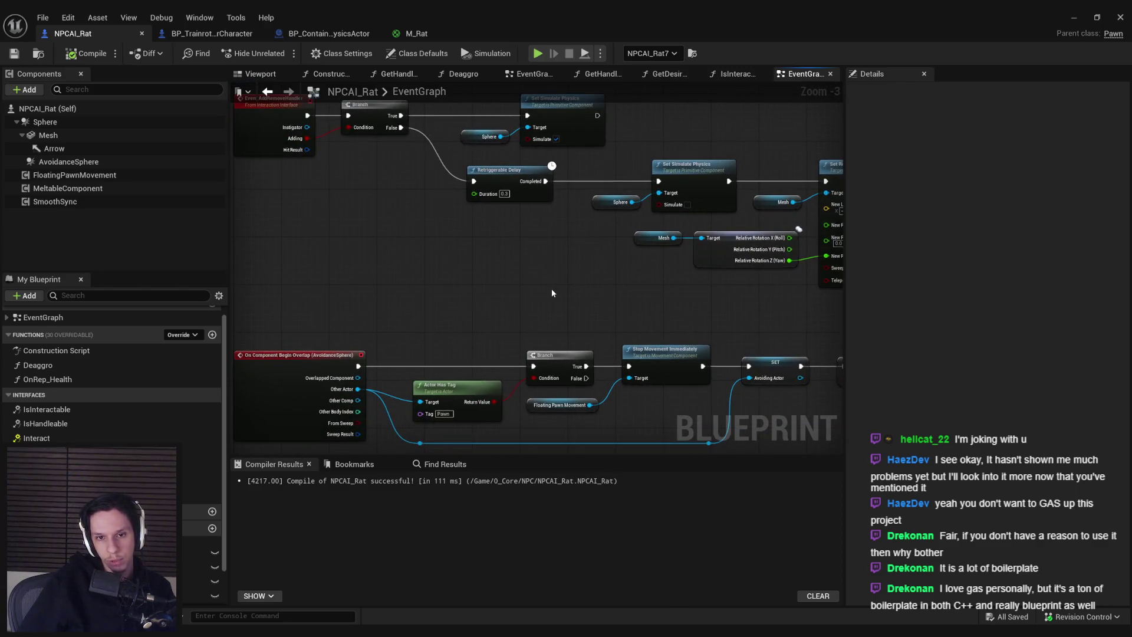
pyautogui.scroll(-3)
pyautogui.scroll(3)
pyautogui.scroll(-3)
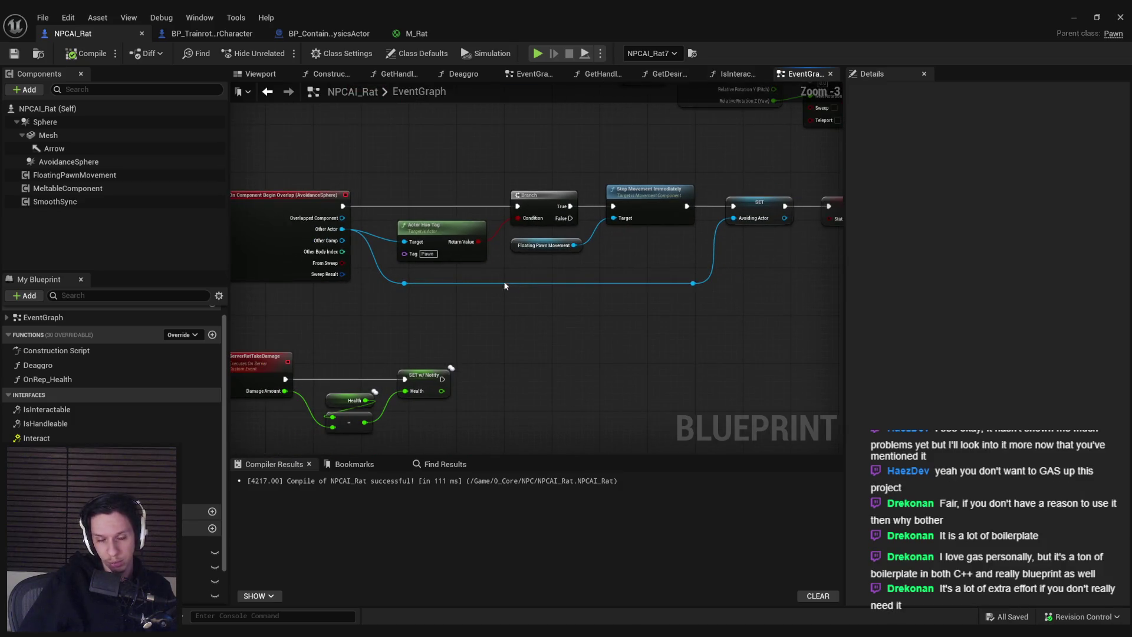
pyautogui.click(69, 17)
pyautogui.click(94, 174)
pyautogui.click(398, 55)
pyautogui.write('network')
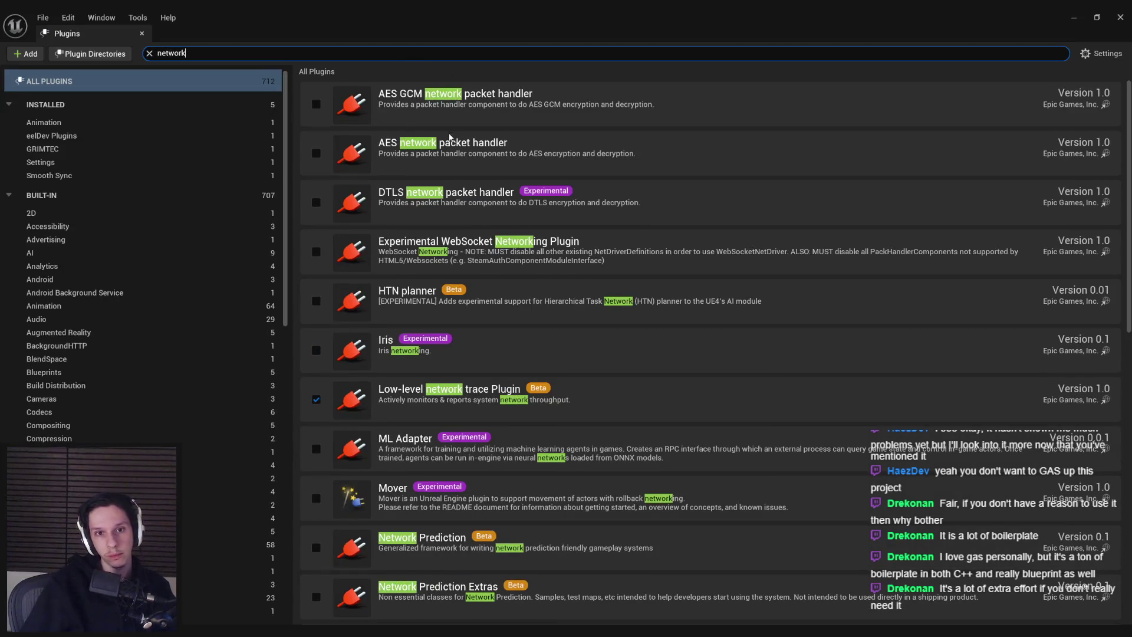
pyautogui.write(' pred')
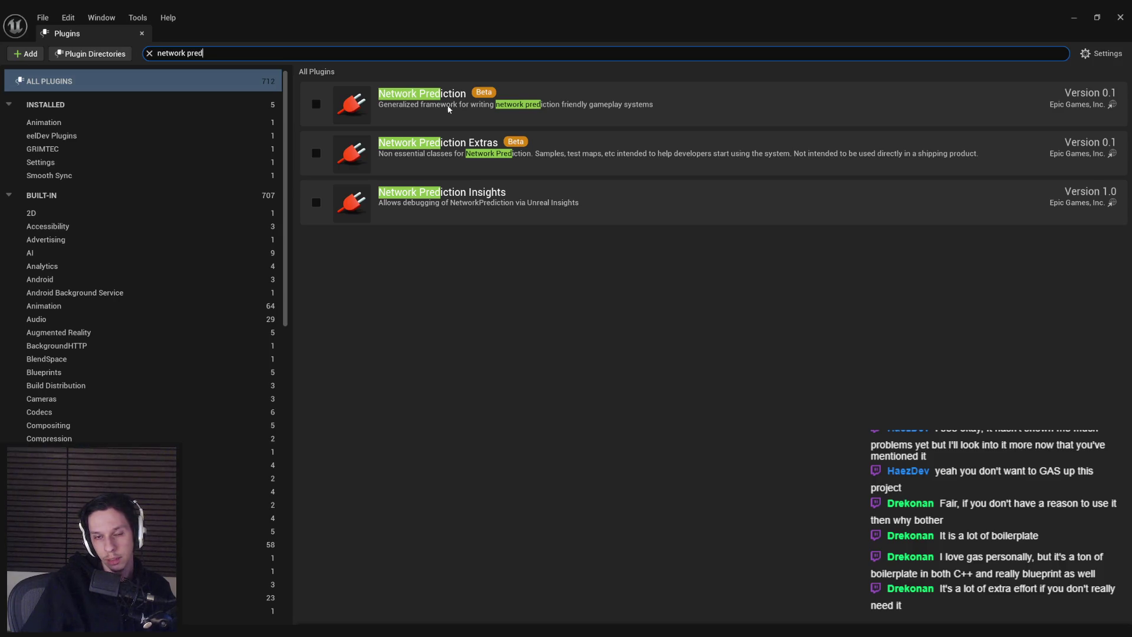
pyautogui.hotkey('alt', 'Tab')
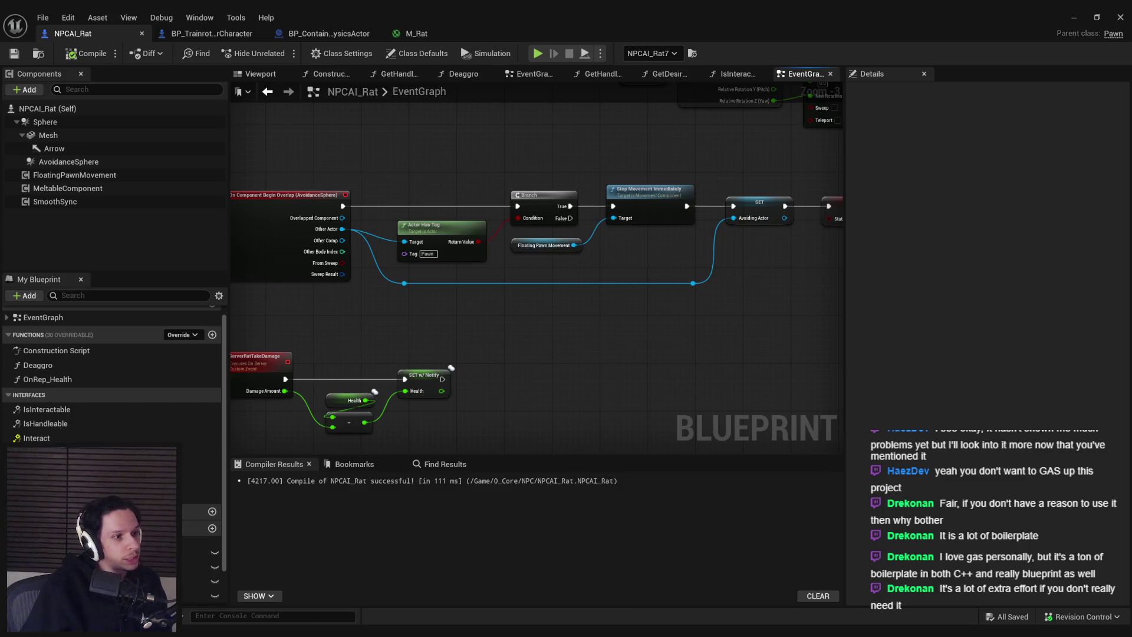
pyautogui.moveTo(1131, 172); pyautogui.dragTo(716, 173)
pyautogui.doubleClick(845, 171)
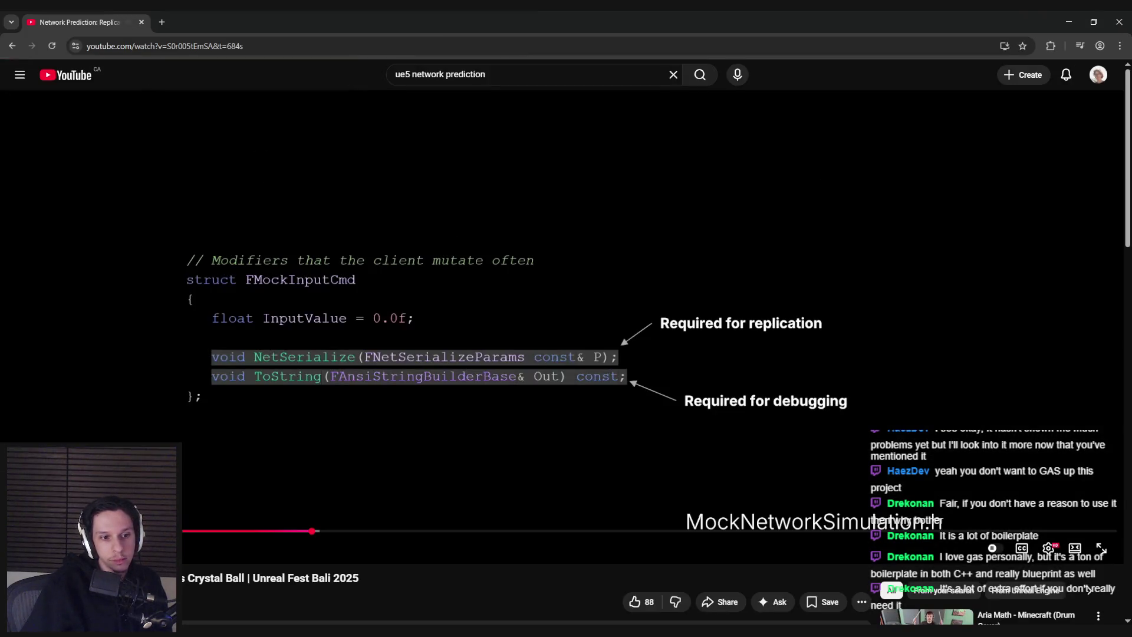
pyautogui.moveTo(112, 531); pyautogui.dragTo(147, 531)
pyautogui.click(153, 531)
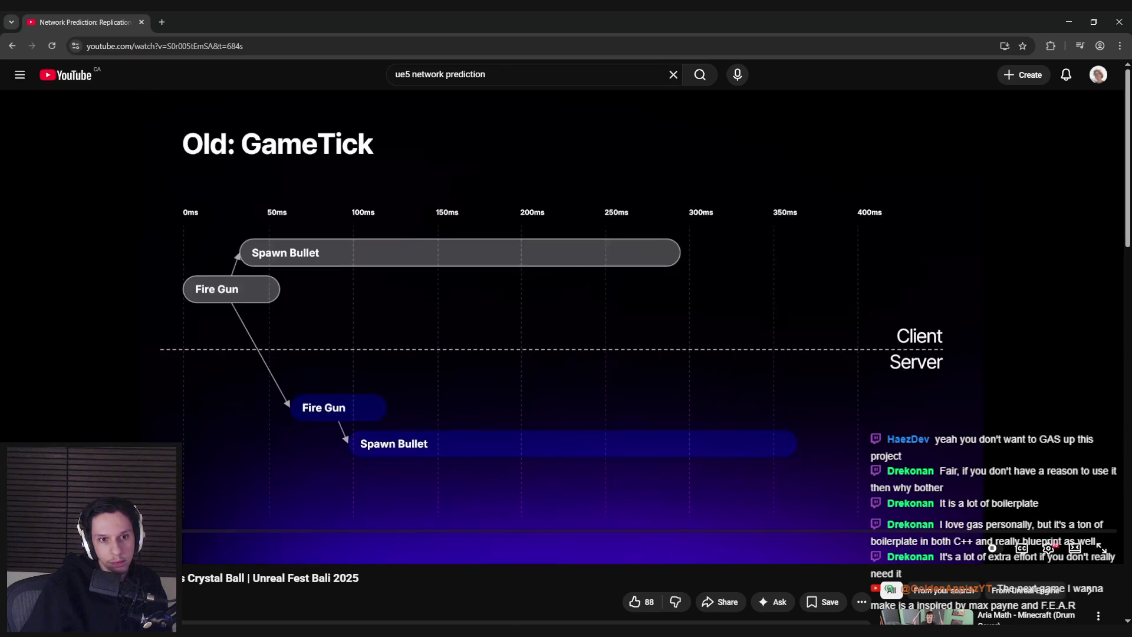
pyautogui.click(152, 530)
pyautogui.click(152, 531)
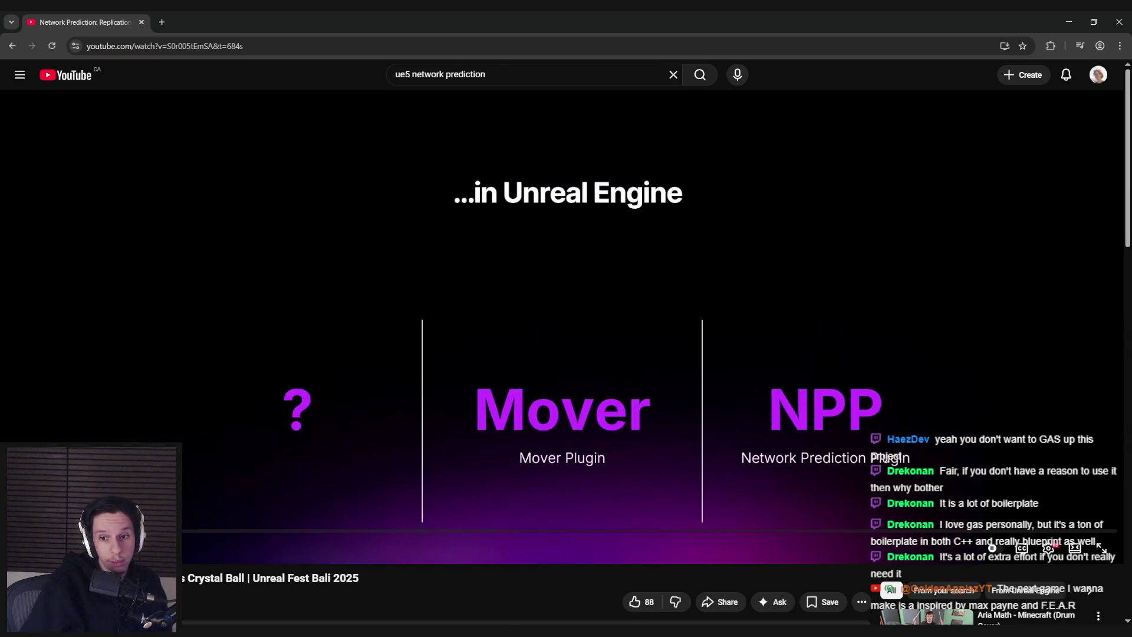
pyautogui.click(150, 531)
pyautogui.moveTo(150, 531); pyautogui.dragTo(491, 531)
pyautogui.click(144, 531)
pyautogui.click(363, 534)
pyautogui.click(481, 522)
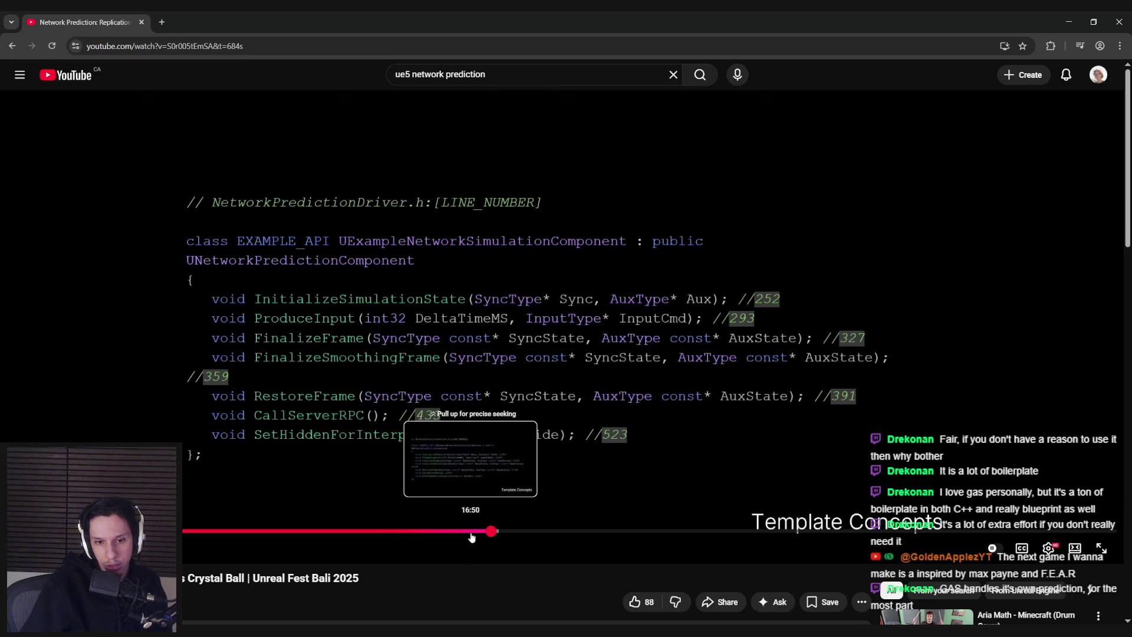
pyautogui.click(481, 534)
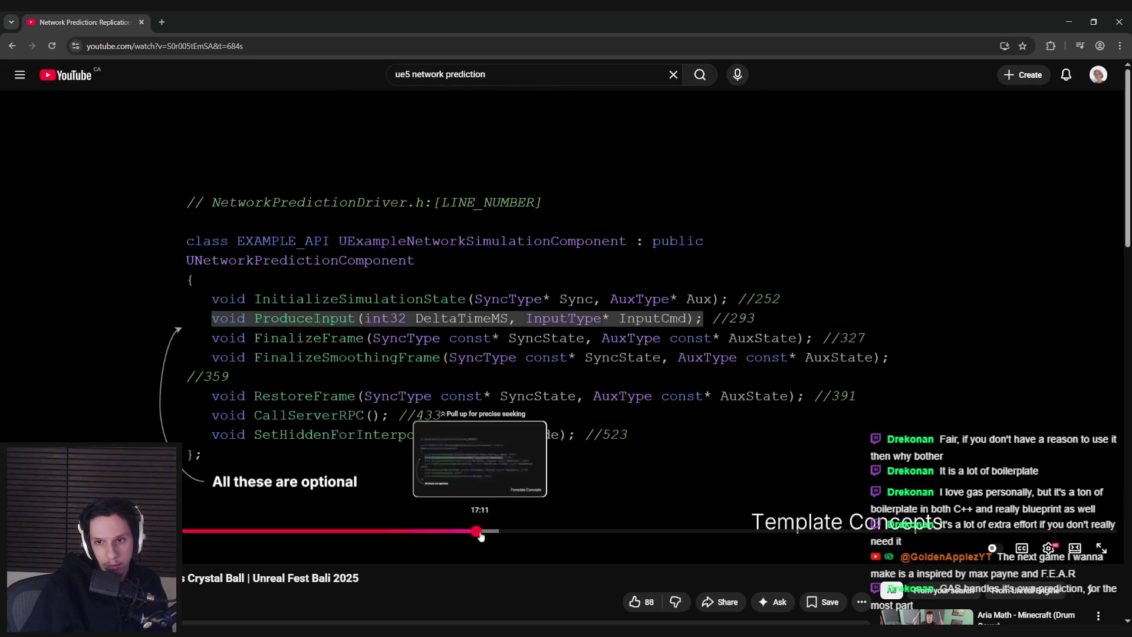
pyautogui.moveTo(481, 533); pyautogui.dragTo(978, 531)
pyautogui.click(1018, 531)
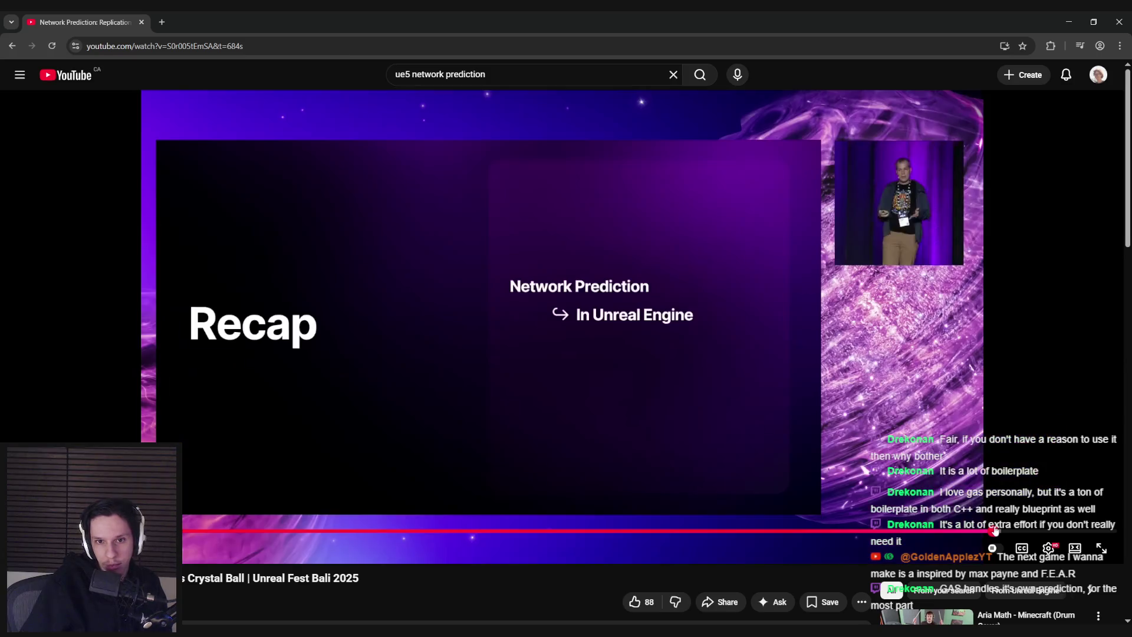
pyautogui.click(986, 531)
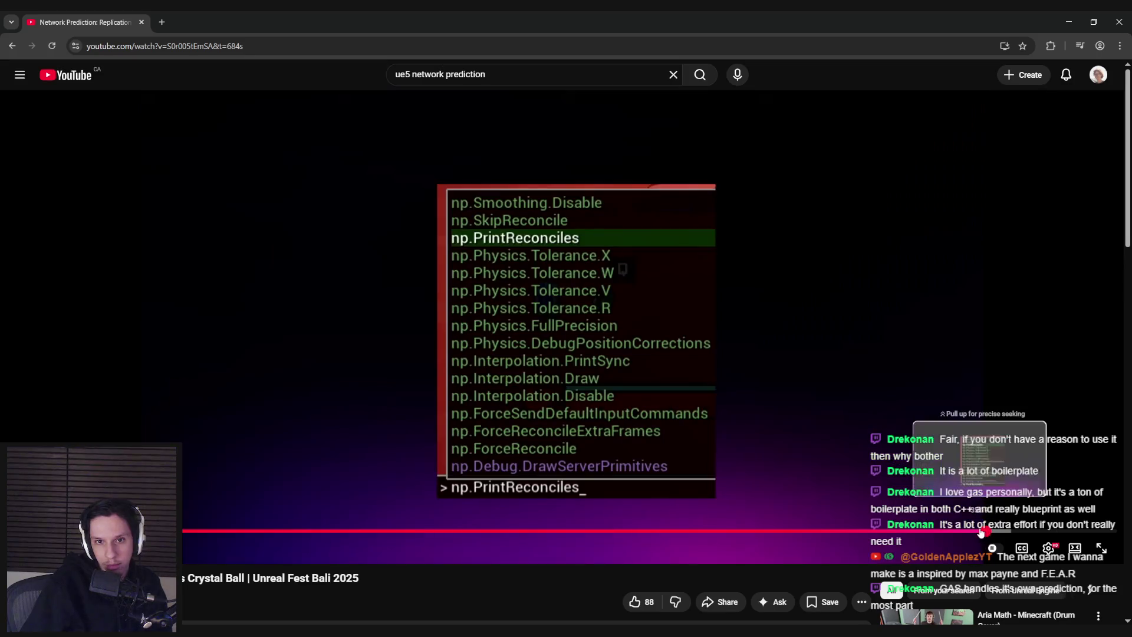
pyautogui.hotkey('alt', 'Tab')
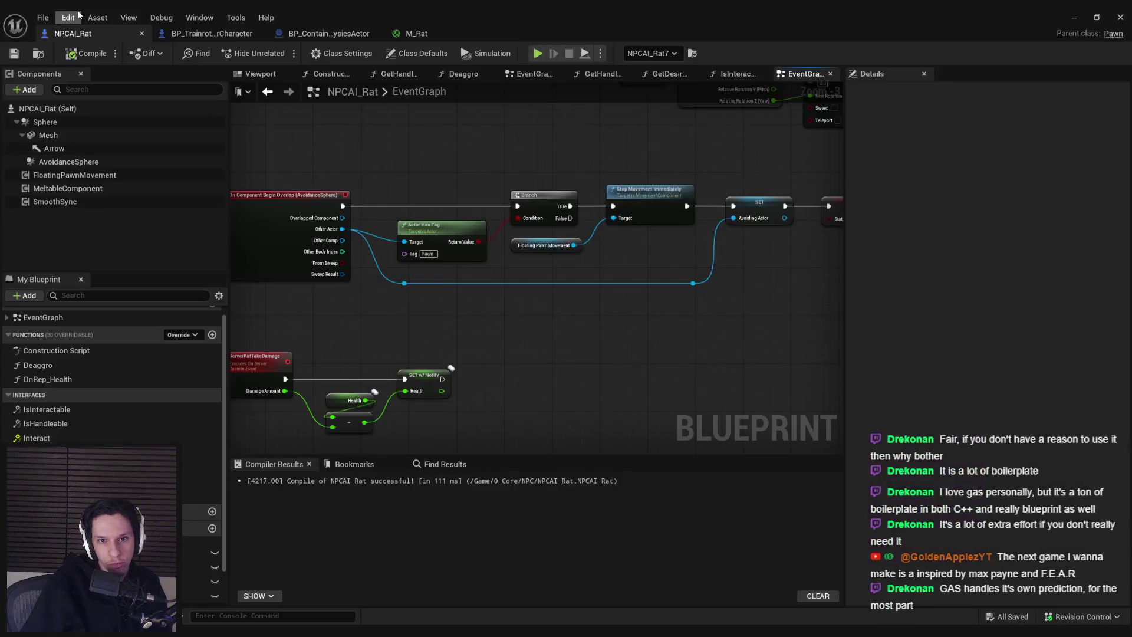
pyautogui.scroll(3)
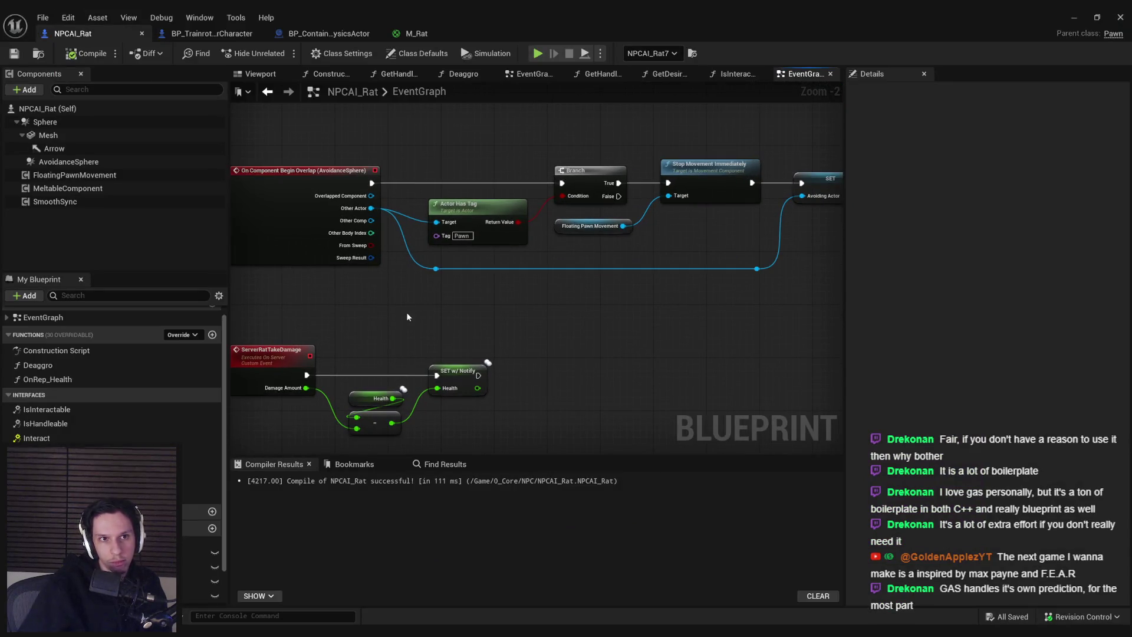
pyautogui.scroll(-3)
pyautogui.moveTo(423, 252); pyautogui.dragTo(841, 305)
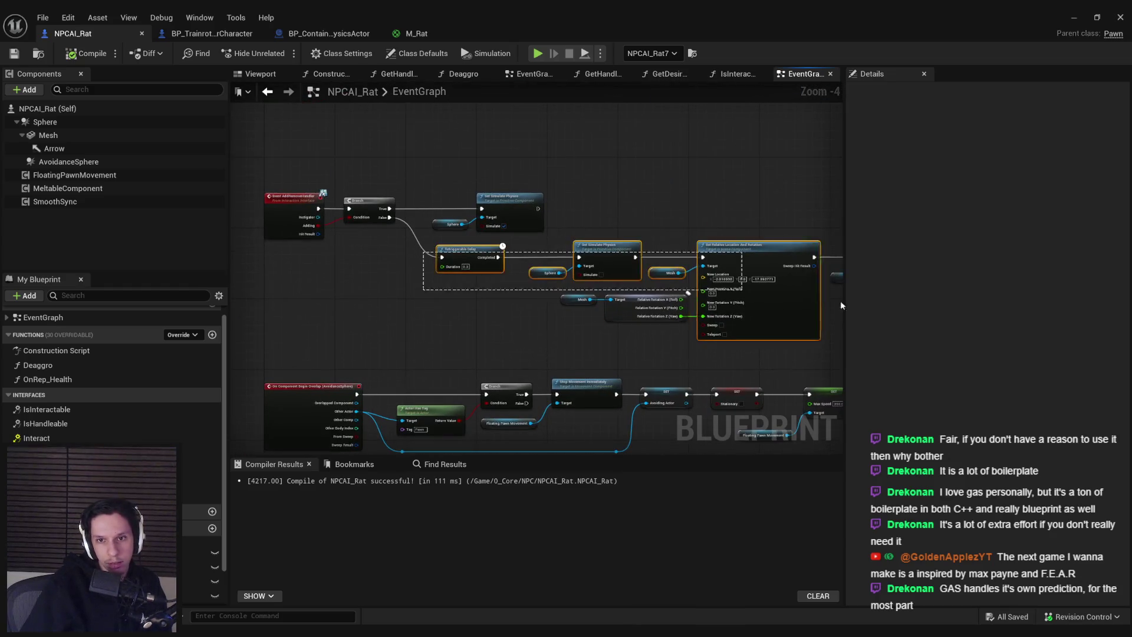
pyautogui.click(436, 345)
pyautogui.scroll(-3)
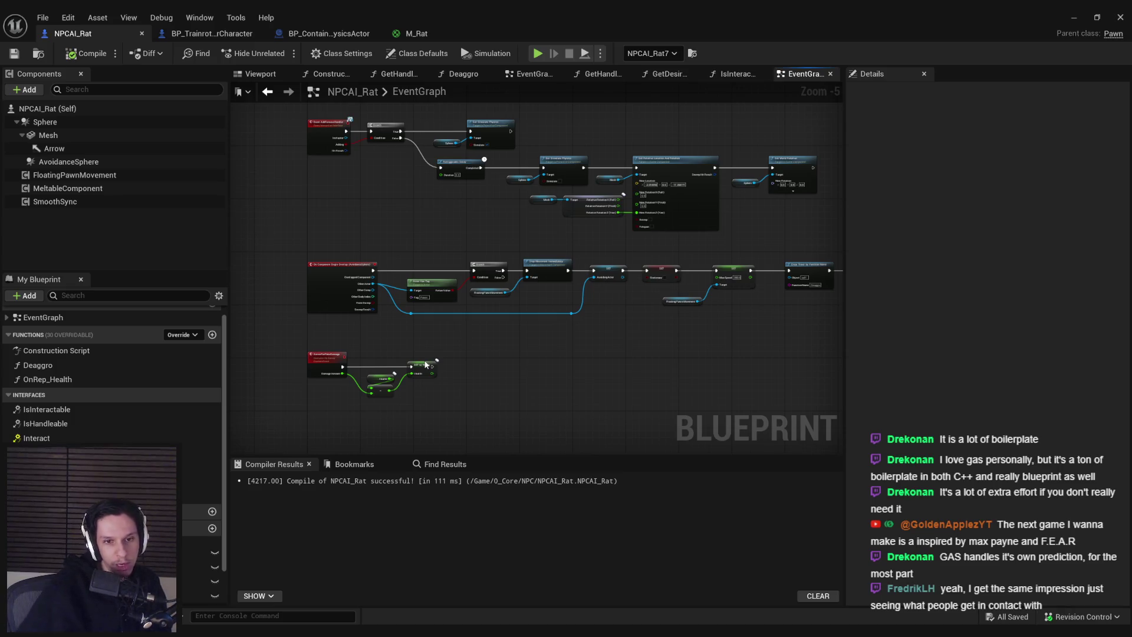
pyautogui.scroll(3)
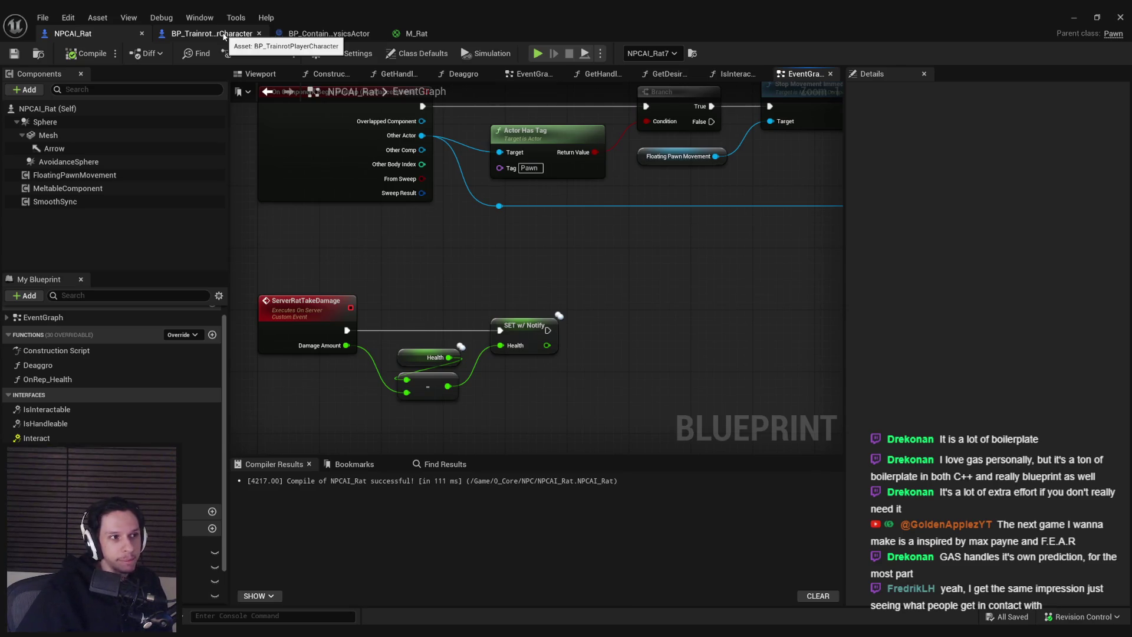
# Step: Review the container's PlayDamageEffect event and its DamageEffectTimeline curve in BP_ContainerPhysicsActor
pyautogui.click(224, 33)
pyautogui.click(328, 33)
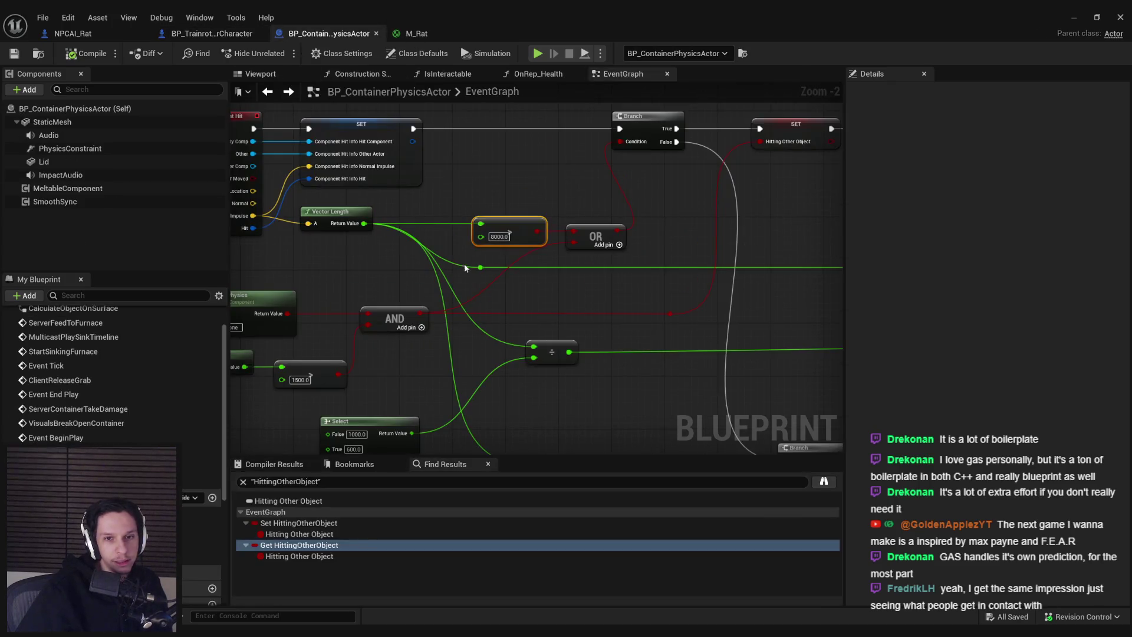
pyautogui.scroll(-3)
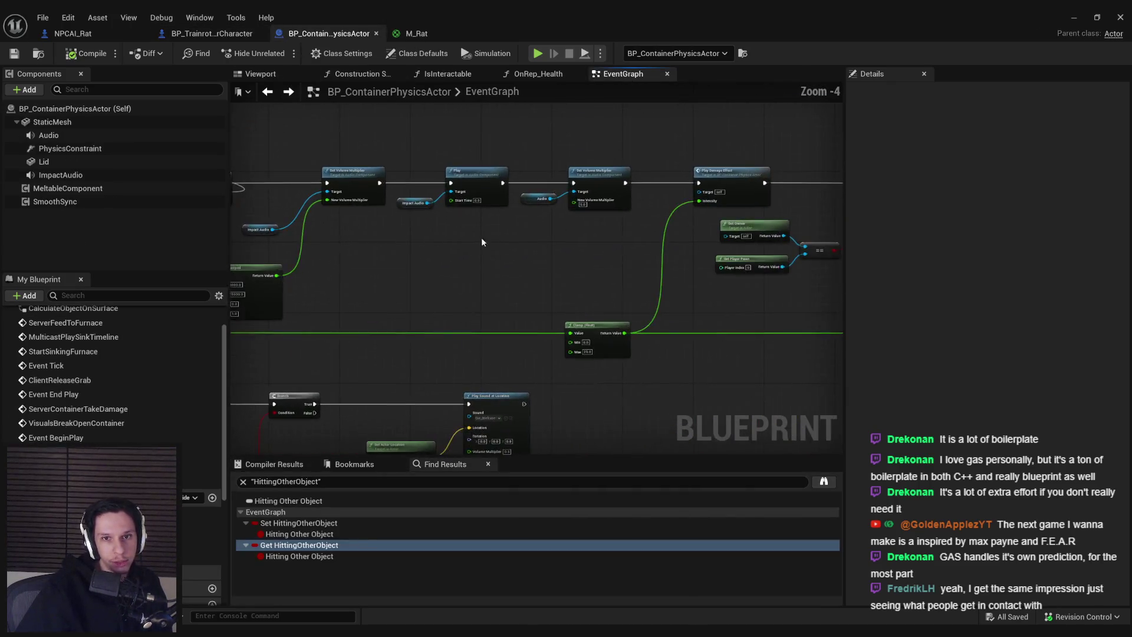
pyautogui.scroll(3)
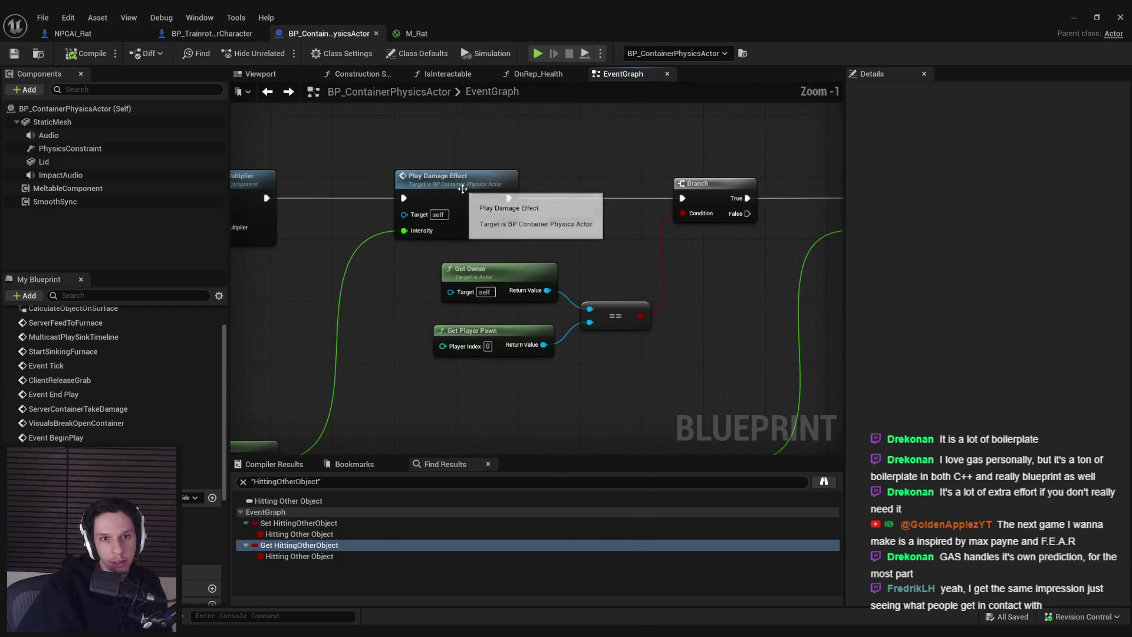
pyautogui.doubleClick(462, 188)
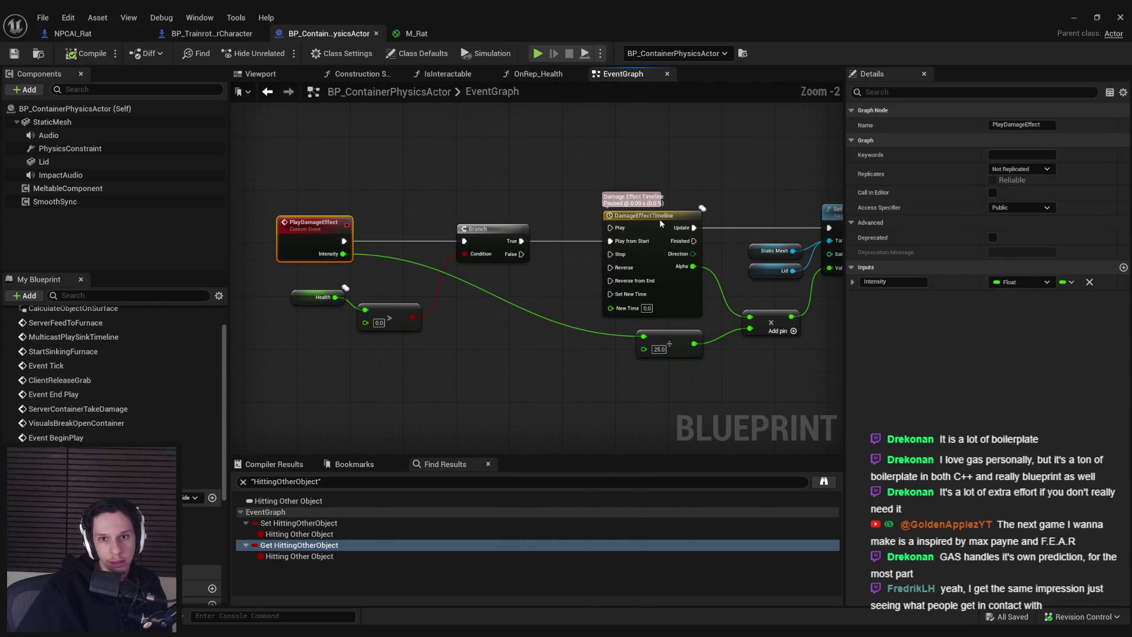
pyautogui.doubleClick(631, 219)
pyautogui.click(613, 74)
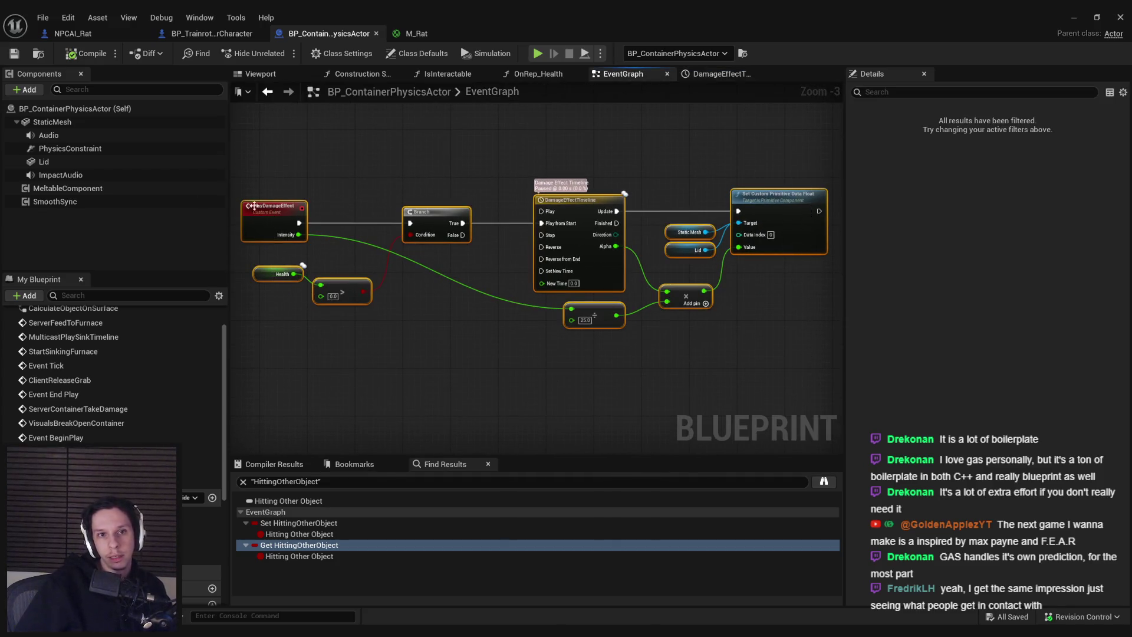
# Step: Paste the PlayDamageEffect nodes into NPCAI_Rat's event graph
pyautogui.click(72, 33)
pyautogui.scroll(-3)
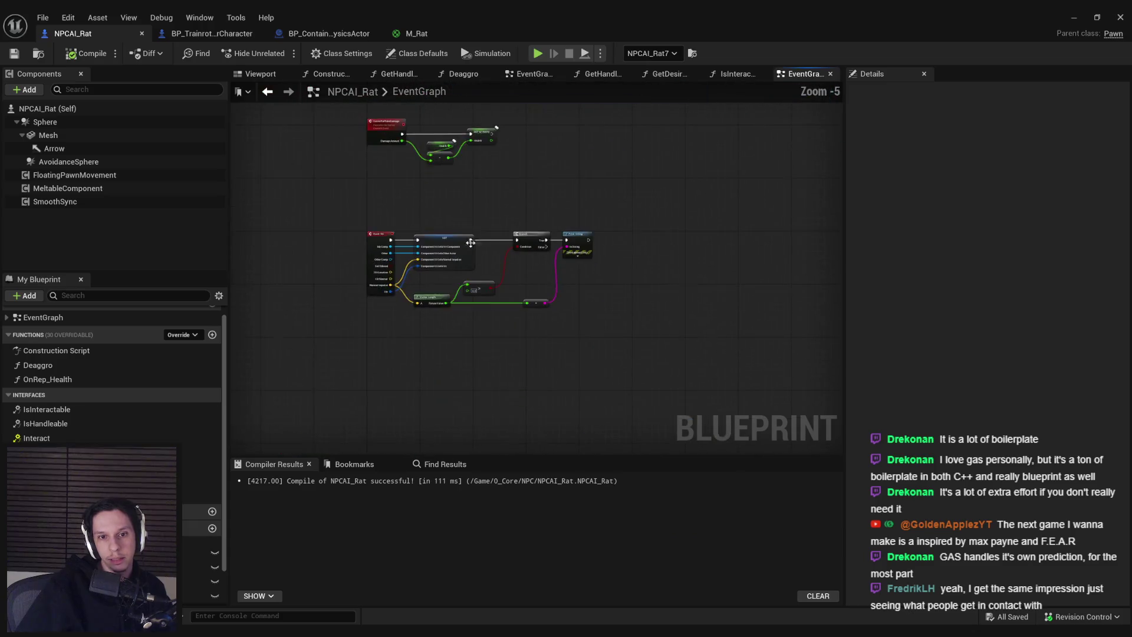
pyautogui.hotkey('ctrl', 'v')
pyautogui.scroll(3)
pyautogui.moveTo(466, 313); pyautogui.dragTo(529, 269)
pyautogui.click(434, 289)
# Step: Straighten the Health node's wire into the compare node in the pasted logic
pyautogui.scroll(3)
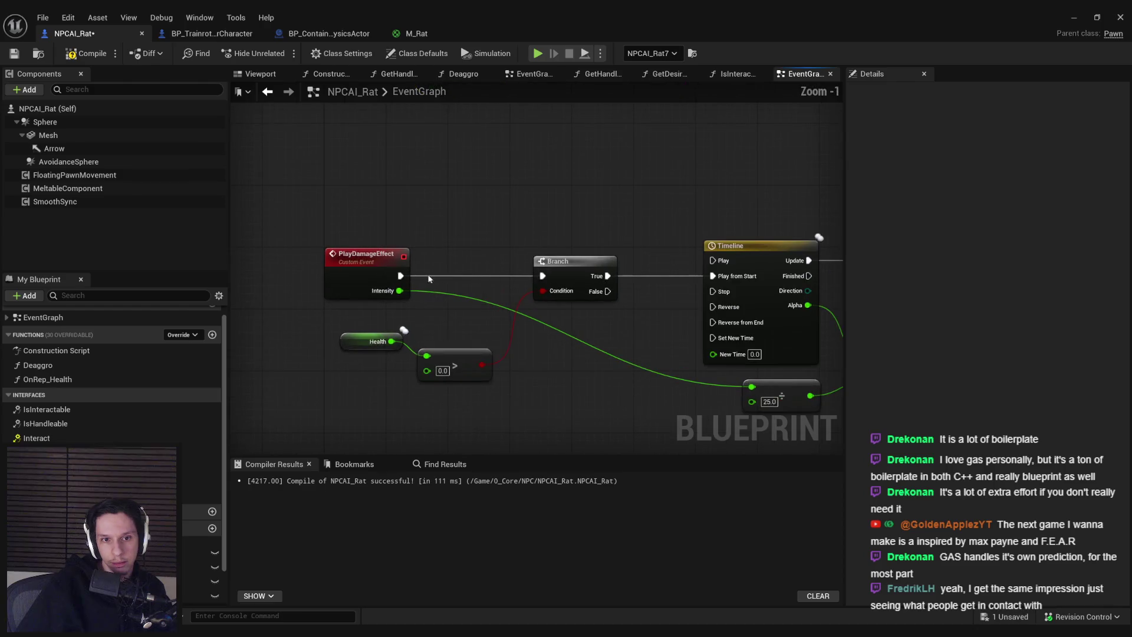
pyautogui.moveTo(497, 203); pyautogui.dragTo(438, 178)
pyautogui.moveTo(428, 304); pyautogui.dragTo(512, 300)
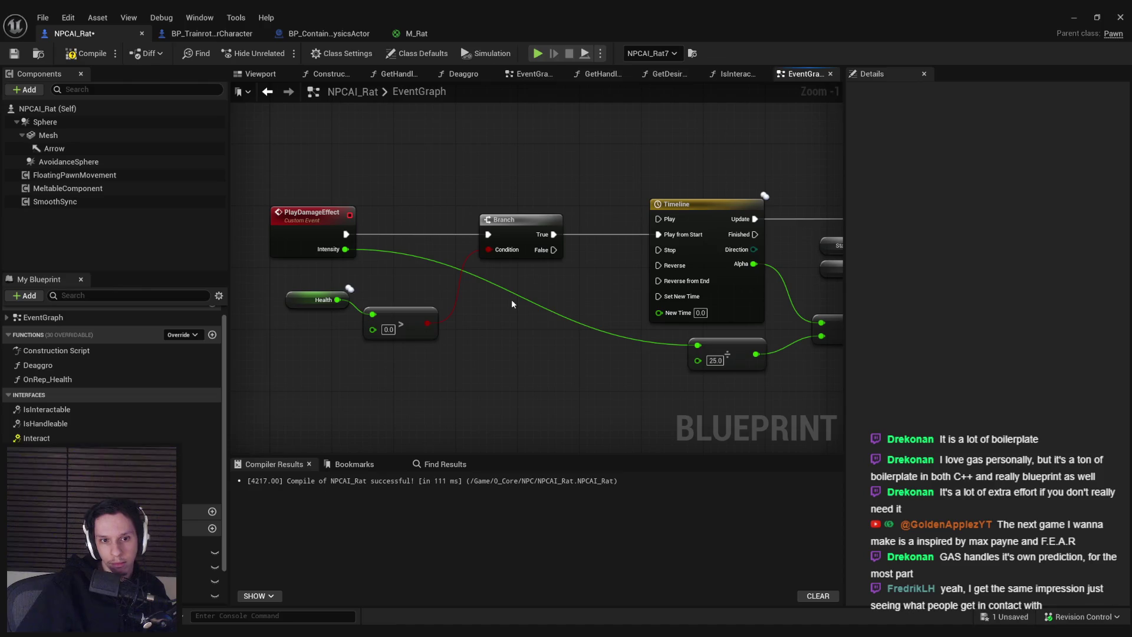
pyautogui.moveTo(445, 342); pyautogui.dragTo(282, 284)
pyautogui.press('q')
pyautogui.click(492, 356)
pyautogui.moveTo(492, 356); pyautogui.dragTo(329, 348)
# Step: Rename the Timeline to DamageTimeline and replace the Static Mesh/Lid getters with a Mesh reference
pyautogui.click(593, 203)
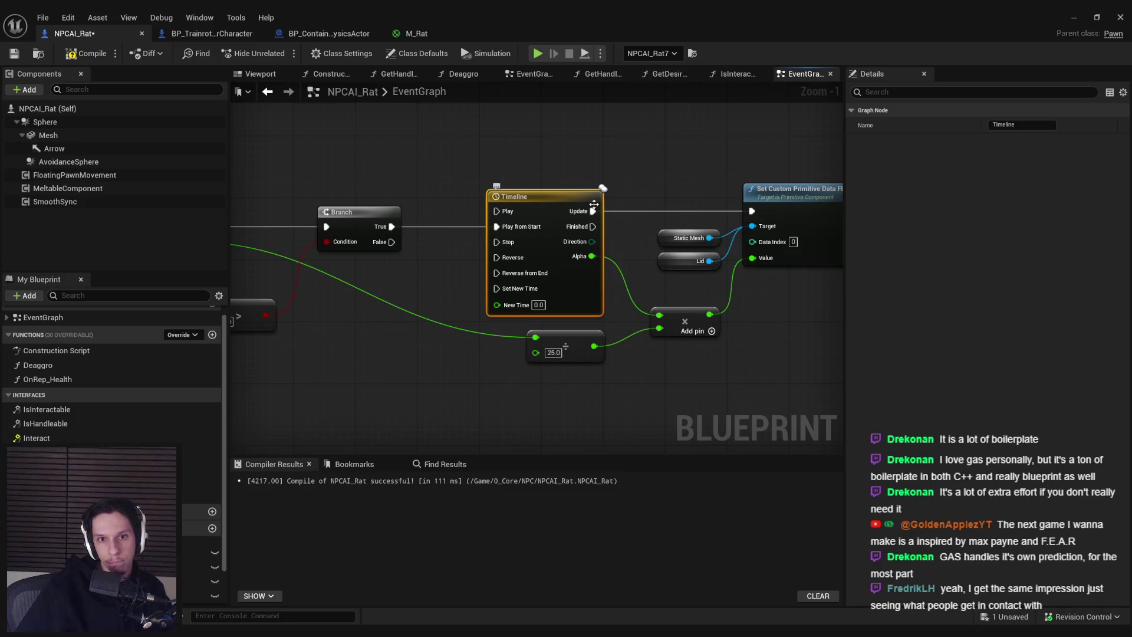
pyautogui.press('F2')
pyautogui.press('Return')
pyautogui.click(665, 185)
pyautogui.moveTo(57, 136); pyautogui.dragTo(661, 234)
pyautogui.click(664, 260)
pyautogui.press('Delete')
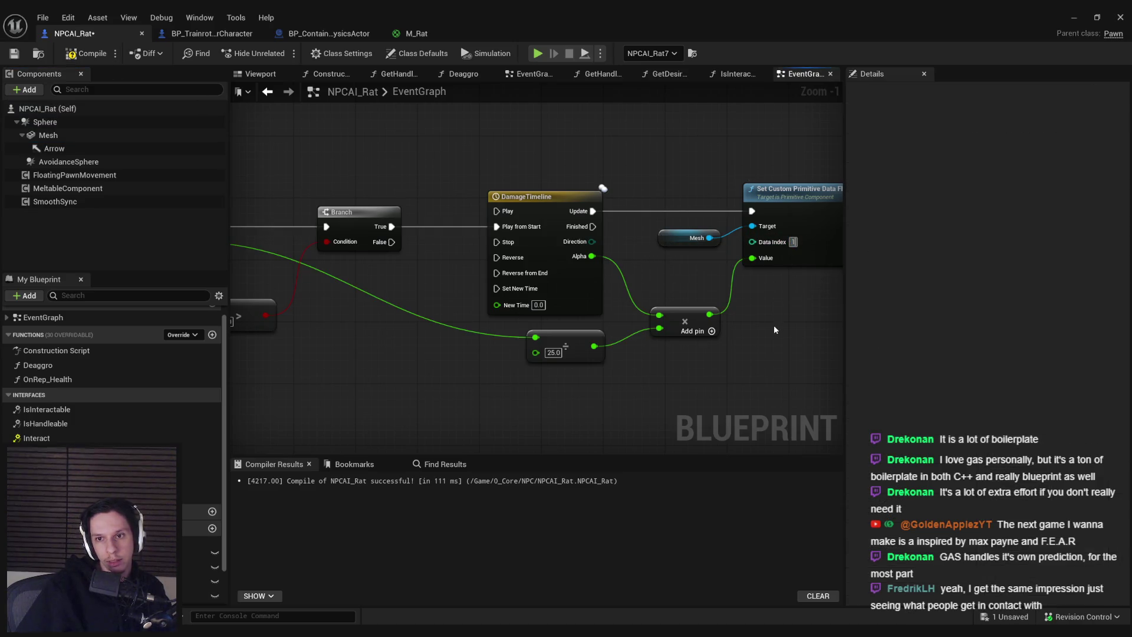
# Step: Save and compile the NPCAI_Rat Blueprint
pyautogui.click(15, 54)
pyautogui.scroll(-3)
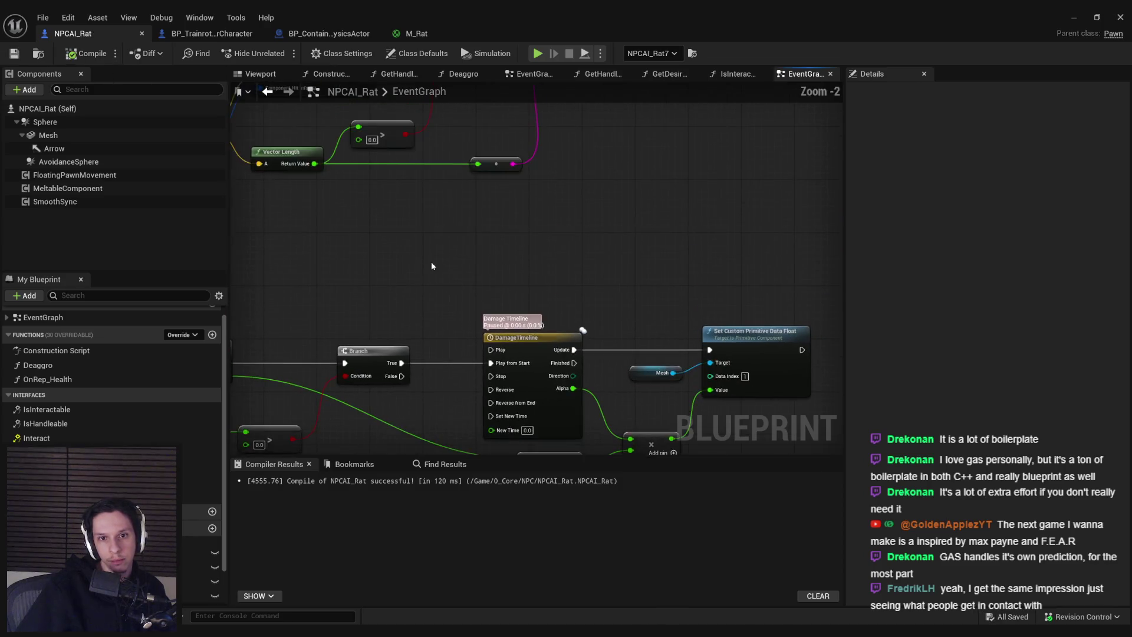
pyautogui.scroll(3)
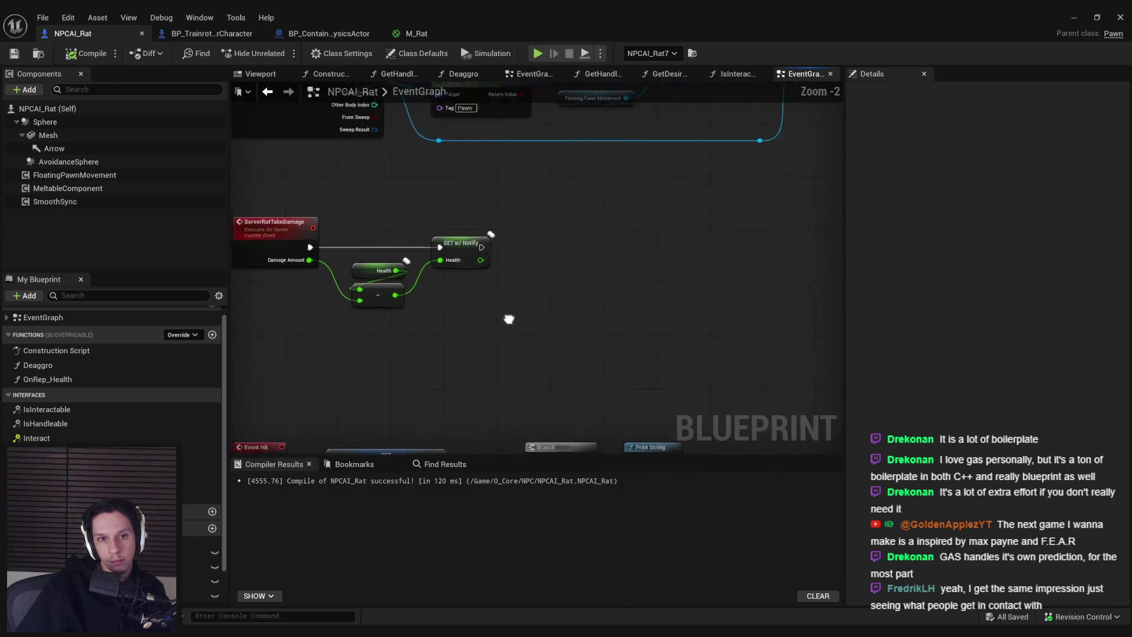
pyautogui.click(249, 33)
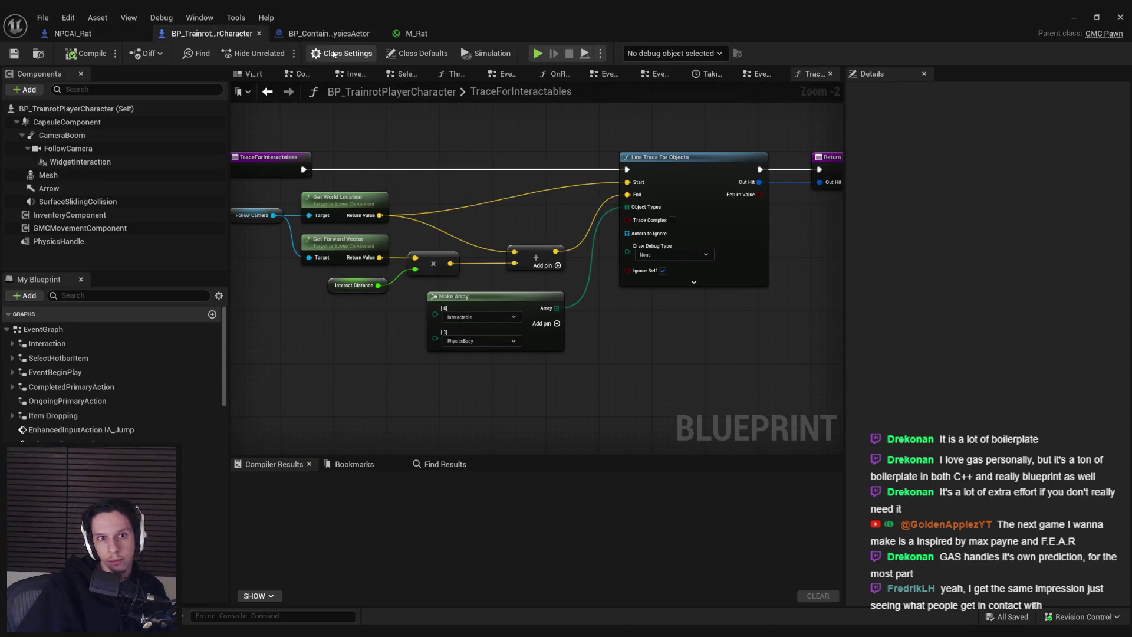
# Step: In BP_ContainerPhysicsActor, close the DamageEffectTimeline editor and nudge the Branch node right
pyautogui.click(329, 34)
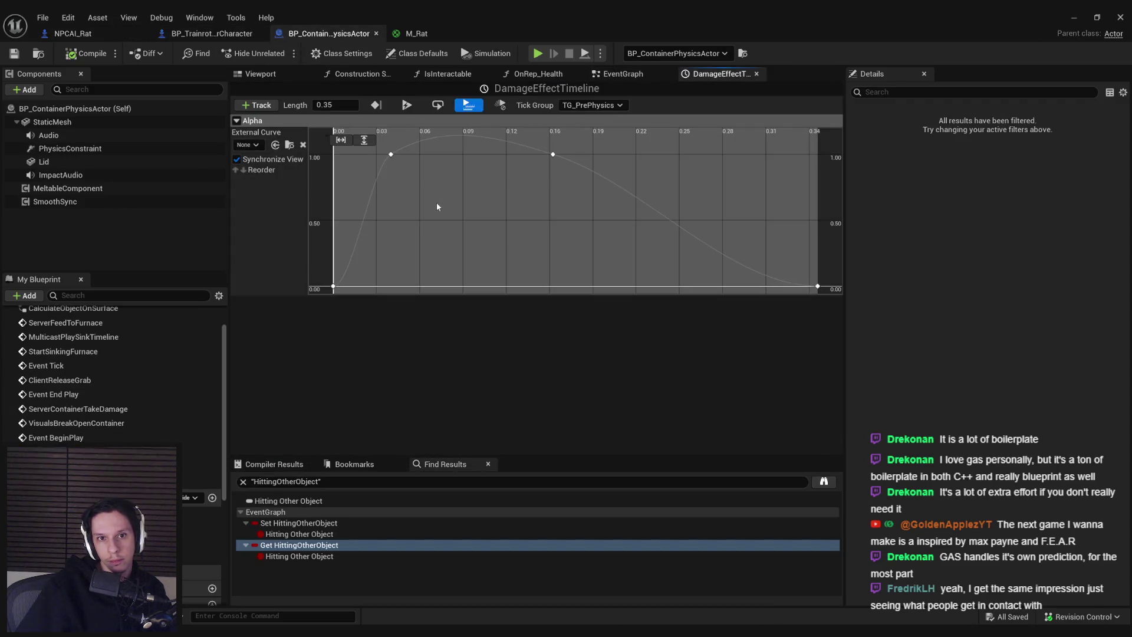
pyautogui.click(757, 73)
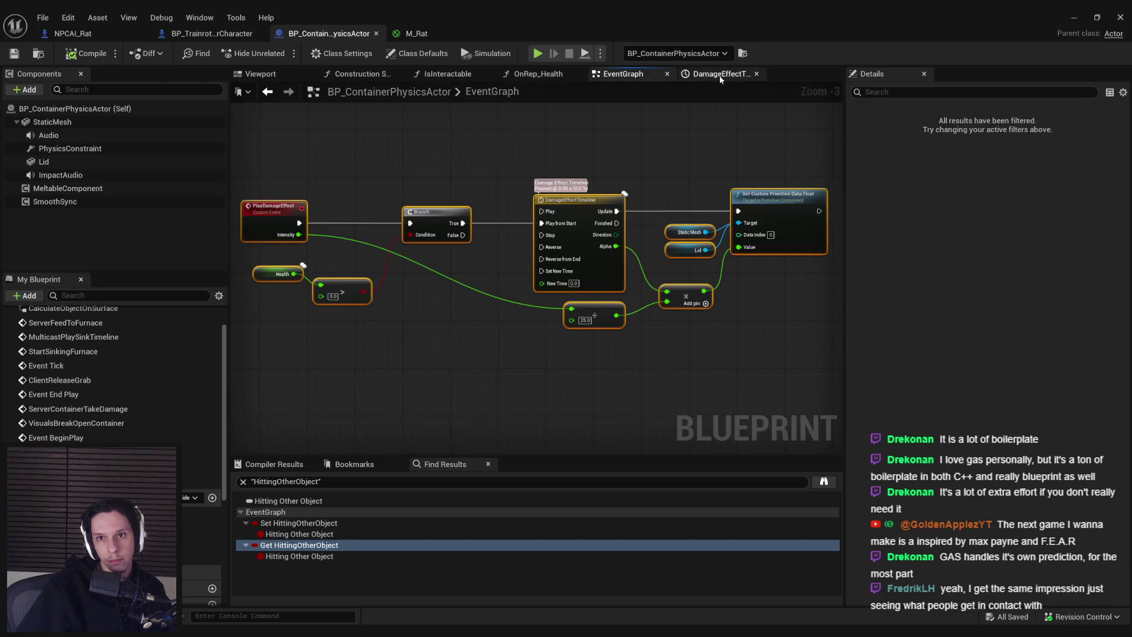
pyautogui.scroll(-3)
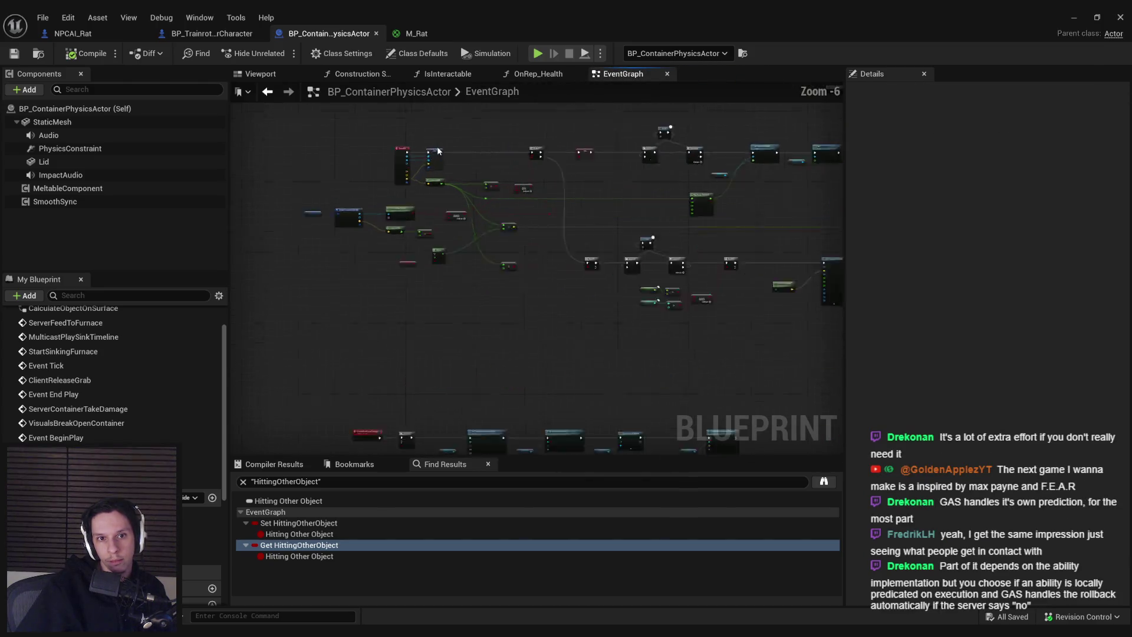
pyautogui.scroll(3)
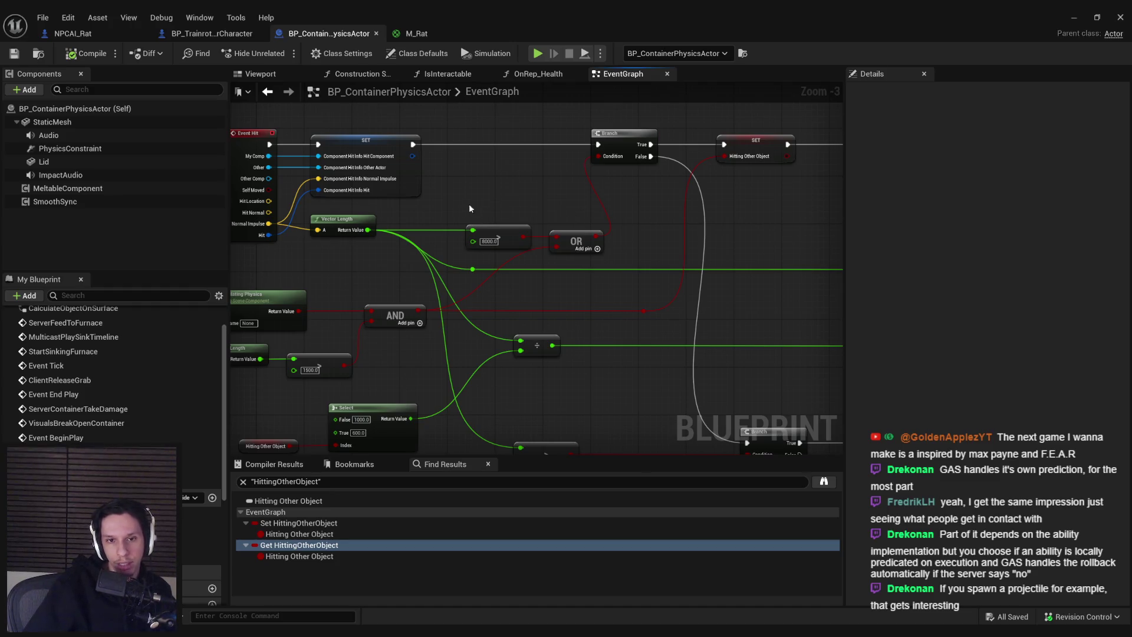
pyautogui.moveTo(466, 201); pyautogui.dragTo(489, 319)
pyautogui.click(581, 279)
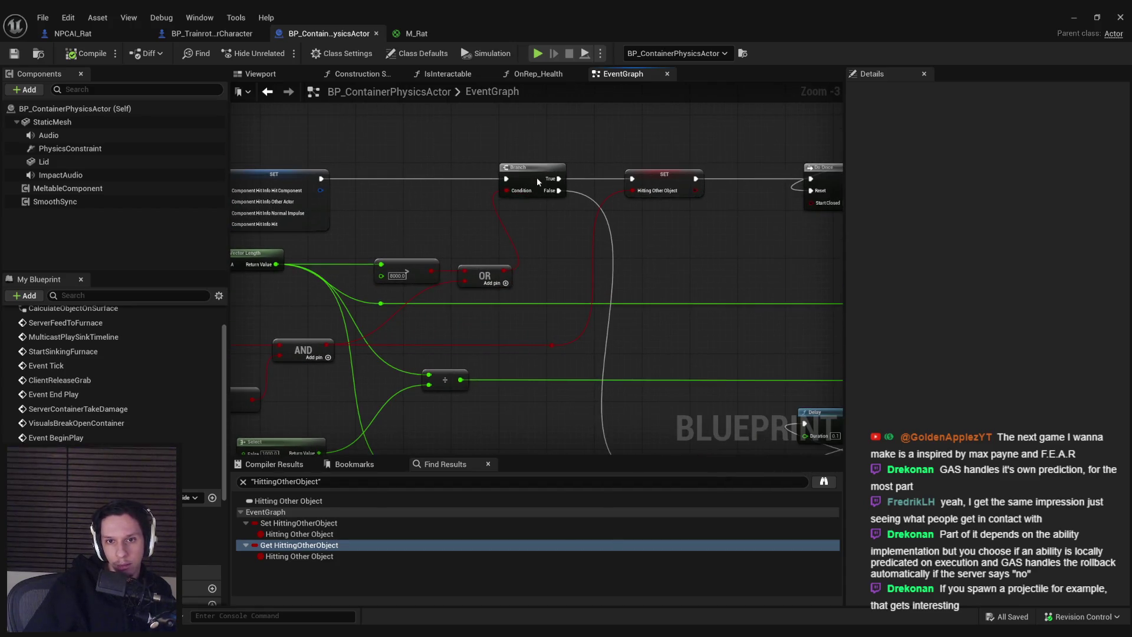
pyautogui.moveTo(537, 180); pyautogui.dragTo(560, 183)
# Step: Select the Delay, Do Once, Sequence, Clamp, owner check and Take Damage nodes
pyautogui.moveTo(706, 277); pyautogui.dragTo(512, 149)
pyautogui.scroll(-3)
pyautogui.moveTo(557, 290); pyautogui.dragTo(426, 273)
pyautogui.scroll(3)
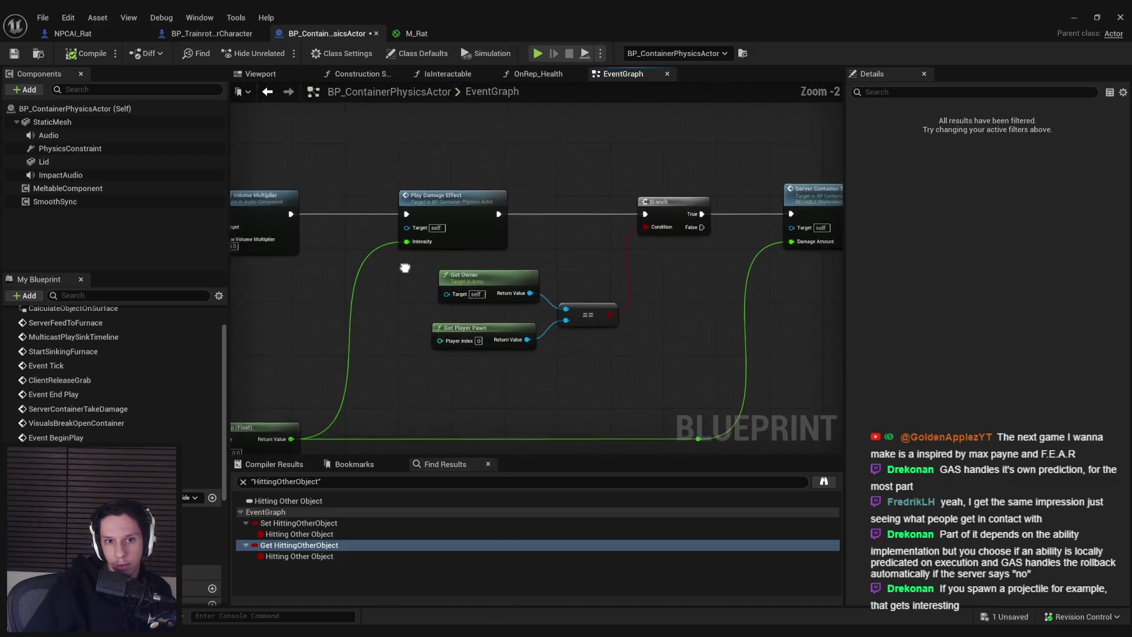
pyautogui.scroll(-3)
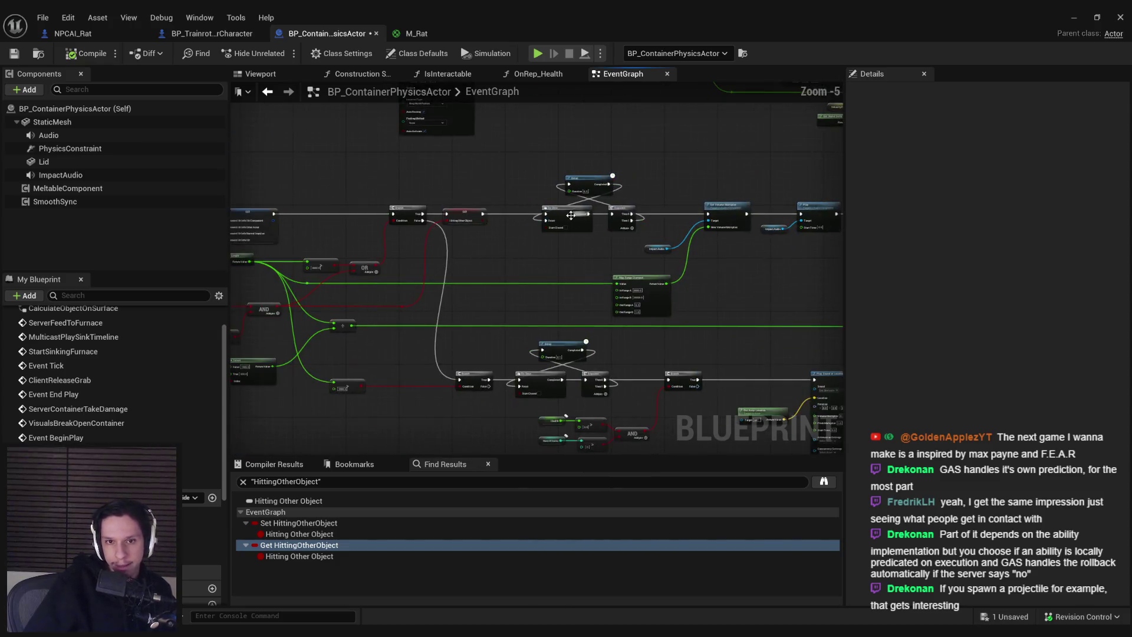
pyautogui.moveTo(632, 229); pyautogui.dragTo(405, 278)
pyautogui.moveTo(443, 295); pyautogui.dragTo(529, 345)
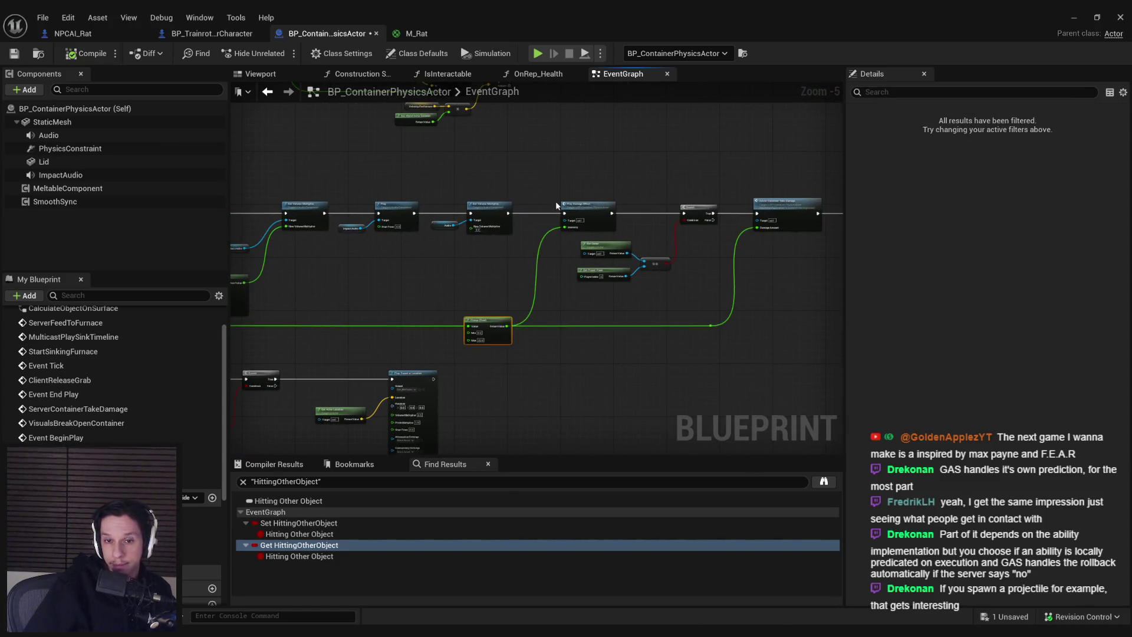
pyautogui.moveTo(771, 348); pyautogui.dragTo(589, 191)
pyautogui.scroll(3)
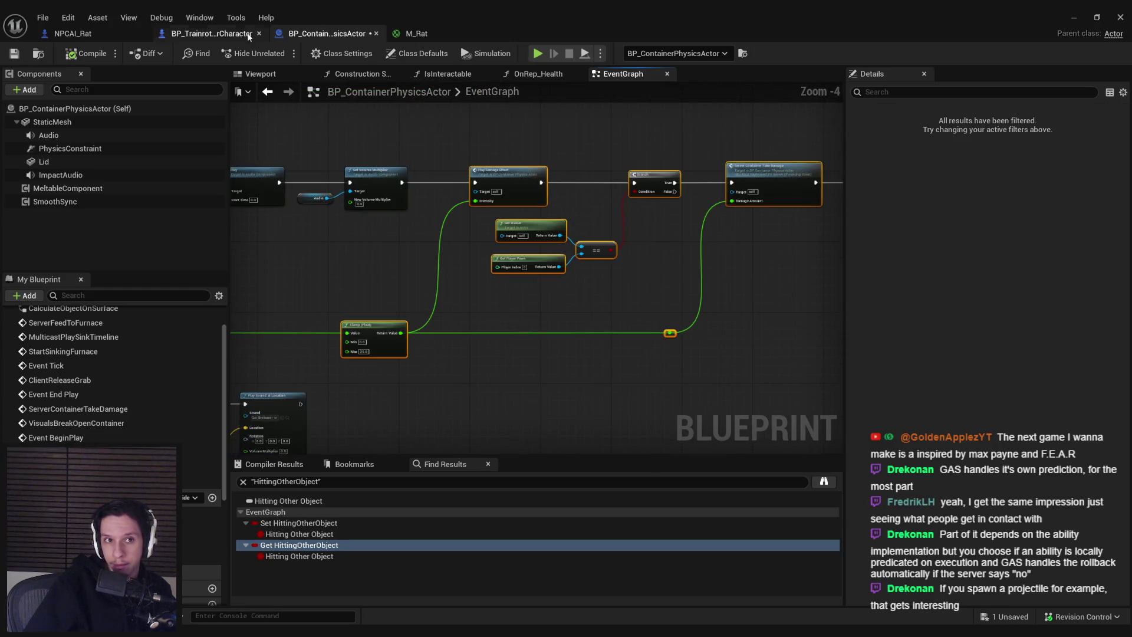
# Step: Switch to NPCAI_Rat and move down its event graph to an empty area
pyautogui.click(59, 34)
pyautogui.scroll(-3)
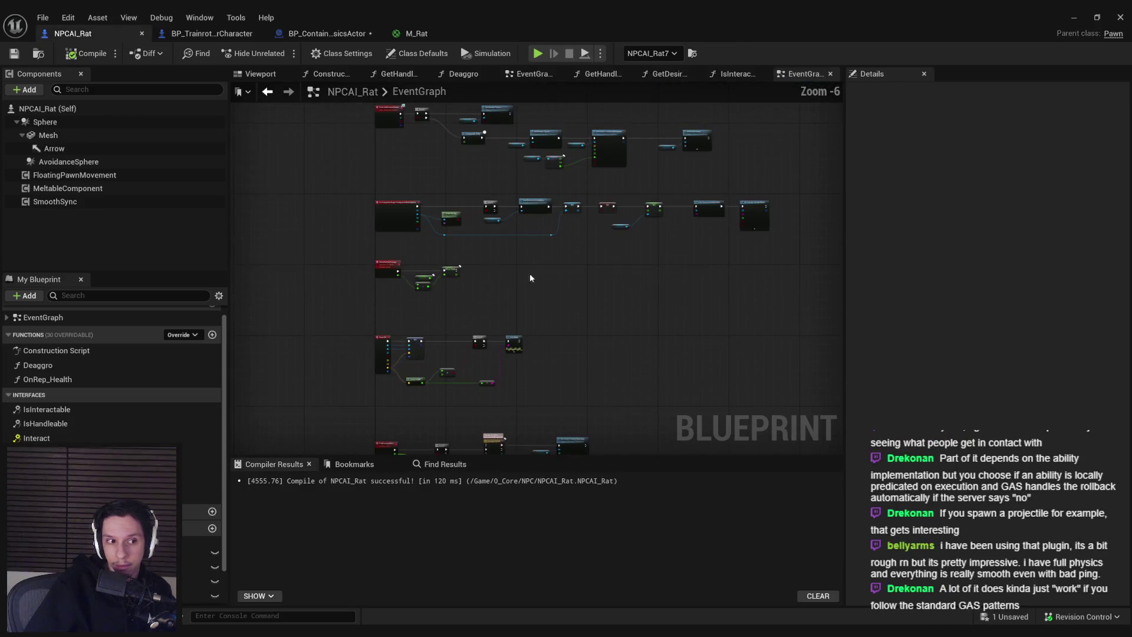
pyautogui.scroll(-3)
pyautogui.moveTo(440, 184); pyautogui.dragTo(440, 272)
pyautogui.scroll(3)
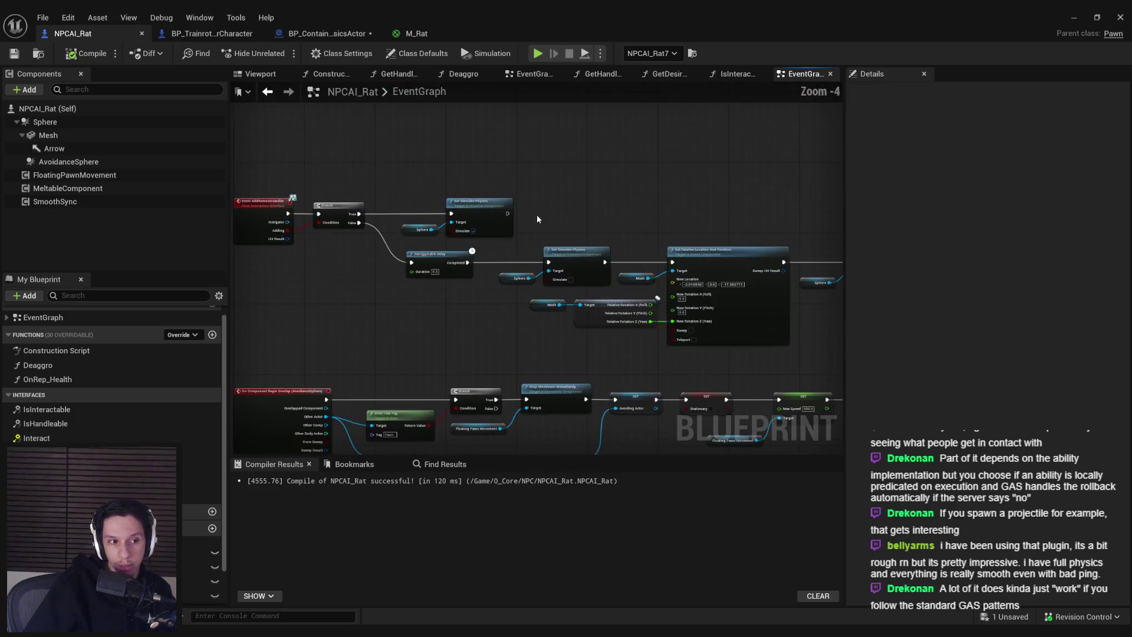
pyautogui.scroll(-3)
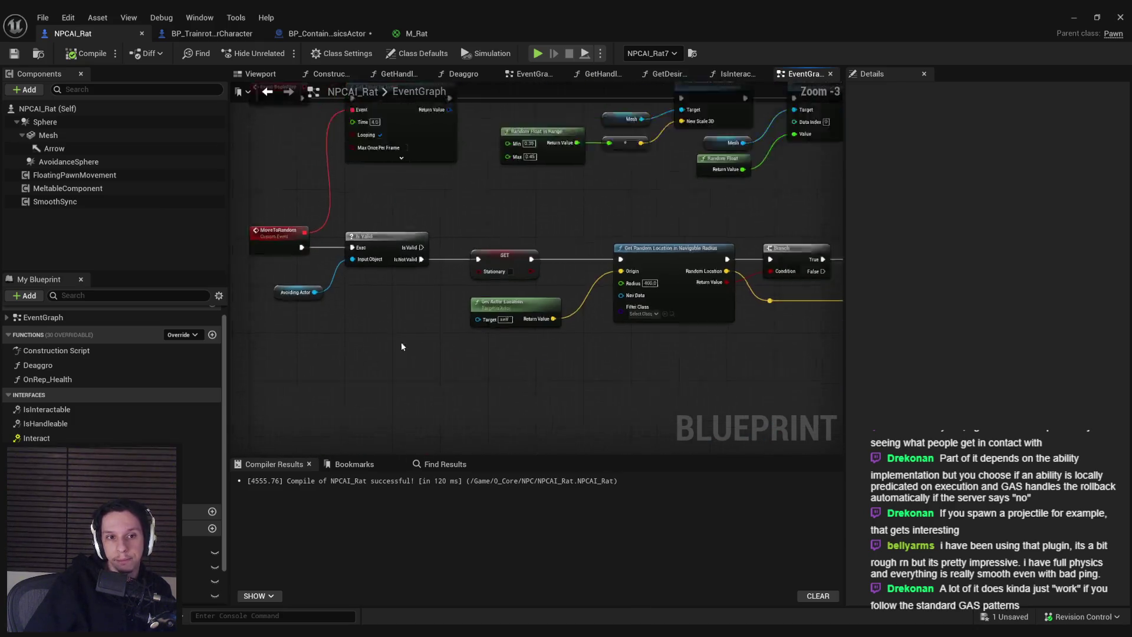
# Step: Paste the damage nodes into NPCAI_Rat, keeping 'Do Nothing' for the unresolved function reference
pyautogui.scroll(3)
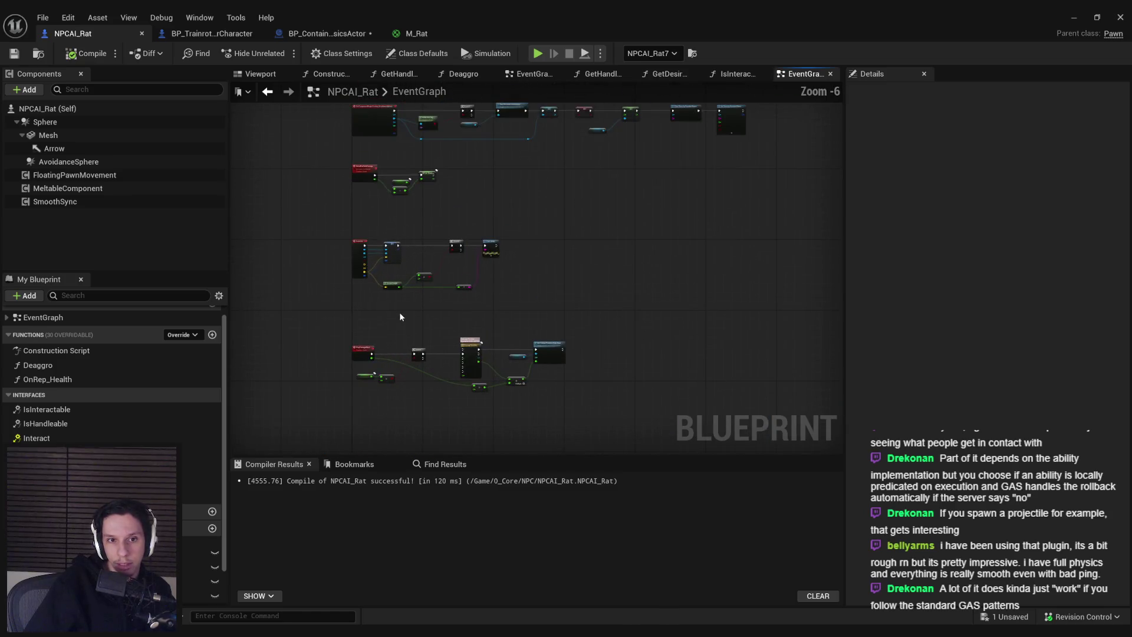
pyautogui.scroll(-3)
pyautogui.moveTo(392, 228); pyautogui.dragTo(485, 253)
pyautogui.scroll(3)
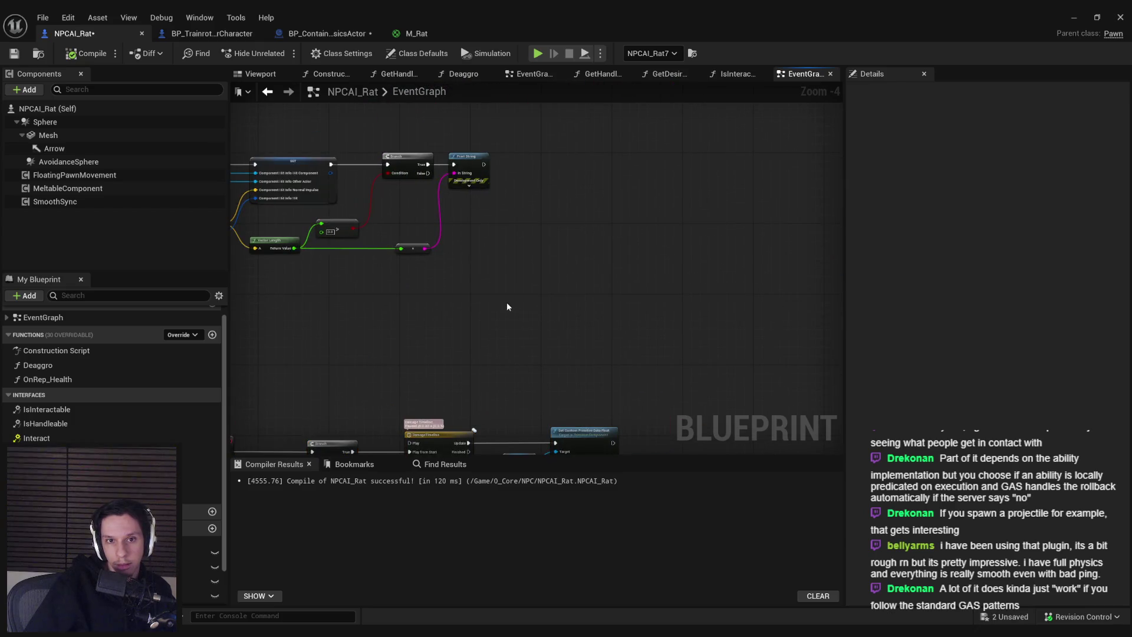
pyautogui.hotkey('ctrl', 'v')
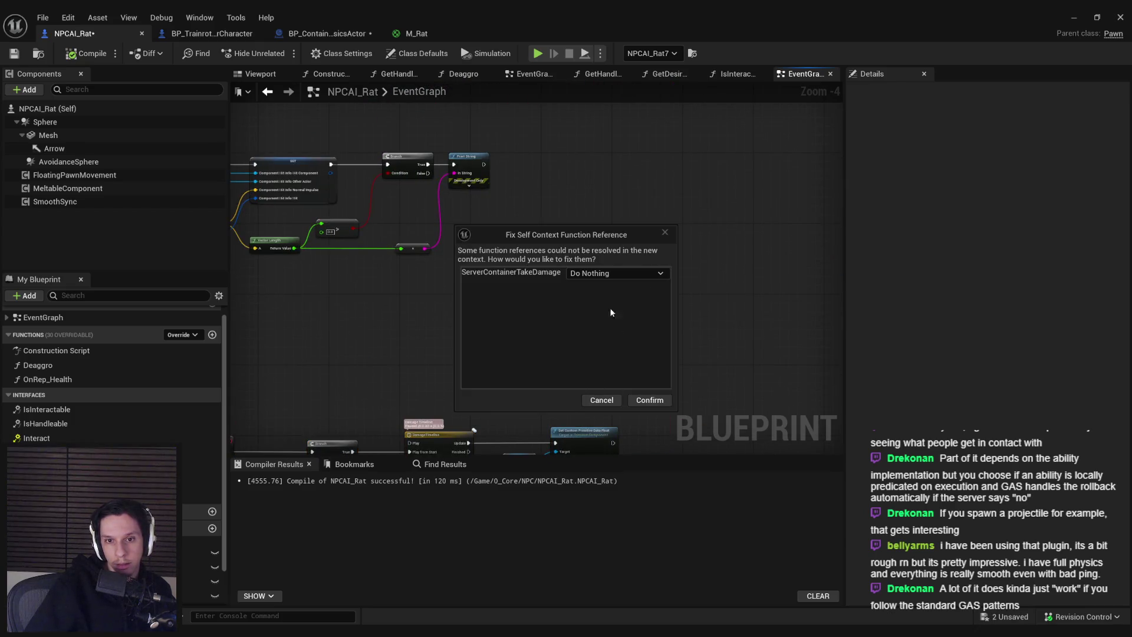
pyautogui.click(601, 276)
pyautogui.click(590, 286)
pyautogui.click(640, 401)
# Step: Locate and check the pasted damage chain in the rat's event graph
pyautogui.scroll(-3)
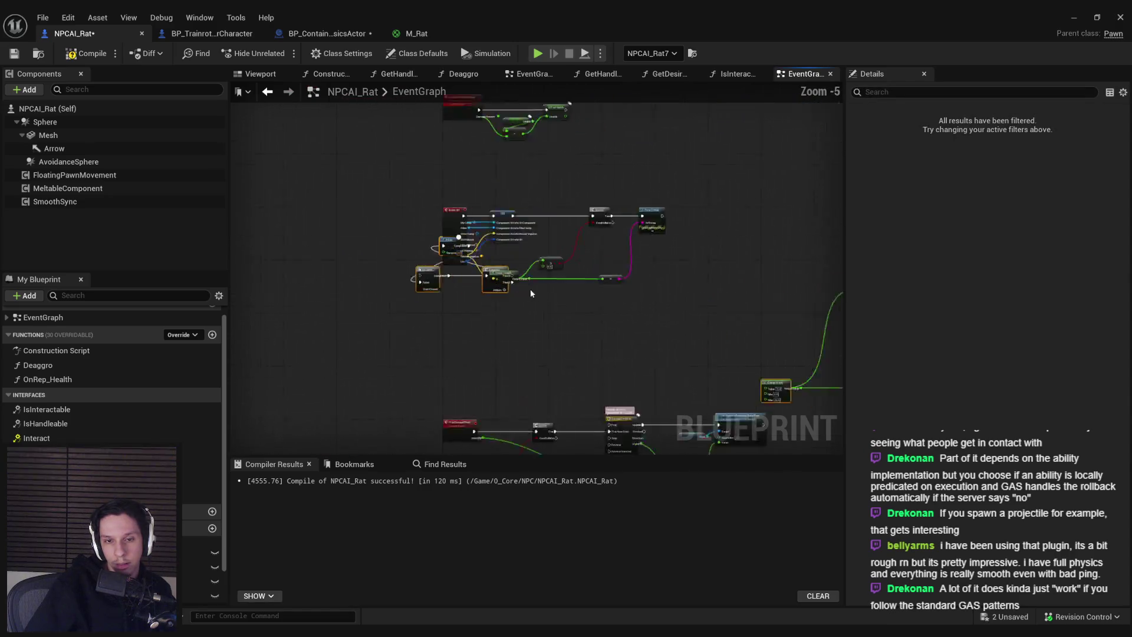
pyautogui.moveTo(495, 346); pyautogui.dragTo(455, 350)
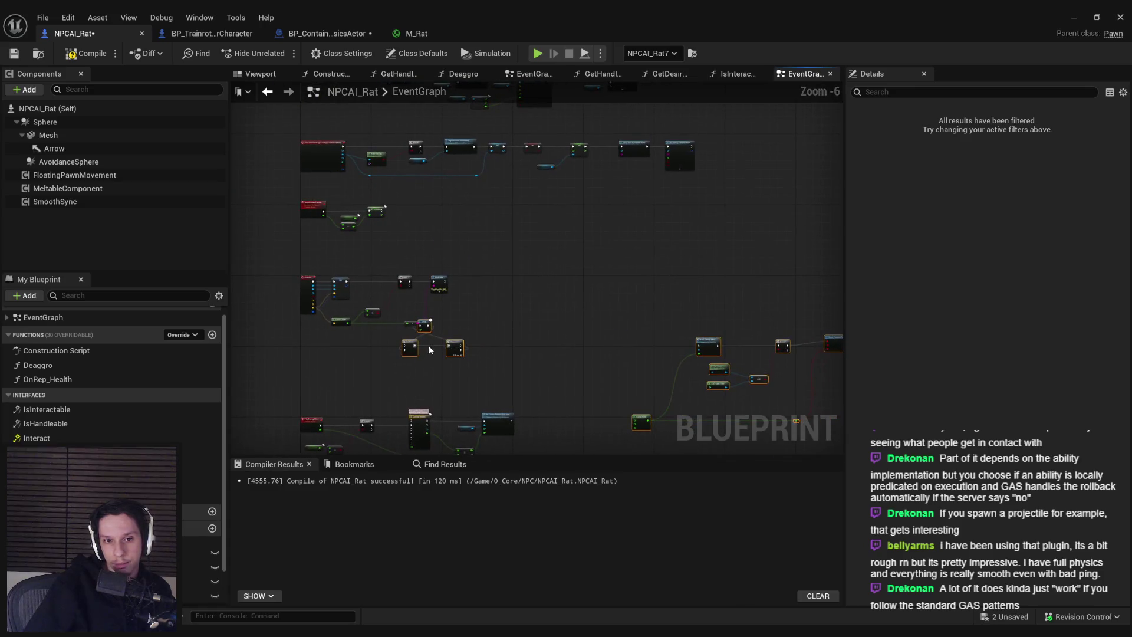
pyautogui.scroll(3)
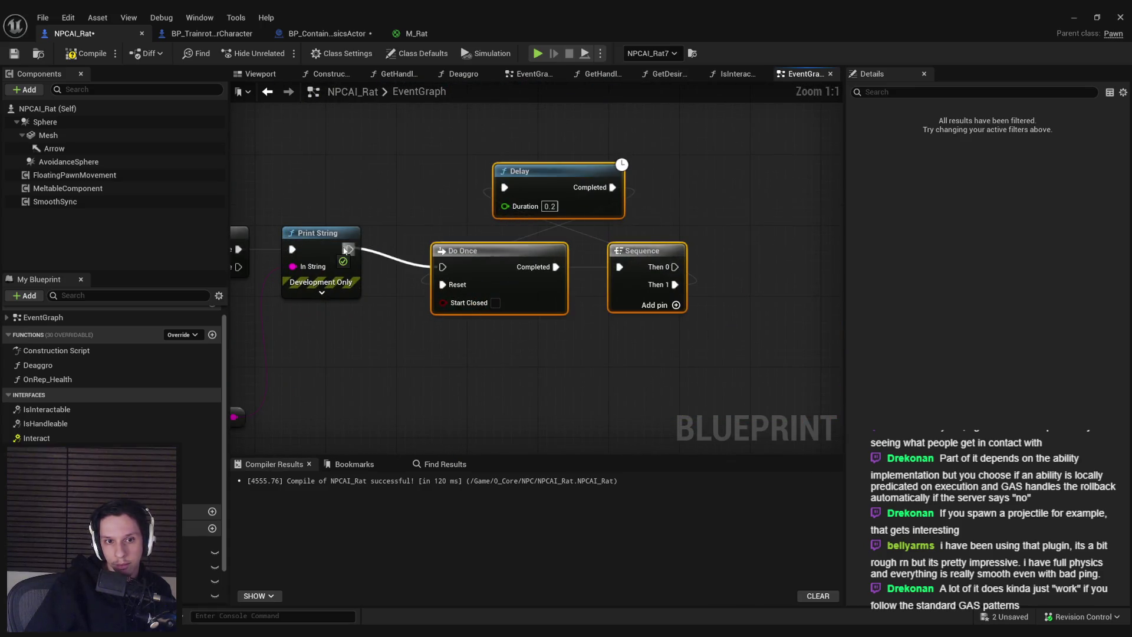
pyautogui.scroll(-3)
pyautogui.moveTo(397, 212); pyautogui.dragTo(857, 419)
pyautogui.scroll(3)
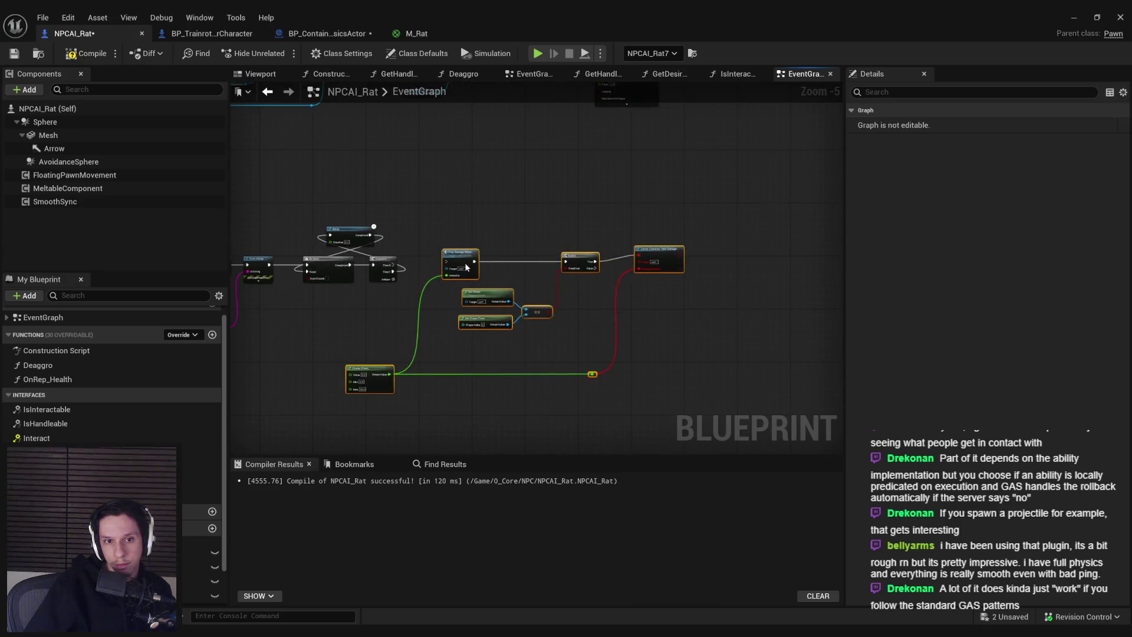
pyautogui.click(560, 326)
# Step: Add Server Rat Take Damage, wire Branch True and the damage amount in, and position it
pyautogui.rightClick(559, 323)
pyautogui.write('server rat ta')
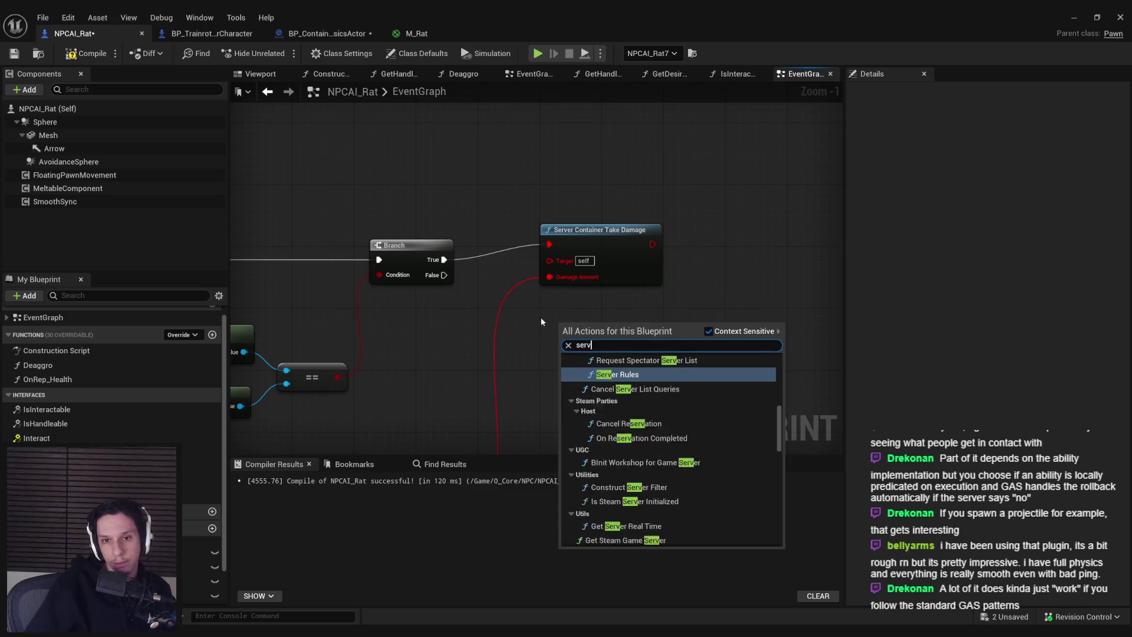
pyautogui.press('Return')
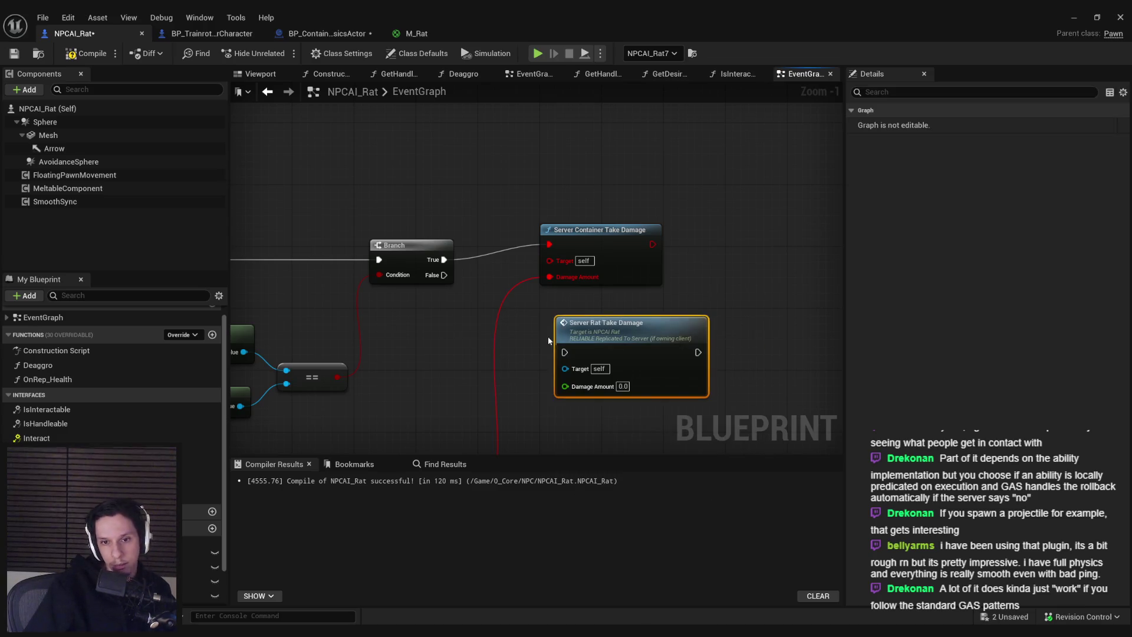
pyautogui.moveTo(565, 352); pyautogui.dragTo(440, 263)
pyautogui.scroll(-3)
pyautogui.moveTo(631, 330); pyautogui.dragTo(538, 435)
pyautogui.moveTo(661, 283); pyautogui.dragTo(631, 215)
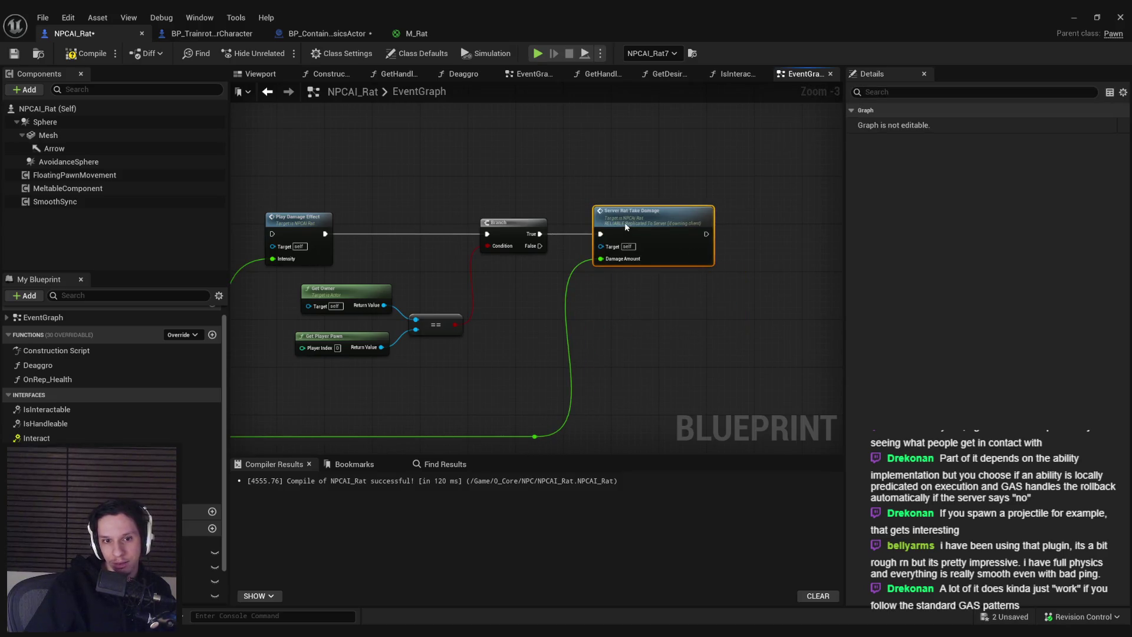
# Step: Select the pasted damage chain with the Clamp node, then bring the Event Hit chain into view
pyautogui.moveTo(488, 308); pyautogui.dragTo(803, 326)
pyautogui.scroll(-3)
pyautogui.moveTo(501, 214); pyautogui.dragTo(796, 393)
pyautogui.click(424, 358)
pyautogui.scroll(3)
pyautogui.moveTo(396, 324); pyautogui.dragTo(761, 354)
pyautogui.scroll(3)
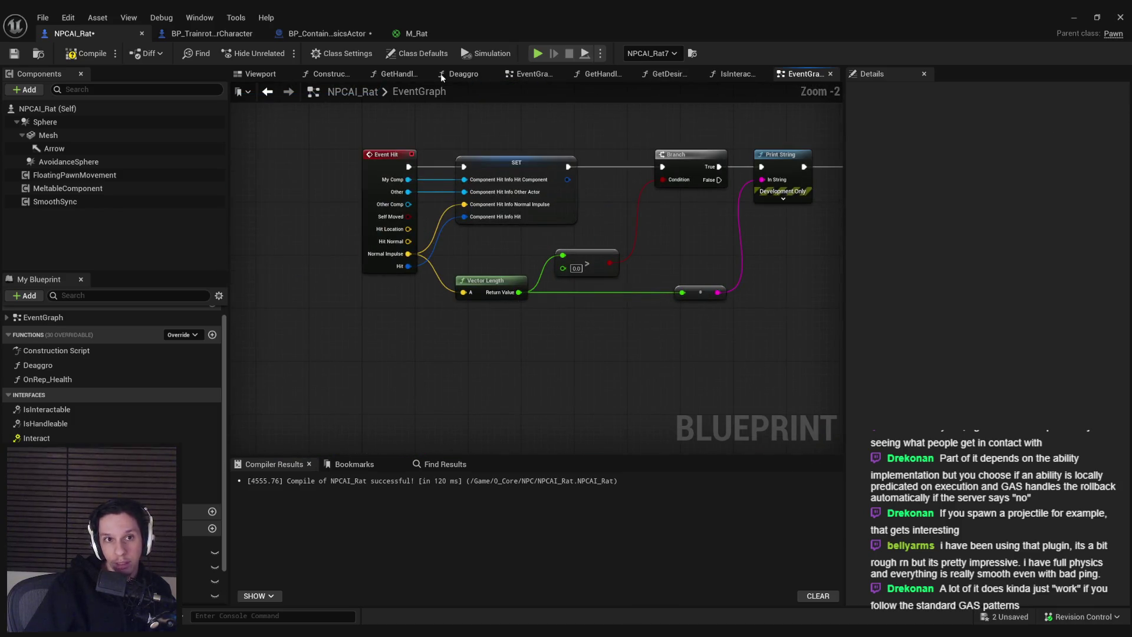
# Step: Check BP_ContainerPhysicsActor's damage chain for reference
pyautogui.click(328, 33)
pyautogui.scroll(-3)
pyautogui.scroll(3)
pyautogui.click(454, 309)
pyautogui.scroll(3)
pyautogui.scroll(-3)
pyautogui.moveTo(433, 338); pyautogui.dragTo(656, 332)
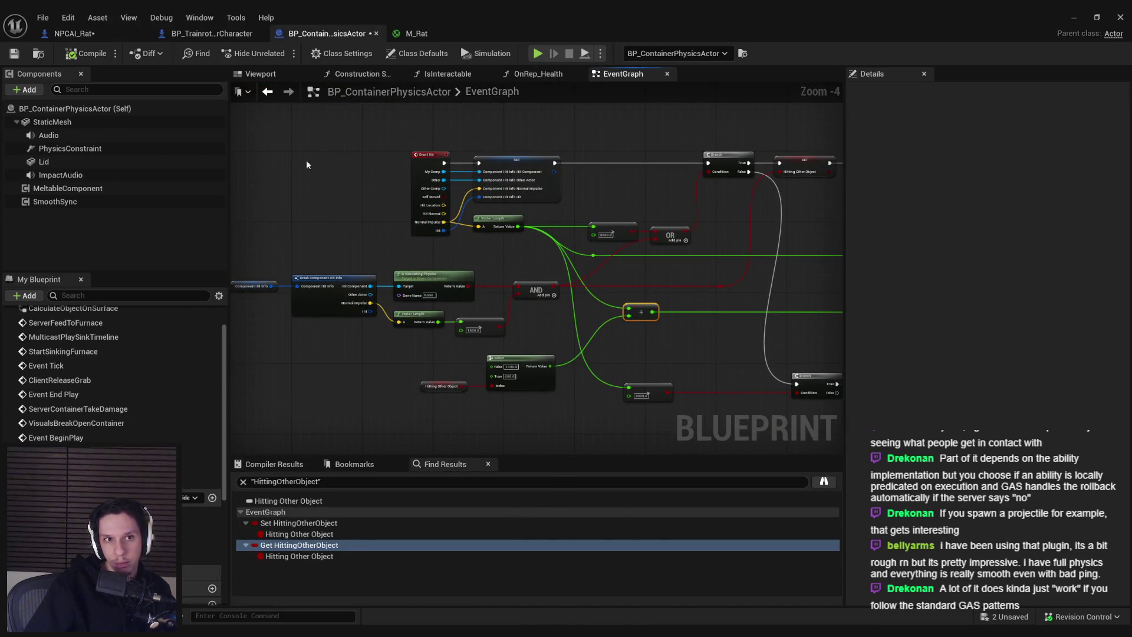
# Step: Divide the Vector Length by 1000 and feed the result into the Clamp's Value input
pyautogui.hotkey('ctrl', 'v')
pyautogui.moveTo(518, 292); pyautogui.dragTo(570, 335)
pyautogui.write('1000')
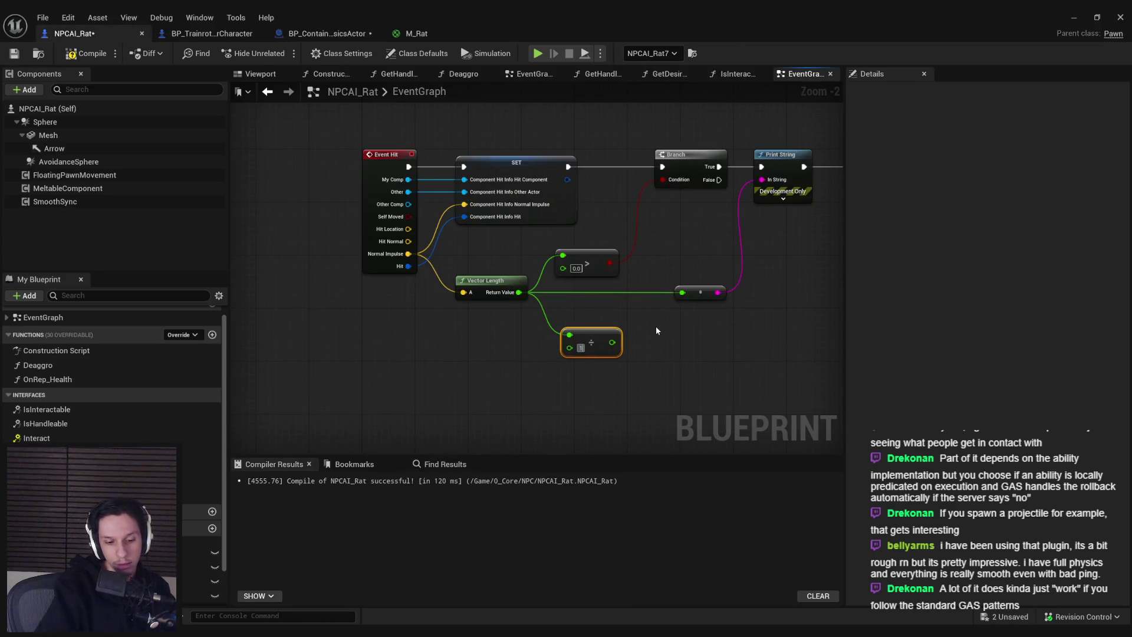
pyautogui.moveTo(655, 327); pyautogui.dragTo(694, 407)
pyautogui.moveTo(616, 429); pyautogui.dragTo(589, 375)
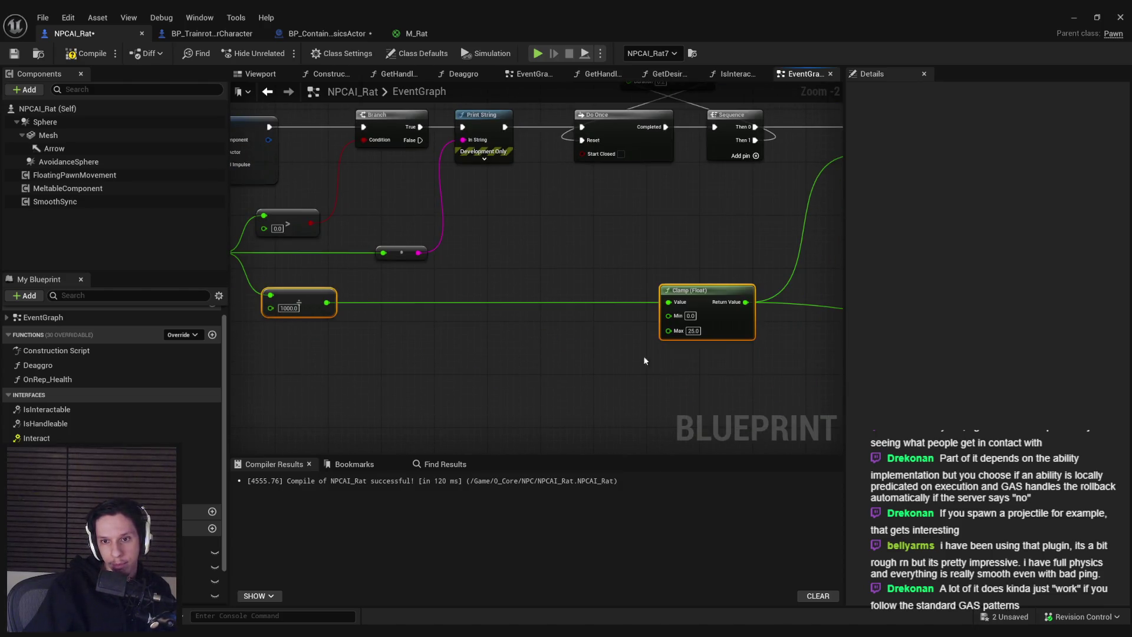
pyautogui.scroll(-3)
pyautogui.moveTo(637, 299); pyautogui.dragTo(638, 301)
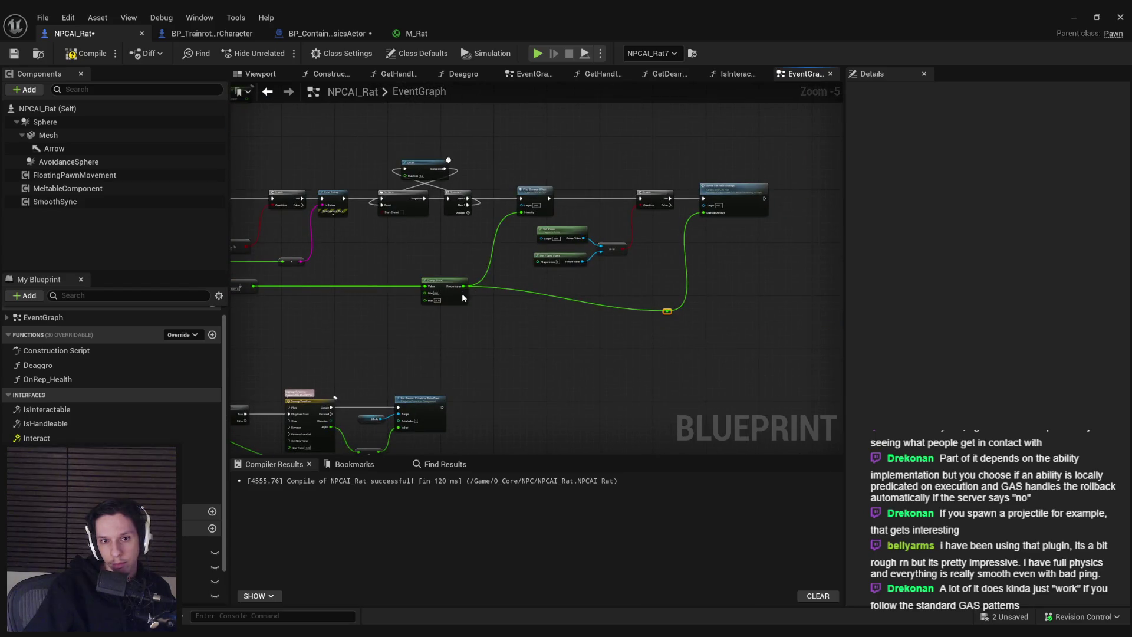
pyautogui.scroll(3)
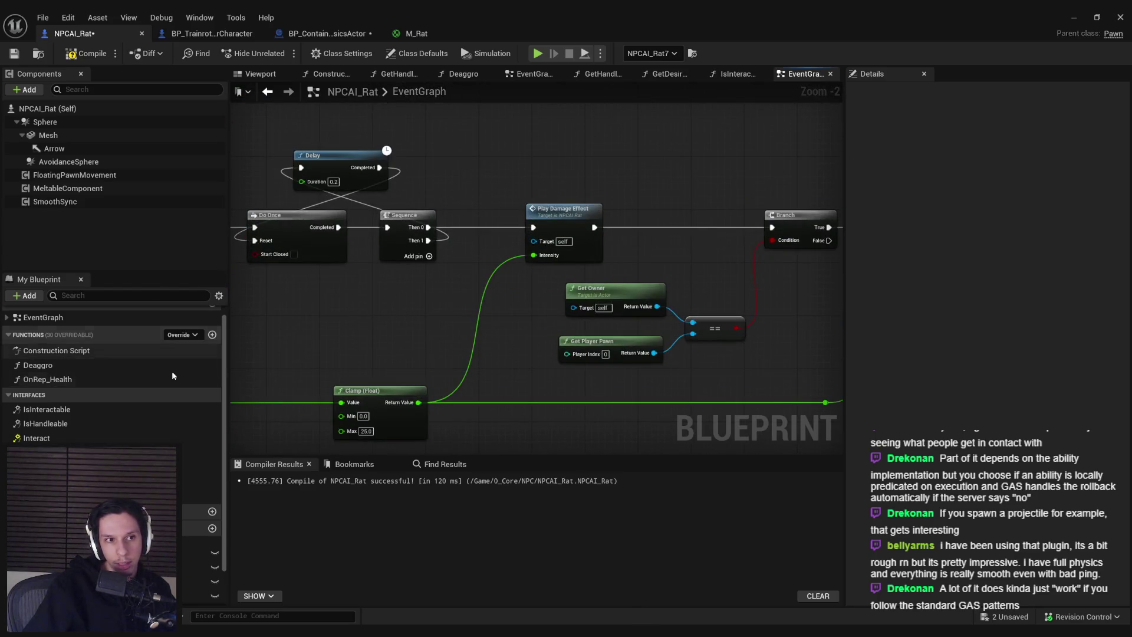
pyautogui.scroll(-3)
# Step: Set the Clamp maximum to 15.0, then compile NPCAI_Rat and save all assets
pyautogui.click(200, 567)
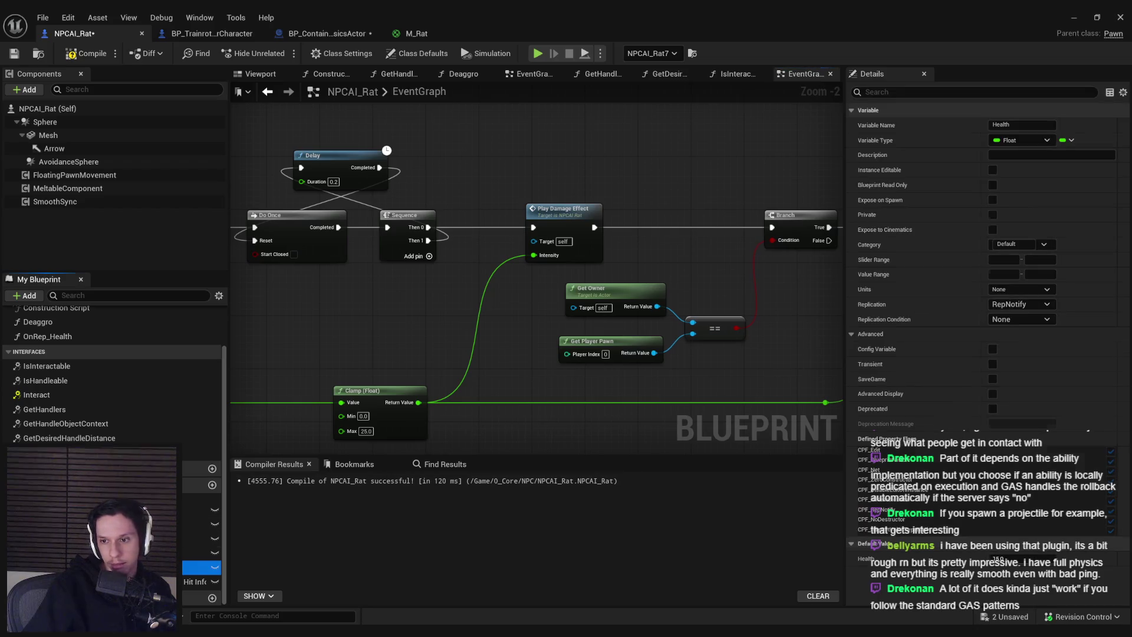
pyautogui.scroll(3)
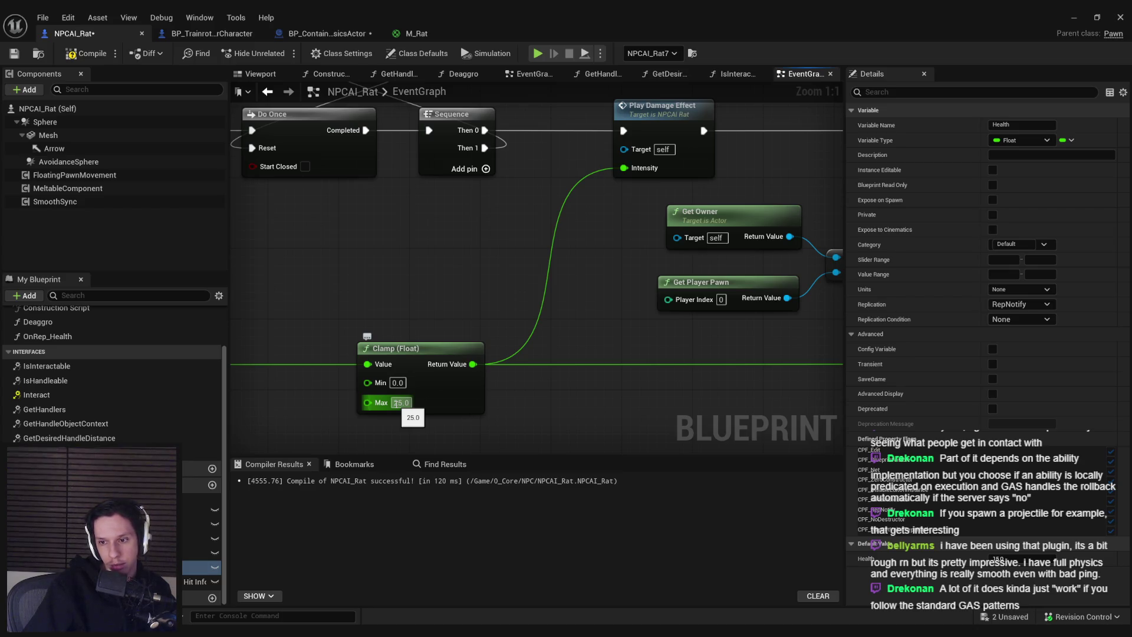
pyautogui.write('15')
pyautogui.press('Return')
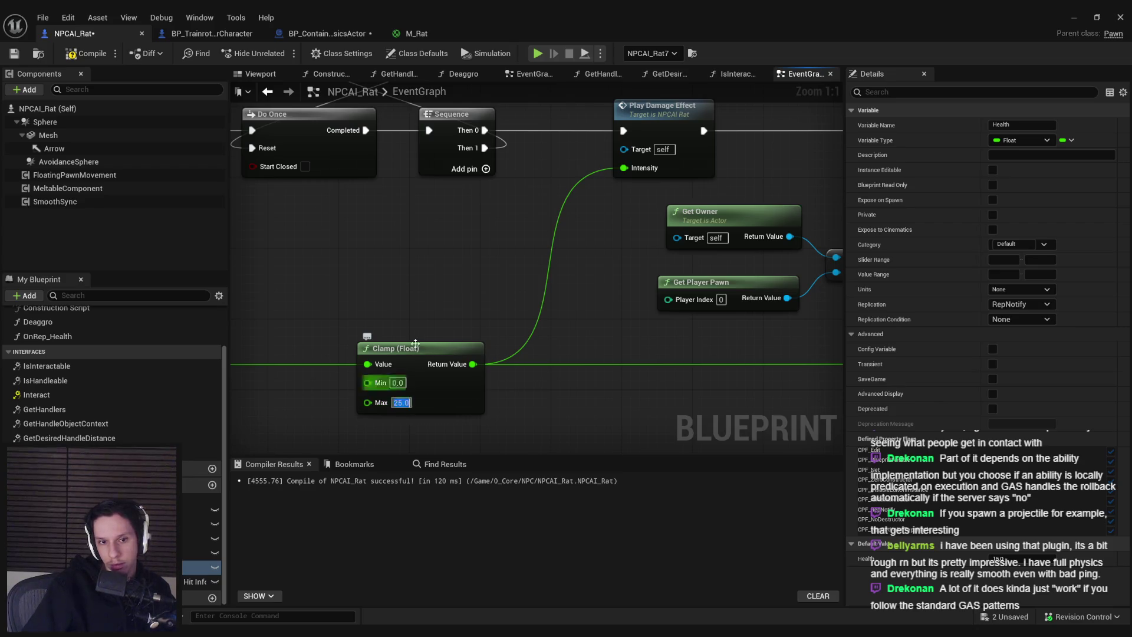
pyautogui.scroll(-3)
pyautogui.click(86, 54)
pyautogui.hotkey('ctrl', 'shift', 's')
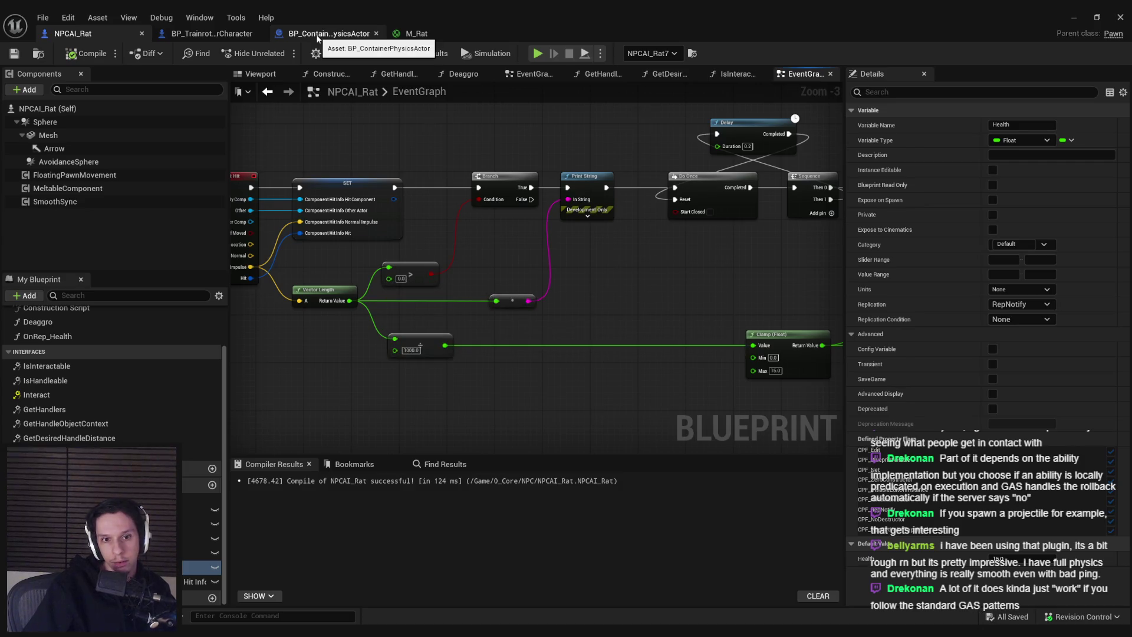
# Step: Compare against the container's sound-playing nodes, then view the rat's Delay, Sequence and Clamp nodes
pyautogui.click(317, 33)
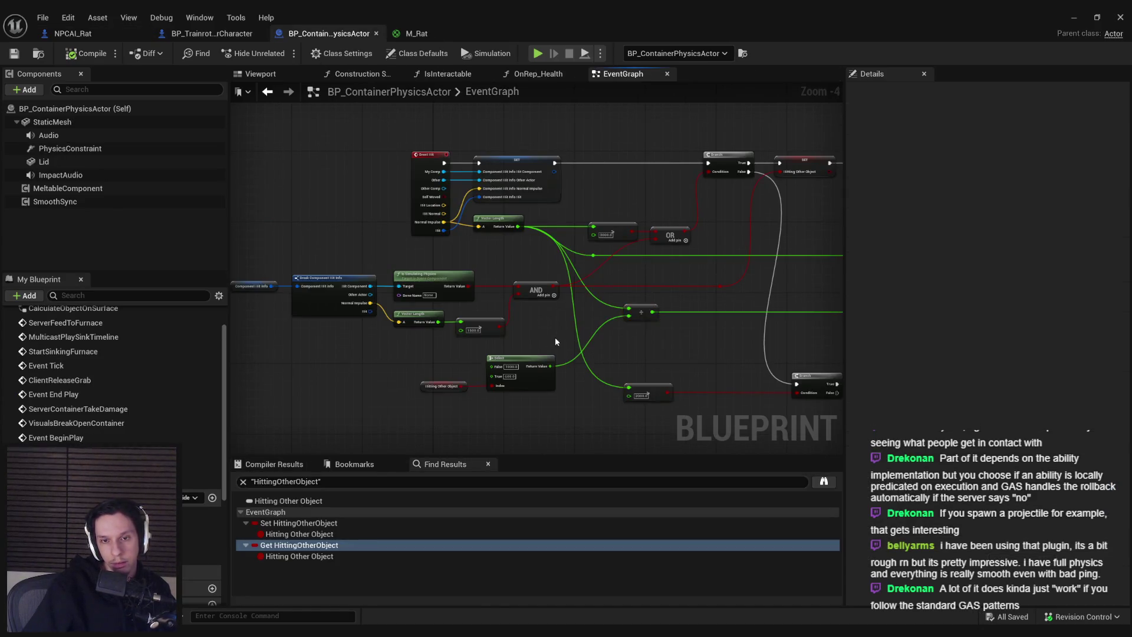
pyautogui.moveTo(486, 298); pyautogui.dragTo(412, 252)
pyautogui.click(72, 34)
pyautogui.moveTo(350, 307); pyautogui.dragTo(714, 321)
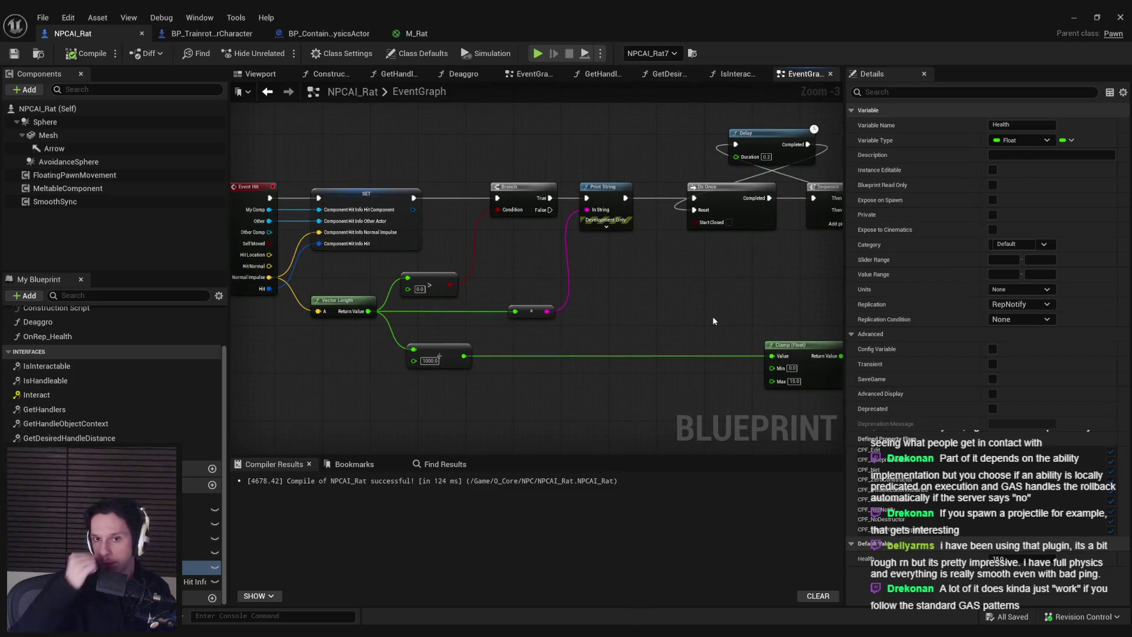
# Step: Set the compare node's threshold to 5000.0, recompile NPCAI_Rat, and minimize the editor
pyautogui.click(420, 289)
pyautogui.write('5000')
pyautogui.press('Return')
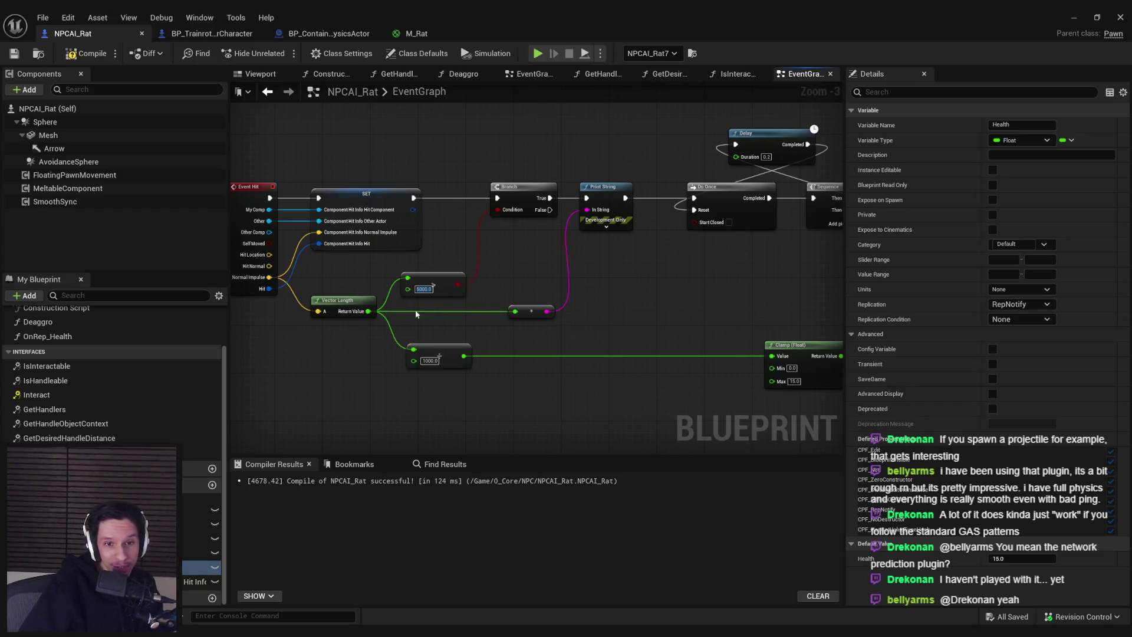
pyautogui.click(83, 53)
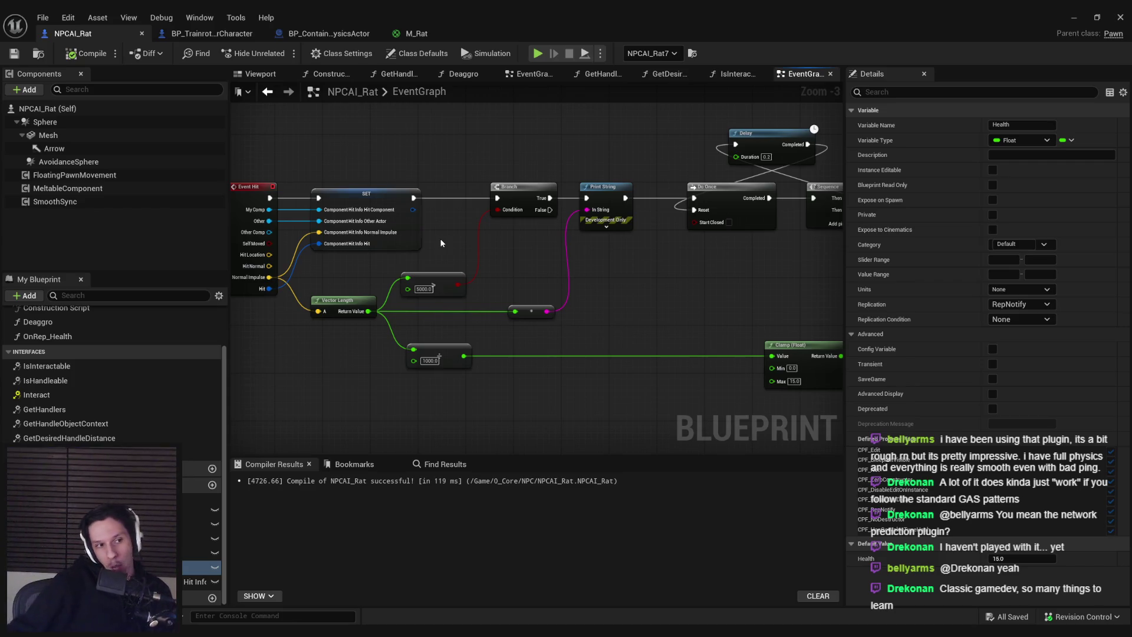
pyautogui.moveTo(462, 391); pyautogui.dragTo(435, 282)
pyautogui.click(445, 321)
pyautogui.click(1080, 20)
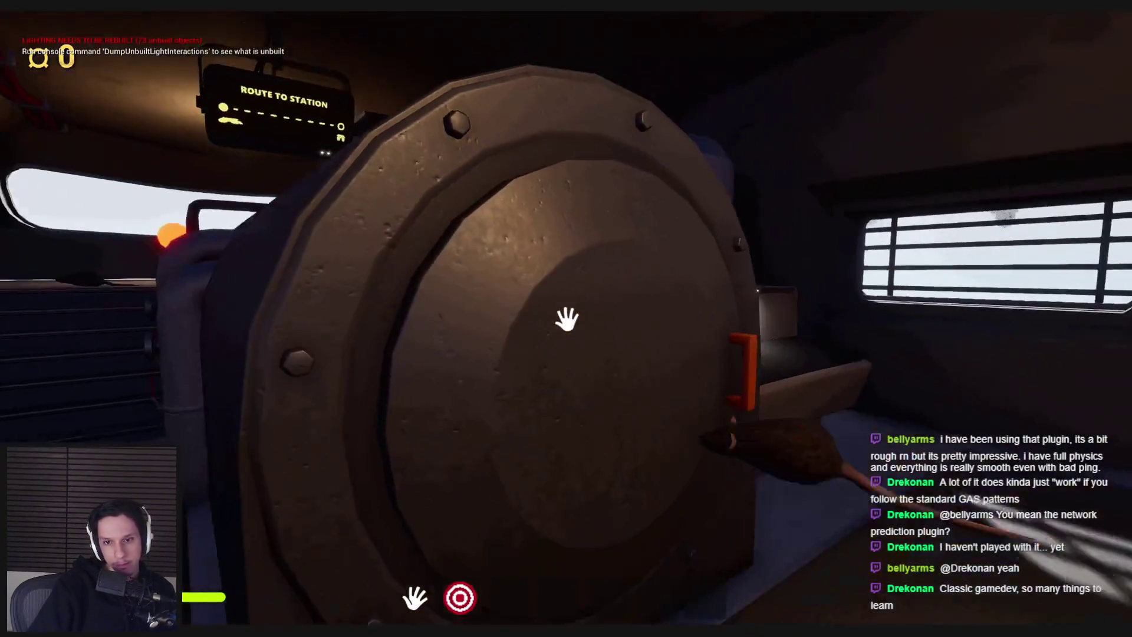
# Step: Walk the player across the floor past the rats, end play, and return to NPCAI_Rat
pyautogui.press('w')
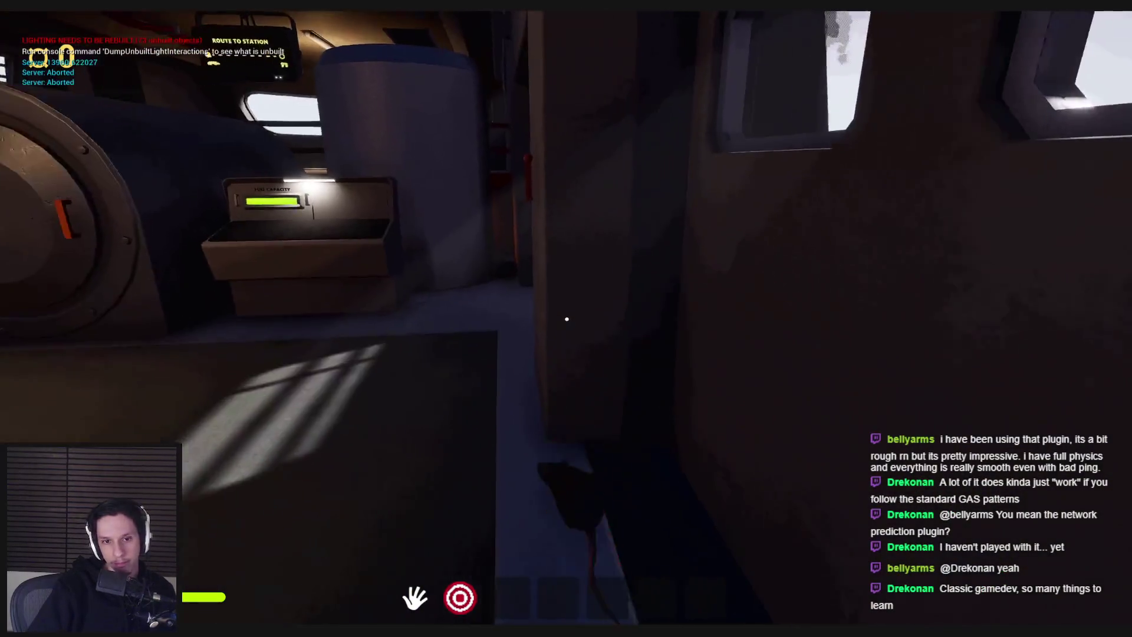
pyautogui.press('w')
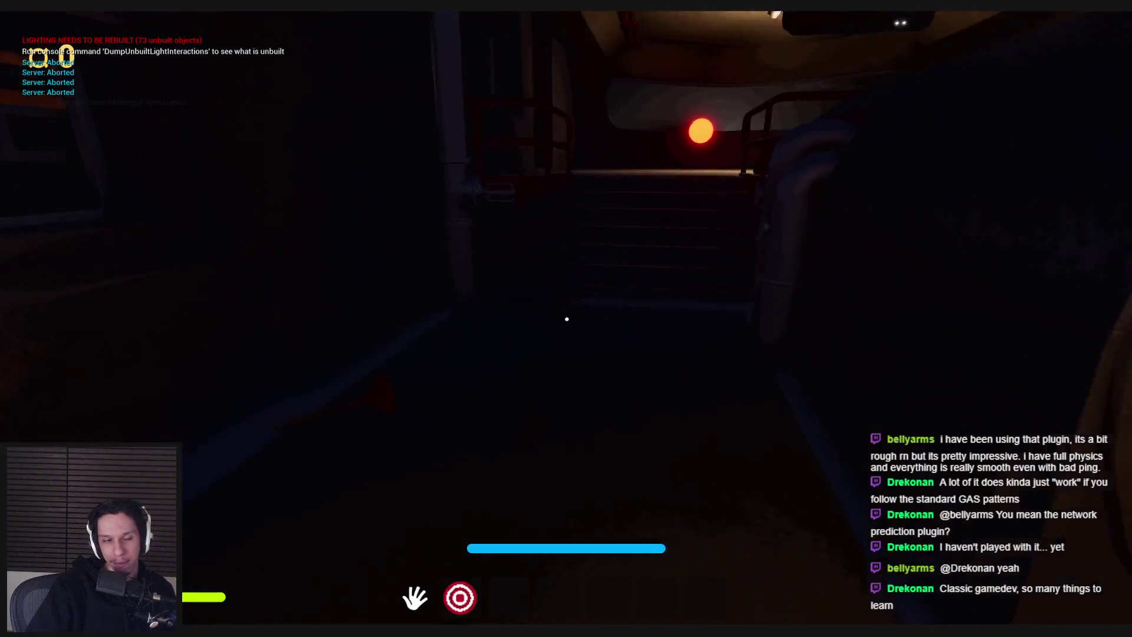
pyautogui.press('Escape')
pyautogui.click(382, 614)
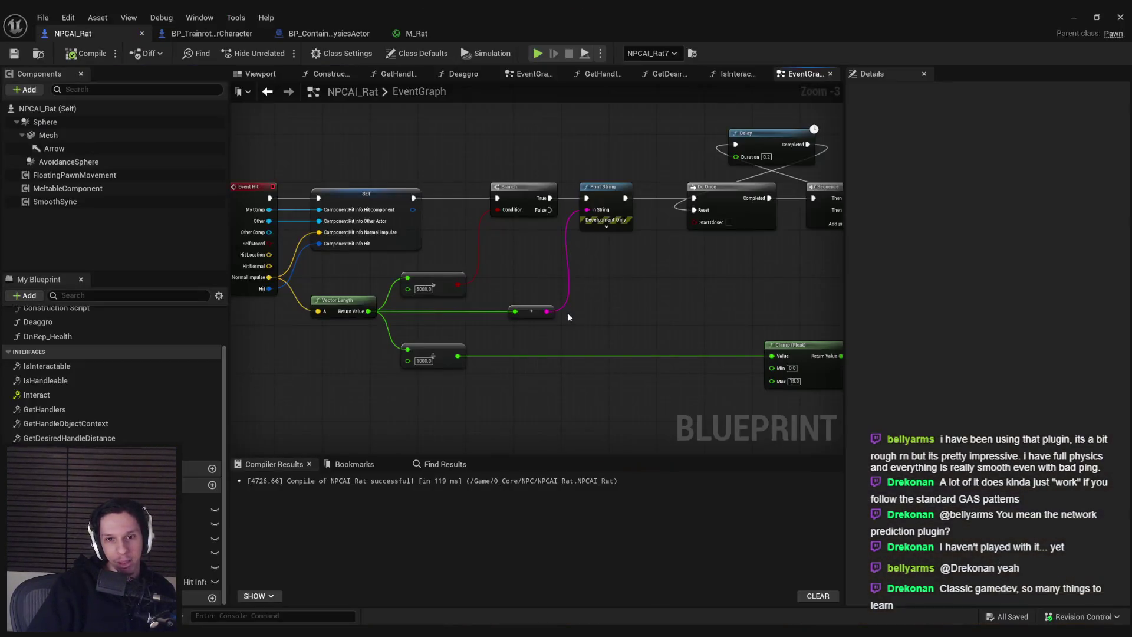
# Step: Cycle through the BP_TrainrotPlayerCharacter and BP_ContainerPhysicsActor tabs, ending back on NPCAI_Rat
pyautogui.scroll(3)
pyautogui.scroll(-3)
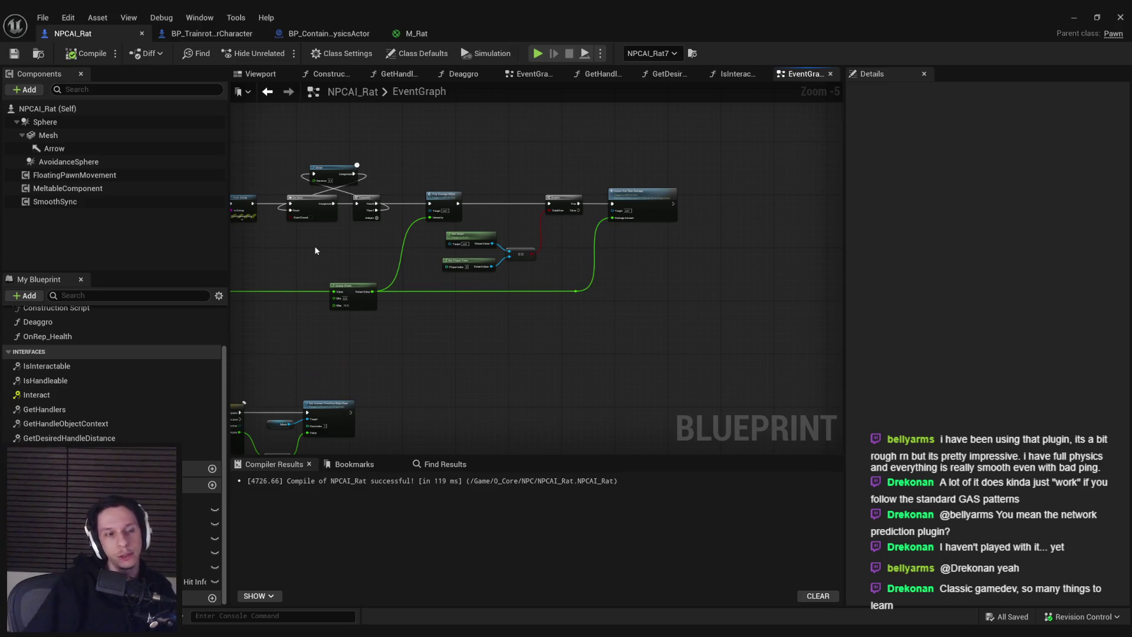
pyautogui.scroll(3)
pyautogui.scroll(-3)
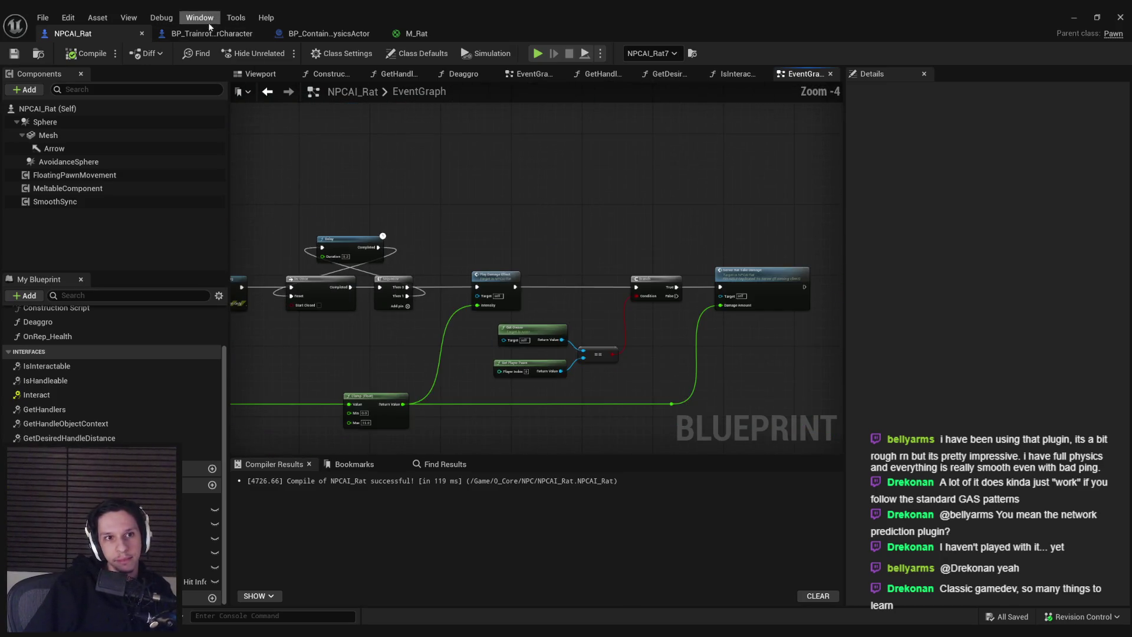
pyautogui.click(203, 33)
pyautogui.click(107, 33)
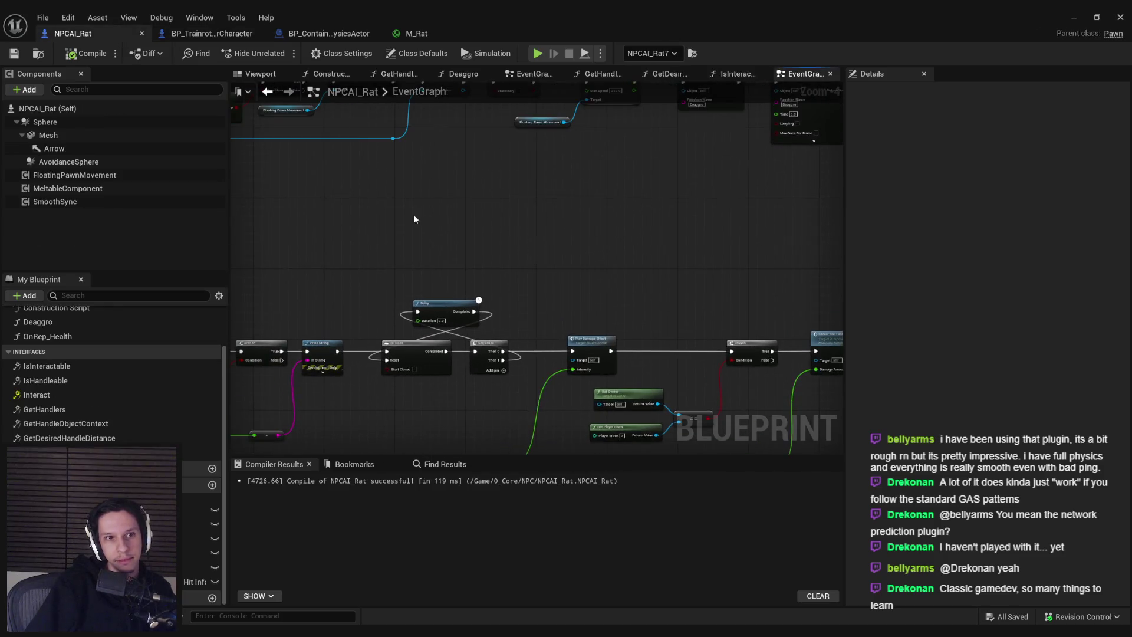
pyautogui.click(329, 33)
pyautogui.click(204, 33)
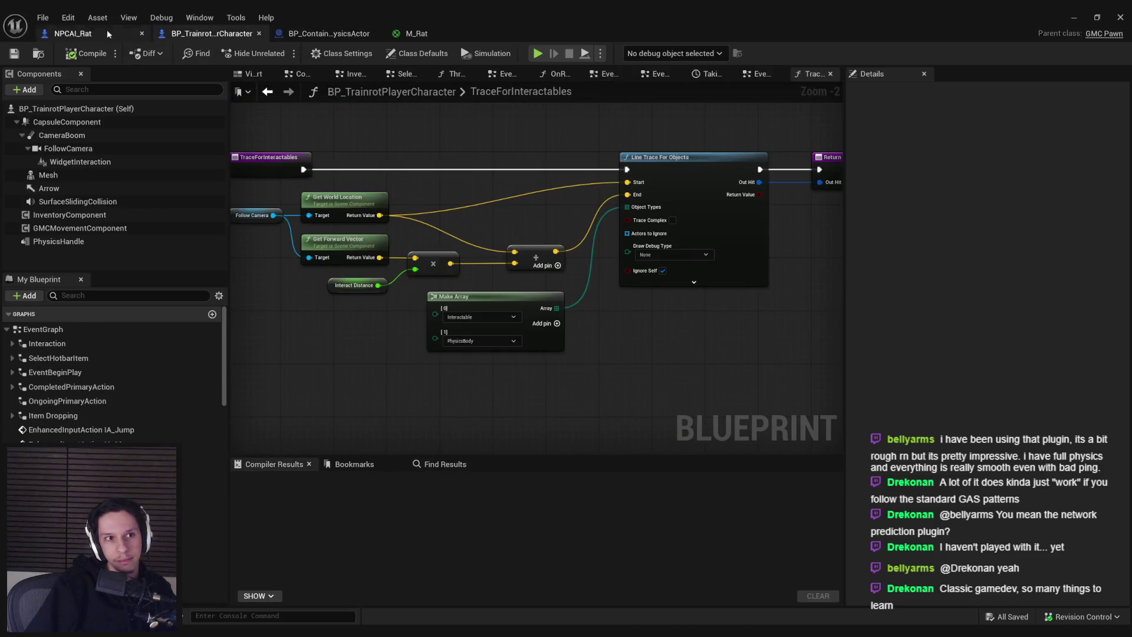
pyautogui.click(107, 33)
# Step: Pan the EventGraph and jump to the ServerRatTakeDamage custom event
pyautogui.moveTo(419, 222); pyautogui.dragTo(376, 252)
pyautogui.scroll(3)
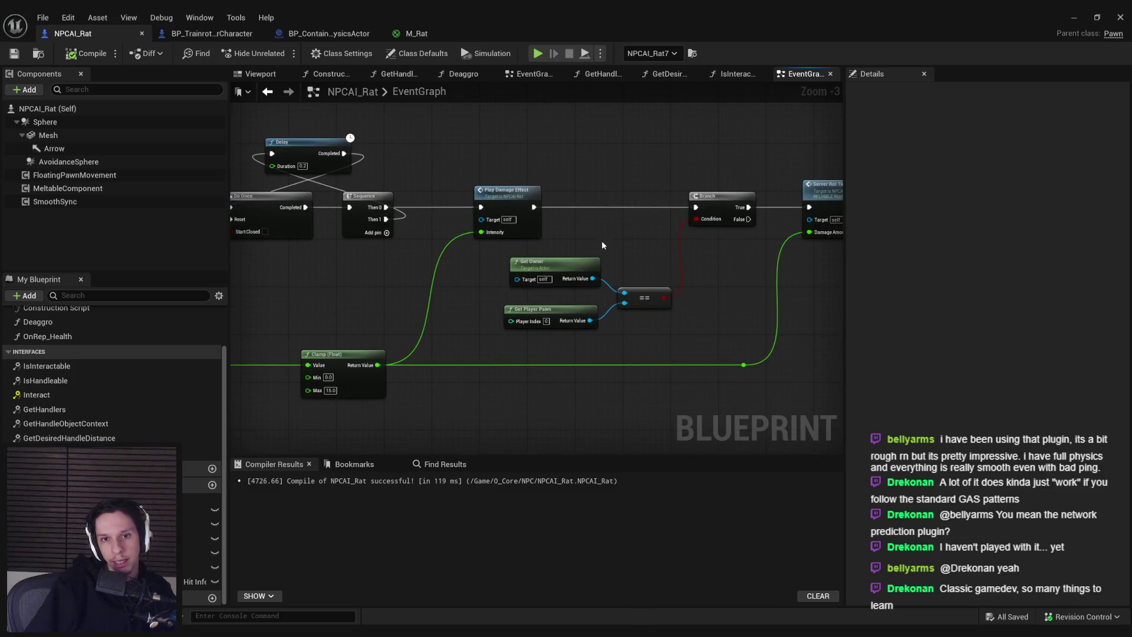
pyautogui.scroll(3)
pyautogui.moveTo(602, 241); pyautogui.dragTo(272, 230)
pyautogui.scroll(-3)
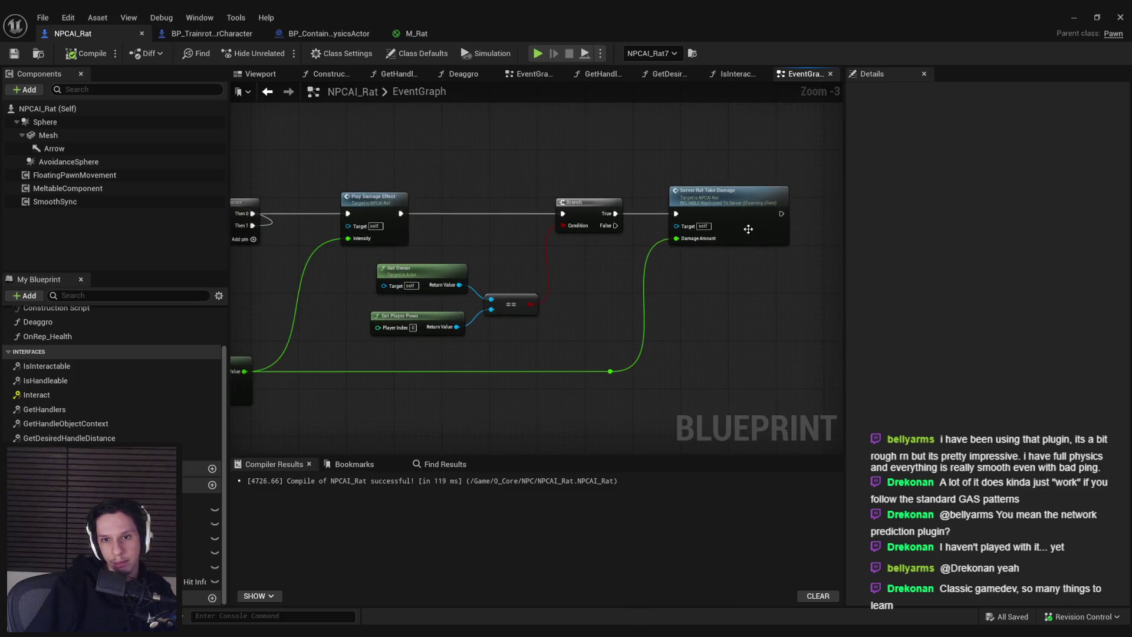
pyautogui.doubleClick(701, 233)
# Step: Box-select the middle and bottom rows of nodes and nudge them slightly downward
pyautogui.click(433, 283)
pyautogui.scroll(-3)
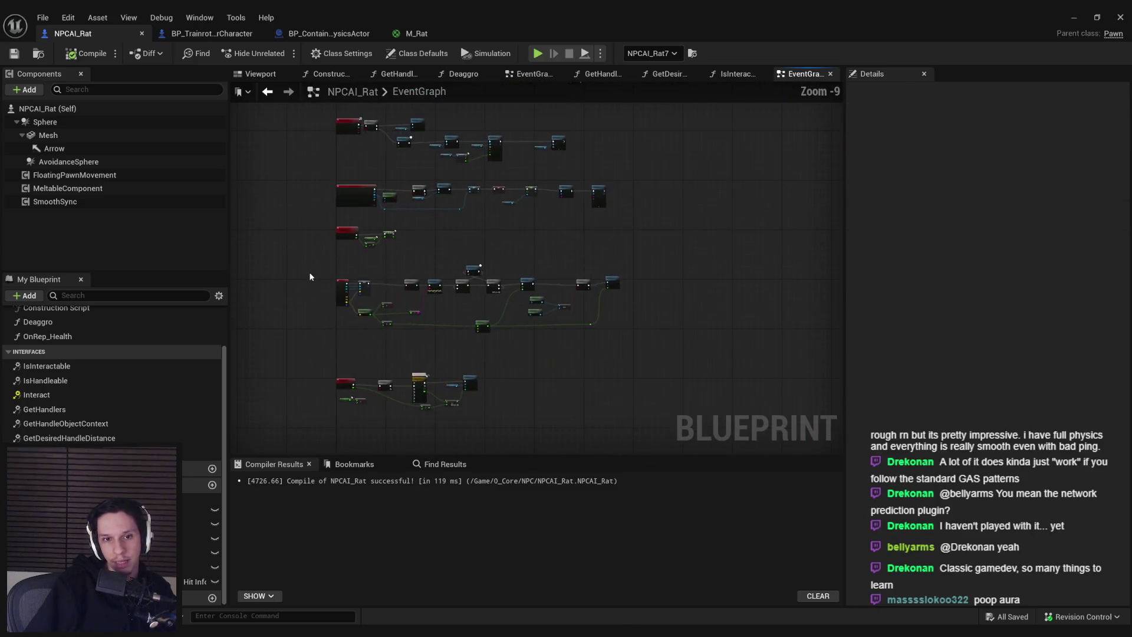
pyautogui.moveTo(334, 230); pyautogui.dragTo(655, 387)
pyautogui.scroll(3)
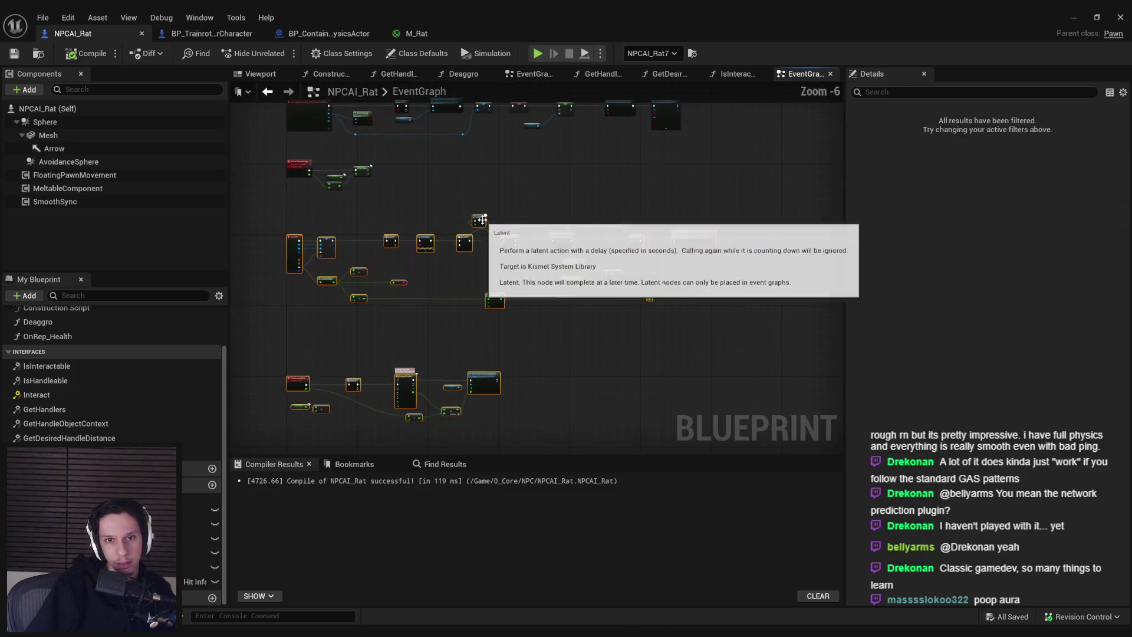
pyautogui.moveTo(481, 253); pyautogui.dragTo(481, 258)
pyautogui.click(14, 54)
pyautogui.scroll(3)
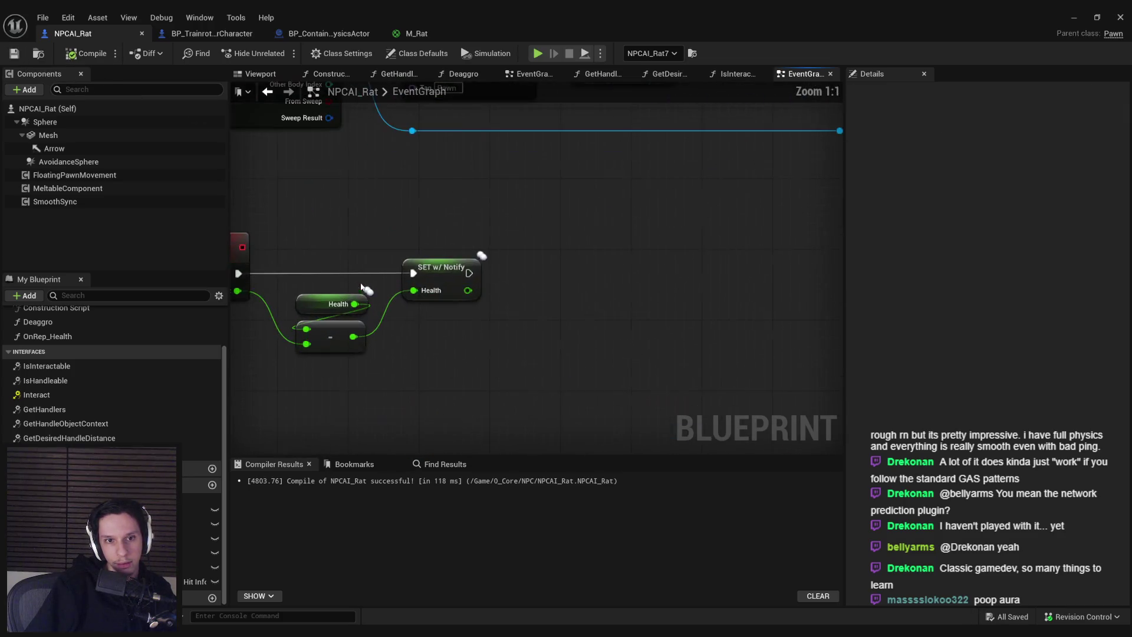
# Step: Glance at BP_TrainrotPlayerCharacter, then pan NPCAI_Rat's graph to the Clear and Set Timer nodes
pyautogui.scroll(-3)
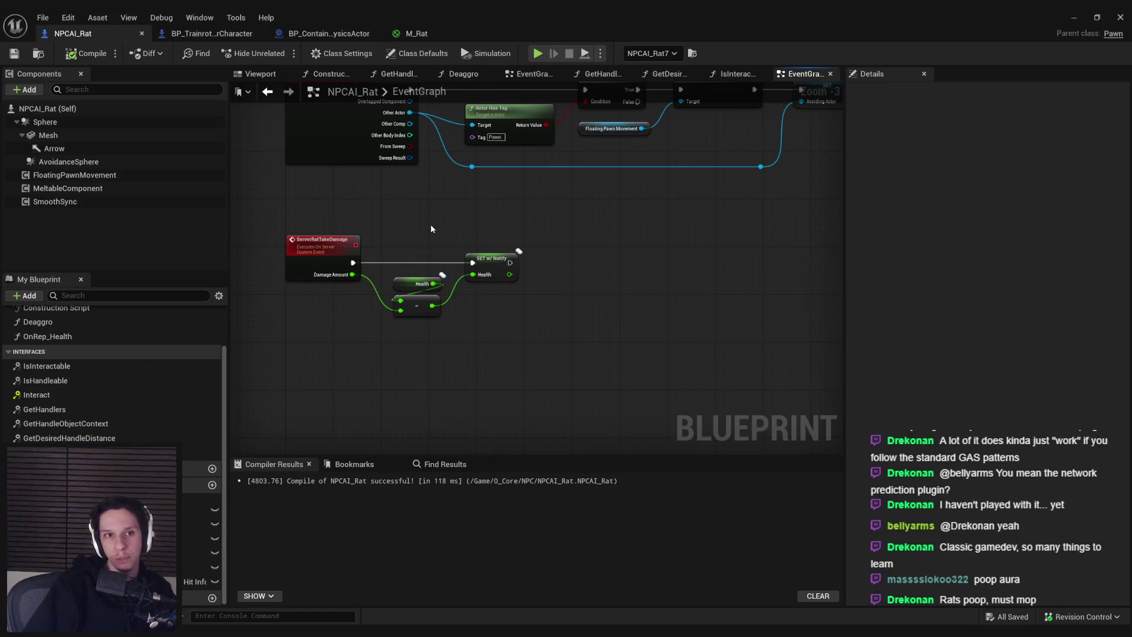
pyautogui.click(219, 33)
pyautogui.click(118, 33)
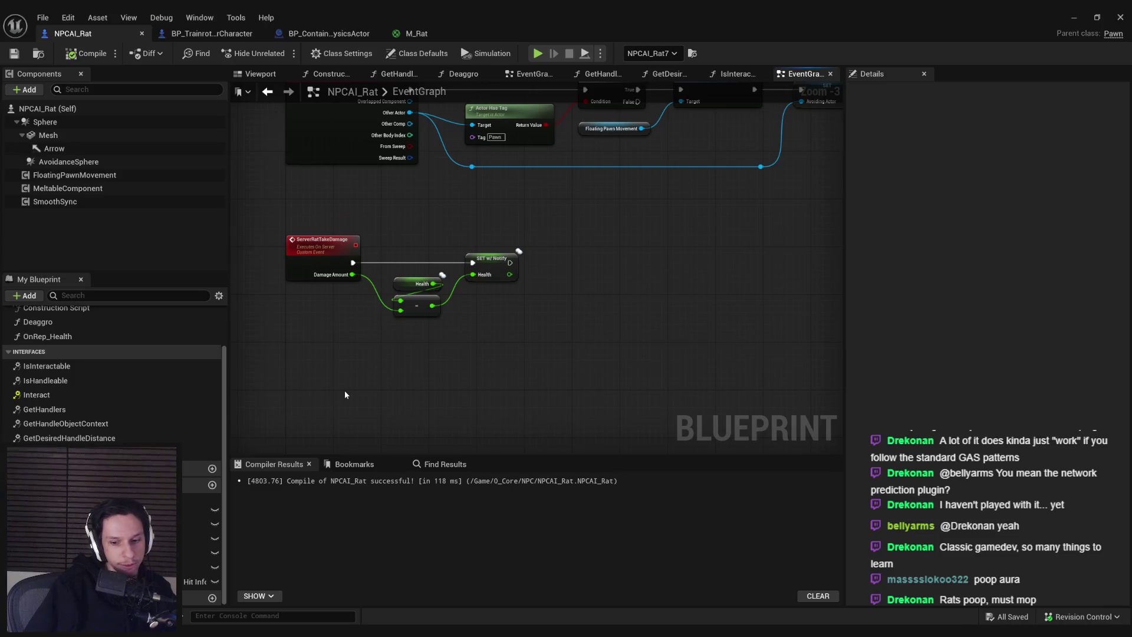
pyautogui.scroll(3)
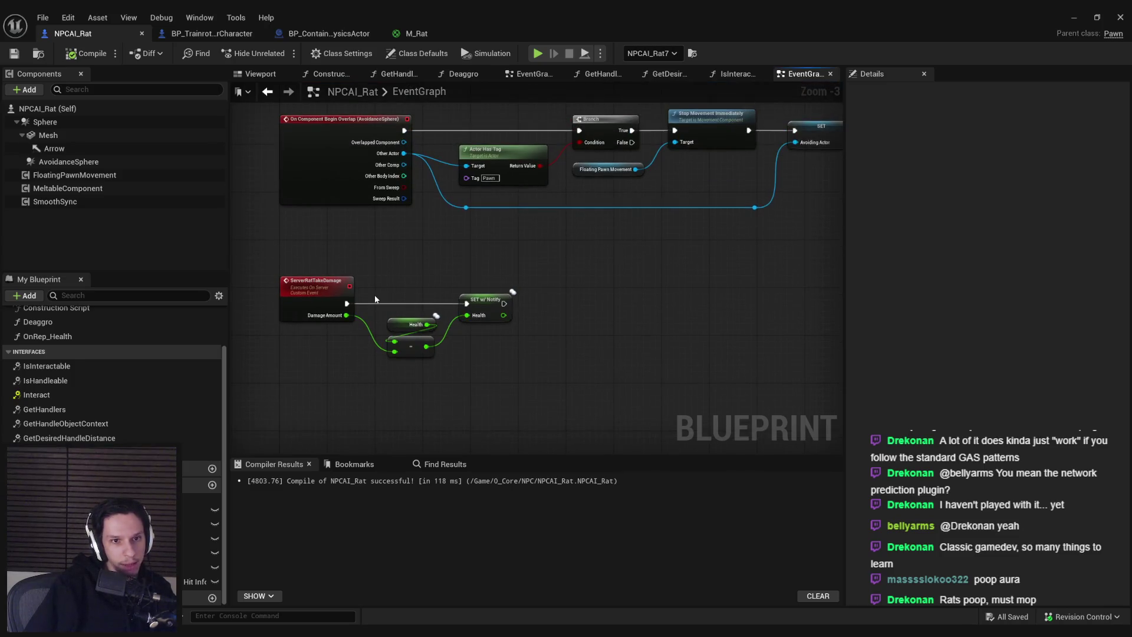
pyautogui.scroll(-3)
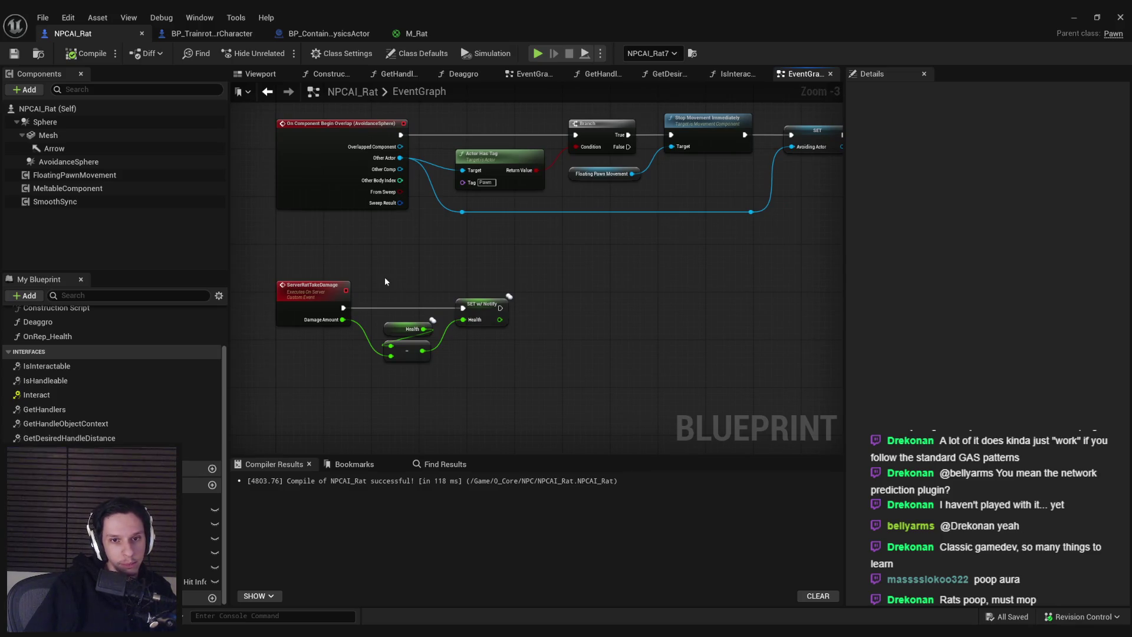
pyautogui.scroll(-3)
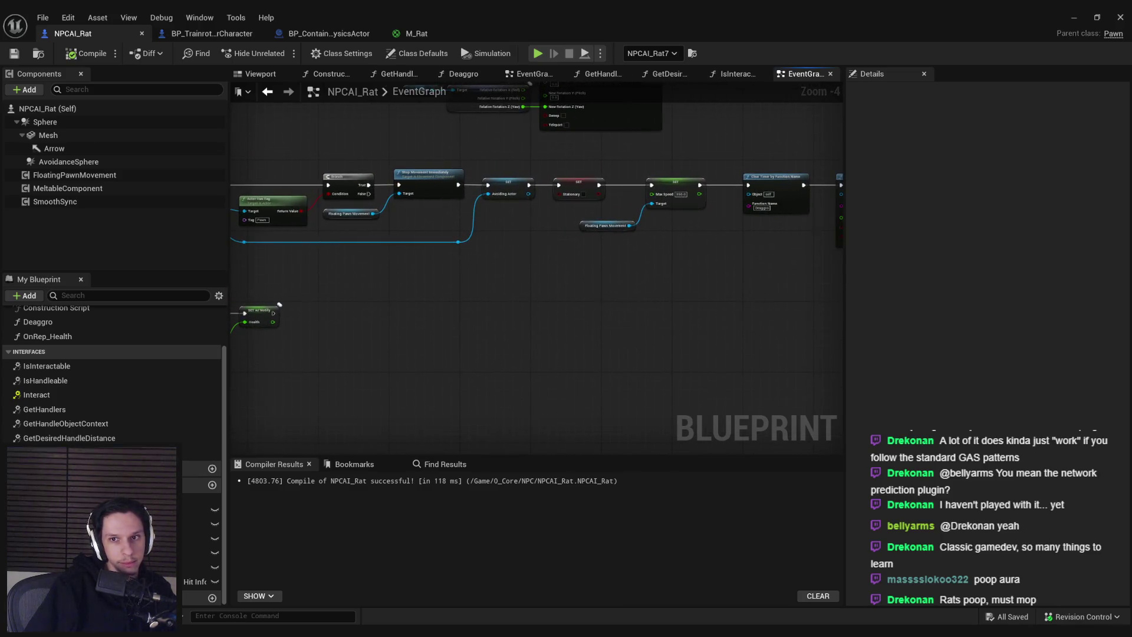
pyautogui.moveTo(775, 299); pyautogui.dragTo(350, 293)
pyautogui.scroll(-3)
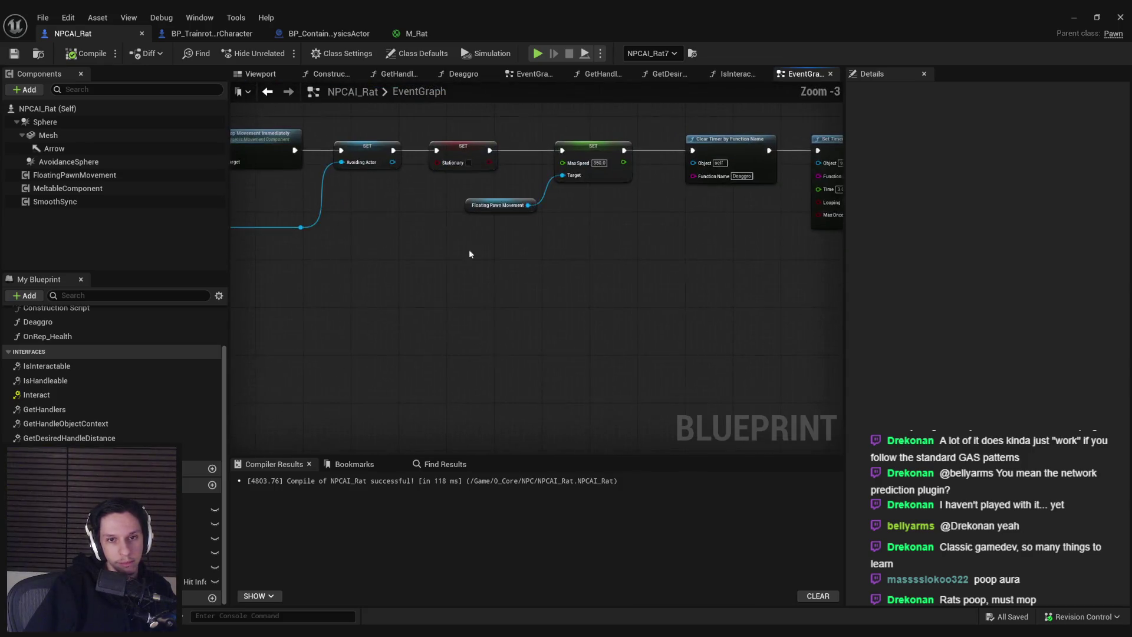
pyautogui.scroll(3)
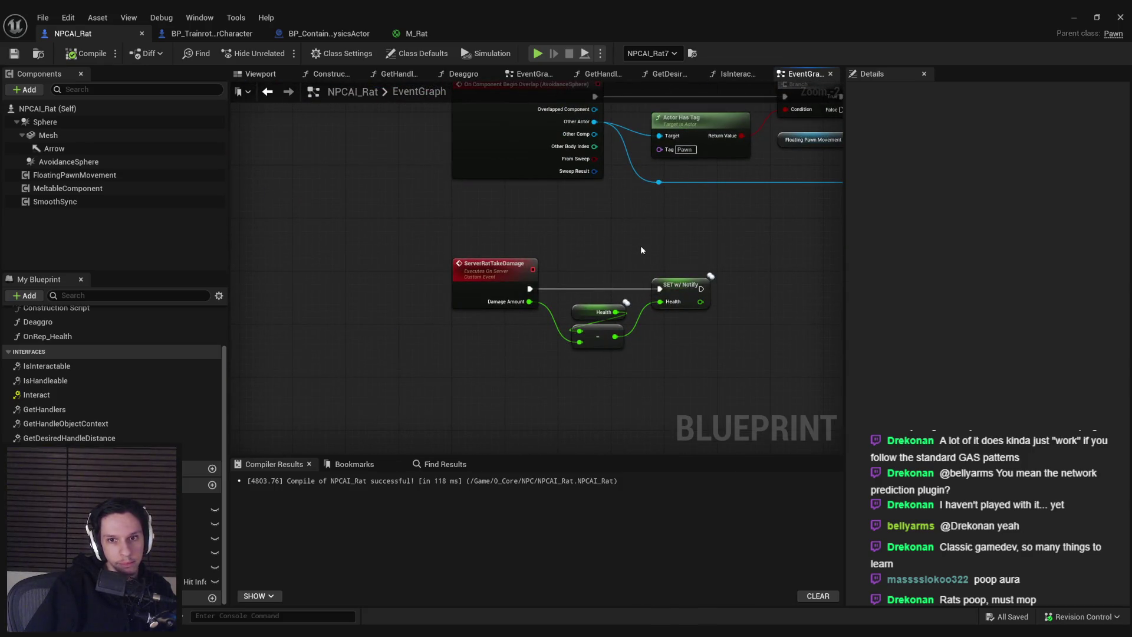
# Step: Shift the overlap and damage nodes left and bring Event BeginPlay's Set Timer by Event into view
pyautogui.moveTo(641, 250); pyautogui.dragTo(521, 246)
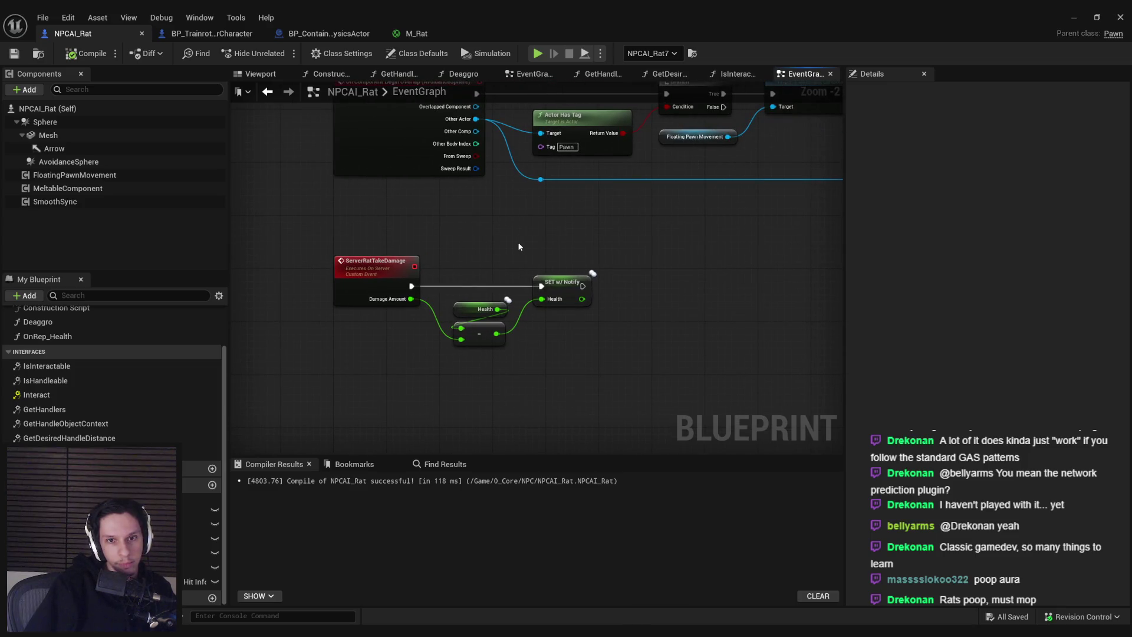
pyautogui.scroll(-3)
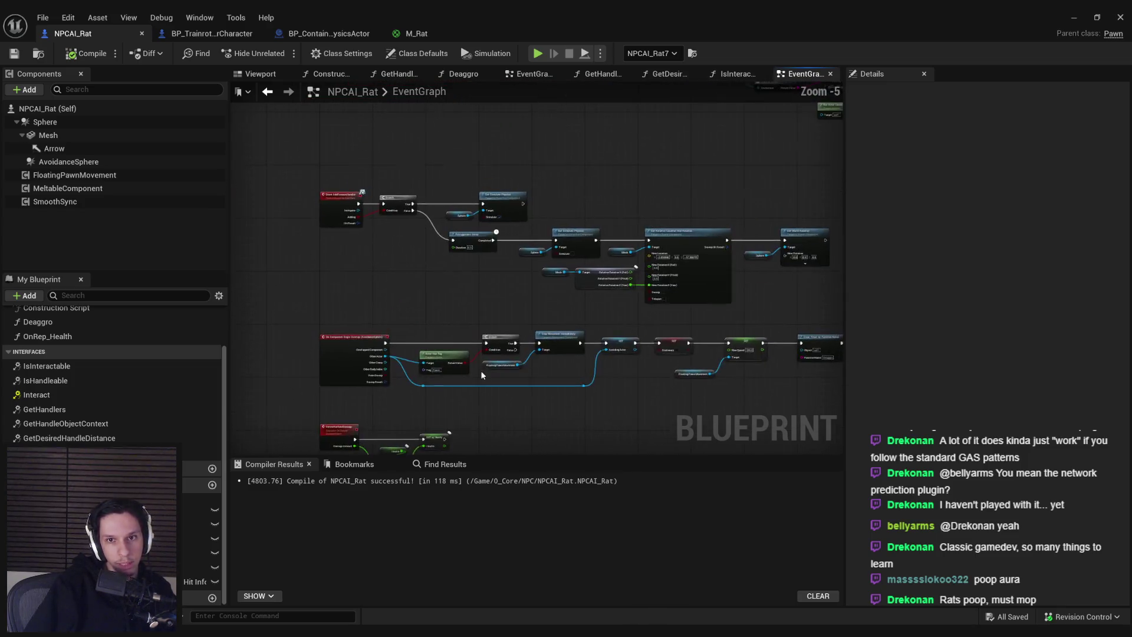
pyautogui.scroll(3)
pyautogui.moveTo(479, 298); pyautogui.dragTo(574, 285)
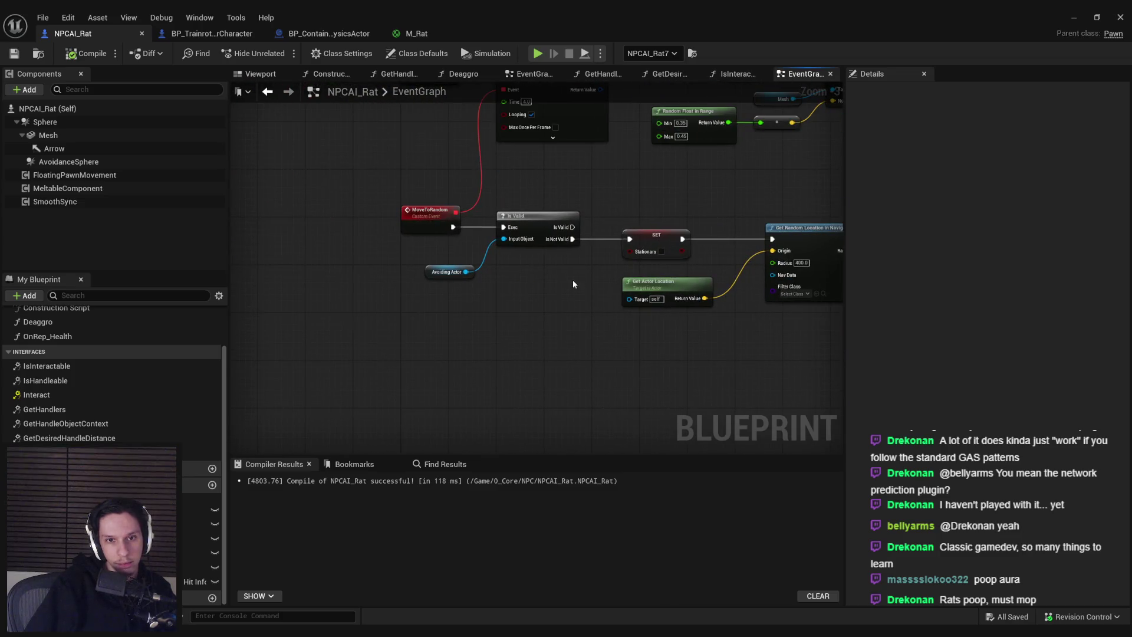
pyautogui.moveTo(431, 262); pyautogui.dragTo(400, 353)
pyautogui.moveTo(486, 389); pyautogui.dragTo(404, 384)
pyautogui.scroll(-3)
pyautogui.scroll(3)
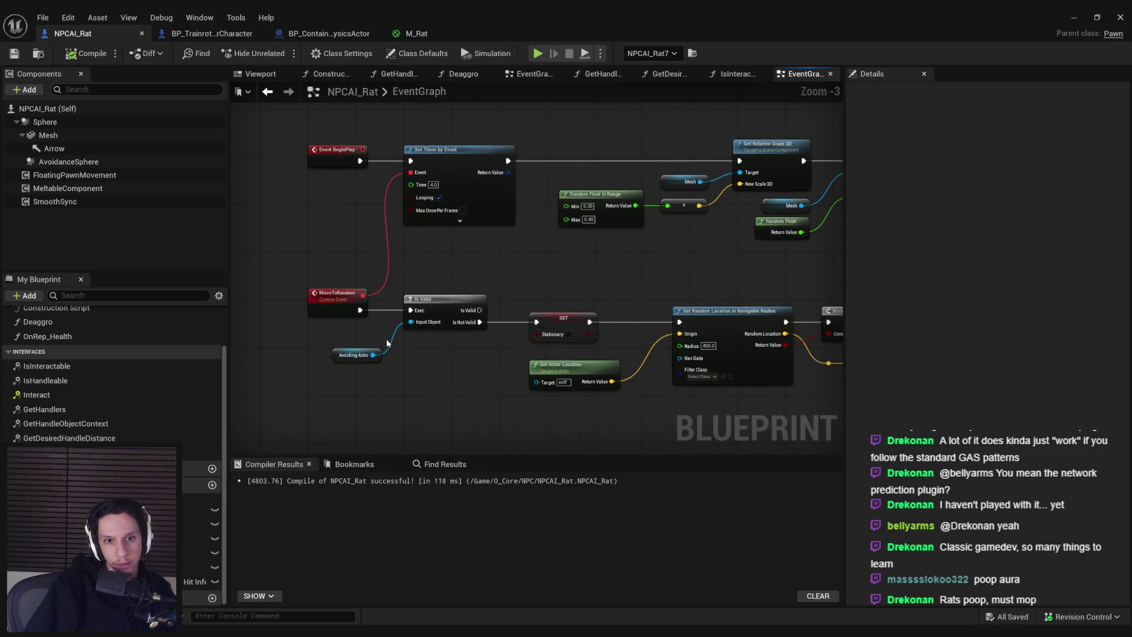
pyautogui.scroll(-3)
# Step: Select the Is Valid movement nodes after MoveToRandom and shift them right to make room
pyautogui.moveTo(651, 384); pyautogui.dragTo(652, 384)
pyautogui.scroll(-3)
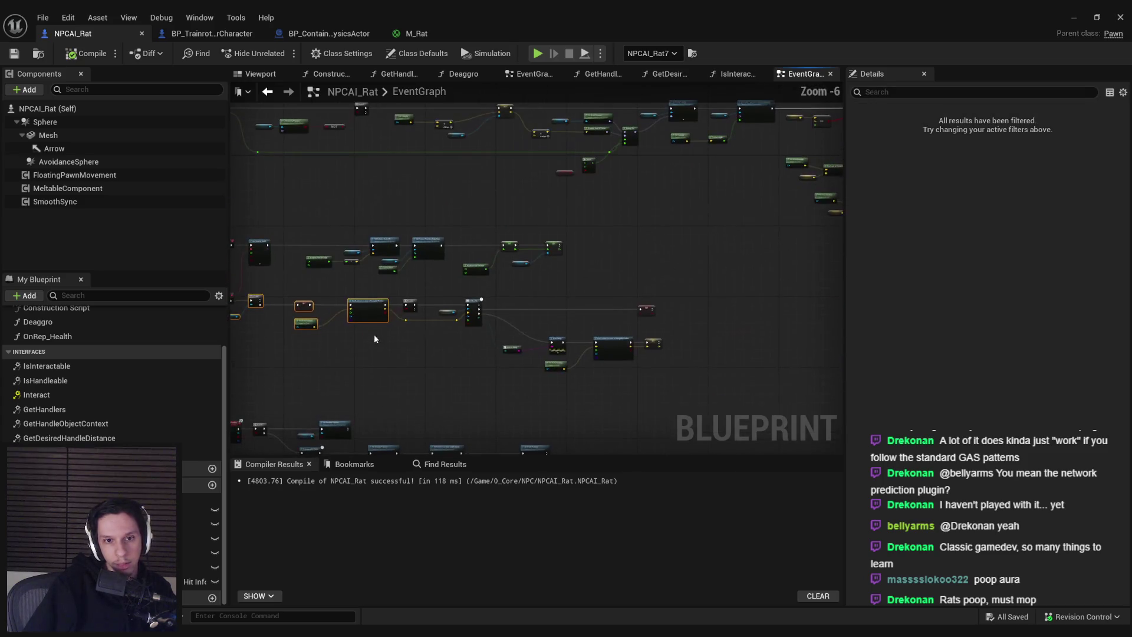
pyautogui.scroll(3)
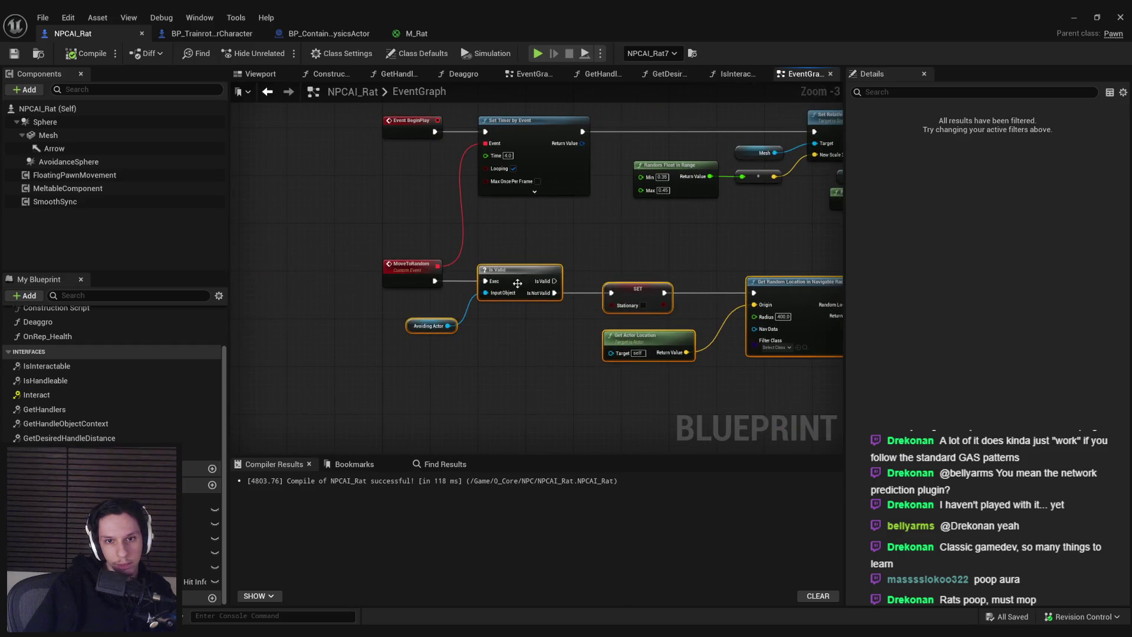
pyautogui.moveTo(518, 284); pyautogui.dragTo(726, 286)
pyautogui.moveTo(435, 281); pyautogui.dragTo(493, 281)
# Step: Insert a Branch after MoveToRandom and feed it a Health > 0.0 comparison
pyautogui.write('branch')
pyautogui.press('Return')
pyautogui.scroll(3)
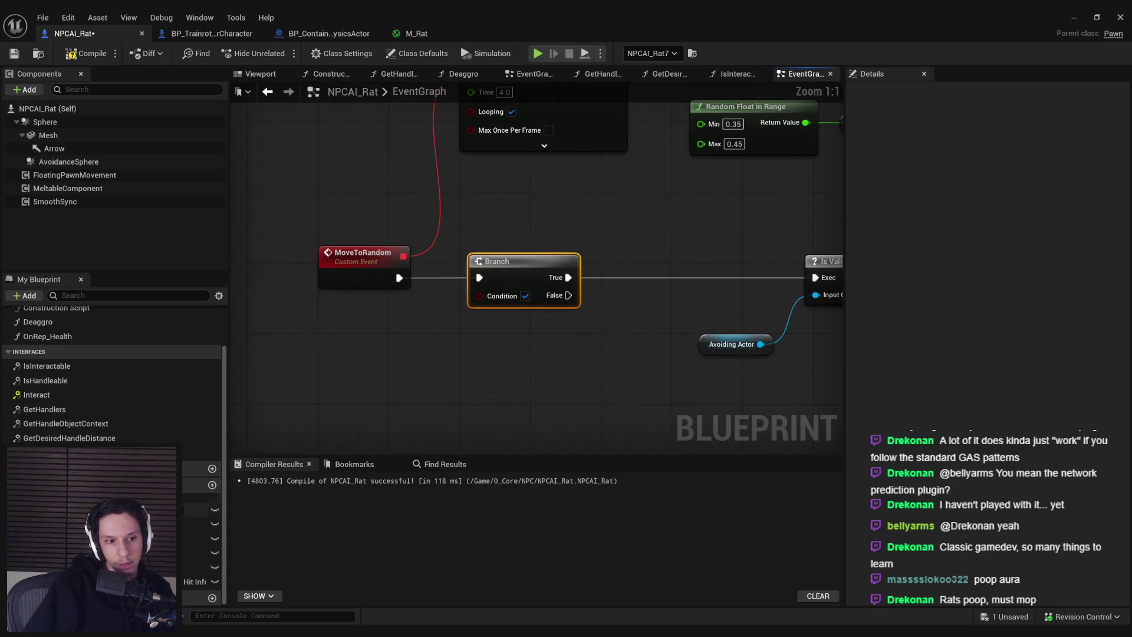
pyautogui.moveTo(47, 555); pyautogui.dragTo(341, 339)
pyautogui.moveTo(422, 348); pyautogui.dragTo(422, 350)
pyautogui.write('>')
pyautogui.press('Return')
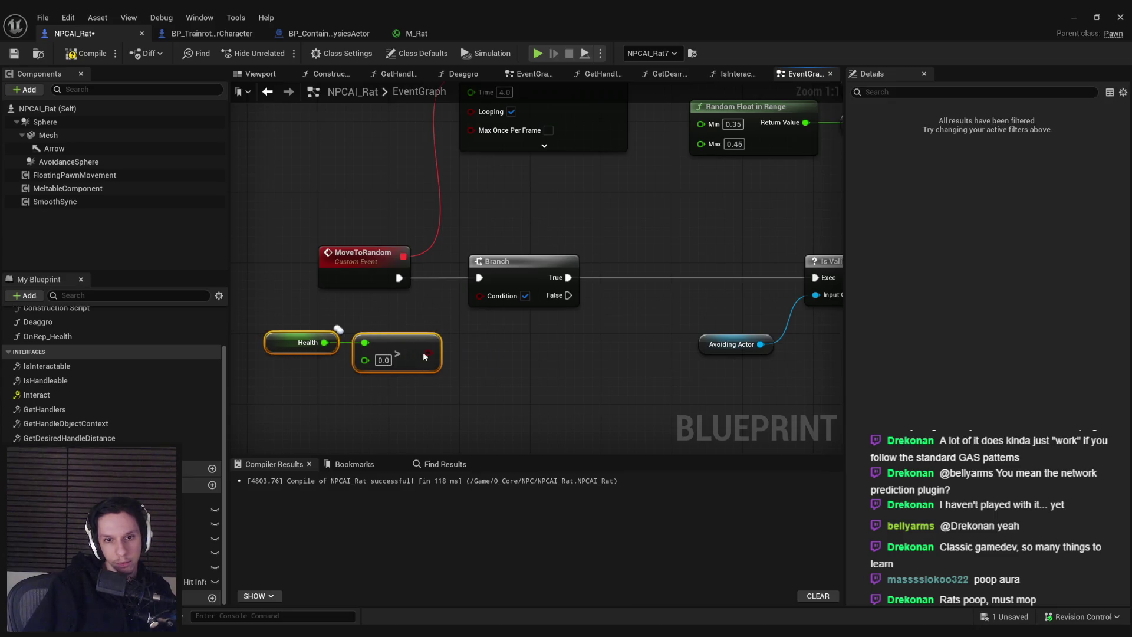
# Step: Add a Clear Timer by Function Name for MoveToRandom on the Branch's False output
pyautogui.scroll(-3)
pyautogui.moveTo(475, 275); pyautogui.dragTo(514, 319)
pyautogui.write('clear')
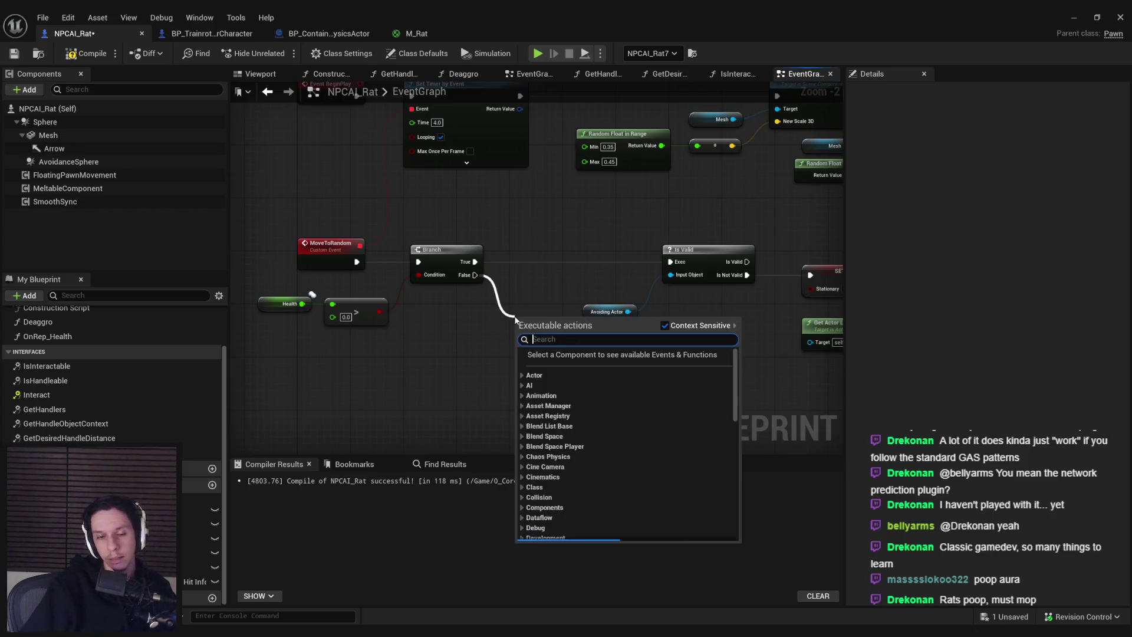
pyautogui.write('clear timer')
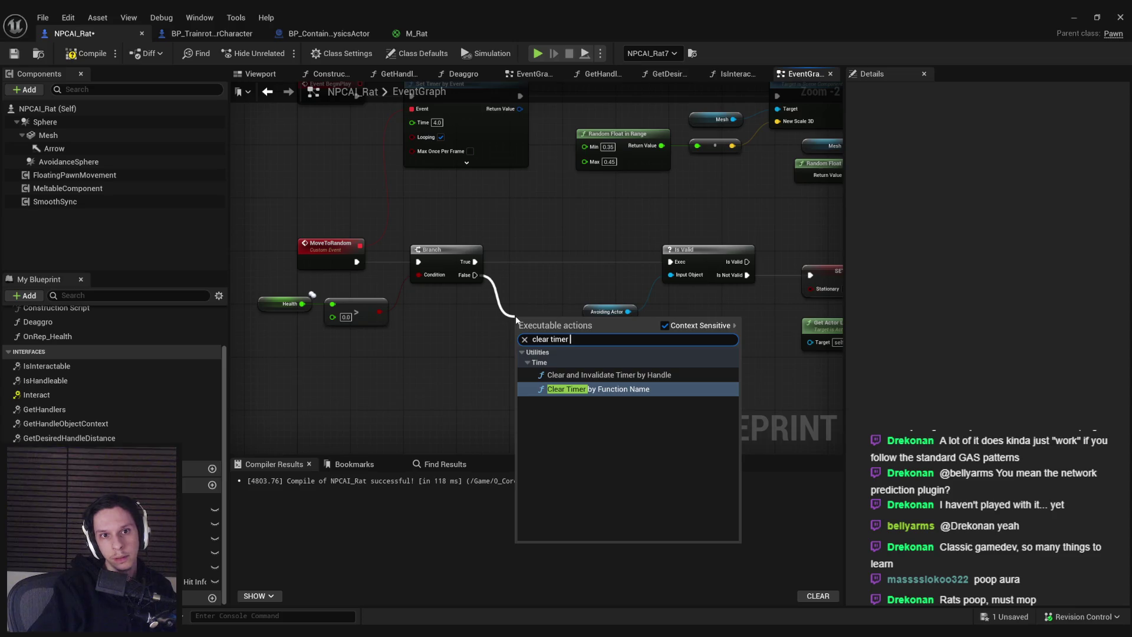
pyautogui.press('Return')
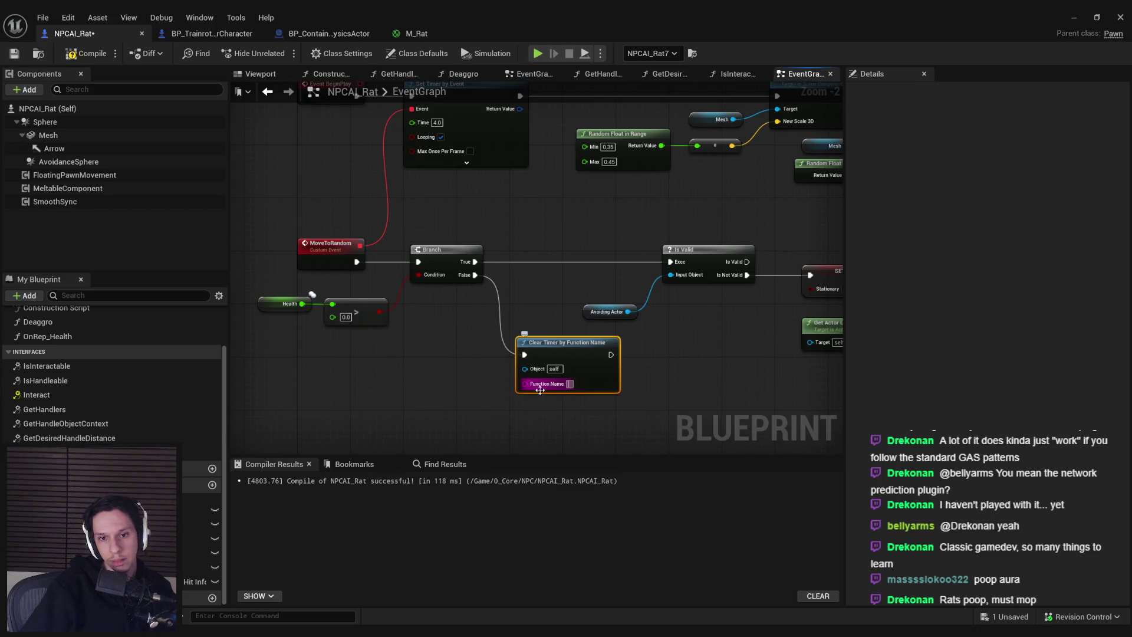
pyautogui.write('MoveToRandom')
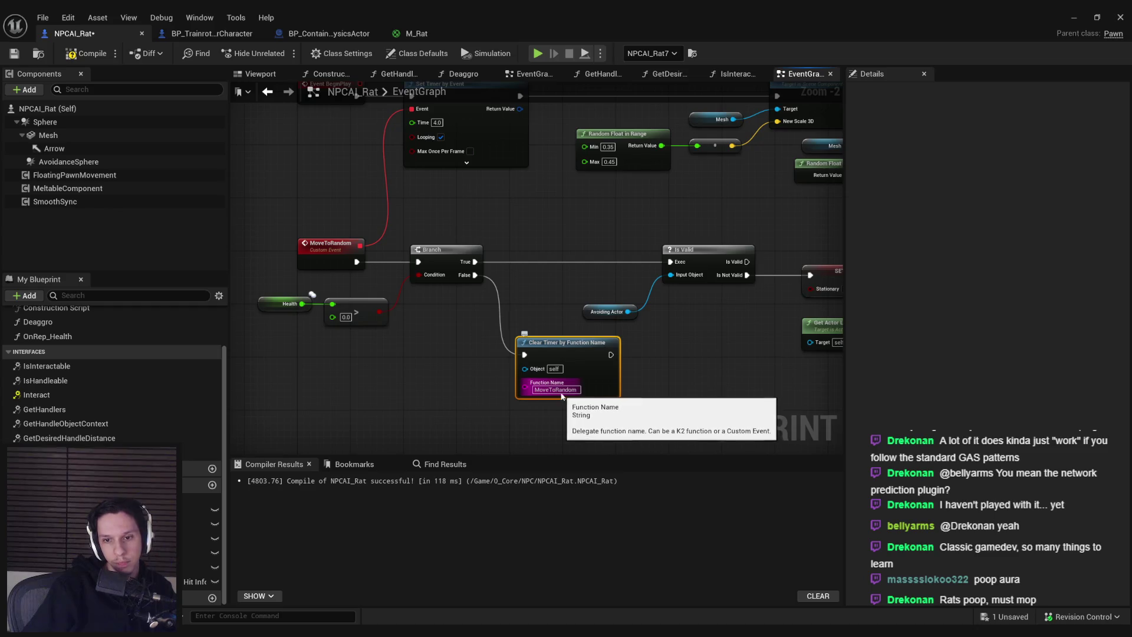
pyautogui.scroll(3)
pyautogui.moveTo(453, 358); pyautogui.dragTo(490, 434)
pyautogui.scroll(-3)
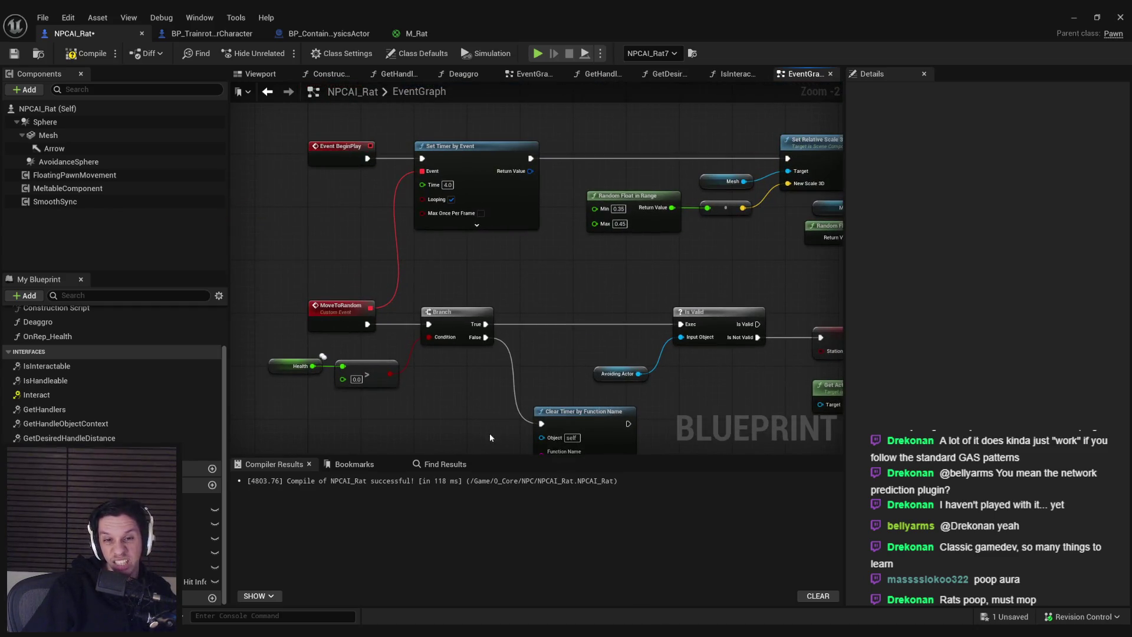
# Step: Pan over to the rotation section and select the Health check and Branch nodes
pyautogui.scroll(-3)
pyautogui.scroll(3)
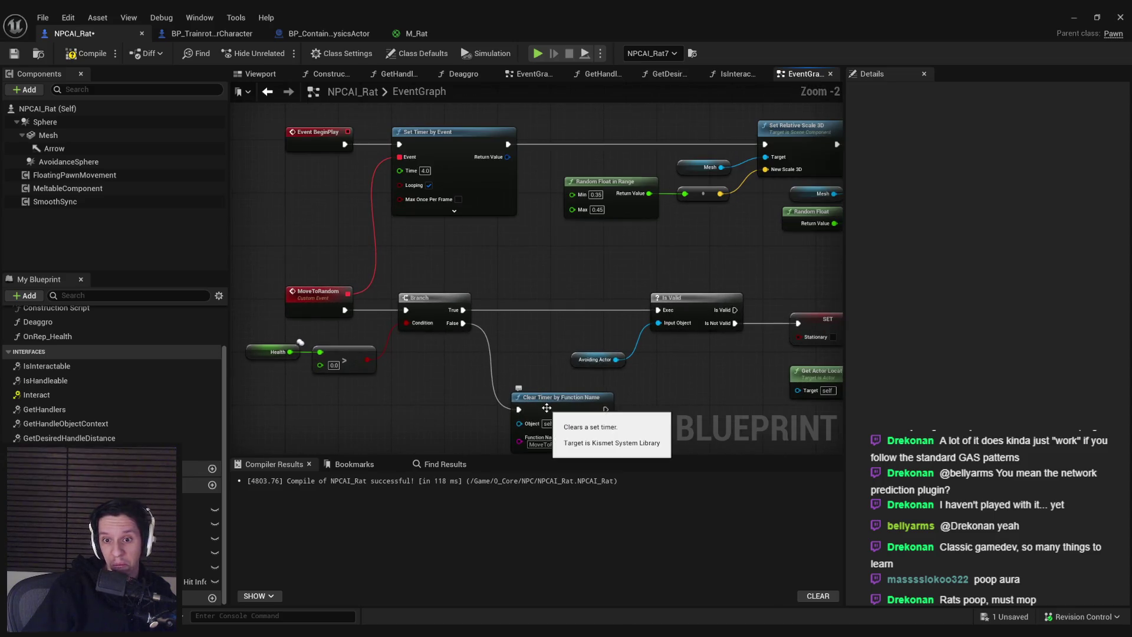
pyautogui.scroll(-3)
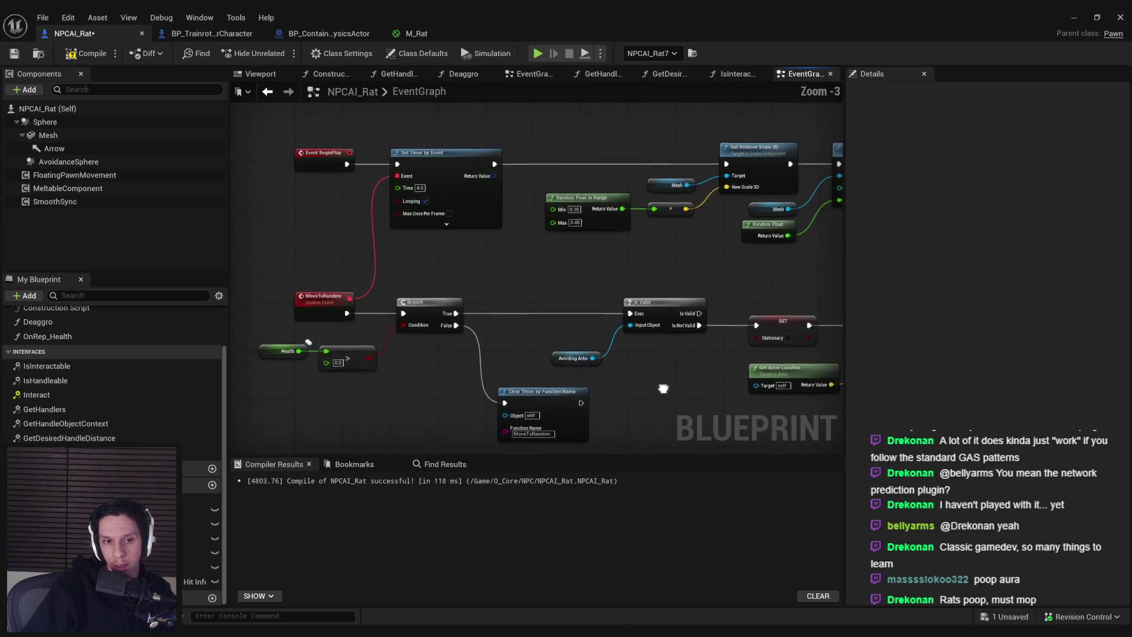
pyautogui.moveTo(463, 394); pyautogui.dragTo(483, 338)
pyautogui.scroll(3)
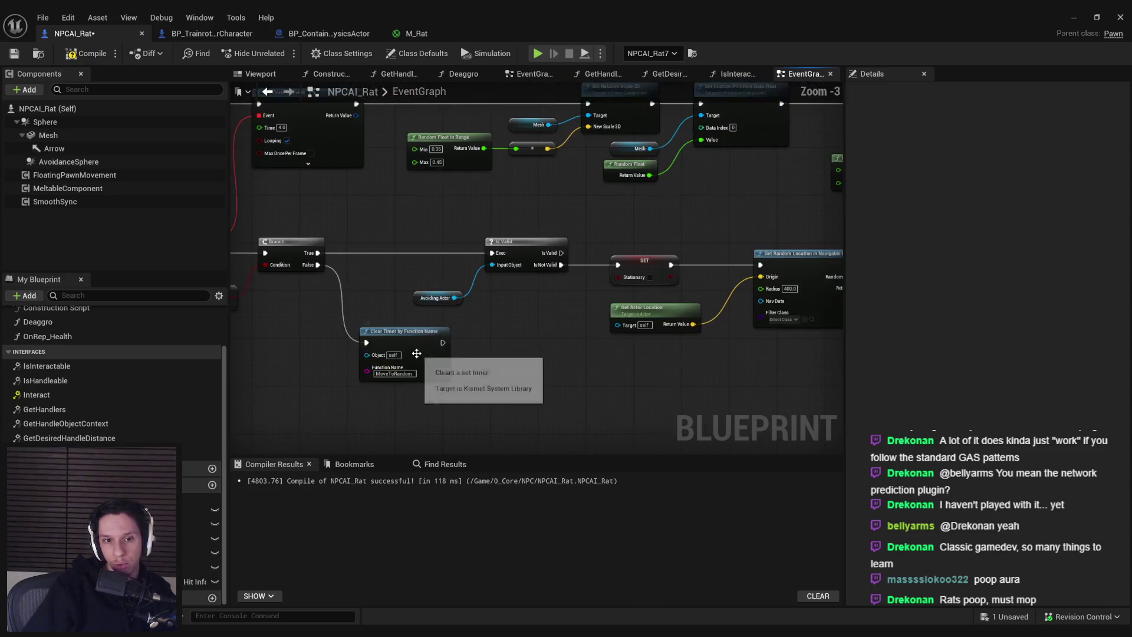
pyautogui.scroll(-3)
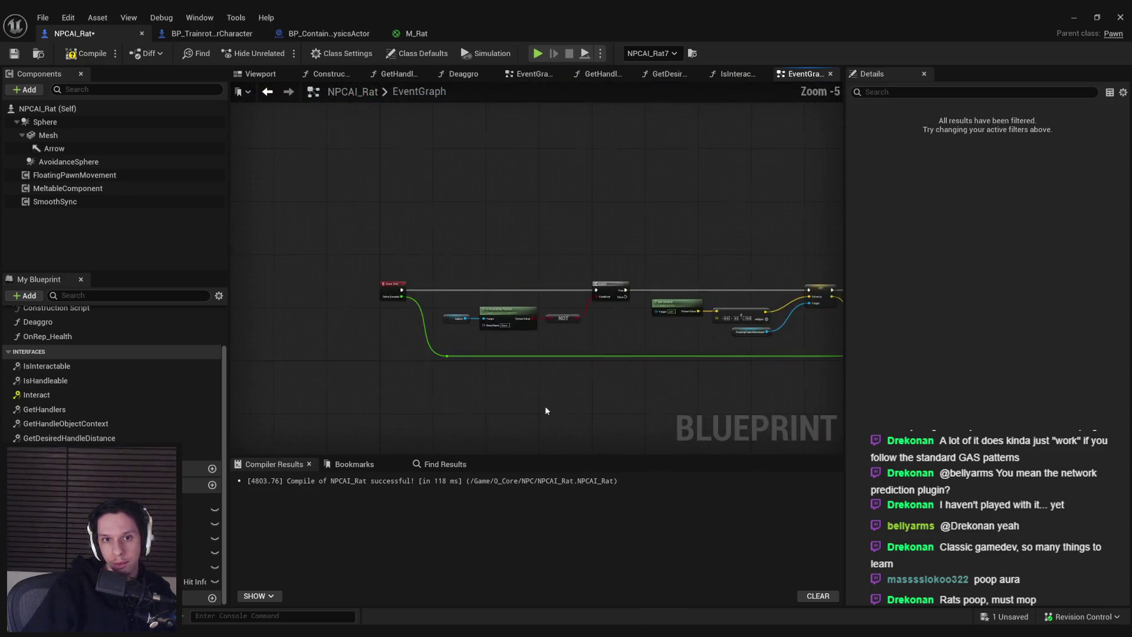
pyautogui.scroll(3)
pyautogui.moveTo(453, 327); pyautogui.dragTo(260, 340)
pyautogui.moveTo(505, 340); pyautogui.dragTo(340, 304)
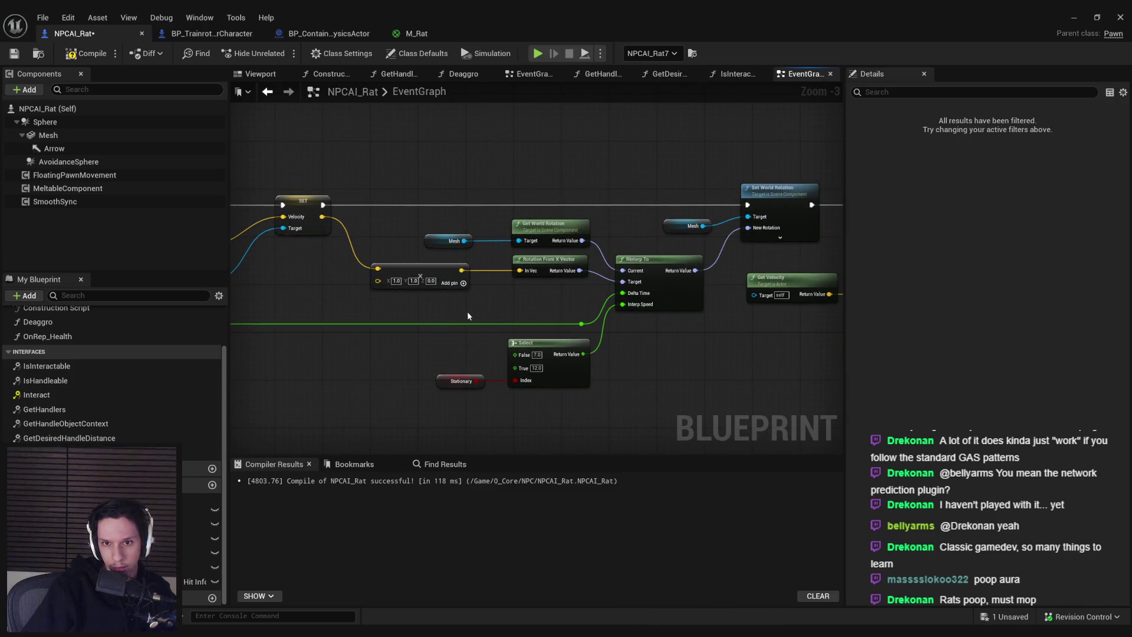
pyautogui.scroll(-3)
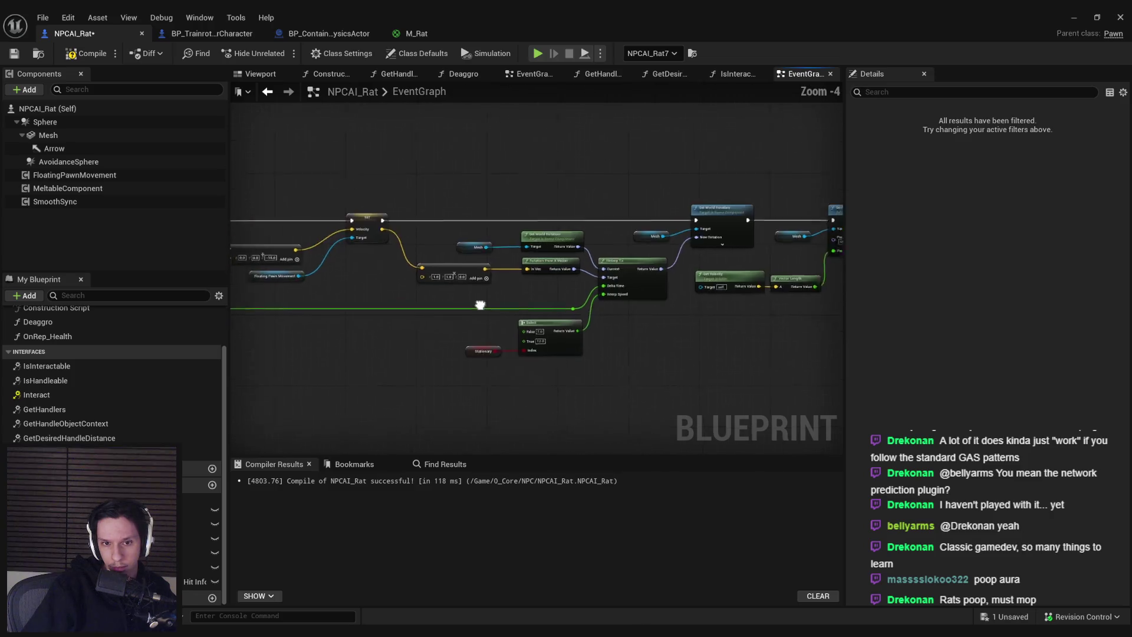
pyautogui.moveTo(472, 243); pyautogui.dragTo(370, 293)
pyautogui.moveTo(745, 312); pyautogui.dragTo(551, 265)
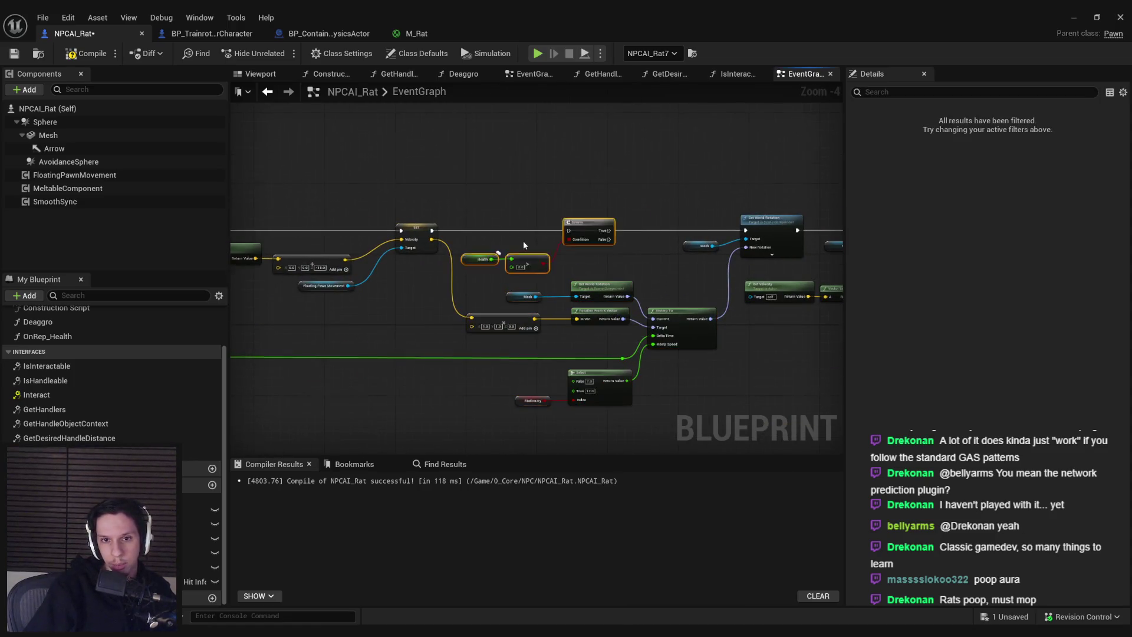
pyautogui.scroll(3)
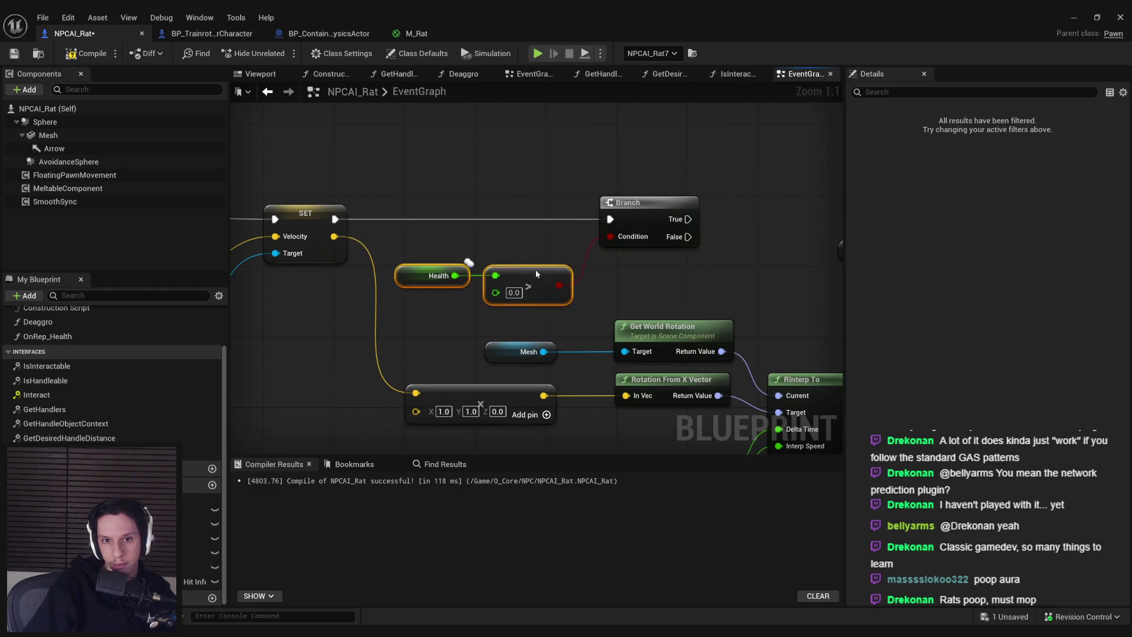
# Step: Wire Branch True to Set World Rotation, then detach that wire again
pyautogui.moveTo(687, 219); pyautogui.dragTo(715, 219)
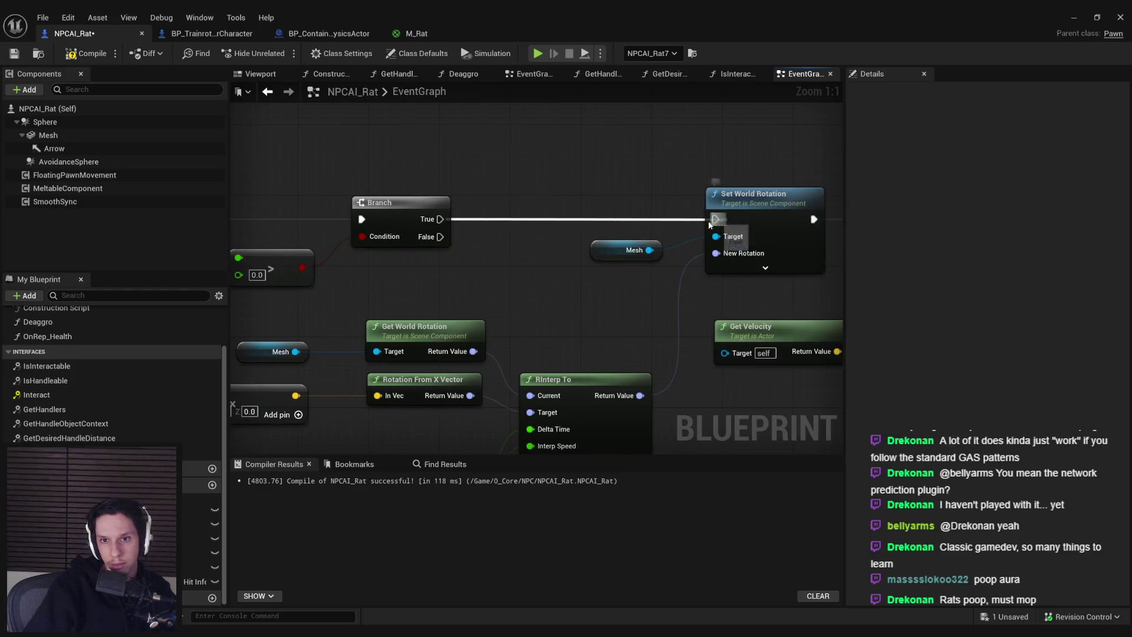
pyautogui.moveTo(447, 222); pyautogui.dragTo(448, 223)
pyautogui.press('Escape')
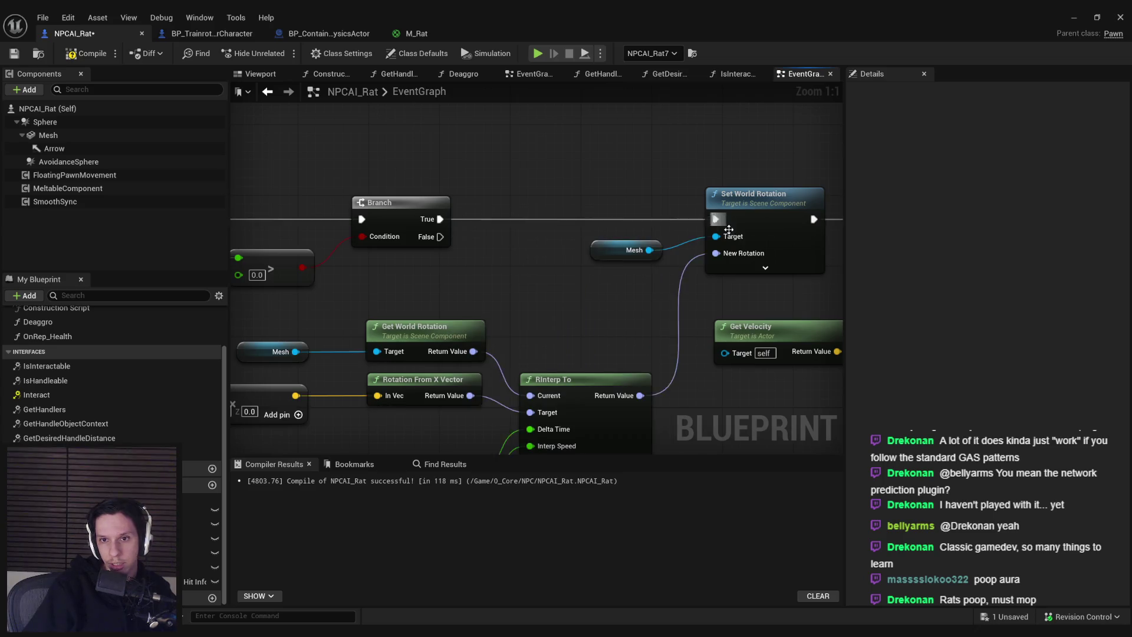
pyautogui.scroll(-3)
# Step: Paste Mesh's MoveSpeed Set Scalar Parameter Value node below Clear Timer, setting MoveSpeed to 0.0
pyautogui.moveTo(462, 289); pyautogui.dragTo(813, 321)
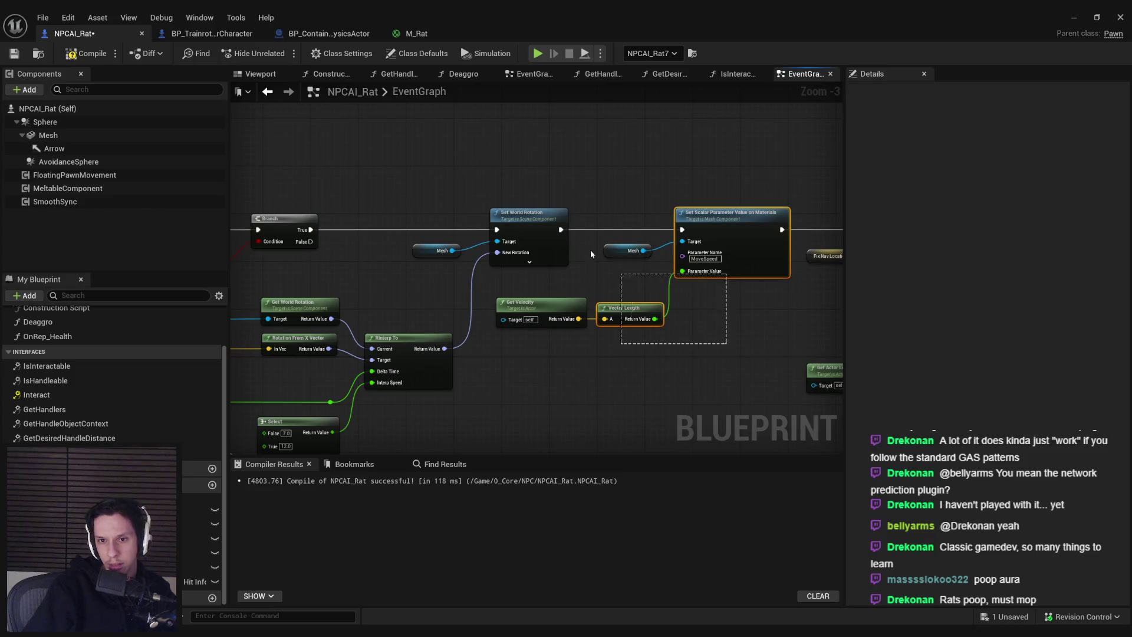
pyautogui.moveTo(581, 256); pyautogui.dragTo(470, 269)
pyautogui.scroll(-3)
pyautogui.scroll(3)
pyautogui.hotkey('ctrl', 'v')
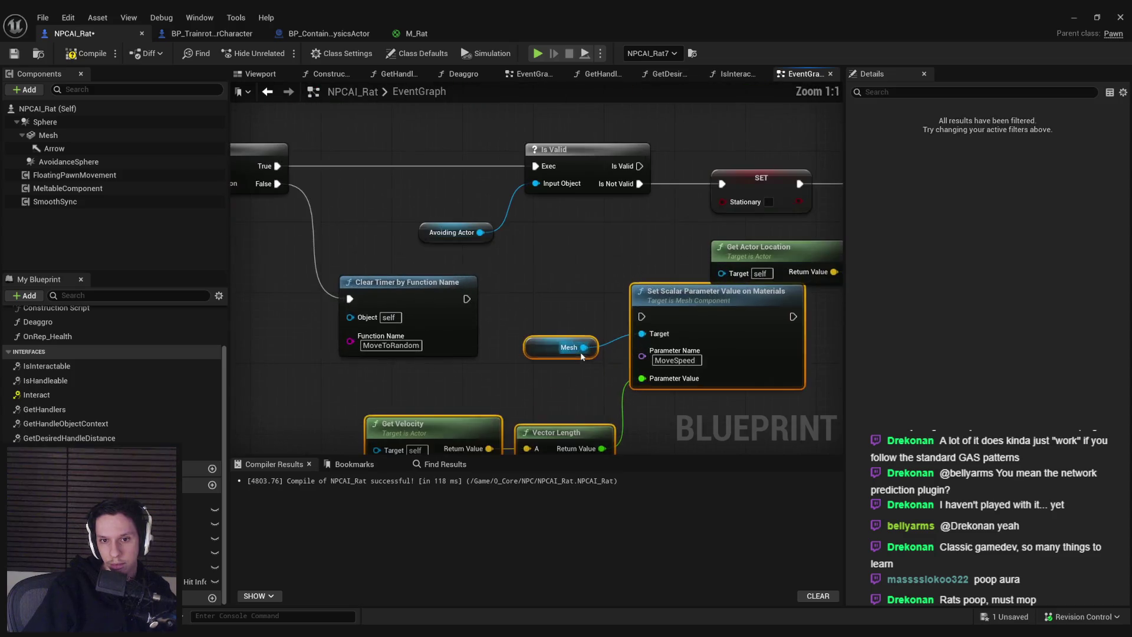
pyautogui.hotkey('ctrl', 'z')
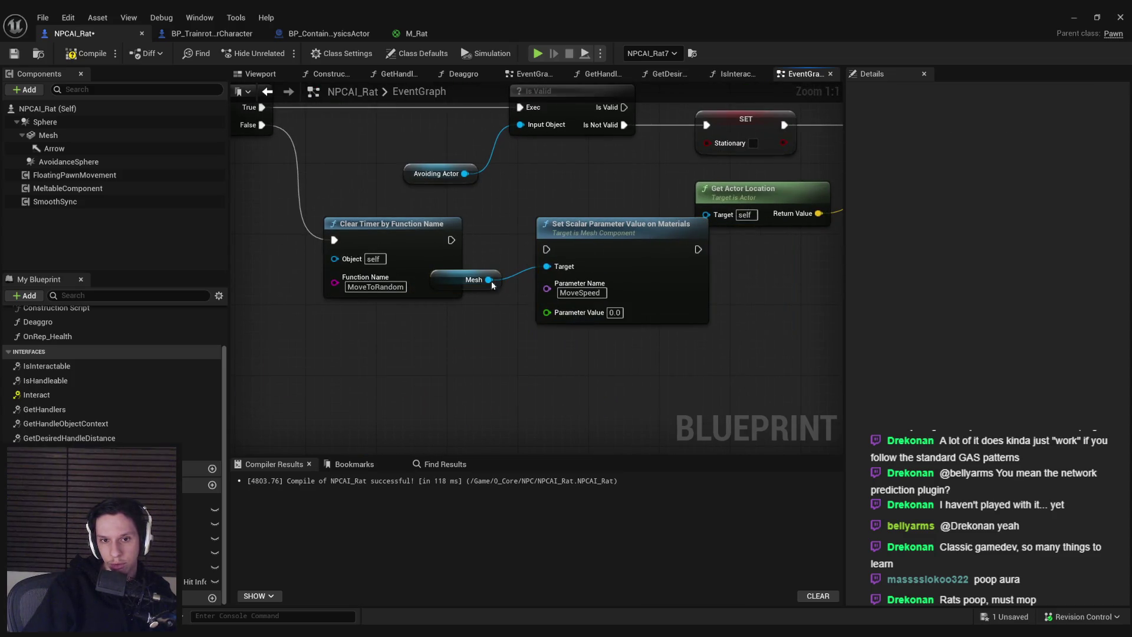
pyautogui.moveTo(619, 254); pyautogui.dragTo(690, 246)
pyautogui.moveTo(332, 248); pyautogui.dragTo(279, 310)
pyautogui.click(367, 210)
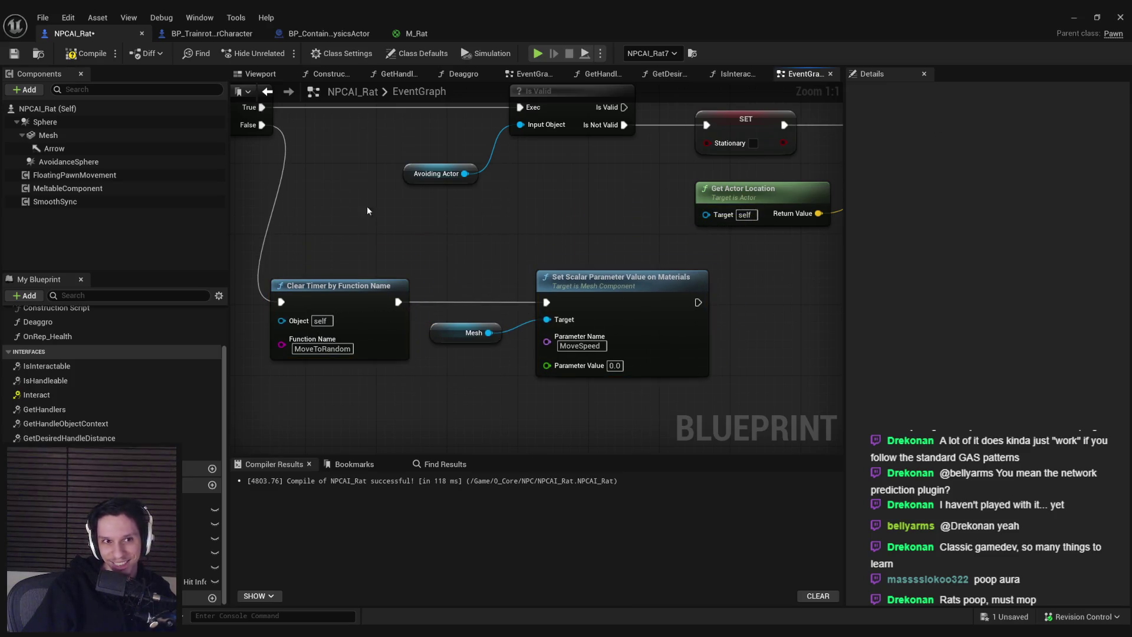
# Step: Save NPCAI_Rat, then play the level and walk toward the rats before stopping
pyautogui.hotkey('ctrl', 's')
pyautogui.click(1075, 17)
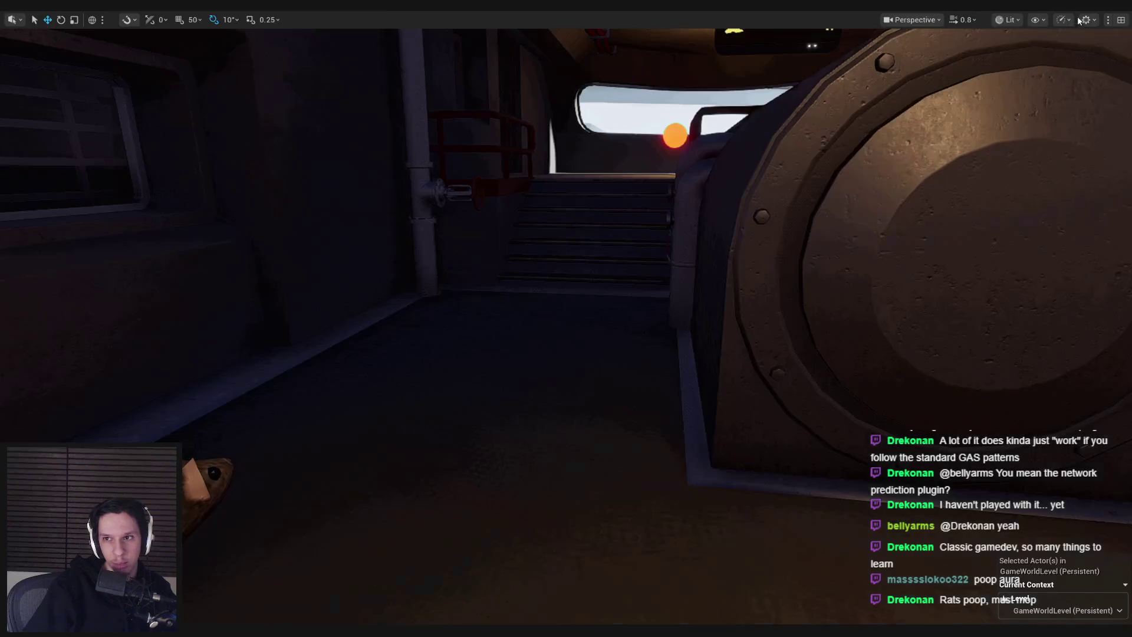
pyautogui.hotkey('alt', 'p')
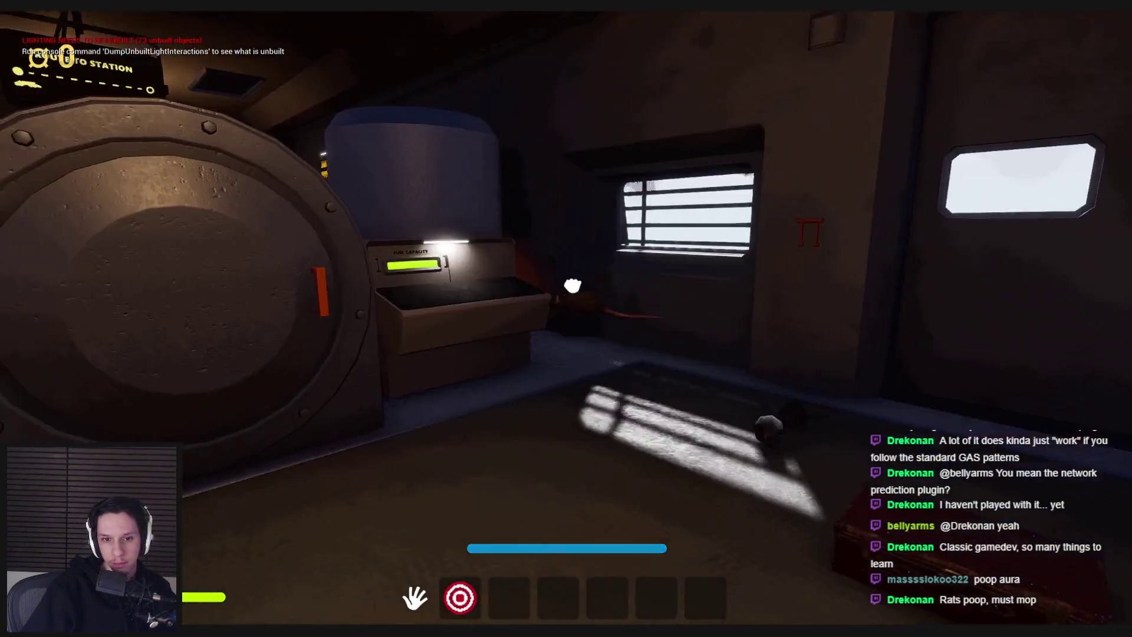
pyautogui.press('w')
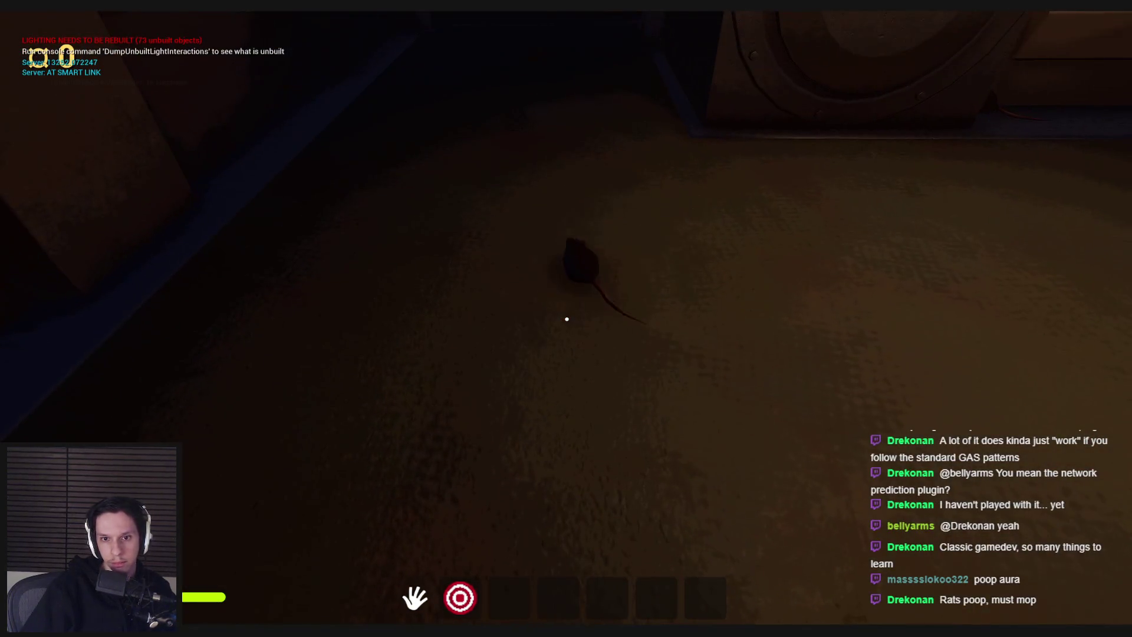
pyautogui.press('Escape')
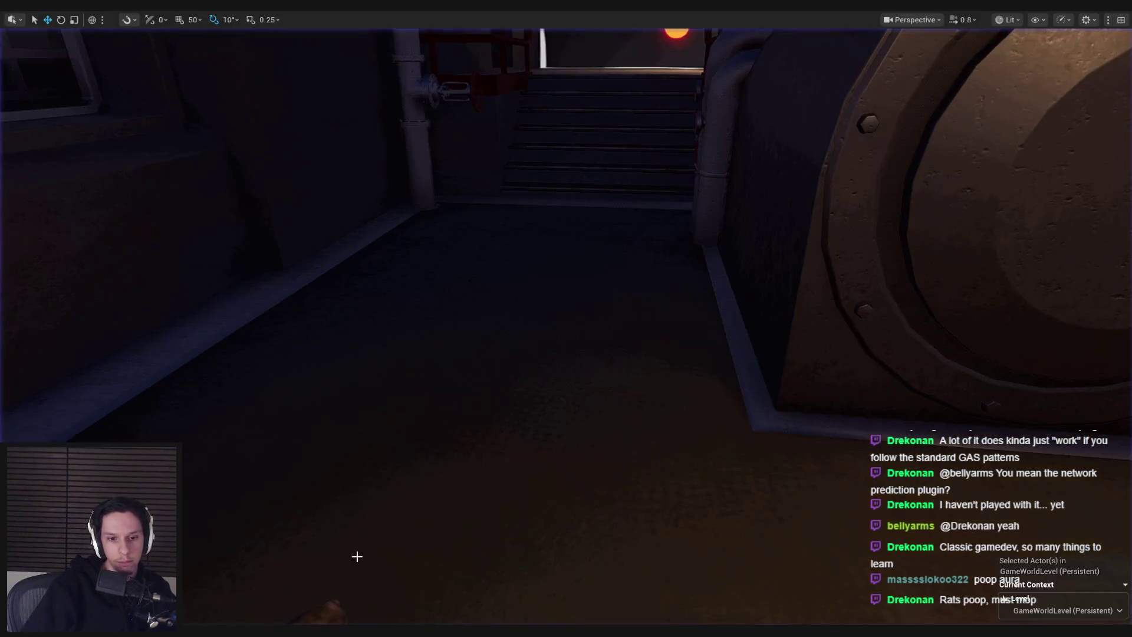
pyautogui.scroll(-3)
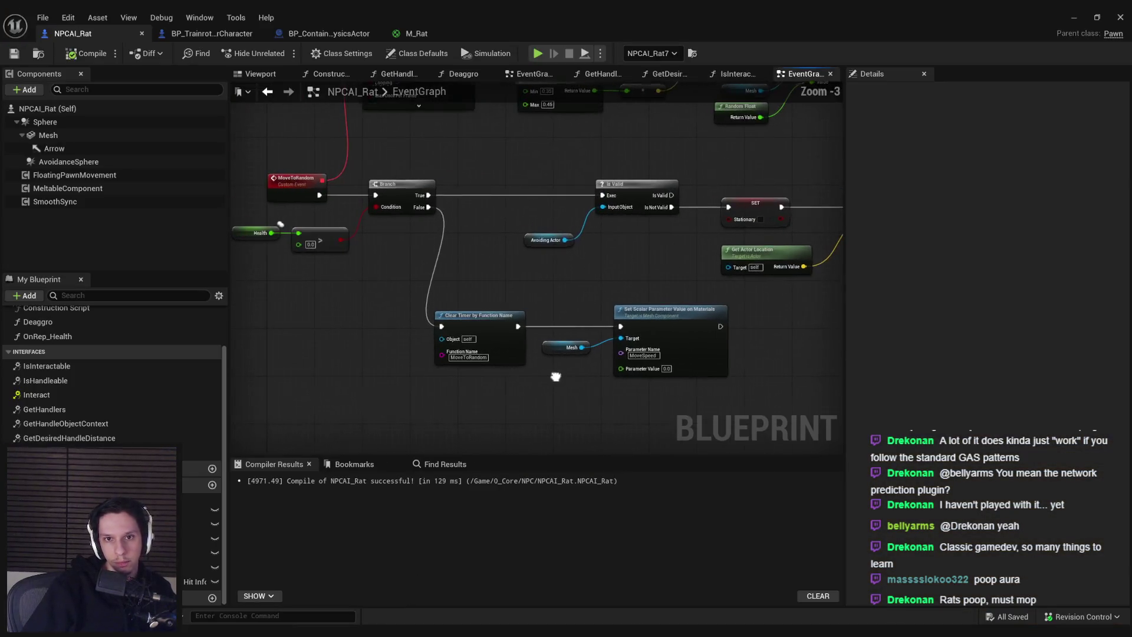
# Step: Switch to the GameWorldLevel editor and end the running play session
pyautogui.scroll(-3)
pyautogui.scroll(3)
pyautogui.scroll(-3)
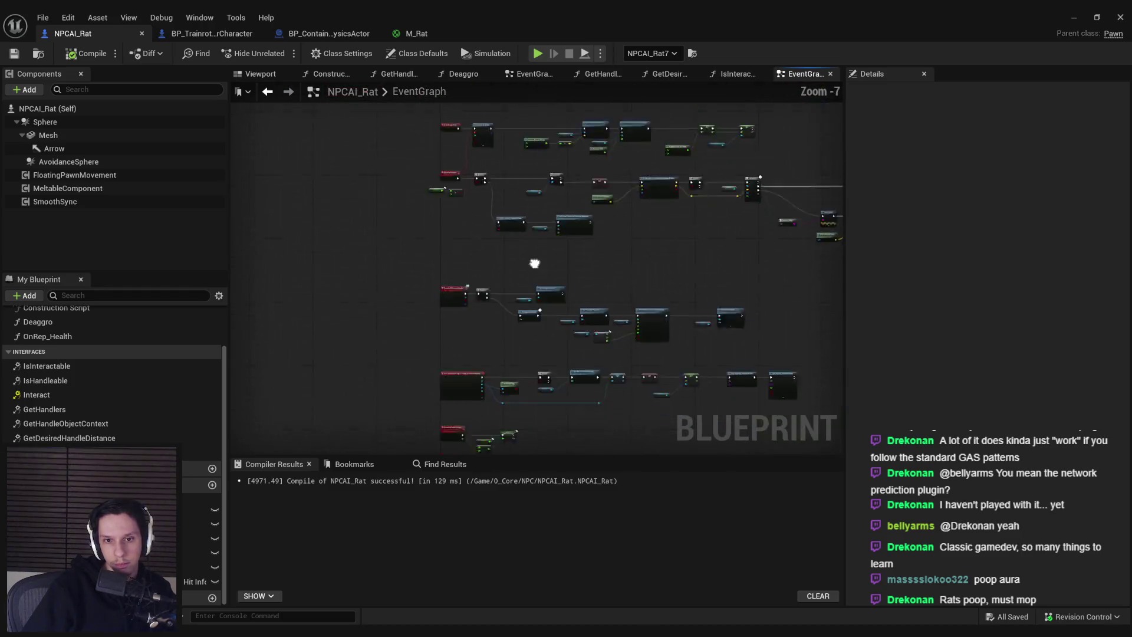
pyautogui.scroll(3)
pyautogui.scroll(-3)
pyautogui.scroll(3)
pyautogui.scroll(3)
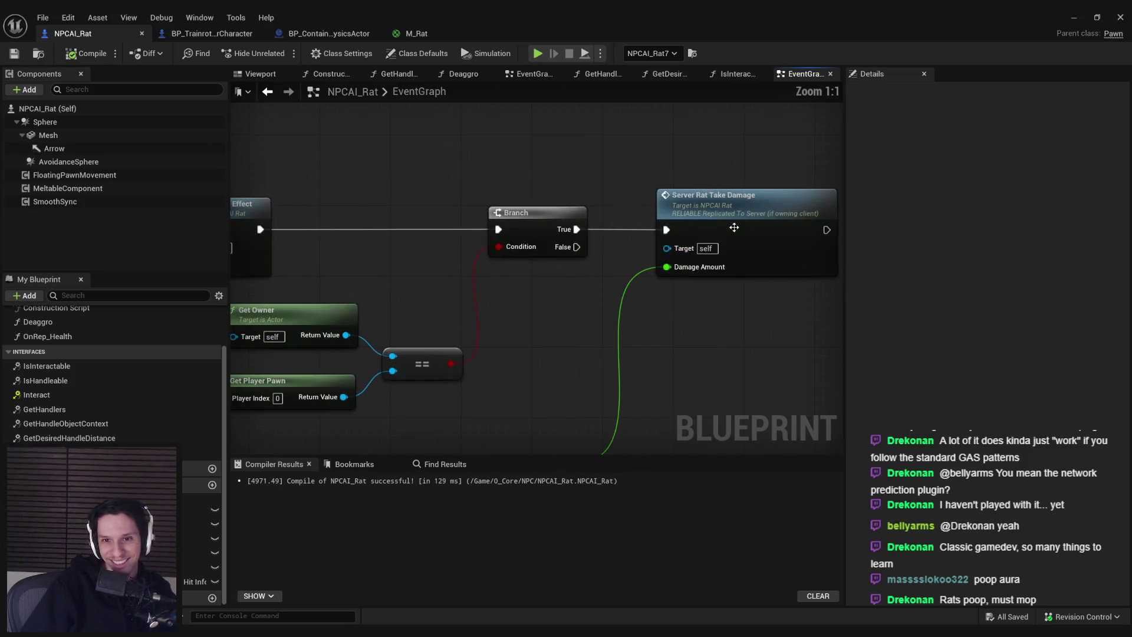
pyautogui.scroll(-3)
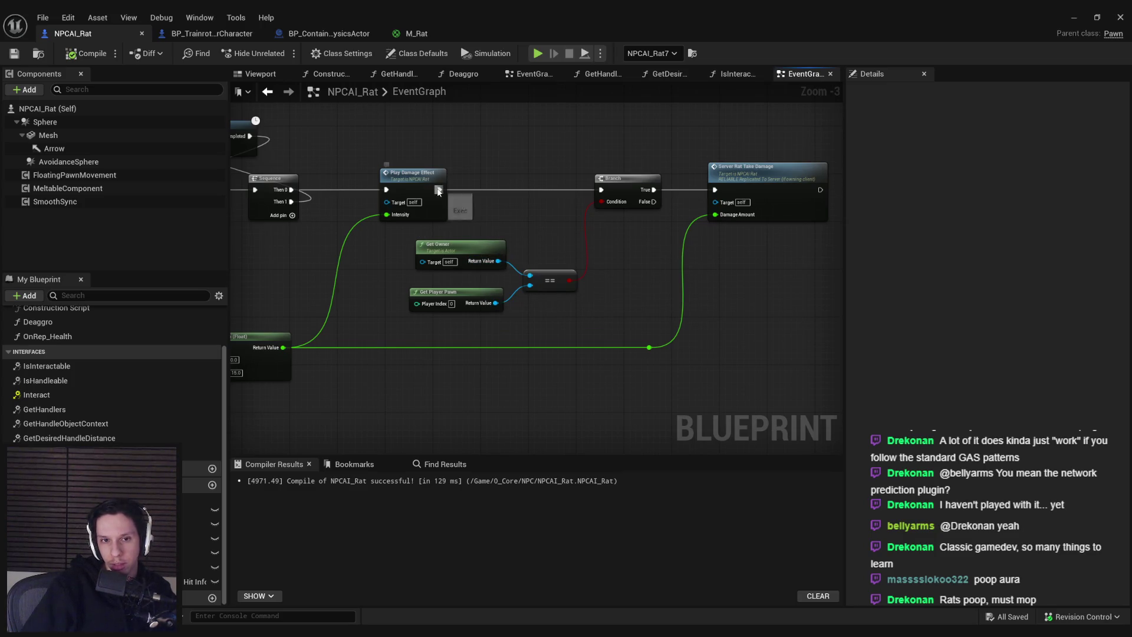
pyautogui.click(1074, 17)
pyautogui.press('Escape')
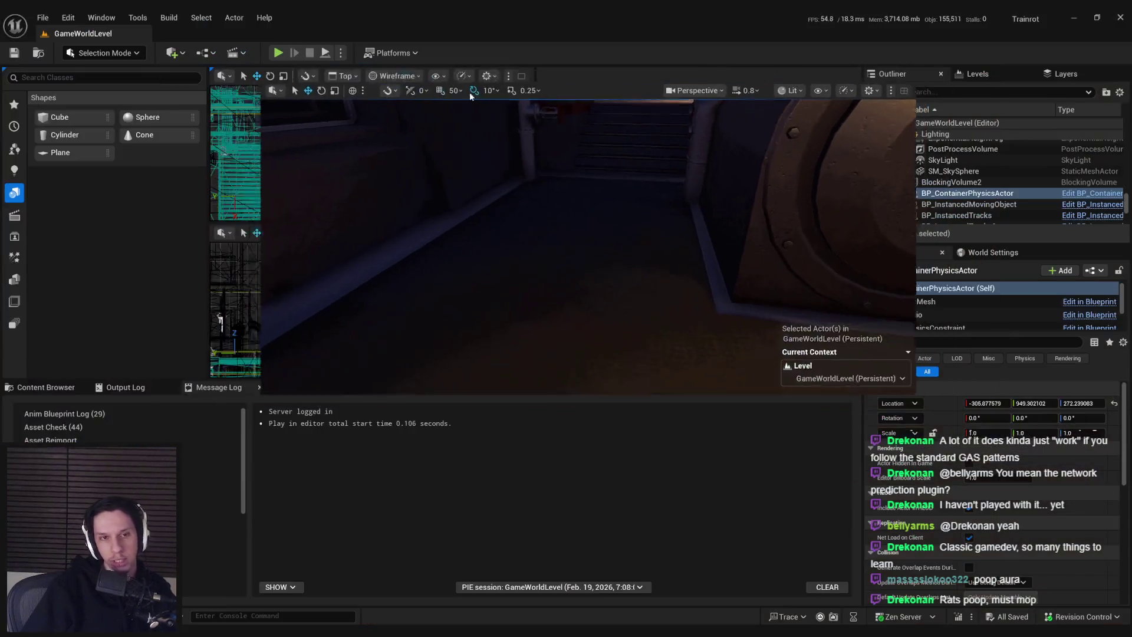
# Step: Launch a 2-player New Editor Window (PIE) test, then bring the level editor back
pyautogui.click(342, 53)
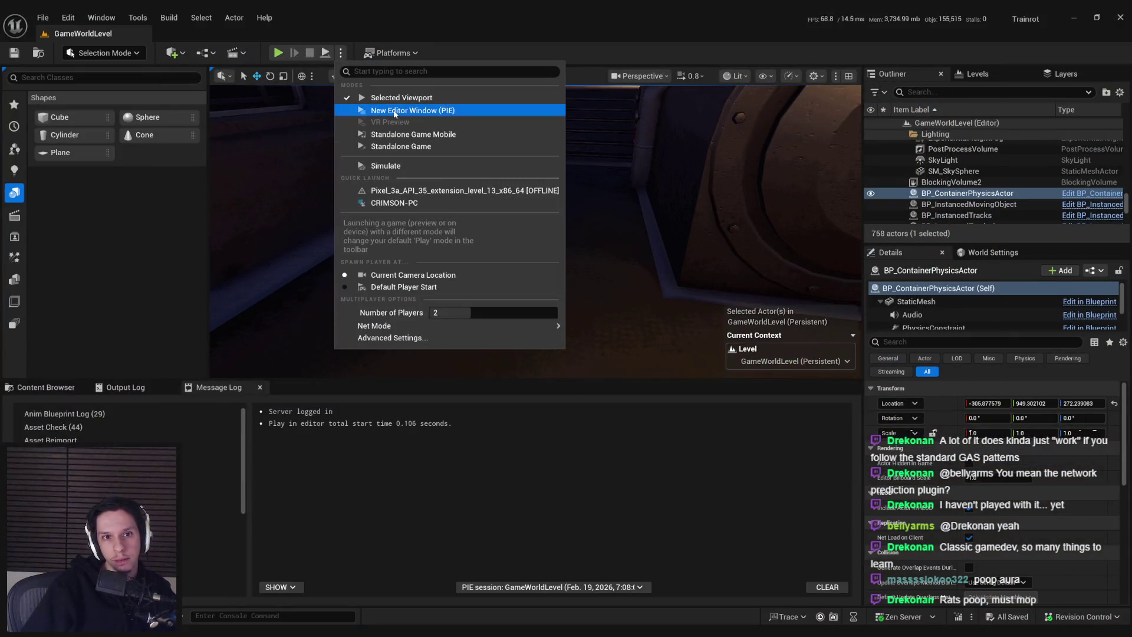
pyautogui.click(394, 109)
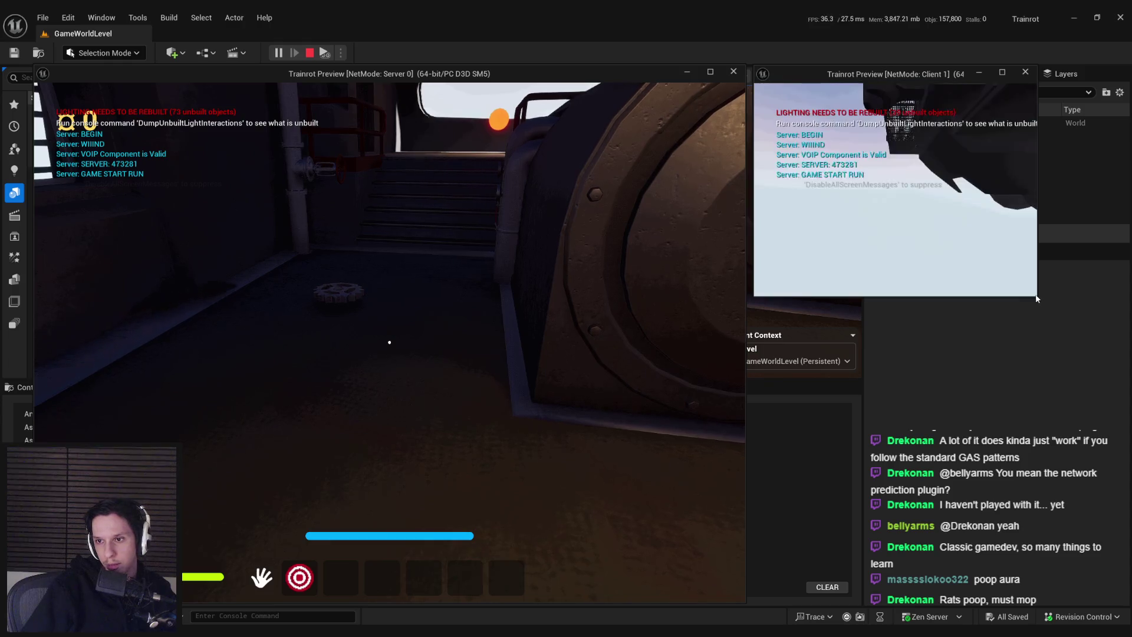
pyautogui.press('Escape')
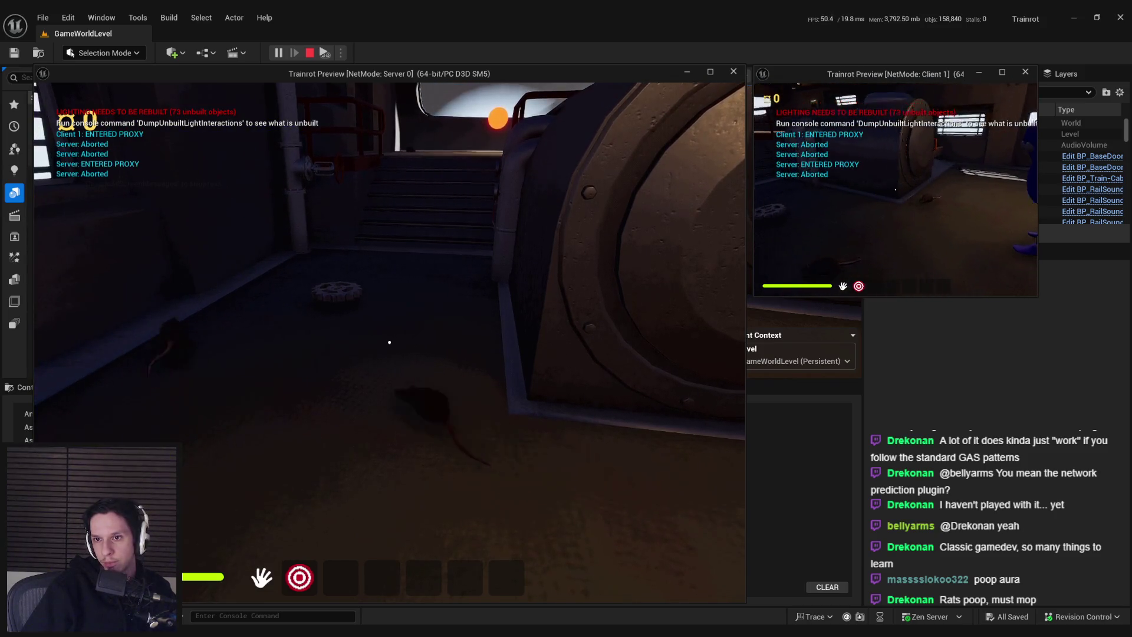
pyautogui.click(682, 320)
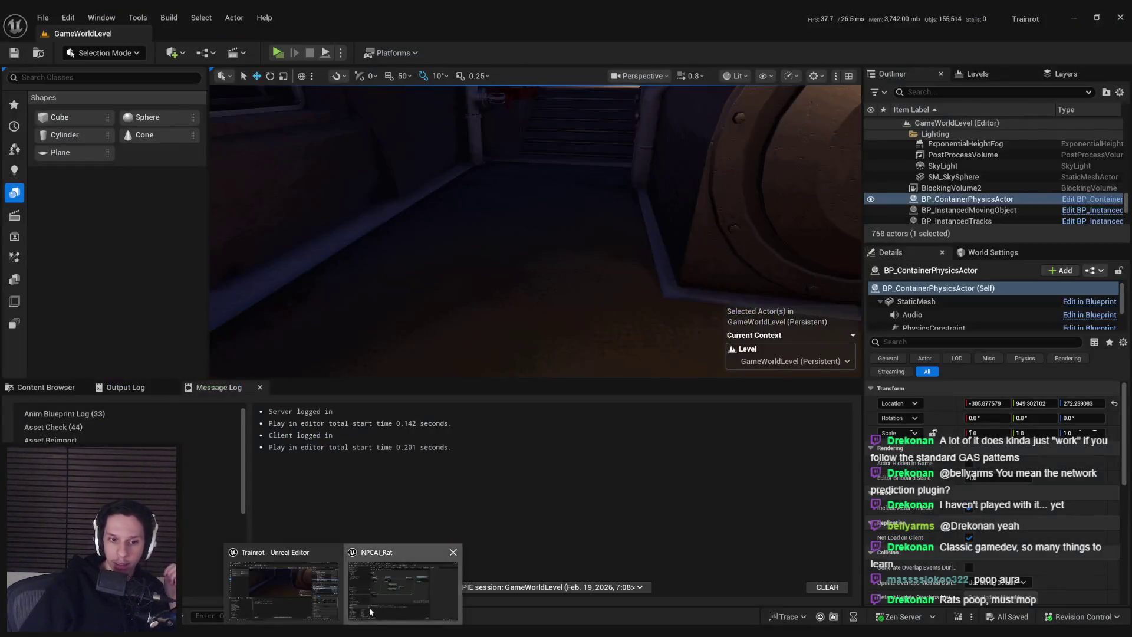
# Step: Return to the NPCAI_Rat window, zoom out, and marquee-select the AddRemoveHandler nodes
pyautogui.click(399, 584)
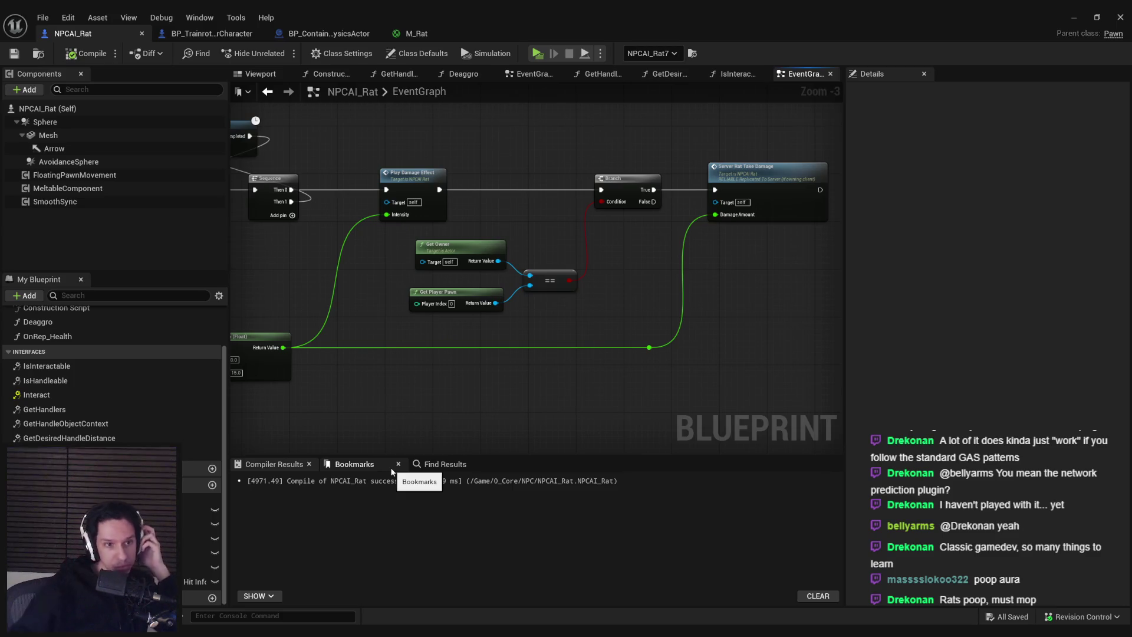
pyautogui.scroll(-3)
pyautogui.scroll(-3)
pyautogui.scroll(3)
pyautogui.scroll(-3)
pyautogui.scroll(3)
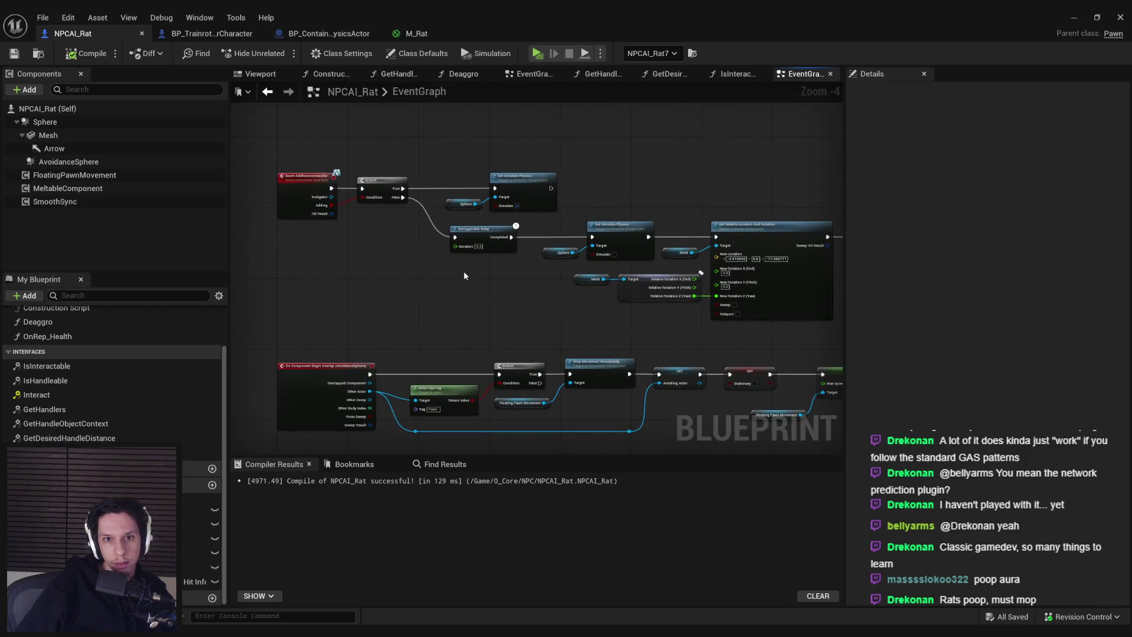
pyautogui.scroll(3)
pyautogui.scroll(-3)
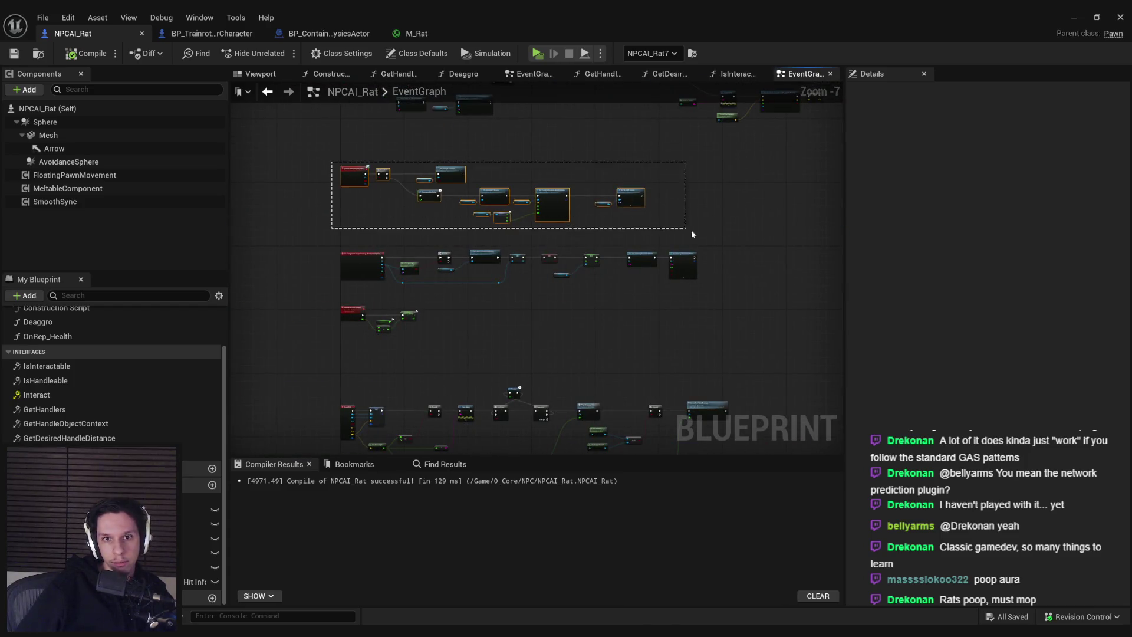
pyautogui.moveTo(692, 235); pyautogui.dragTo(692, 234)
pyautogui.scroll(3)
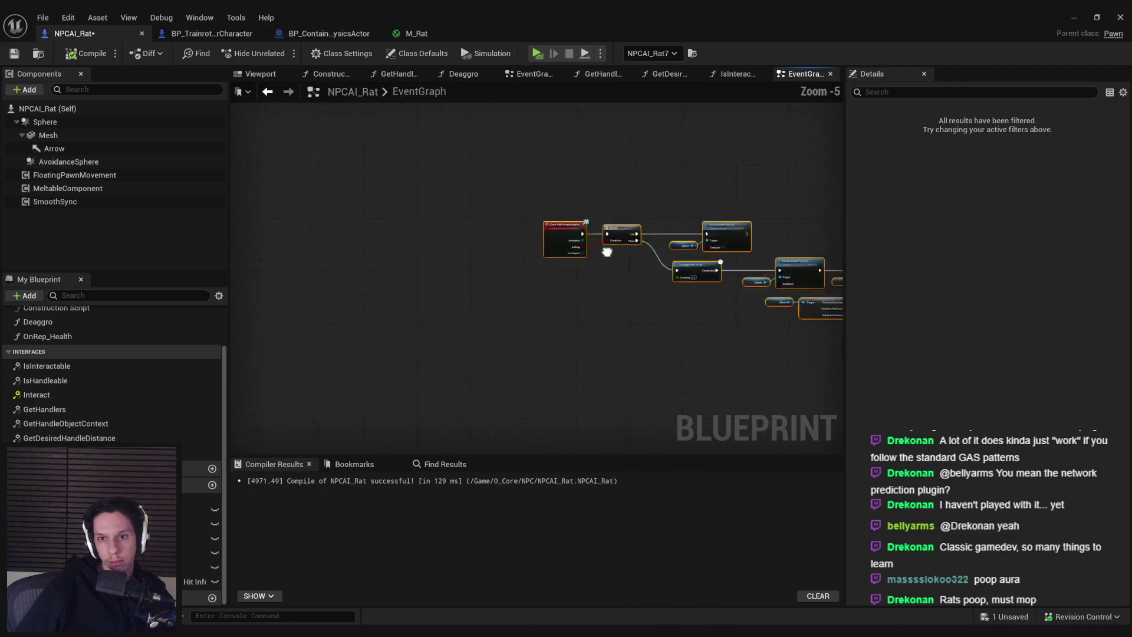
# Step: Comment the selected nodes 'AddRemoveHandler (Interface)' and move the lower row further down
pyautogui.scroll(3)
pyautogui.write('c')
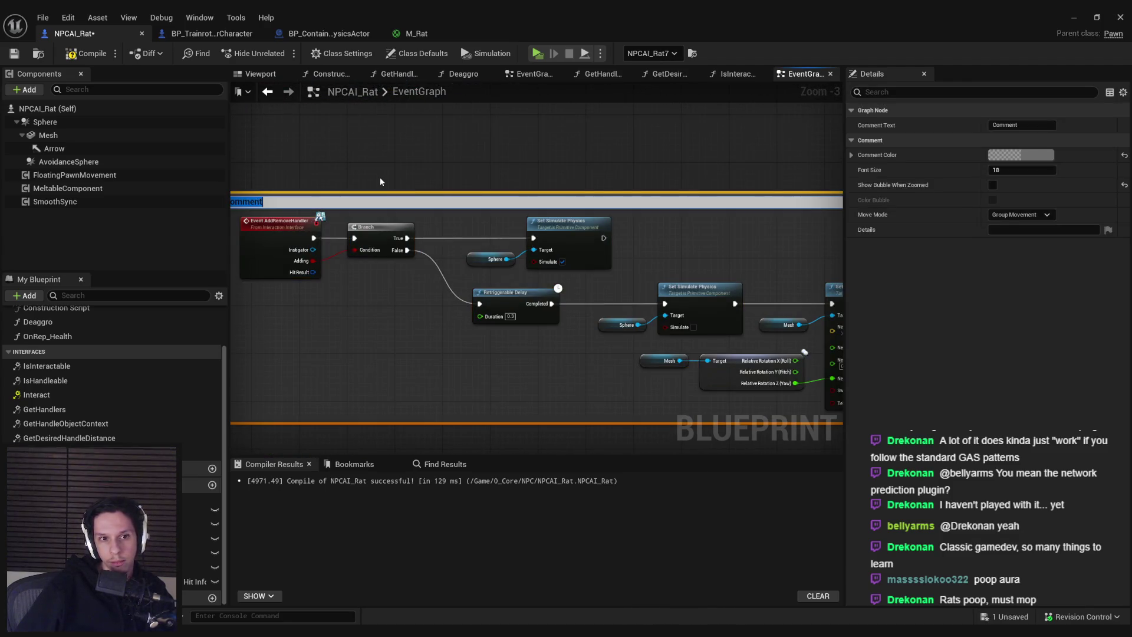
pyautogui.write('AddRemoveHandler')
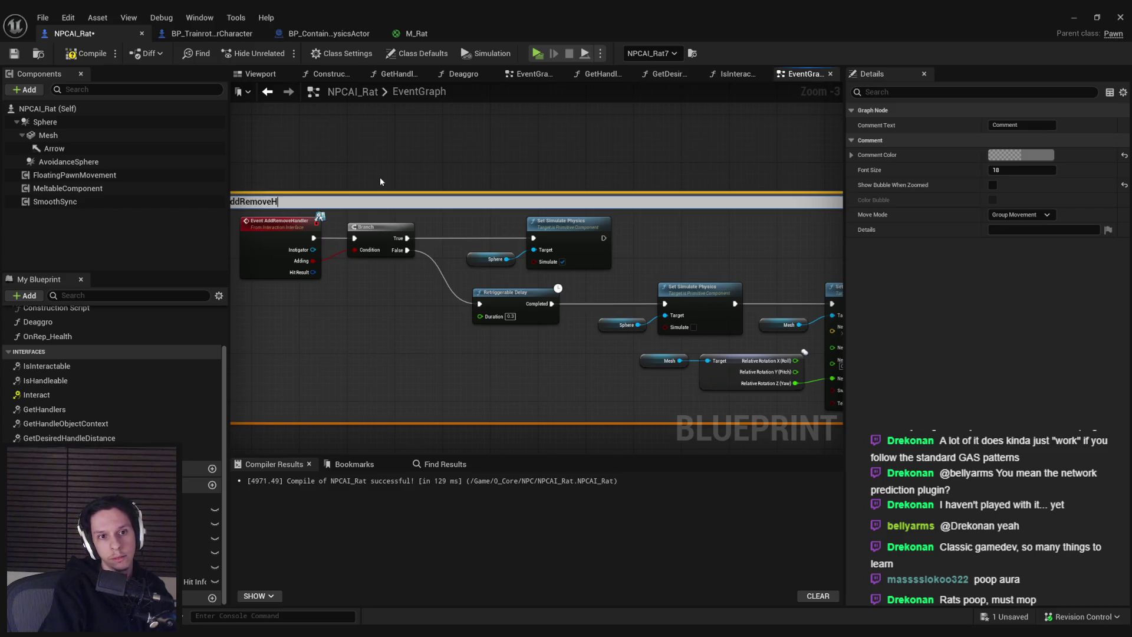
pyautogui.write(' (Inte')
pyautogui.write('rface)')
pyautogui.press('Return')
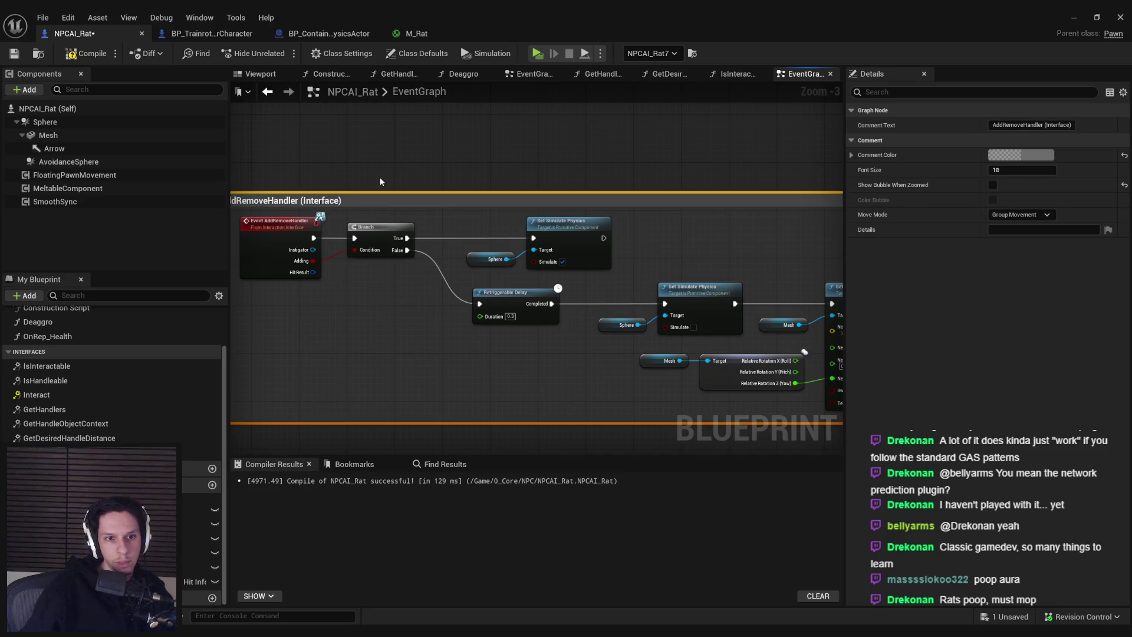
pyautogui.click(409, 288)
pyautogui.press('Home')
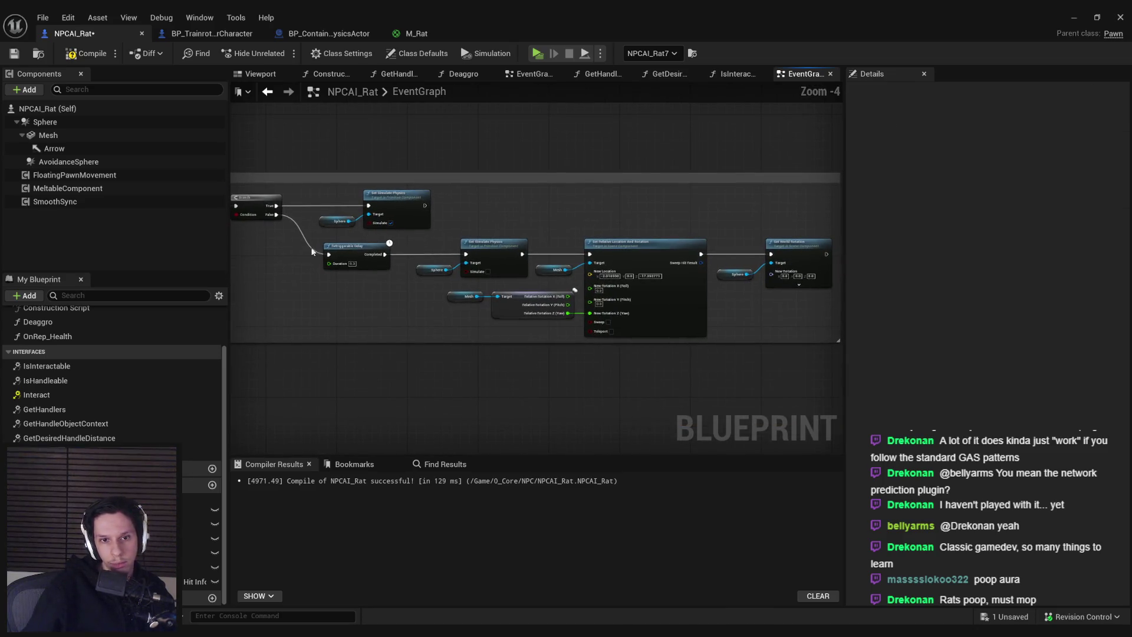
pyautogui.moveTo(555, 262); pyautogui.dragTo(555, 289)
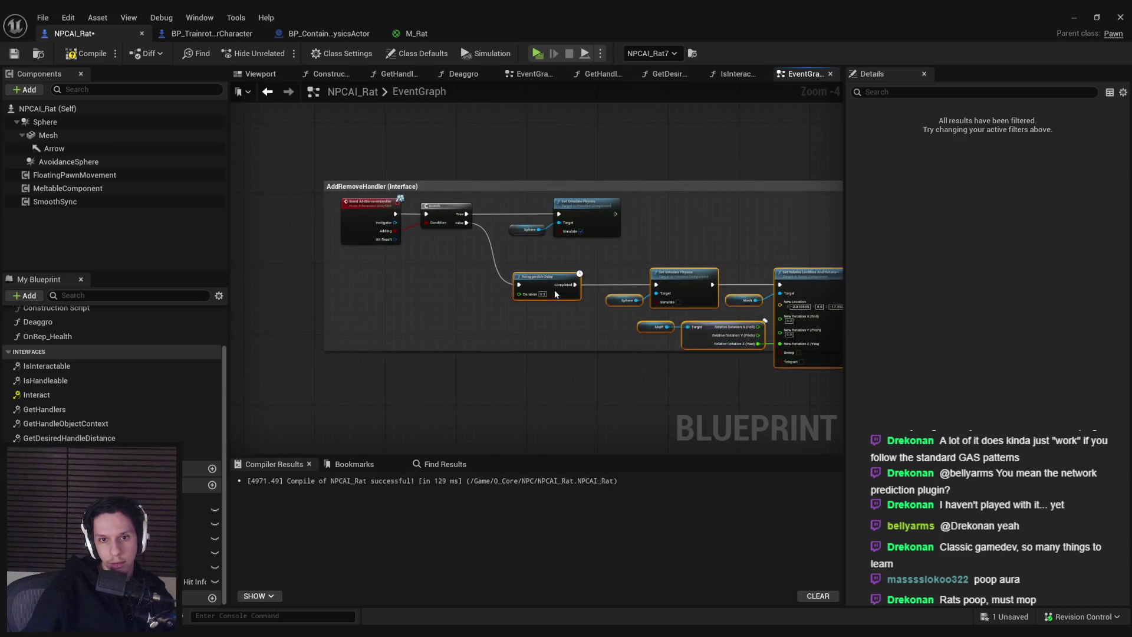
pyautogui.click(557, 353)
# Step: Add a Set Owner node after Set Simulate Physics and shift it up and right
pyautogui.scroll(3)
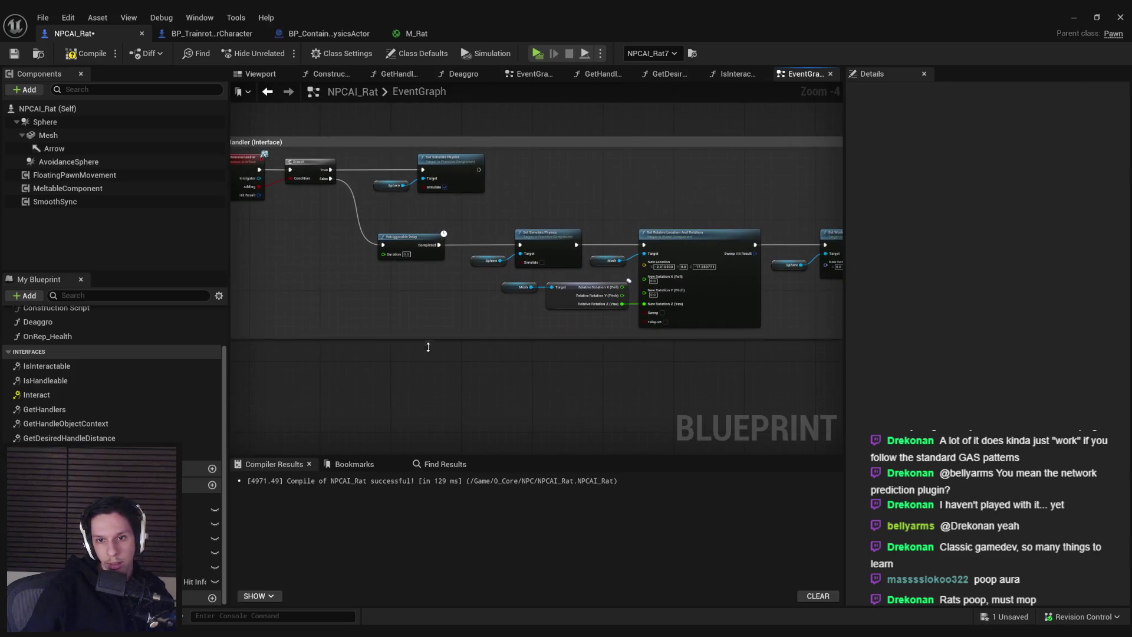
pyautogui.write('set owner')
pyautogui.moveTo(547, 250); pyautogui.dragTo(641, 233)
pyautogui.press('Return')
pyautogui.moveTo(608, 281); pyautogui.dragTo(773, 285)
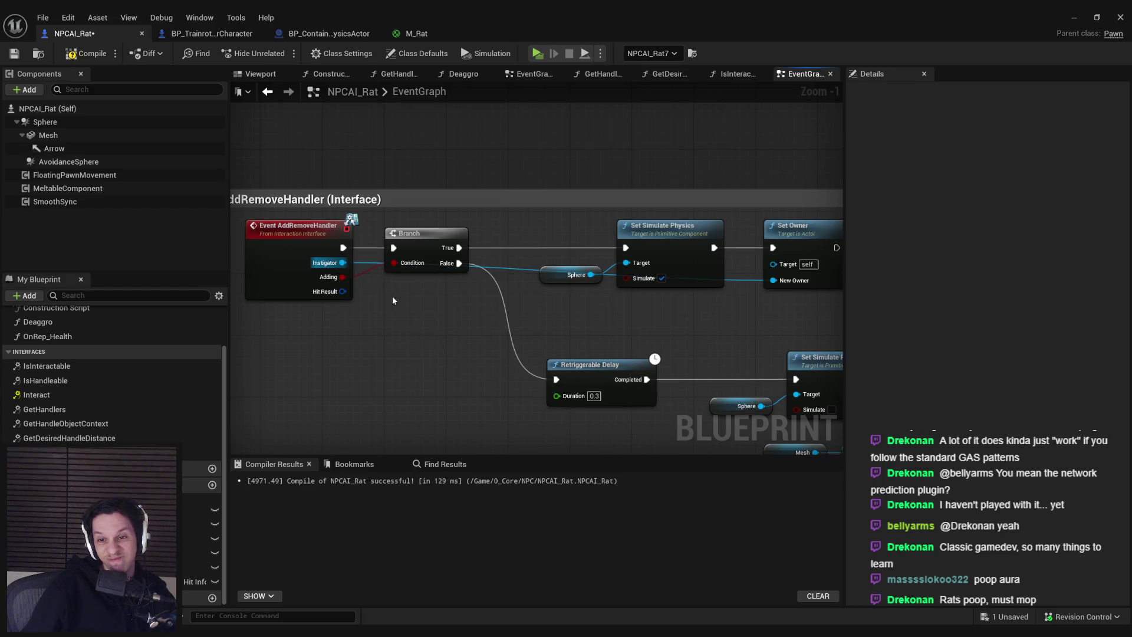
pyautogui.click(1069, 18)
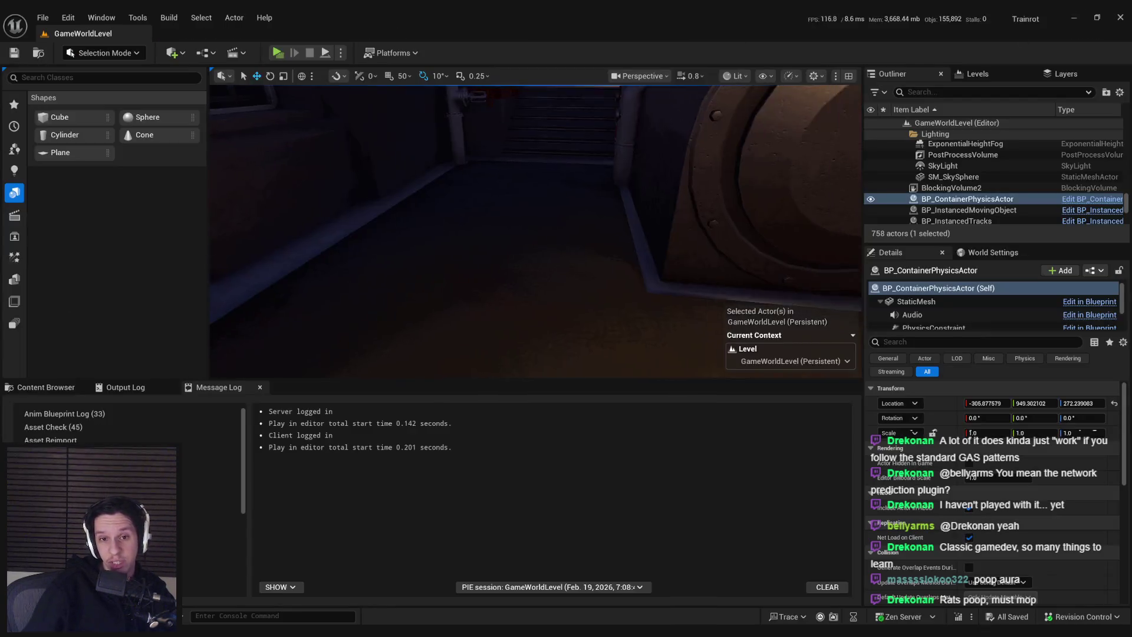
# Step: Run the two-player play test, walking the client player toward the rat, then stop
pyautogui.click(279, 53)
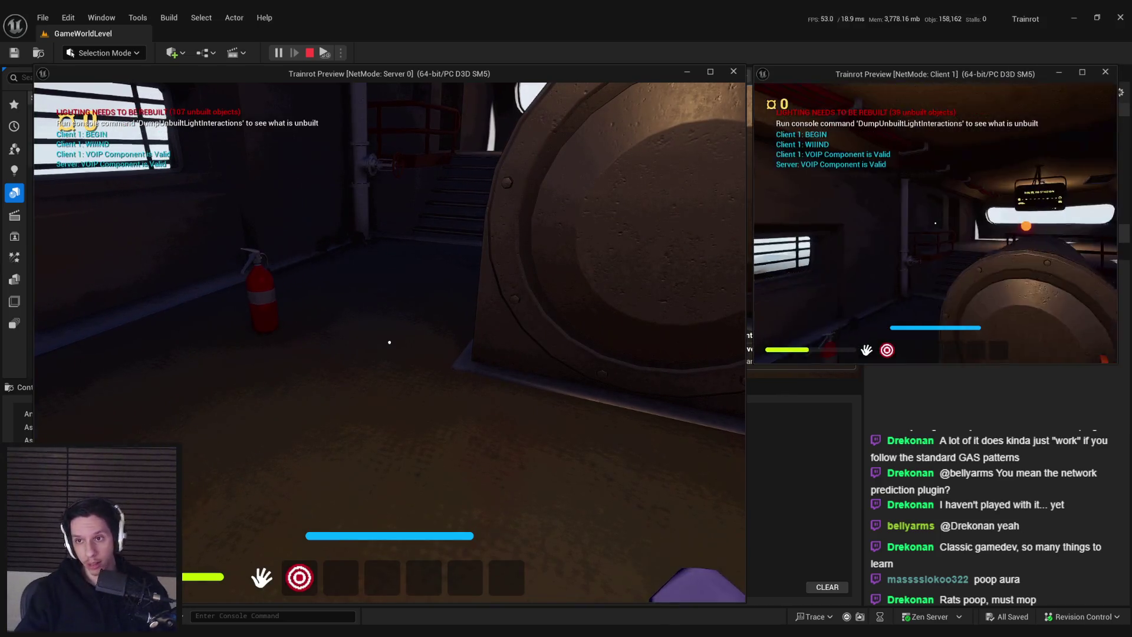
pyautogui.press('a')
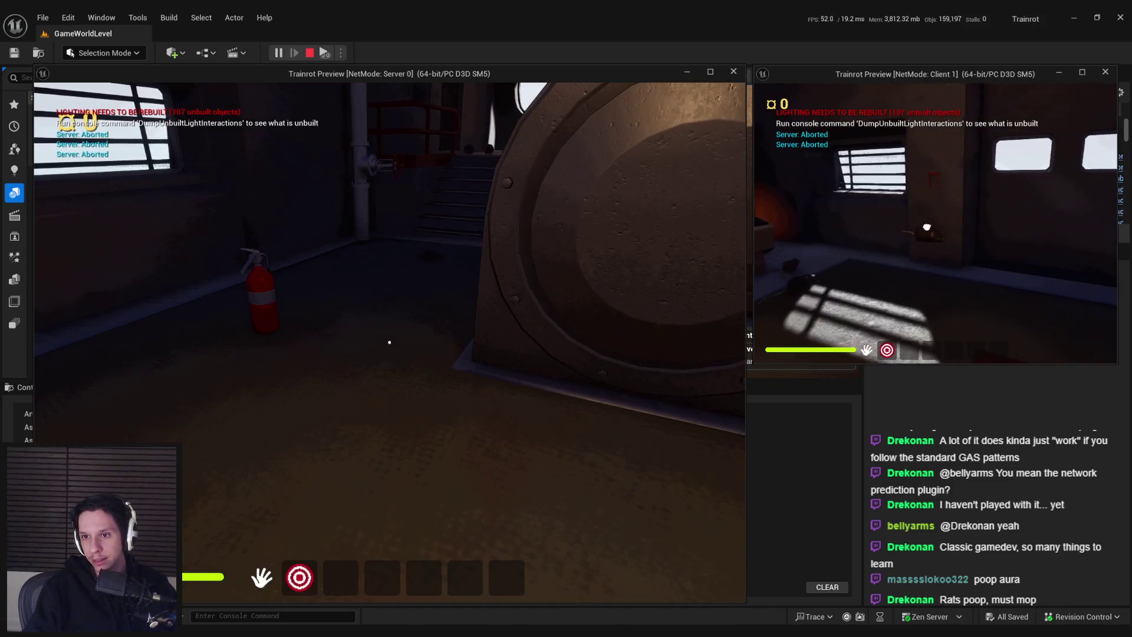
pyautogui.click(935, 223)
pyautogui.press('w')
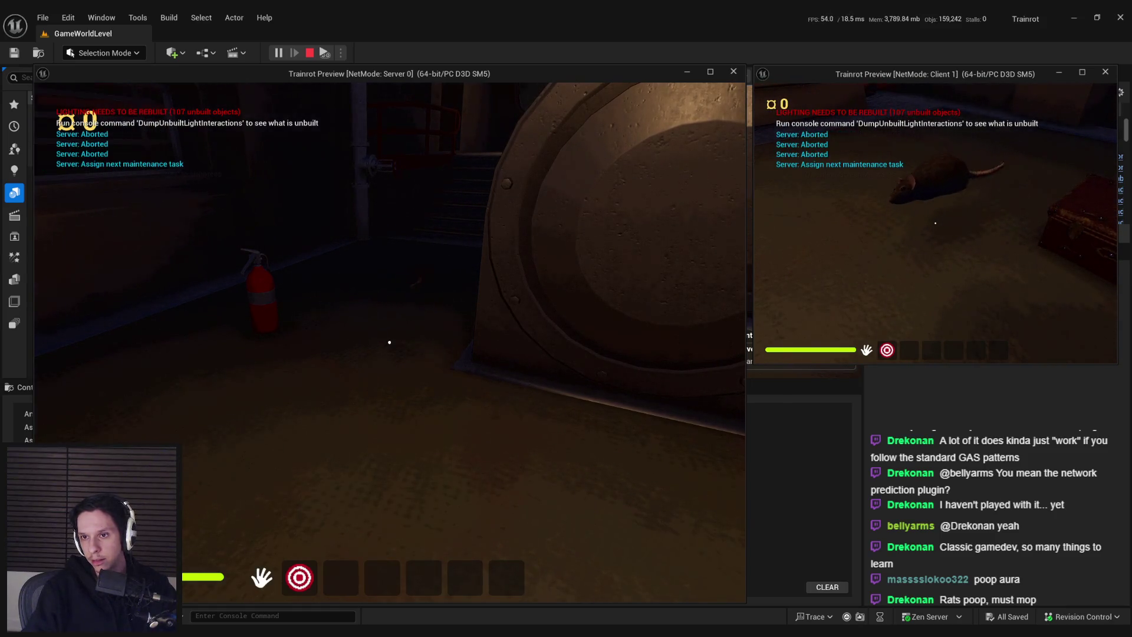
pyautogui.press('Escape')
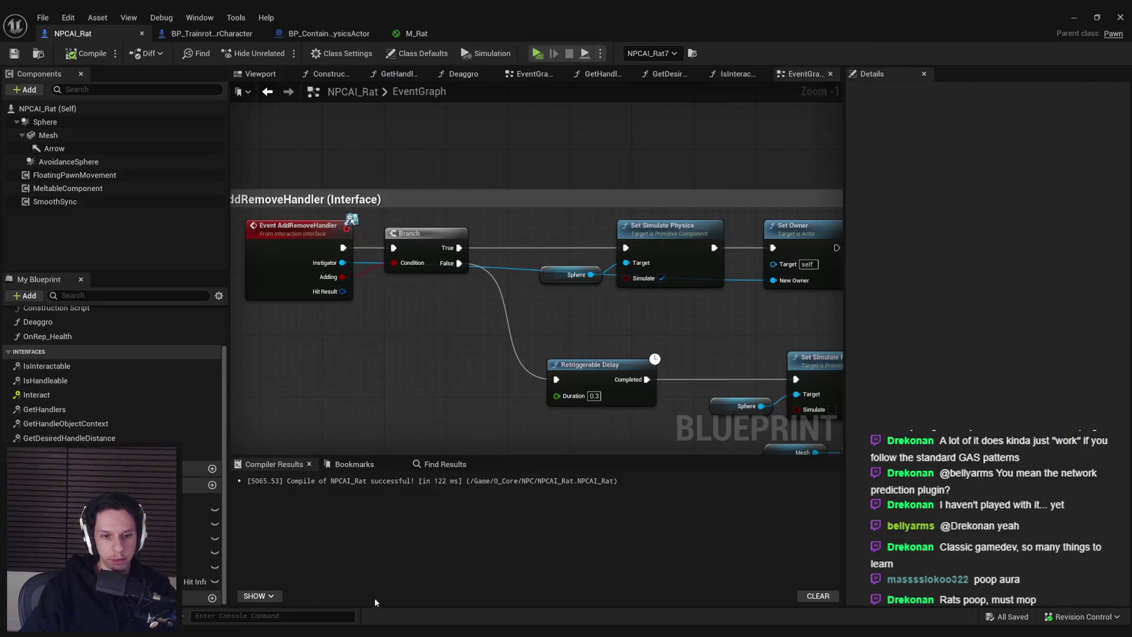
# Step: Select the rat's Mesh component and open its M_Rat material for editing
pyautogui.scroll(-3)
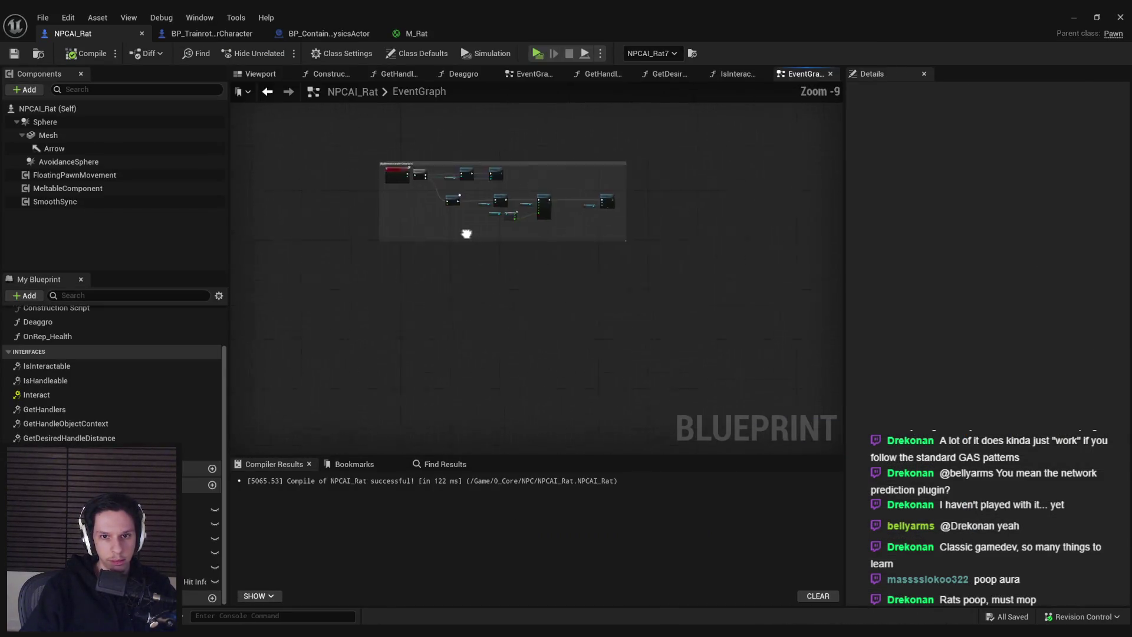
pyautogui.scroll(3)
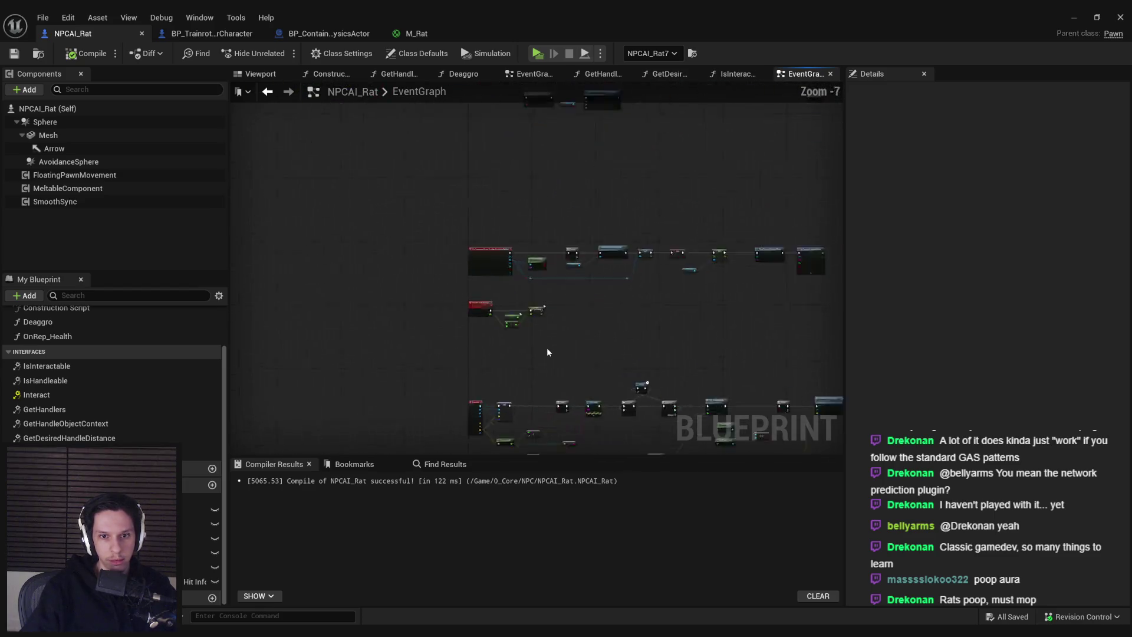
pyautogui.scroll(-3)
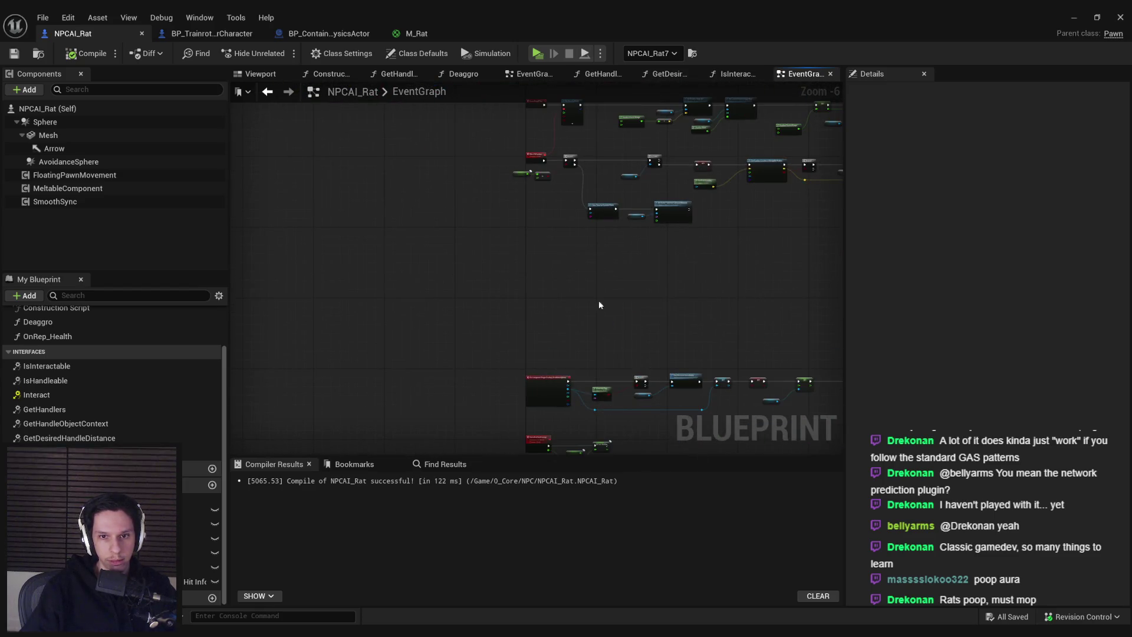
pyautogui.scroll(3)
pyautogui.scroll(-3)
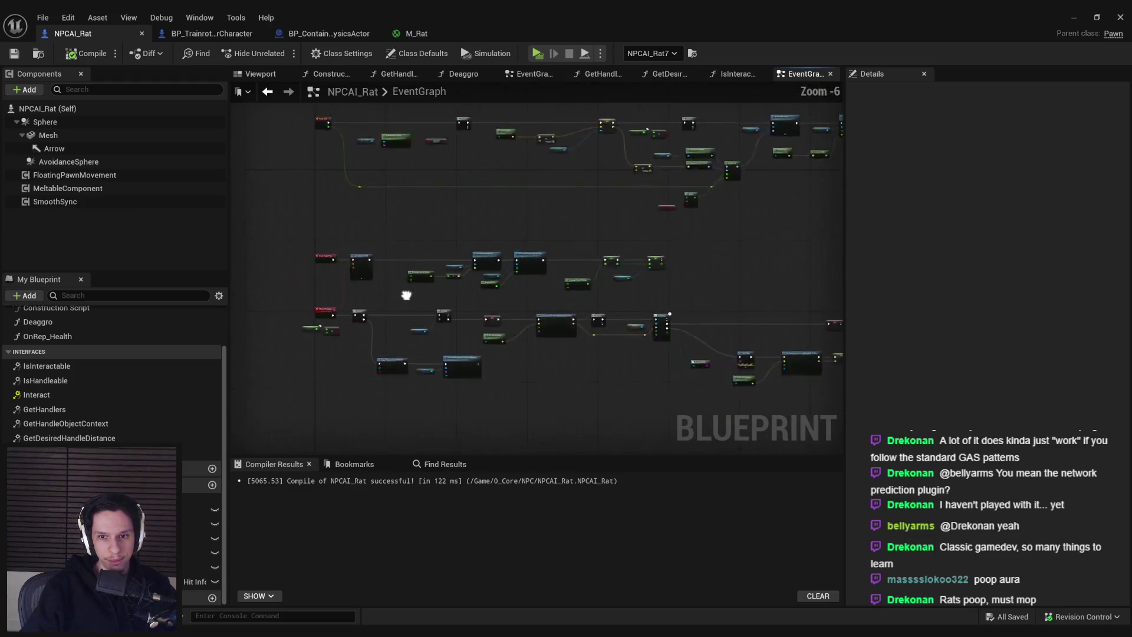
pyautogui.scroll(3)
pyautogui.scroll(-3)
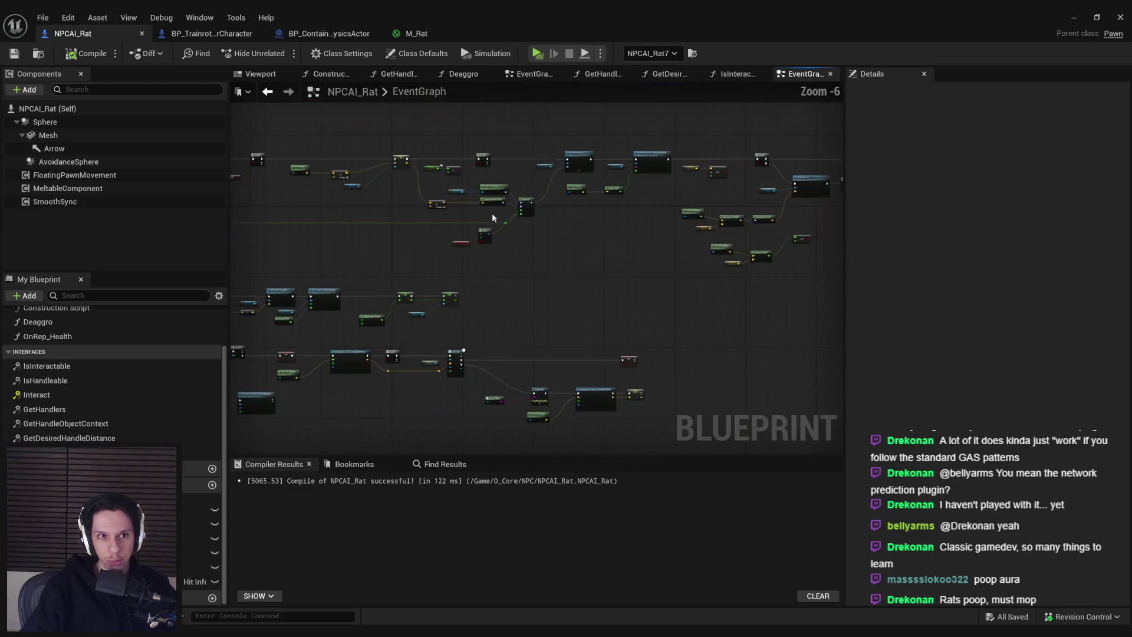
pyautogui.click(53, 136)
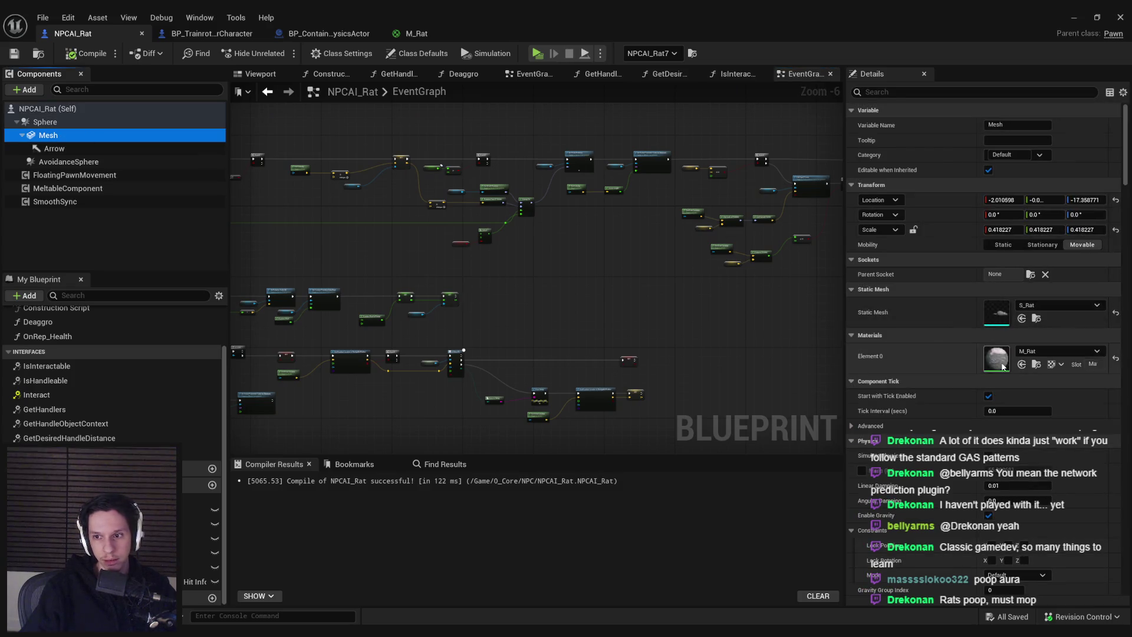
pyautogui.doubleClick(997, 358)
# Step: Review M_Rat's MoveSpeed nodes, then bring up BP_TrainrotPlayerCharacter's TraceForInteractables graph
pyautogui.scroll(-3)
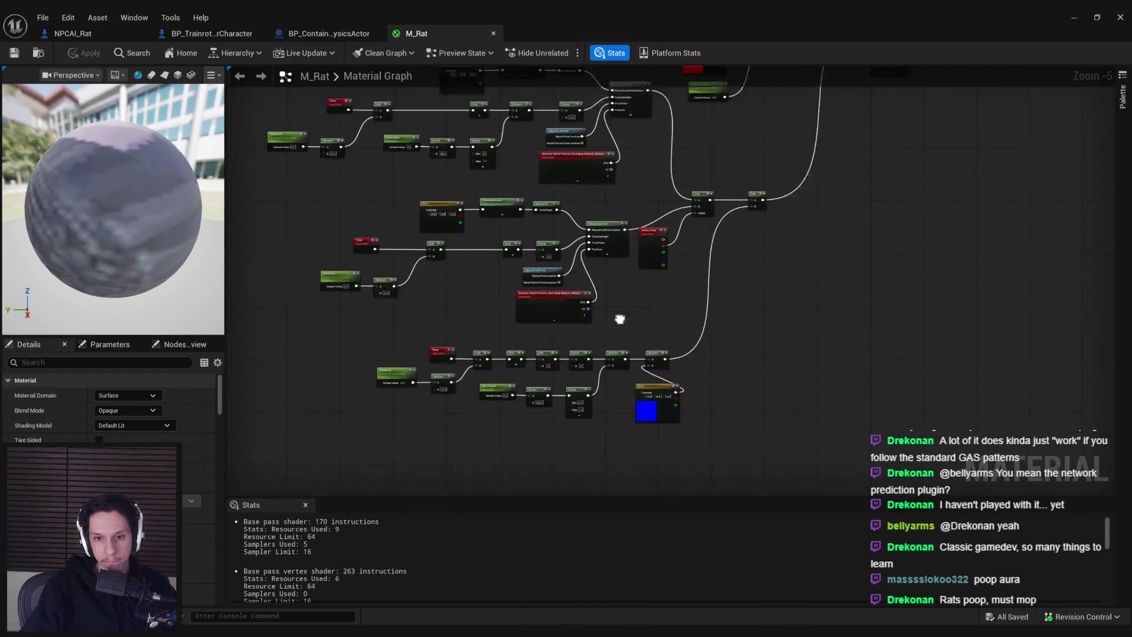
pyautogui.scroll(3)
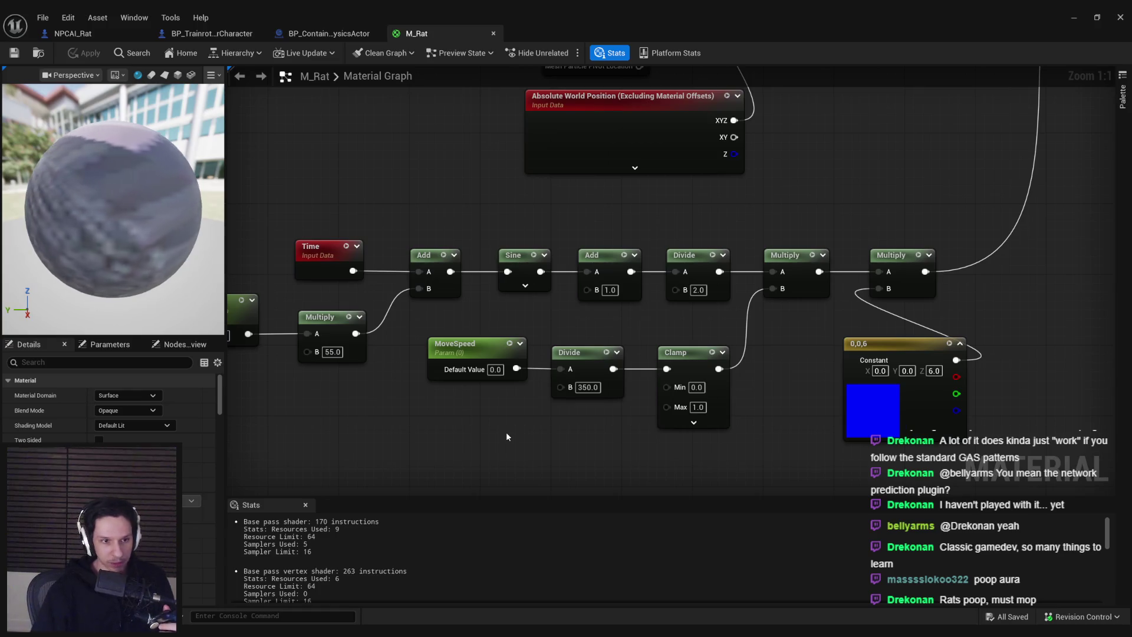
pyautogui.moveTo(271, 96); pyautogui.dragTo(501, 322)
pyautogui.scroll(-3)
pyautogui.scroll(-3)
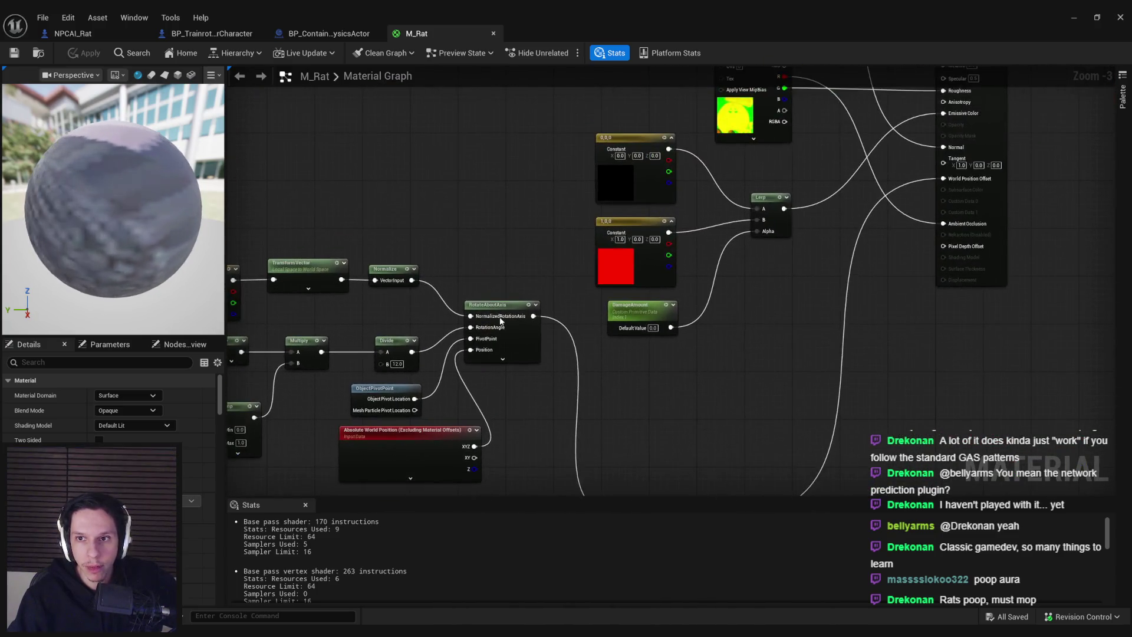
pyautogui.click(212, 33)
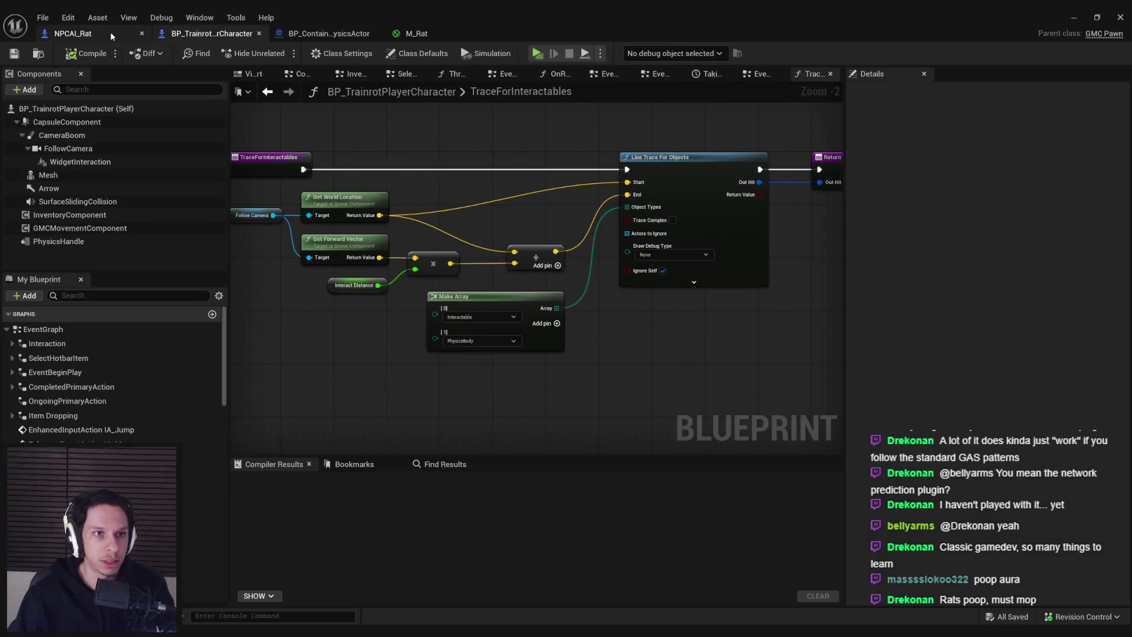
# Step: In NPCAI_Rat, select the Mesh and Set Scalar Parameter nodes and paste them into OnRep_Health
pyautogui.click(105, 31)
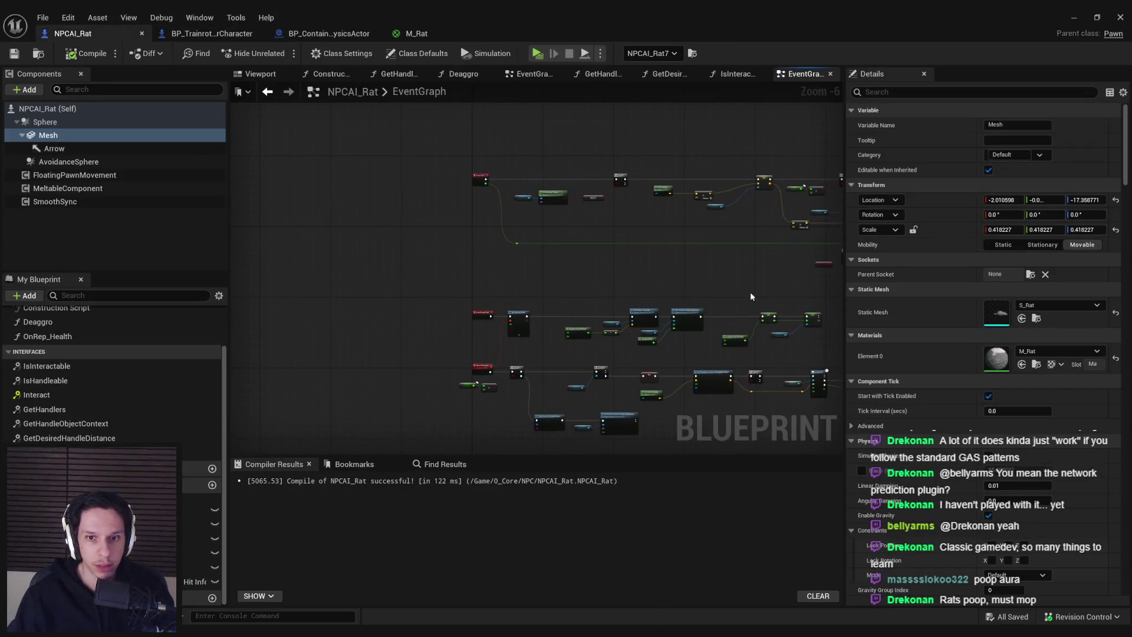
pyautogui.scroll(3)
pyautogui.scroll(-3)
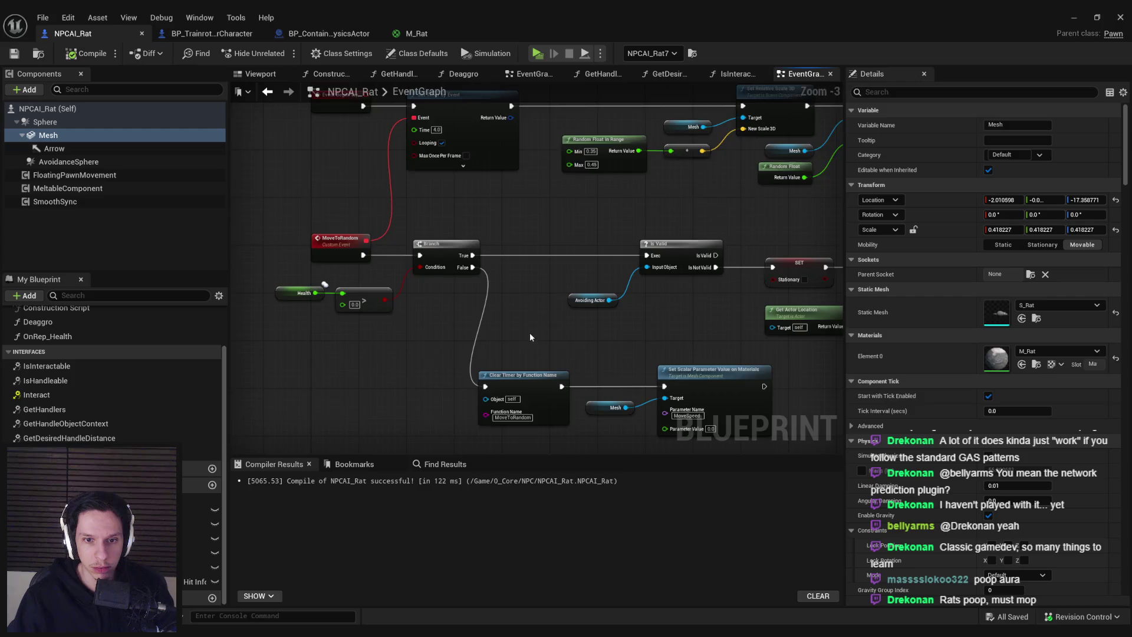
pyautogui.moveTo(530, 338); pyautogui.dragTo(510, 245)
pyautogui.moveTo(678, 369); pyautogui.dragTo(569, 304)
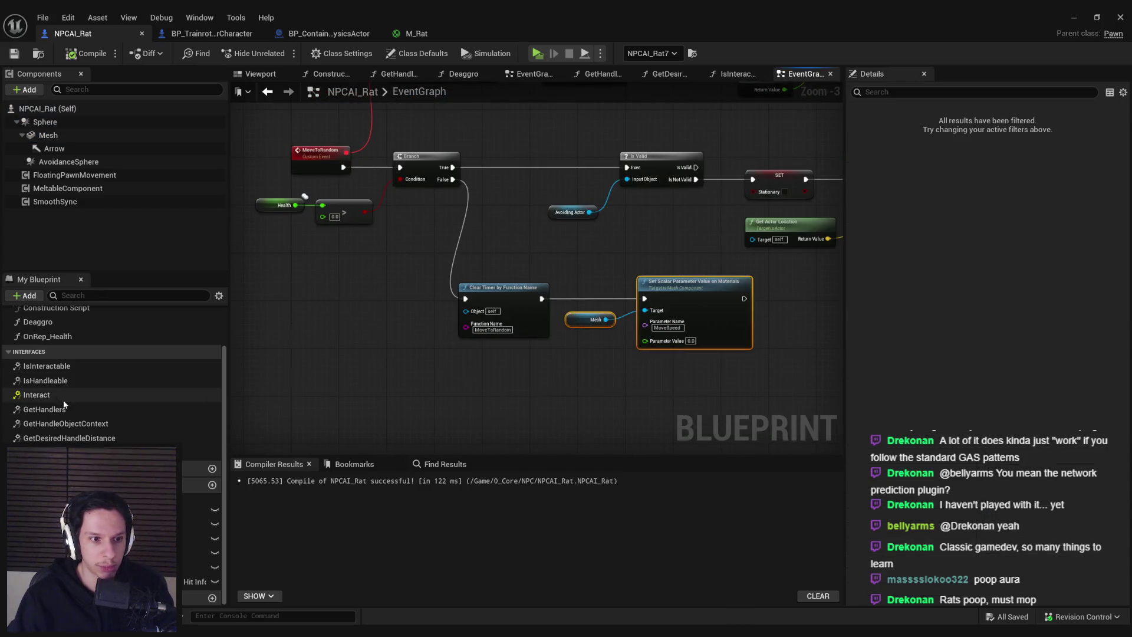
pyautogui.scroll(3)
pyautogui.doubleClick(49, 391)
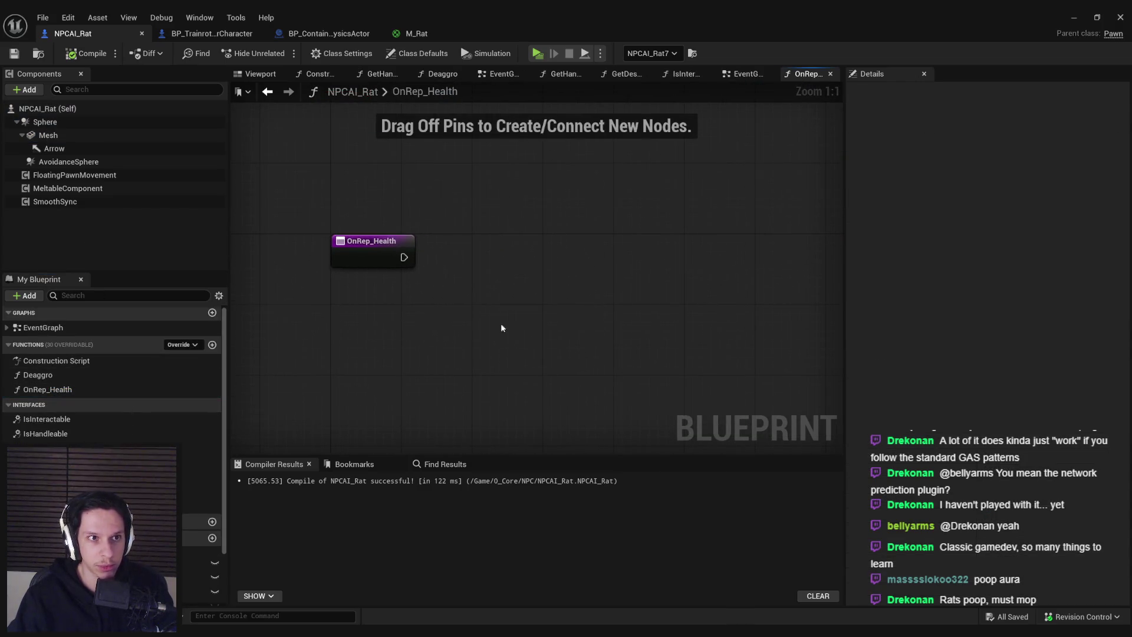
pyautogui.hotkey('ctrl', 'v')
# Step: Add a Branch node off OnRep_Health's execution output
pyautogui.moveTo(625, 283); pyautogui.dragTo(722, 242)
pyautogui.moveTo(311, 245); pyautogui.dragTo(681, 240)
pyautogui.write('branch')
pyautogui.press('Return')
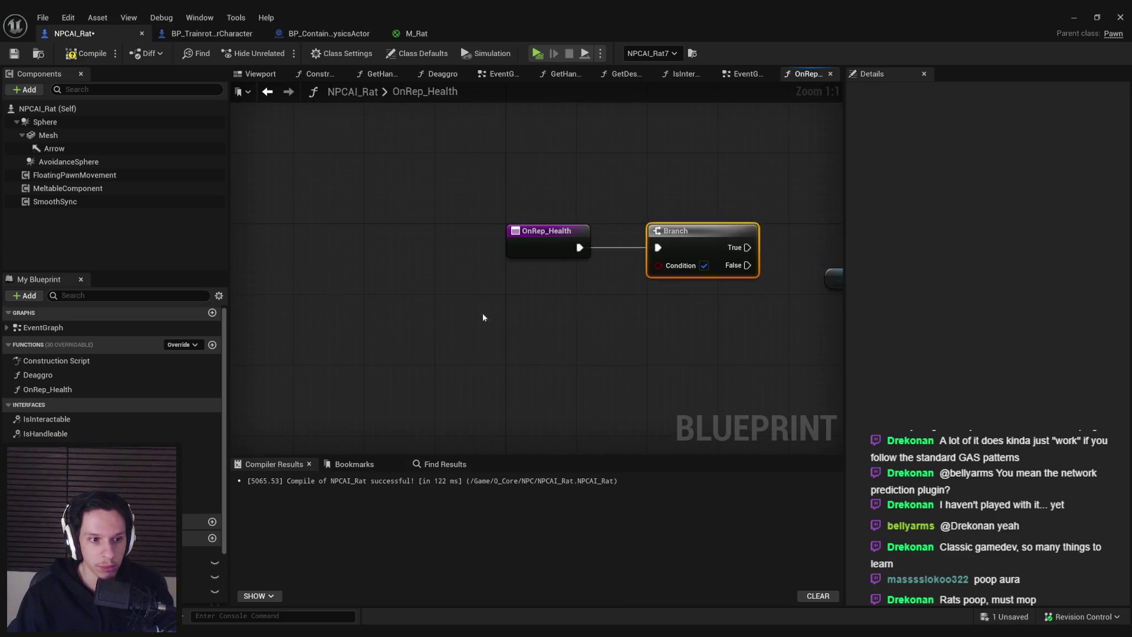
# Step: Place the Mesh and MoveSpeed 0 Set Scalar Parameter nodes on the Branch's False output
pyautogui.doubleClick(43, 327)
pyautogui.scroll(-3)
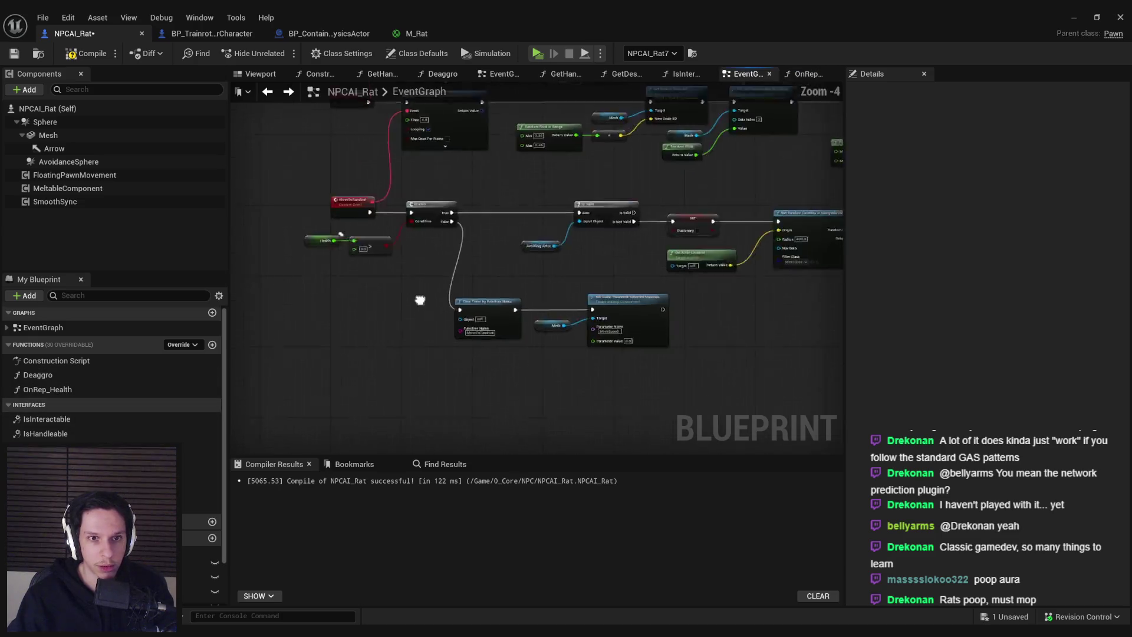
pyautogui.scroll(3)
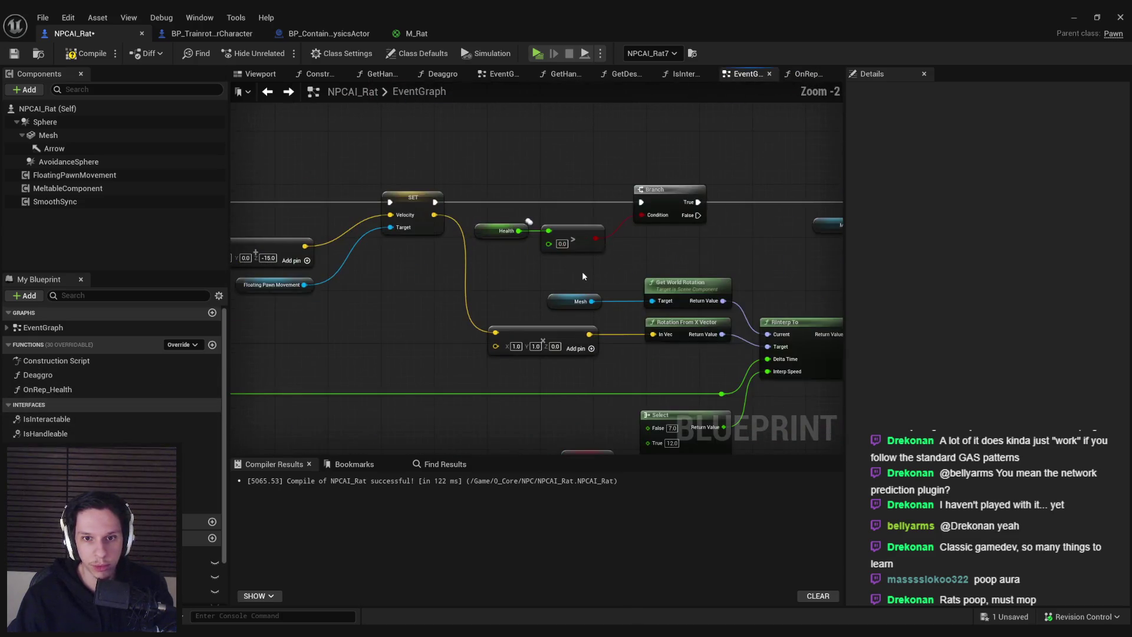
pyautogui.click(267, 92)
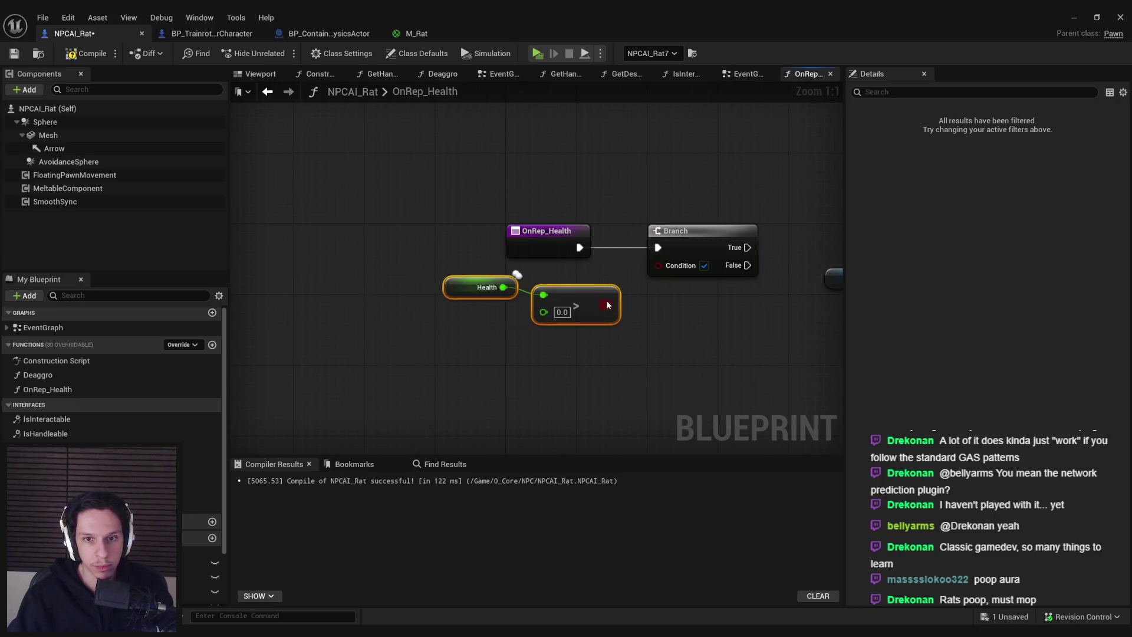
pyautogui.hotkey('ctrl', 'v')
pyautogui.moveTo(668, 217); pyautogui.dragTo(527, 307)
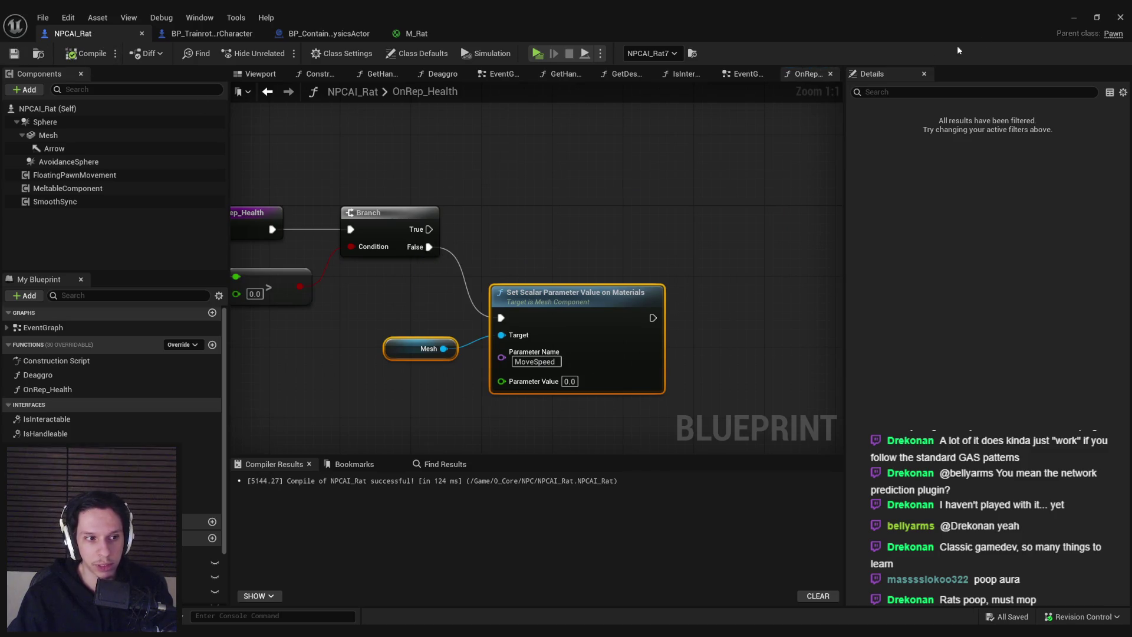
pyautogui.click(1080, 24)
# Step: Run a server-and-client test, enlarge the client window, look around at the rats, then stop
pyautogui.click(278, 53)
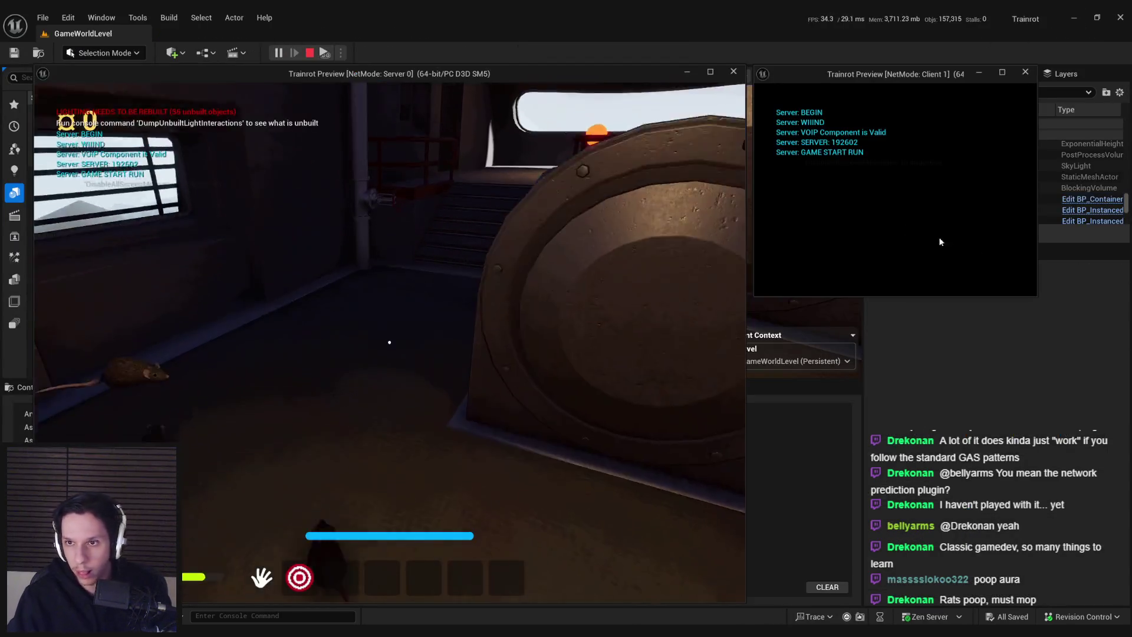
pyautogui.moveTo(1038, 298); pyautogui.dragTo(1118, 387)
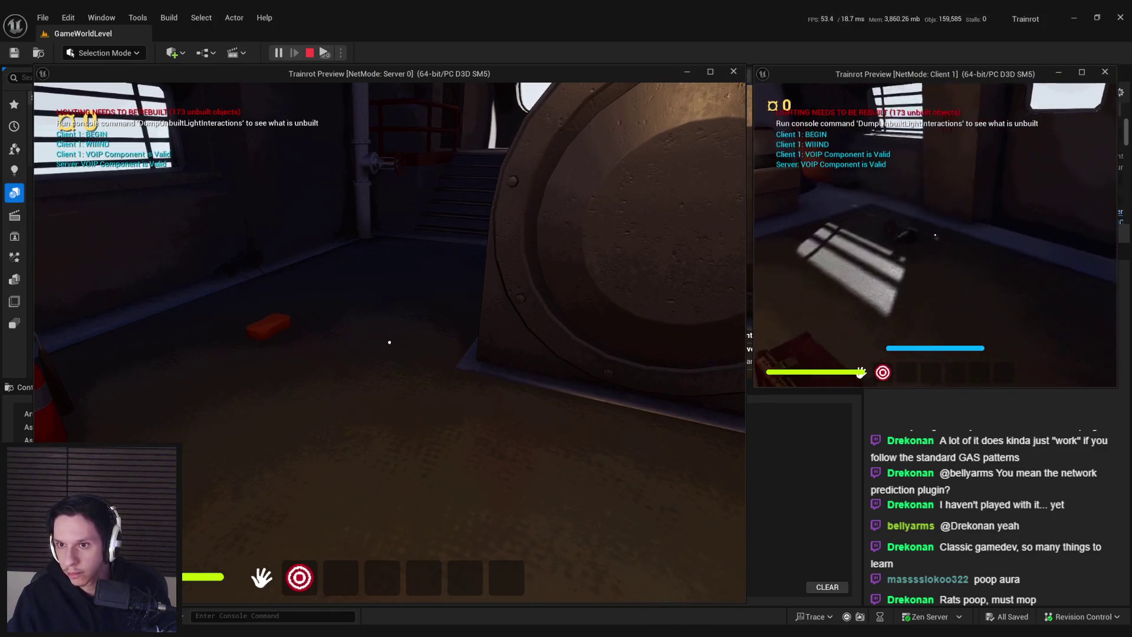
pyautogui.press('w')
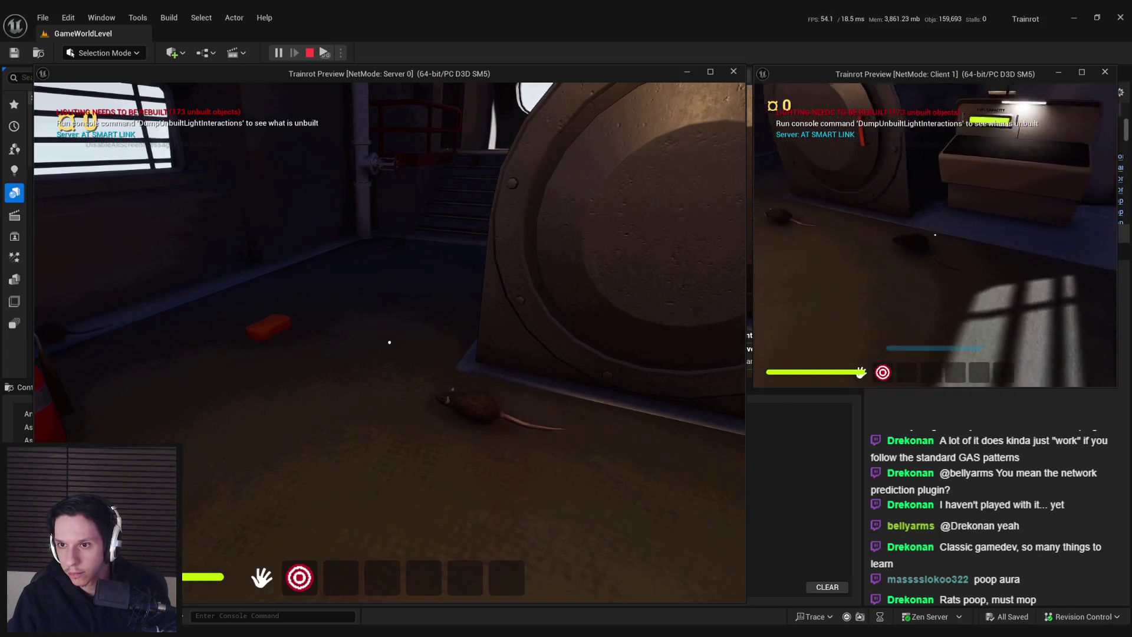
pyautogui.press('w')
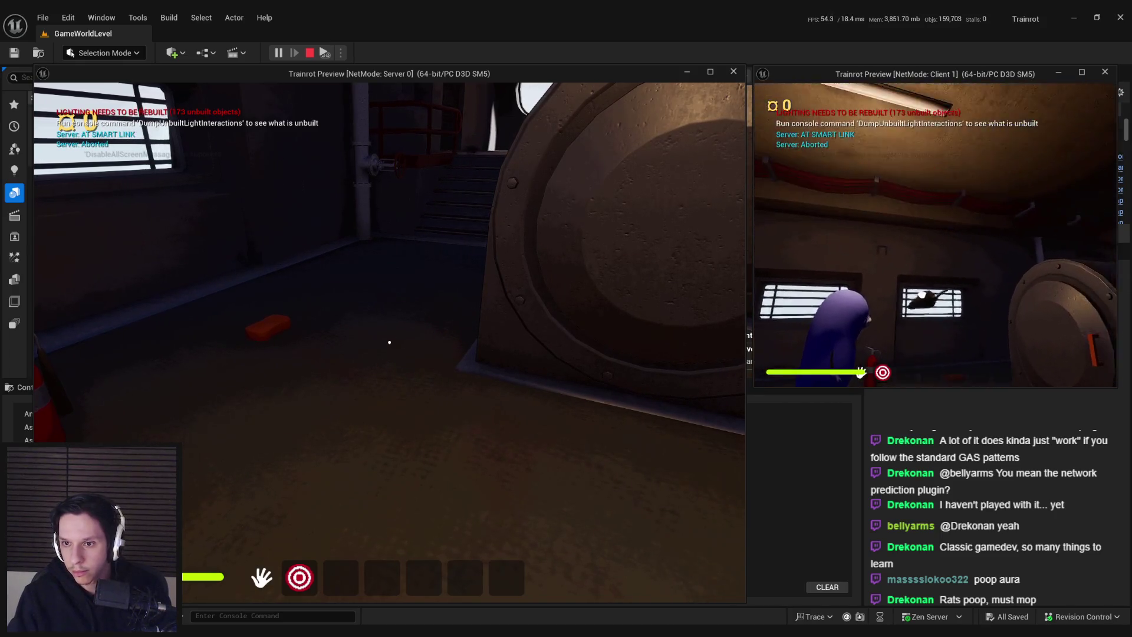
pyautogui.press('w')
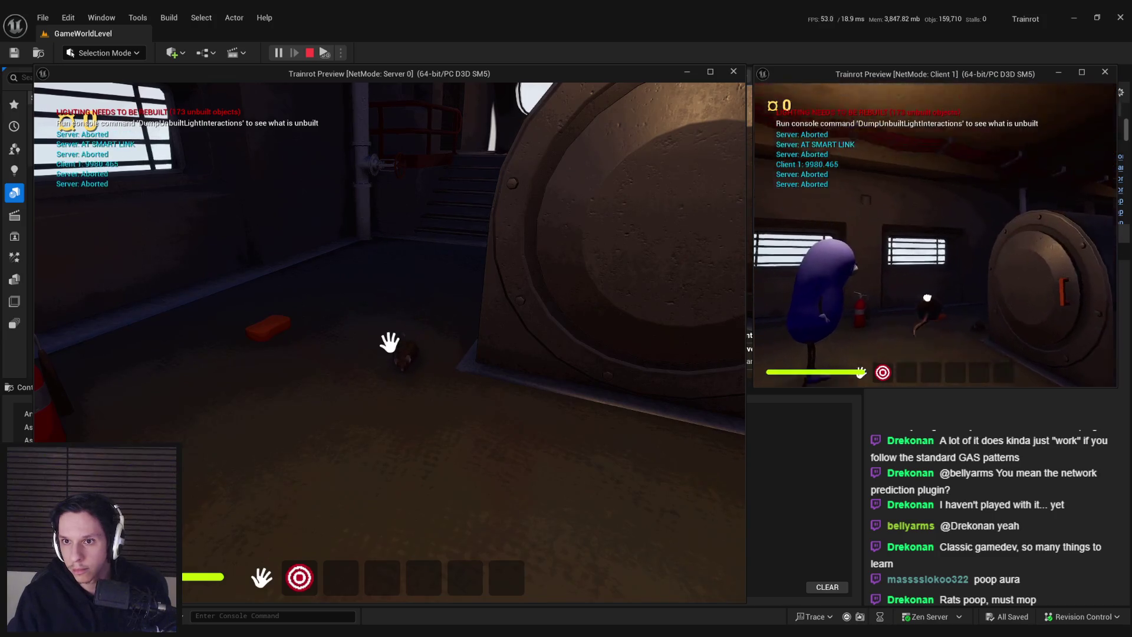
pyautogui.press('w')
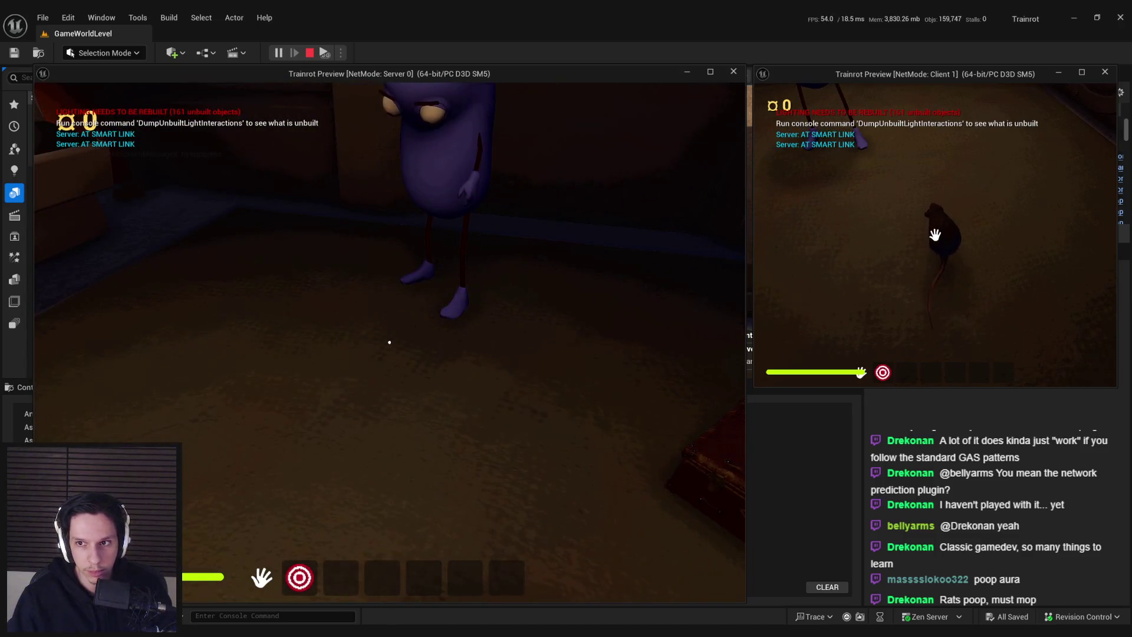
pyautogui.press('Escape')
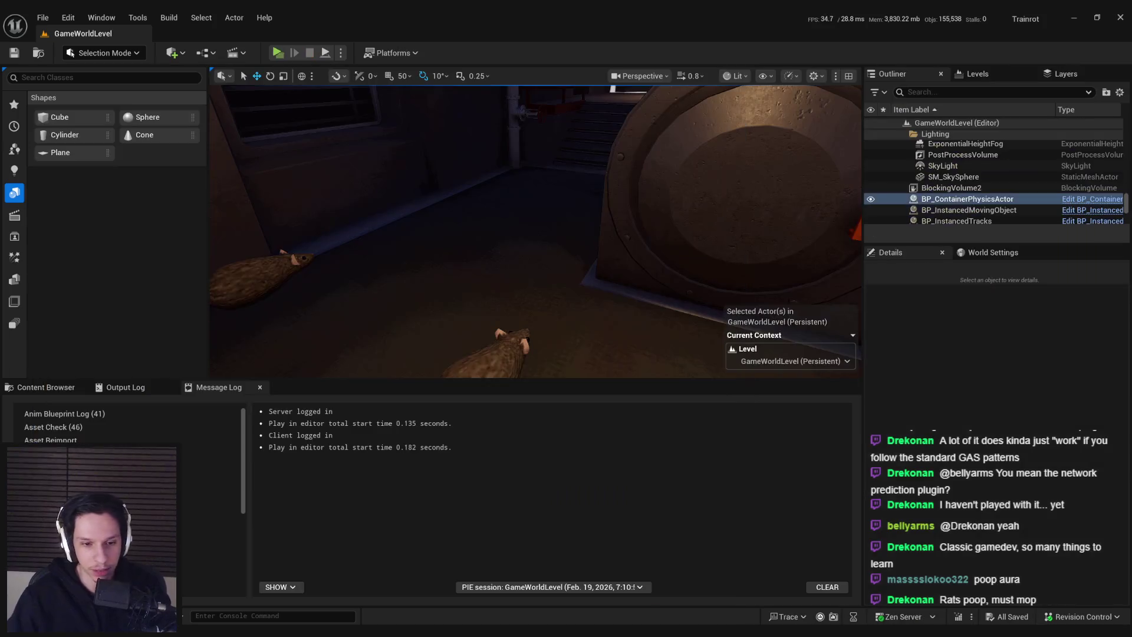
# Step: Check NPCAI_Rat's SmoothSync component, then launch a new server-and-client play session
pyautogui.click(401, 581)
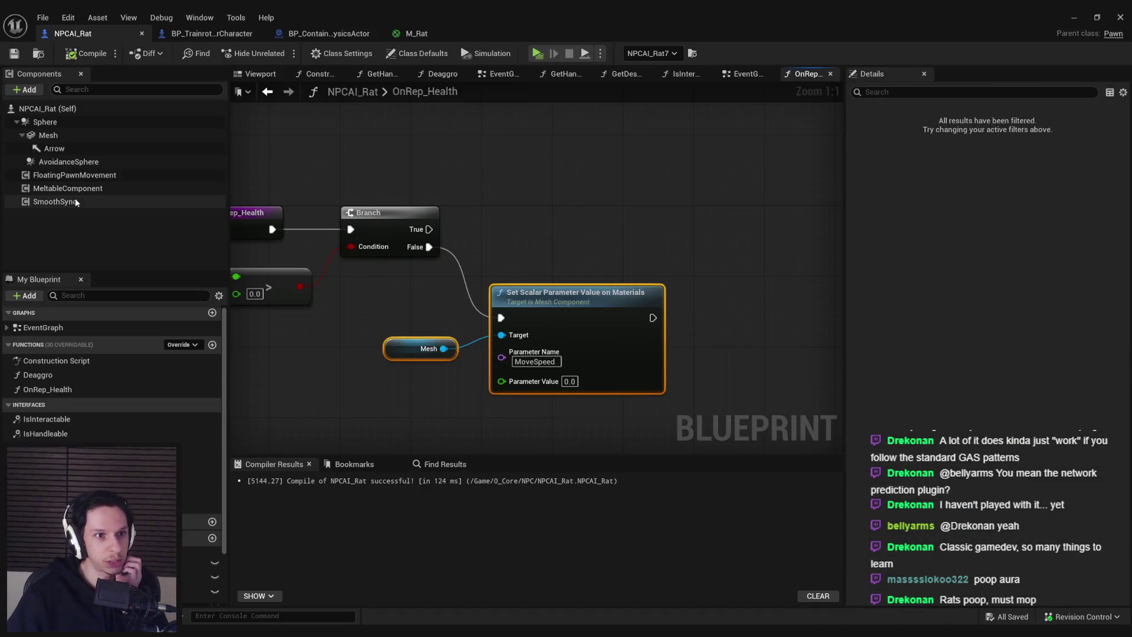
pyautogui.click(55, 202)
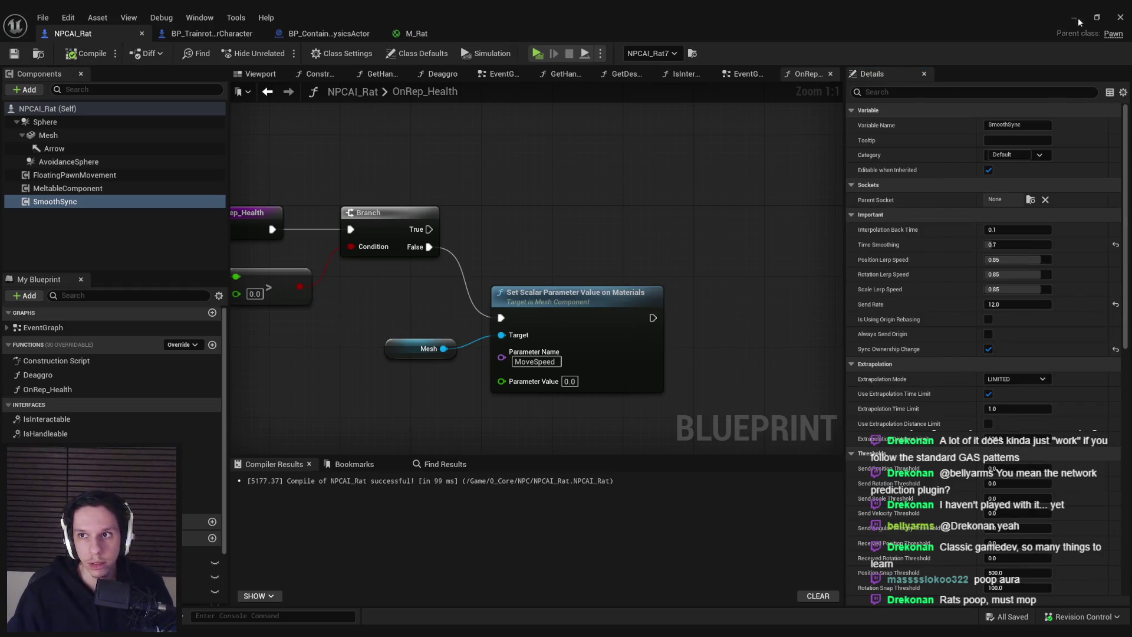
pyautogui.click(1079, 22)
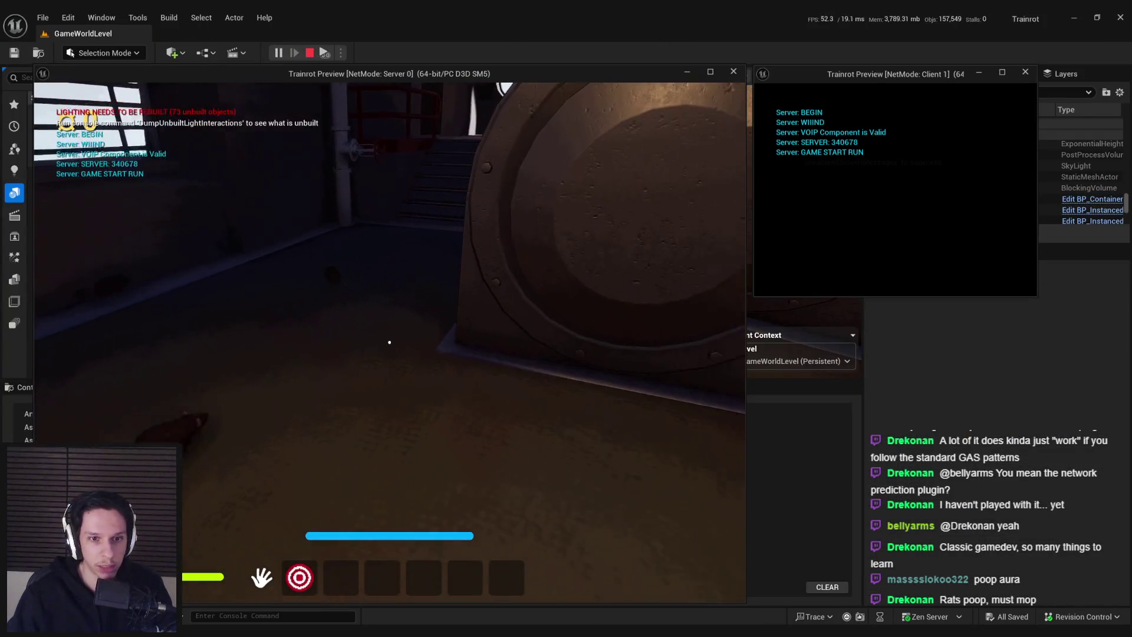
pyautogui.press('super')
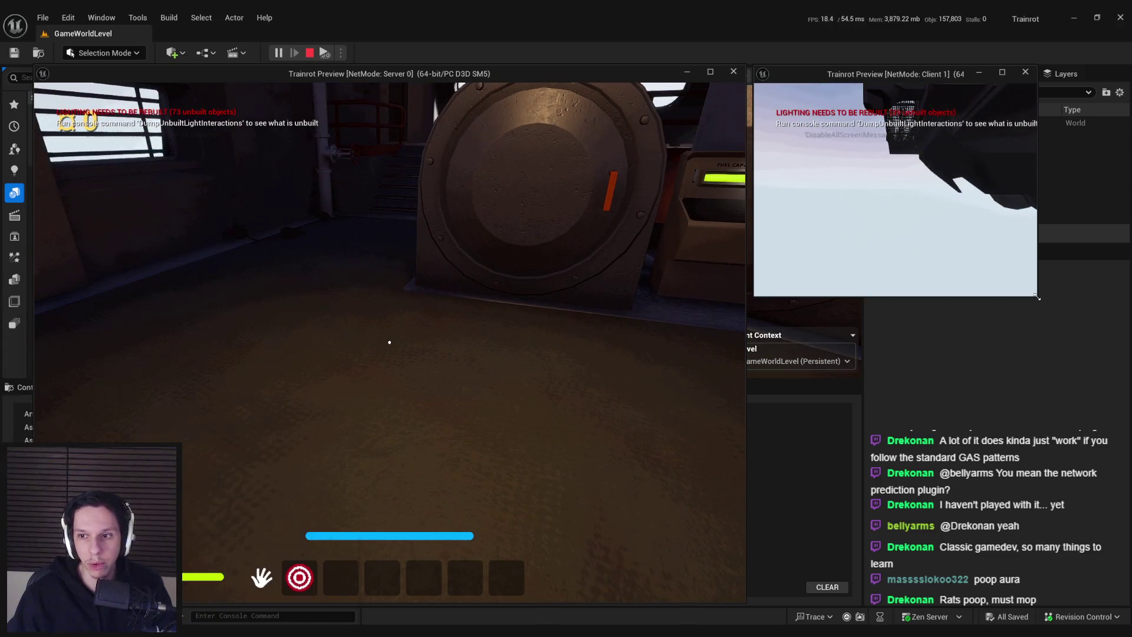
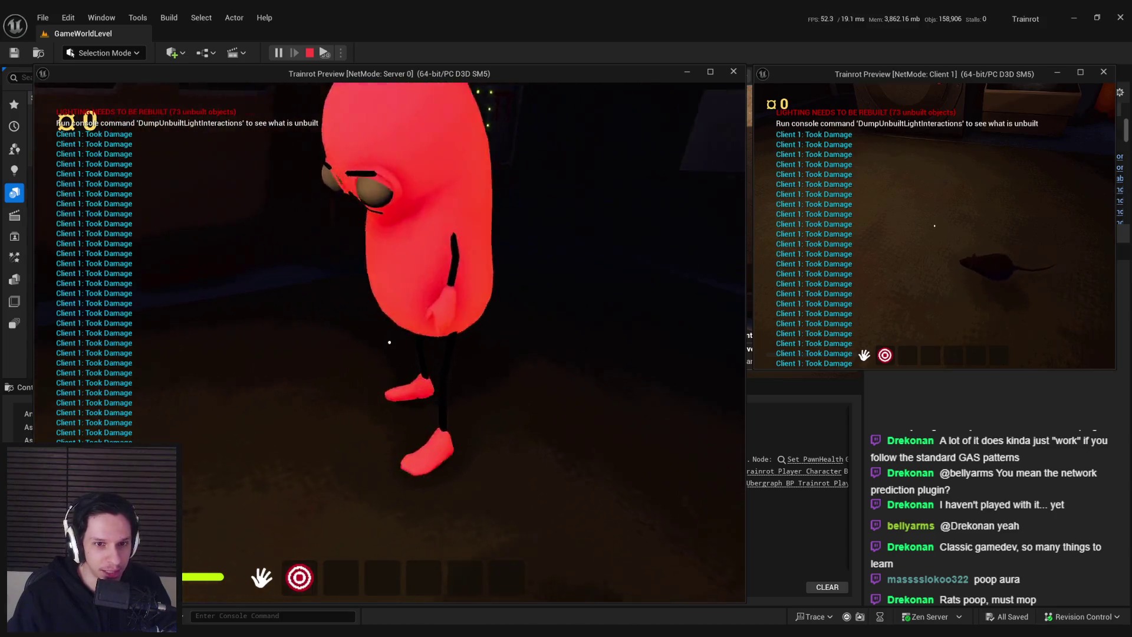
# Step: Stop the multiplayer session and return to NPCAI_Rat's OnRep_Health graph
pyautogui.press('Escape')
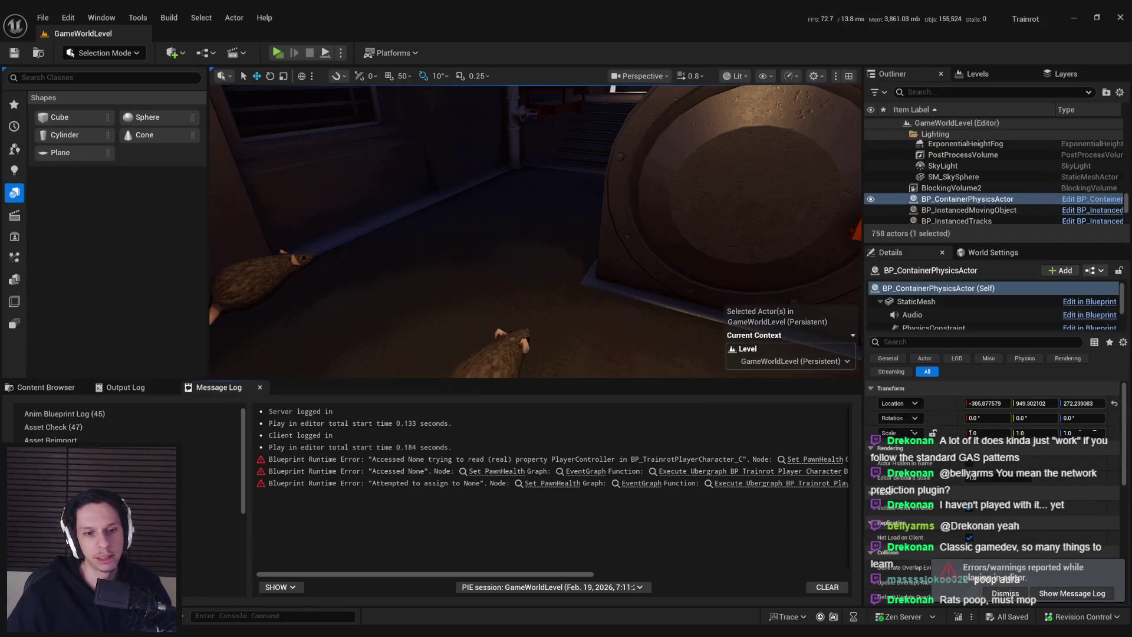
pyautogui.hotkey('alt', 'Tab')
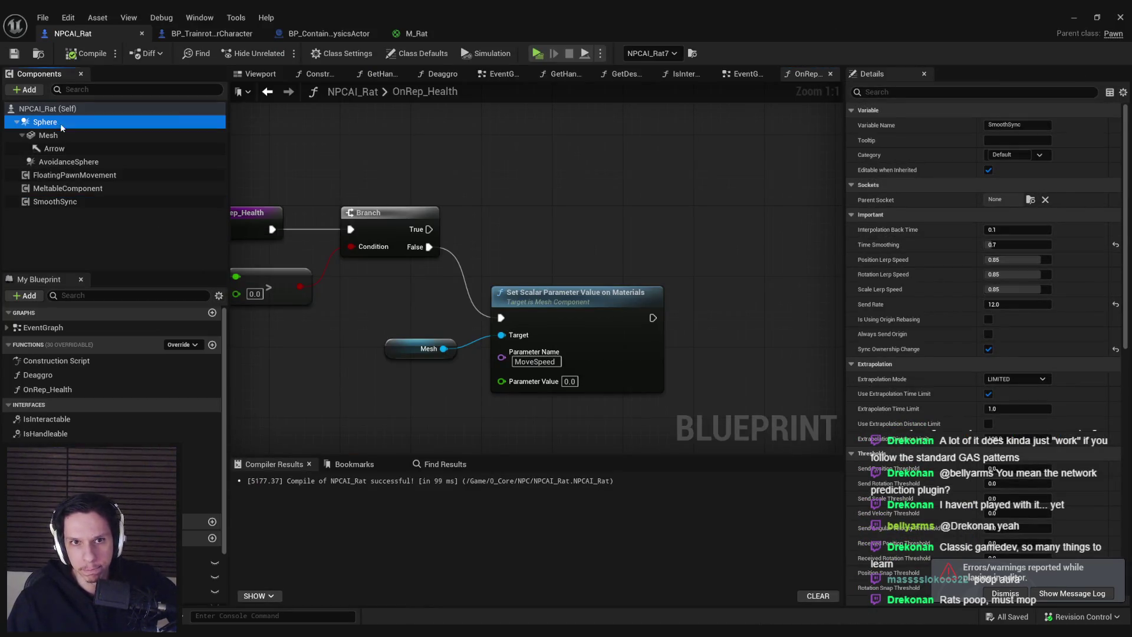
# Step: Check NPCAI_Rat's Replication class defaults, then run and stop another server-and-client test
pyautogui.click(417, 53)
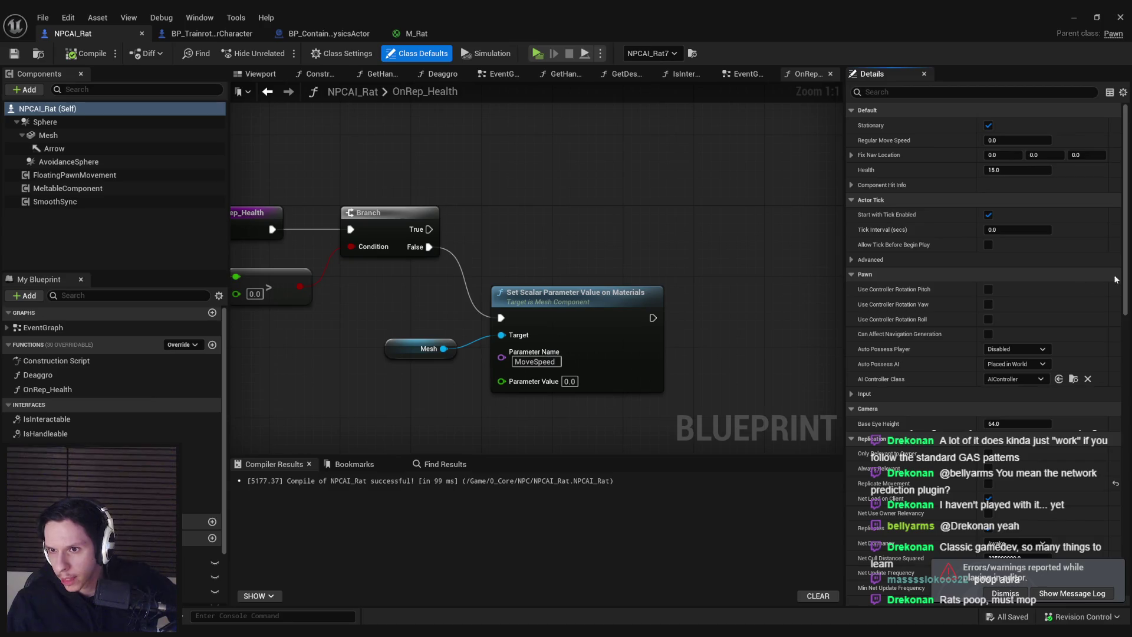
pyautogui.moveTo(1128, 278); pyautogui.dragTo(1129, 397)
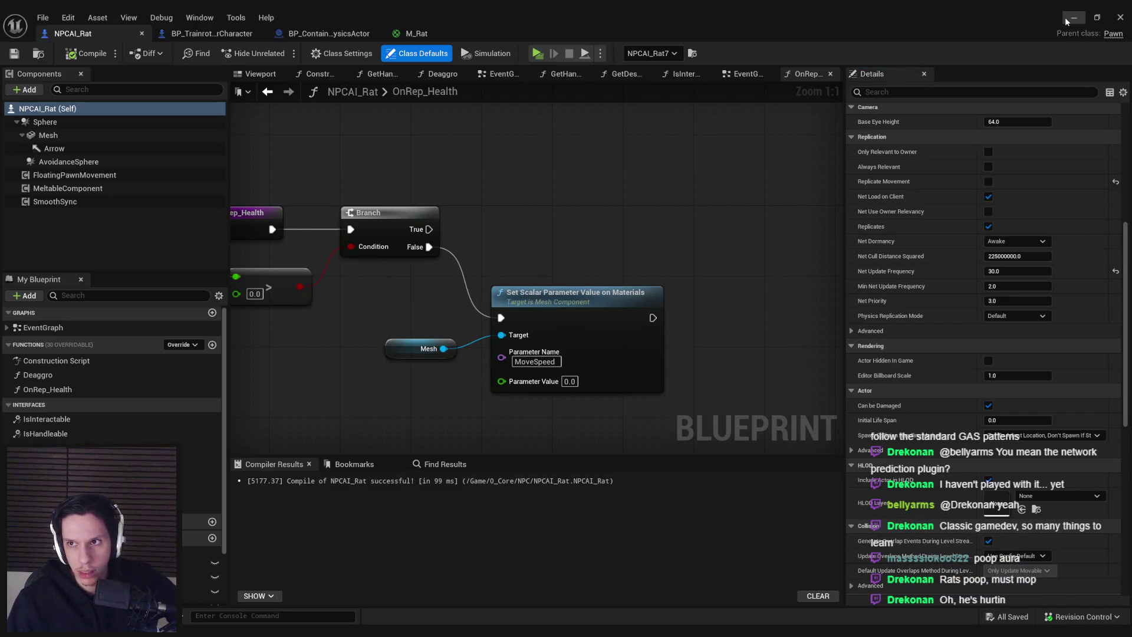
pyautogui.click(1073, 19)
pyautogui.click(278, 54)
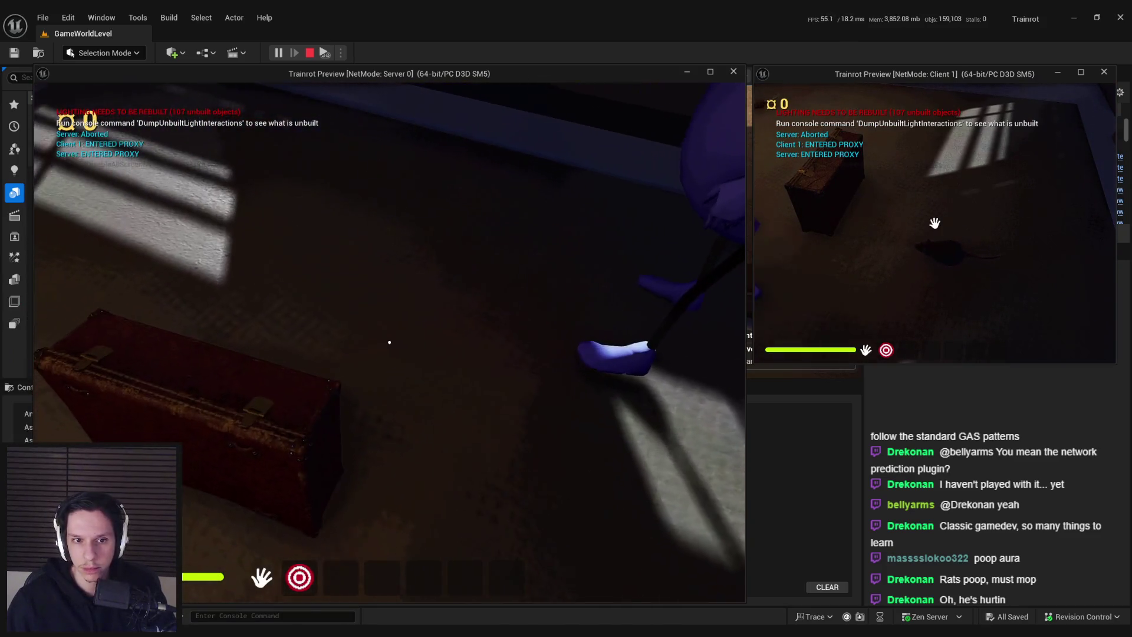
pyautogui.press('Escape')
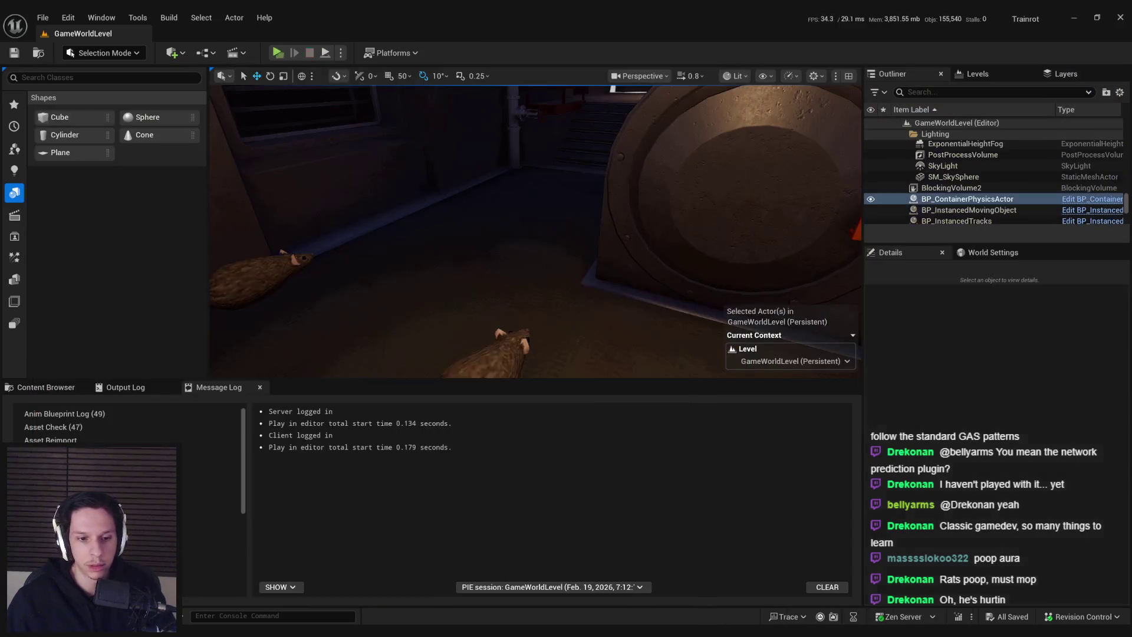
pyautogui.hotkey('alt', 'Tab')
pyautogui.scroll(-3)
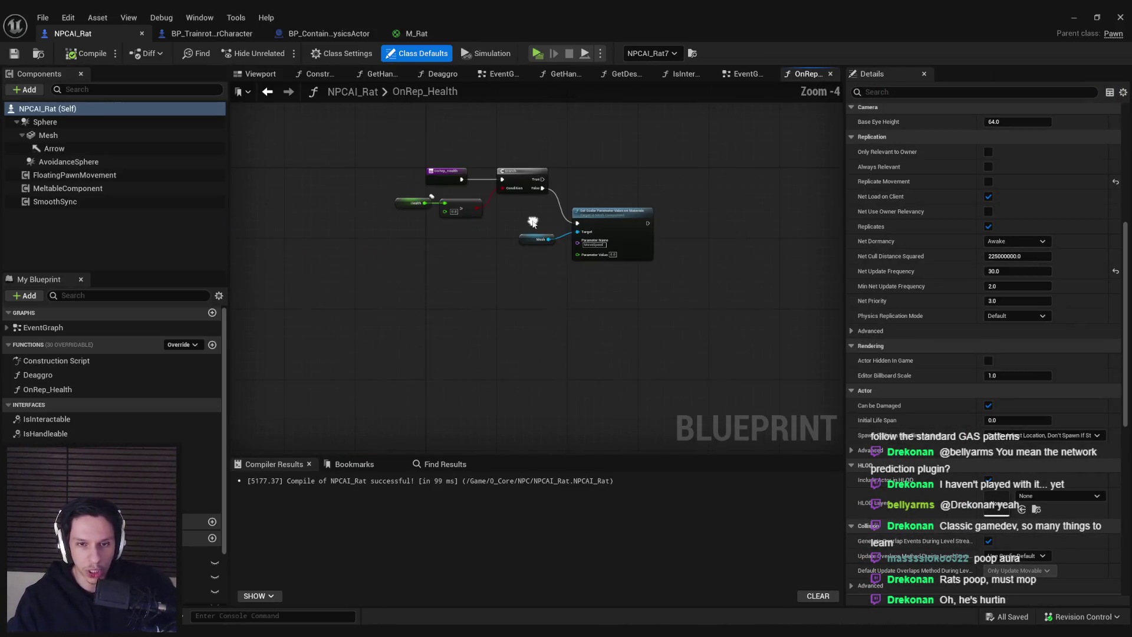
# Step: Inspect the rat's EventGraph from Event AddRemoveHandler through the Set Owner nodes
pyautogui.click(739, 75)
pyautogui.scroll(-3)
pyautogui.scroll(3)
pyautogui.scroll(-3)
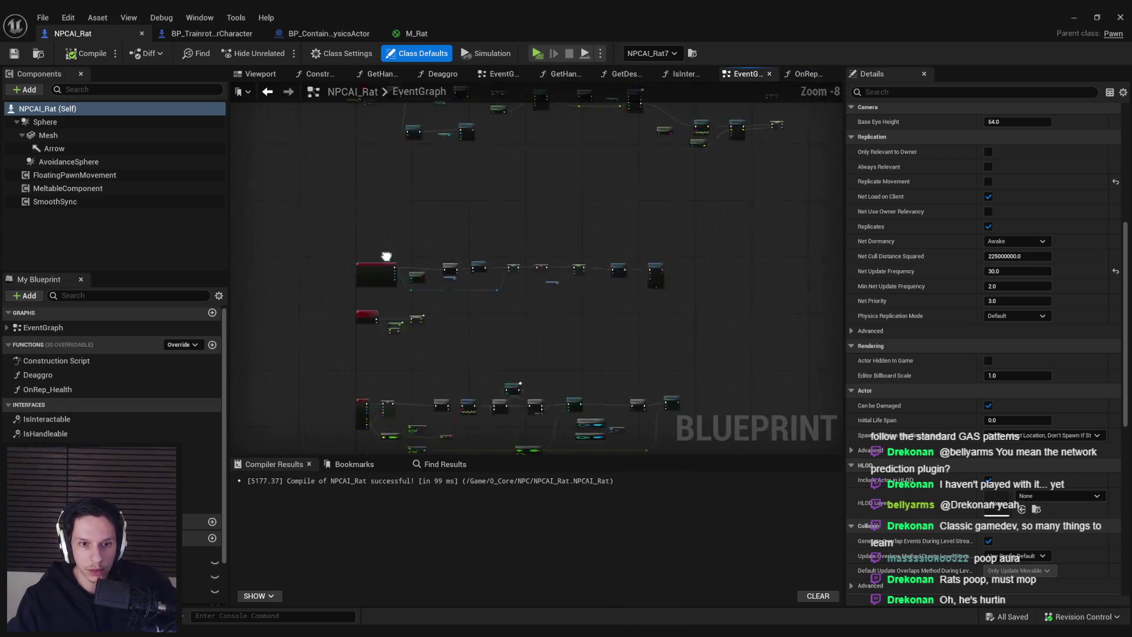
pyautogui.scroll(3)
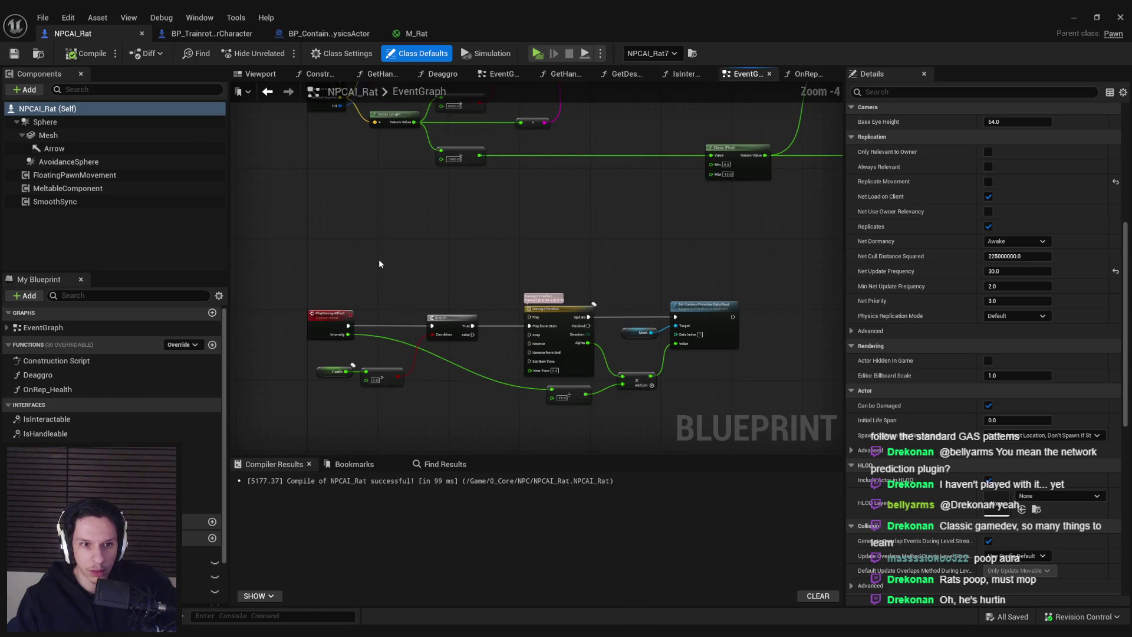
pyautogui.scroll(-3)
pyautogui.moveTo(404, 295); pyautogui.dragTo(399, 378)
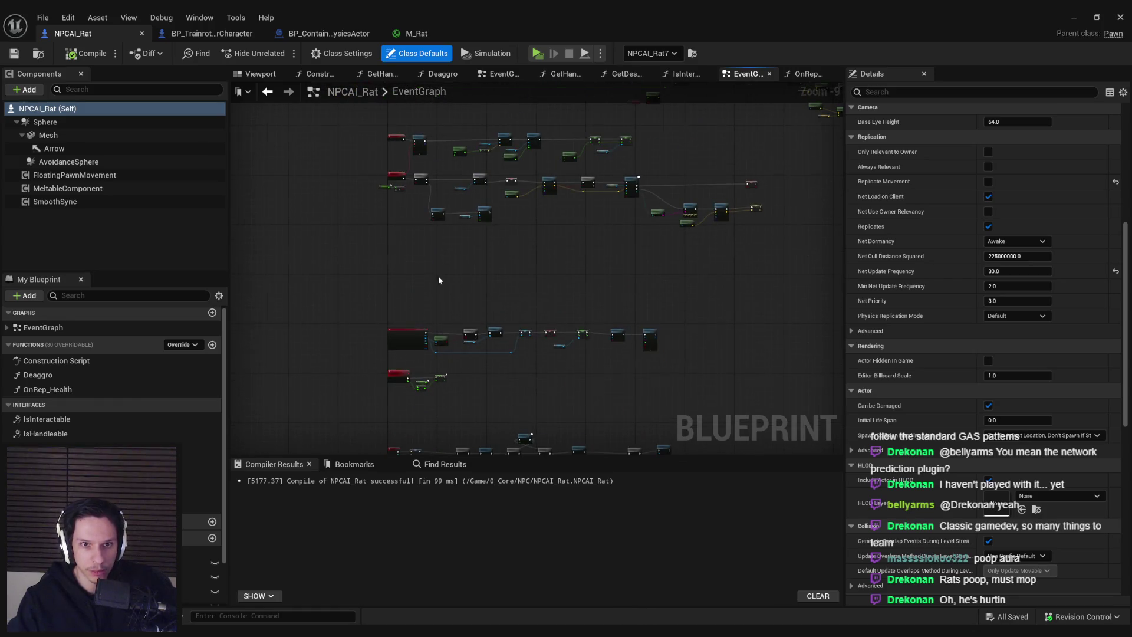
pyautogui.scroll(3)
pyautogui.scroll(-3)
pyautogui.scroll(3)
pyautogui.scroll(-3)
pyautogui.scroll(3)
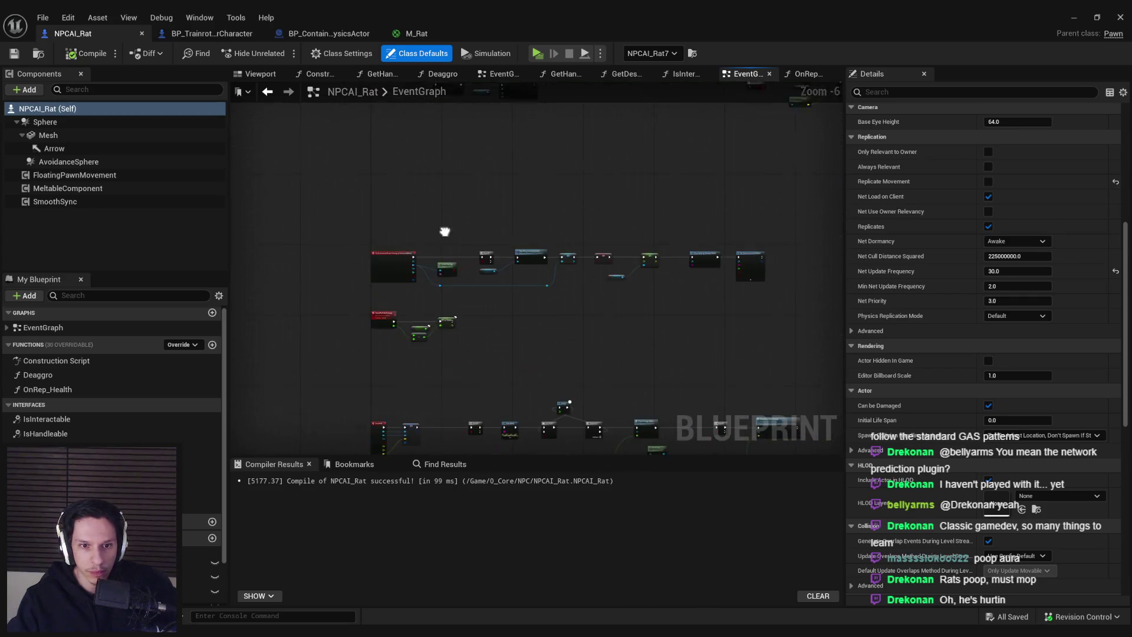
pyautogui.scroll(3)
pyautogui.scroll(-3)
pyautogui.scroll(-3)
pyautogui.scroll(3)
pyautogui.scroll(-3)
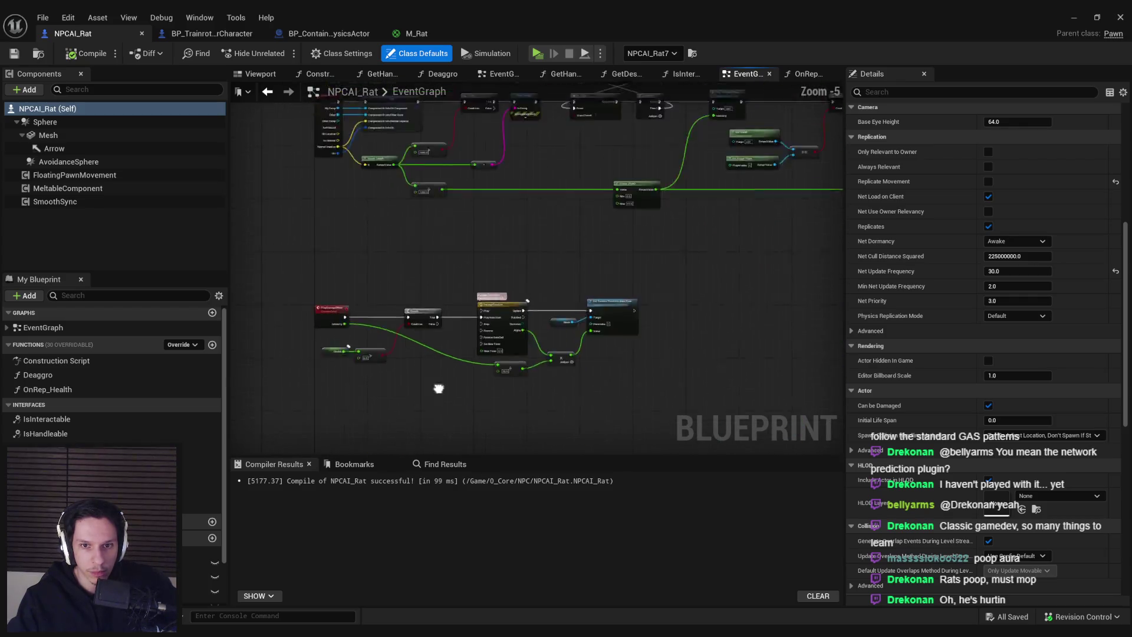
pyautogui.scroll(3)
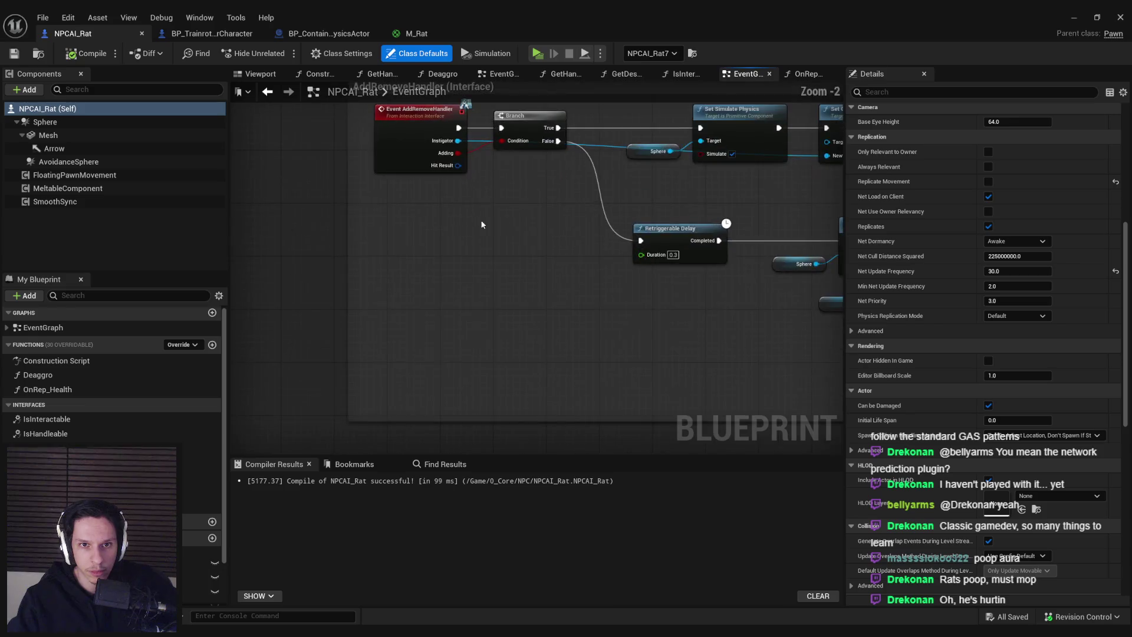
pyautogui.scroll(-3)
pyautogui.scroll(3)
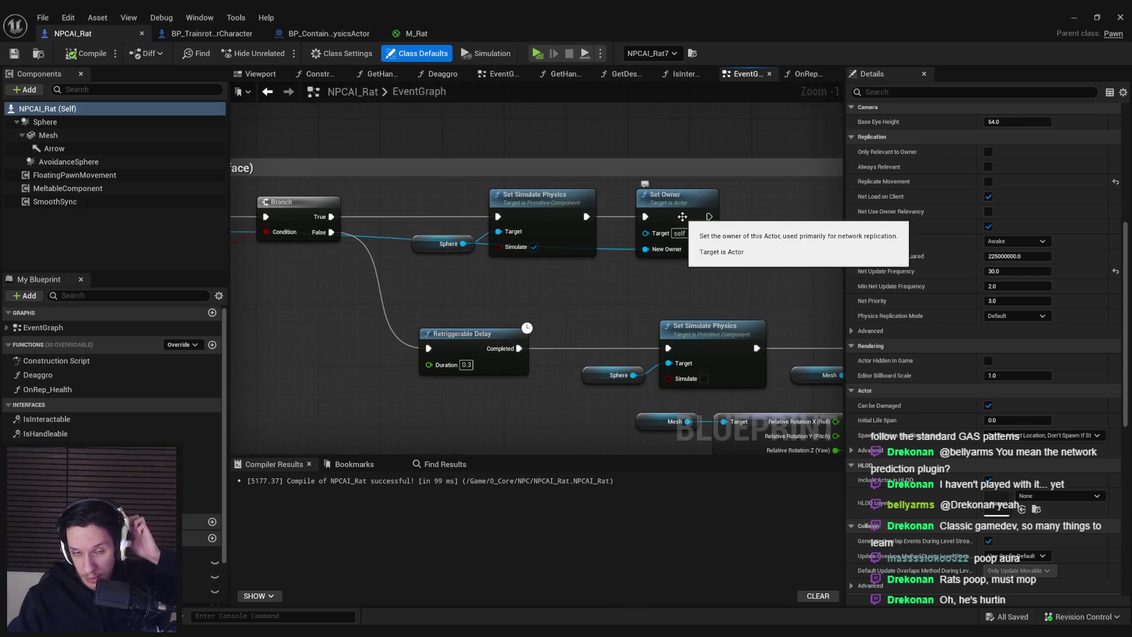
pyautogui.moveTo(682, 217); pyautogui.dragTo(896, 219)
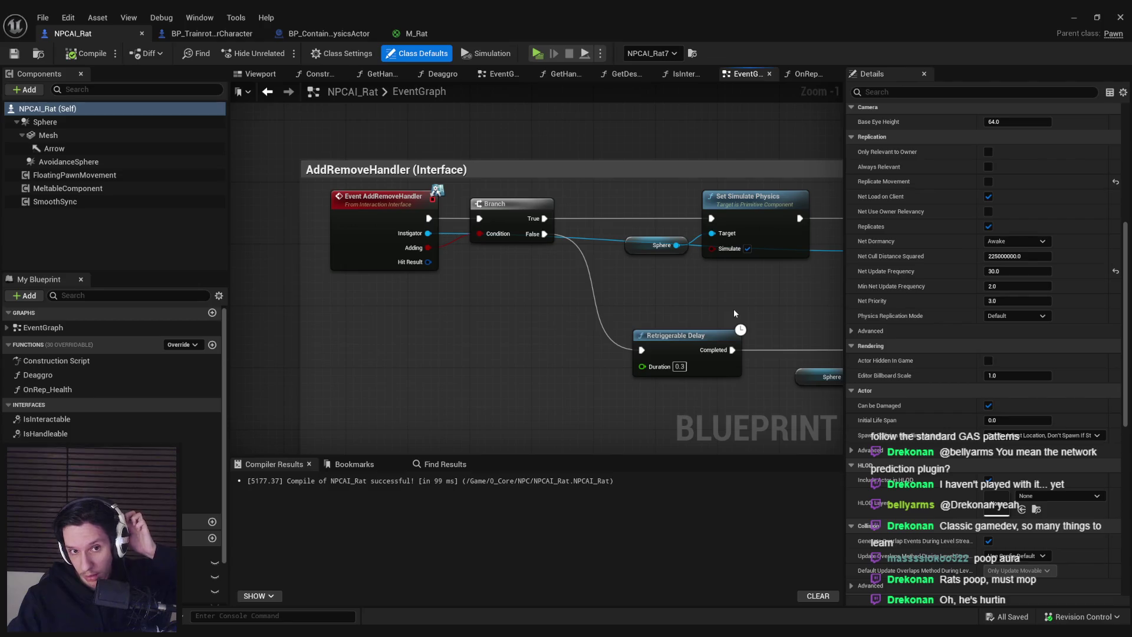
pyautogui.moveTo(734, 309); pyautogui.dragTo(566, 303)
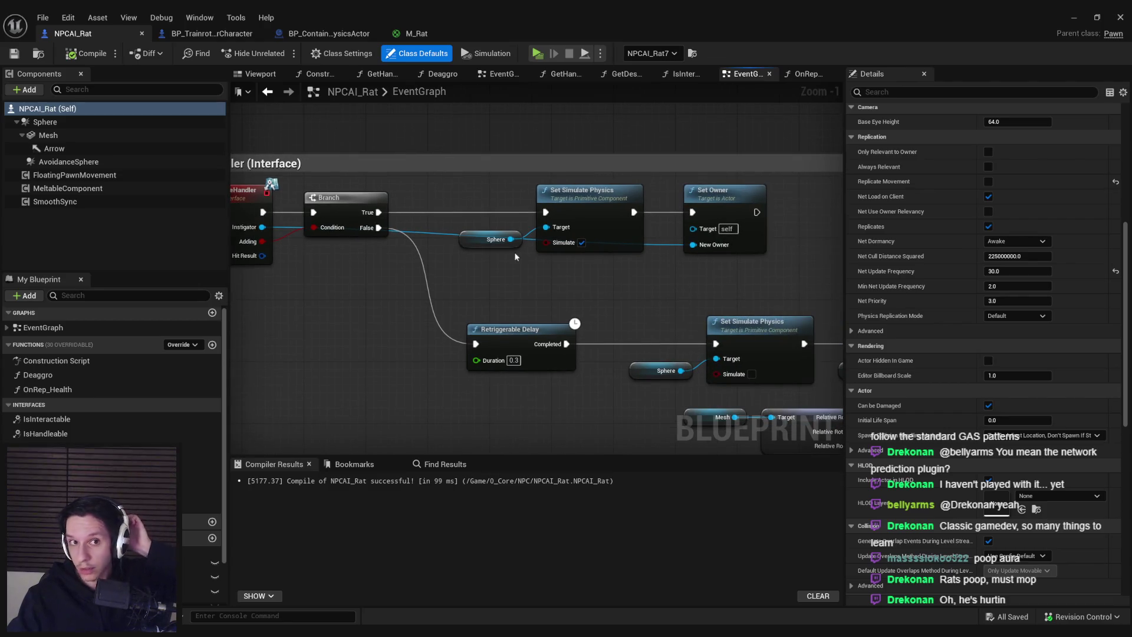
# Step: Switch to BP_ContainerPhysicsActor's EventGraph and view its Event Hit logic
pyautogui.click(280, 35)
pyautogui.moveTo(394, 283); pyautogui.dragTo(617, 307)
pyautogui.moveTo(501, 291); pyautogui.dragTo(570, 411)
pyautogui.scroll(-3)
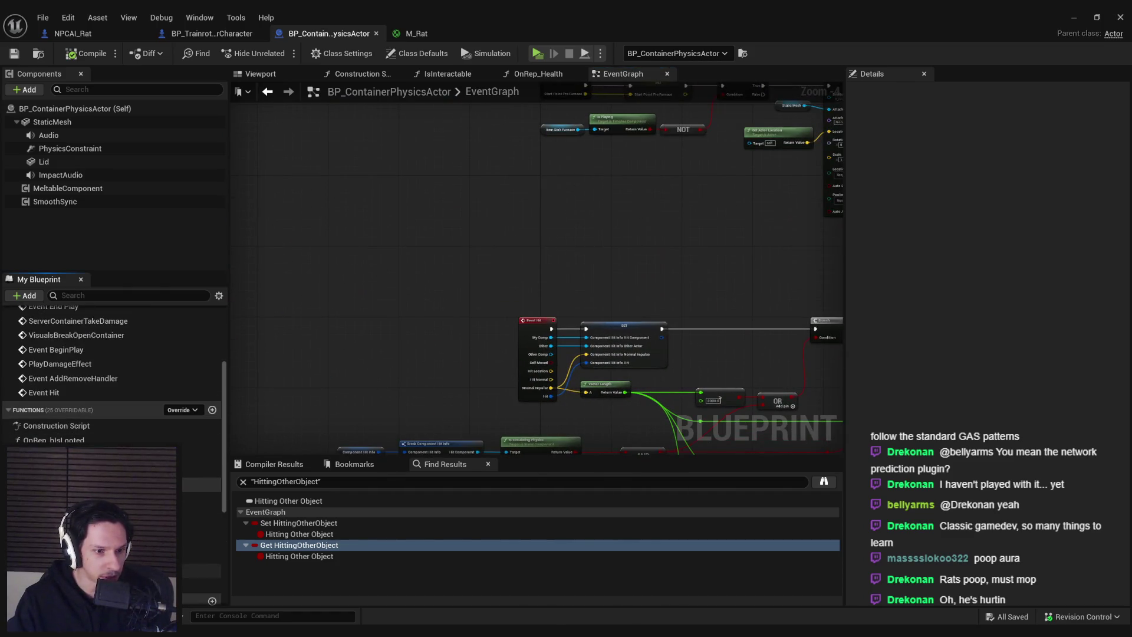
# Step: Examine the container's Handlers AddUnique and Remove nodes and the Handlers variable's settings
pyautogui.moveTo(583, 384); pyautogui.dragTo(384, 289)
pyautogui.scroll(3)
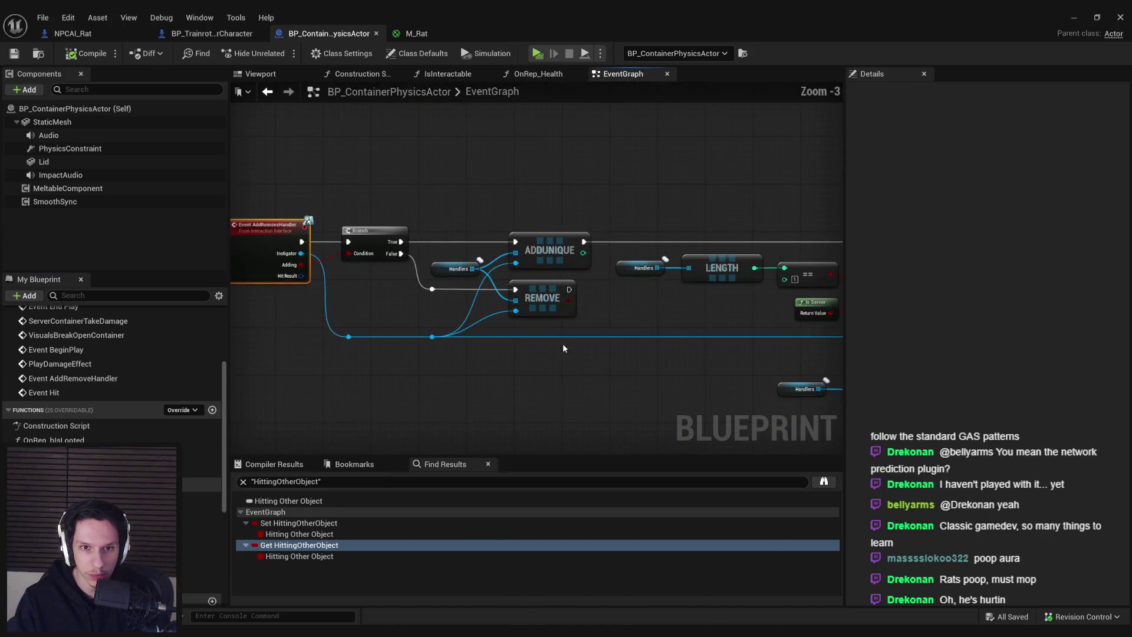
pyautogui.moveTo(563, 343); pyautogui.dragTo(230, 350)
pyautogui.scroll(3)
pyautogui.click(426, 271)
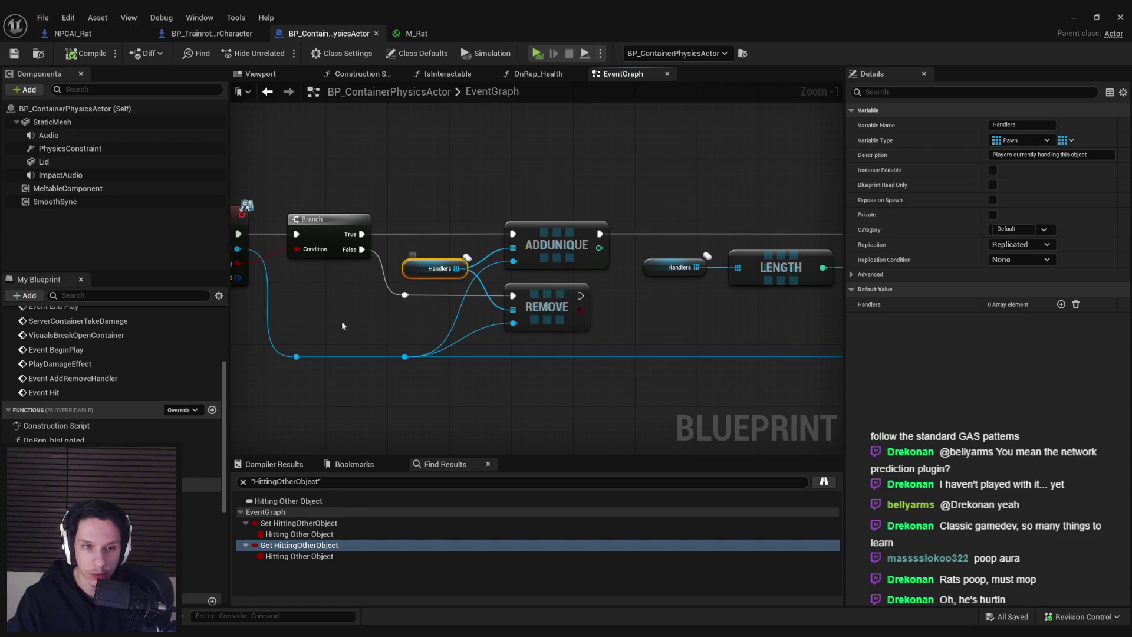
# Step: Follow the ==, AND and Is Server checks back to Event AddRemoveHandler, then return to NPCAI_Rat
pyautogui.moveTo(365, 291); pyautogui.dragTo(738, 310)
pyautogui.scroll(-3)
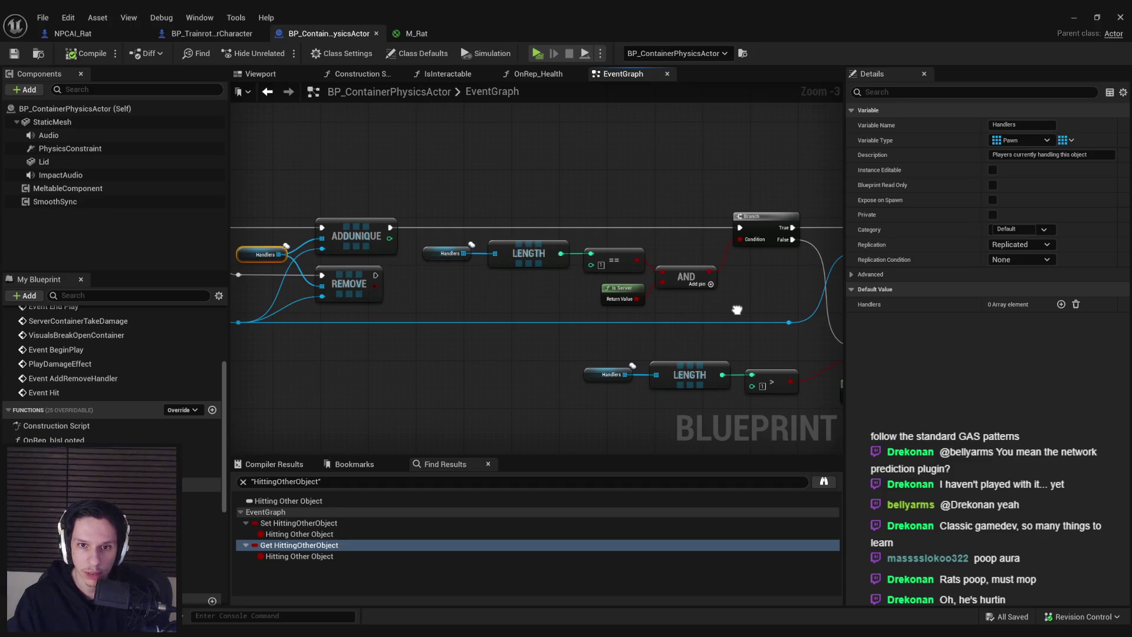
pyautogui.moveTo(737, 310); pyautogui.dragTo(773, 180)
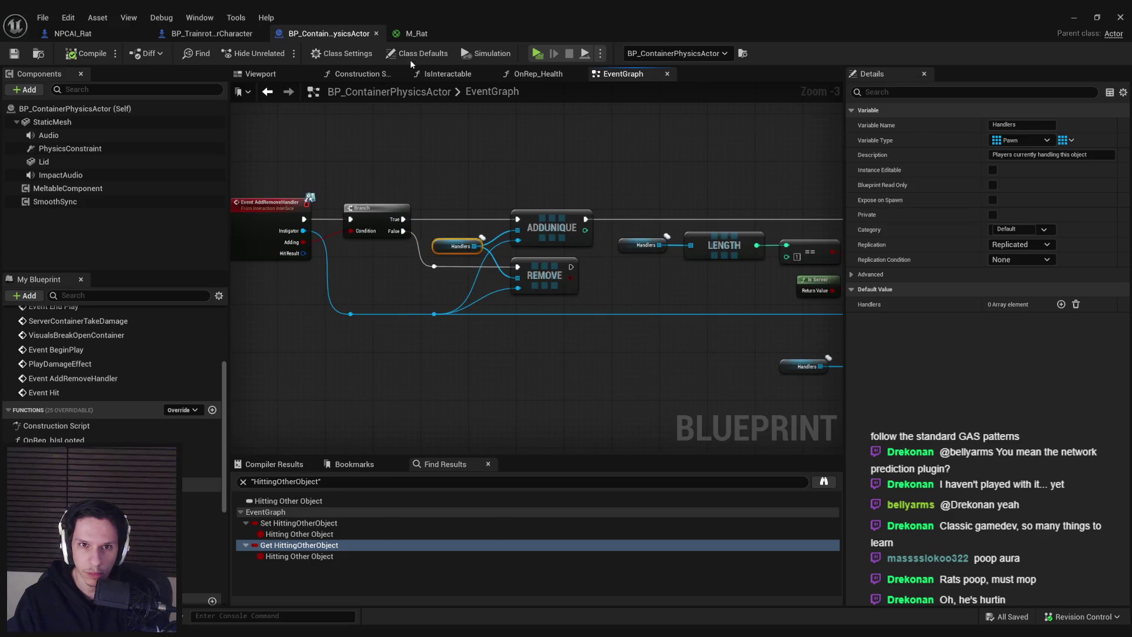
pyautogui.click(71, 34)
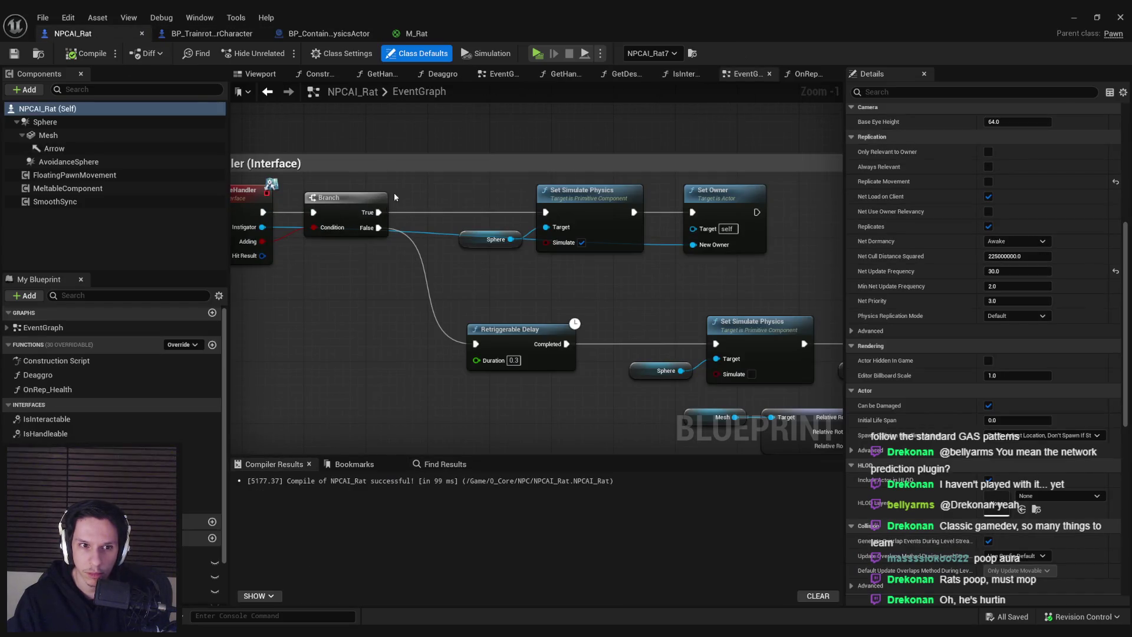
# Step: Route the Instigator wire into Set Owner's New Owner through two reroute points and recompile NPCAI_Rat
pyautogui.click(329, 33)
pyautogui.click(101, 35)
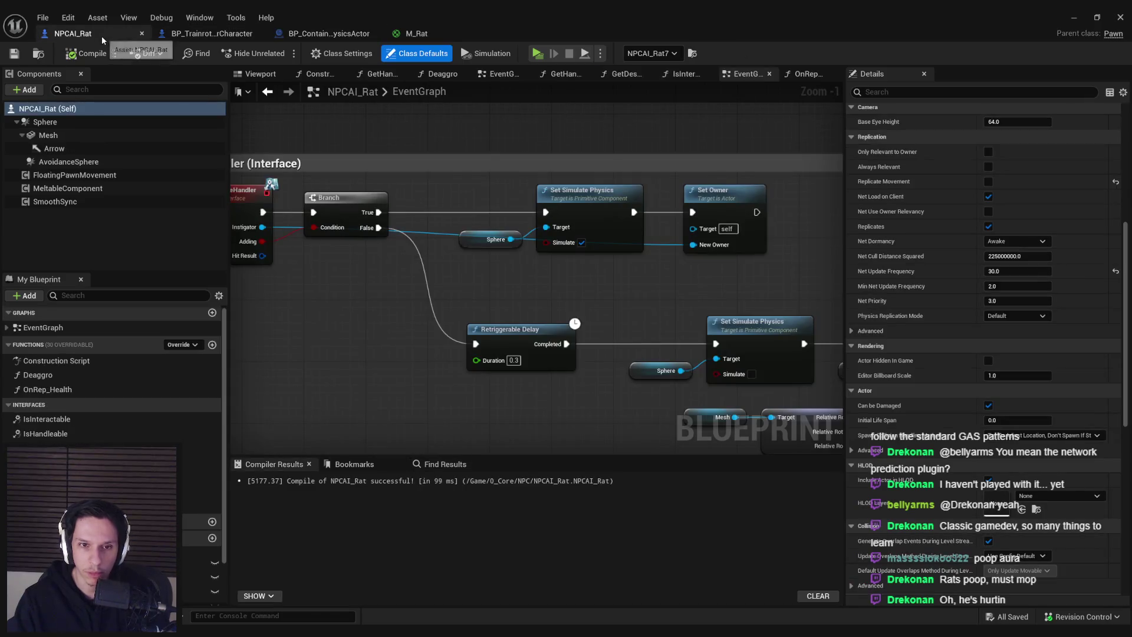
pyautogui.doubleClick(780, 255)
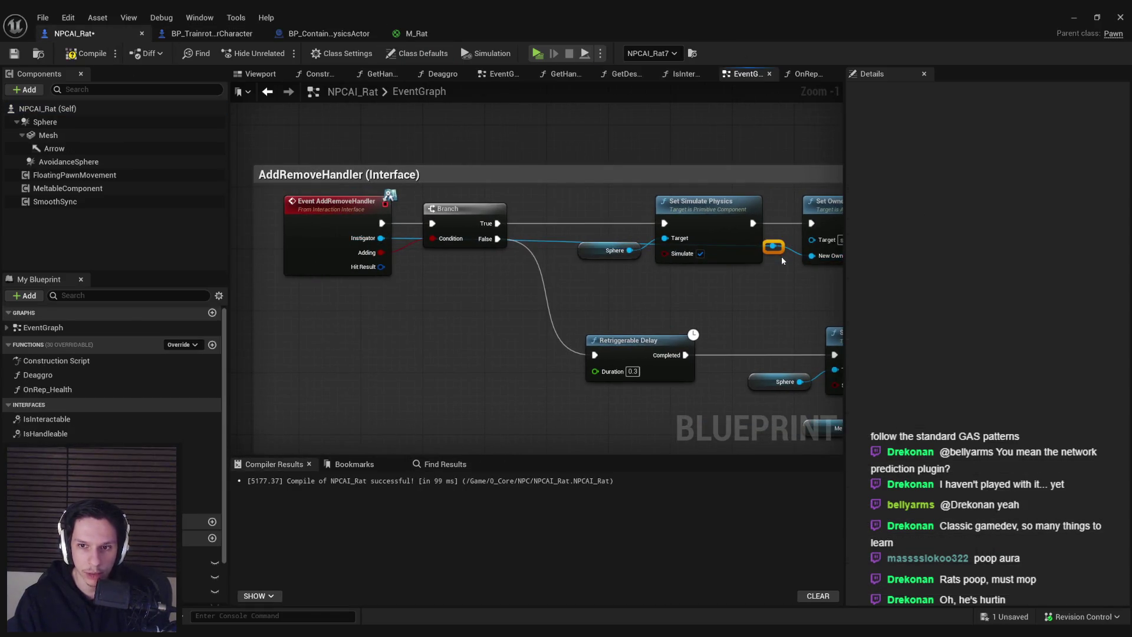
pyautogui.moveTo(782, 255); pyautogui.dragTo(437, 287)
pyautogui.click(719, 287)
pyautogui.doubleClick(719, 286)
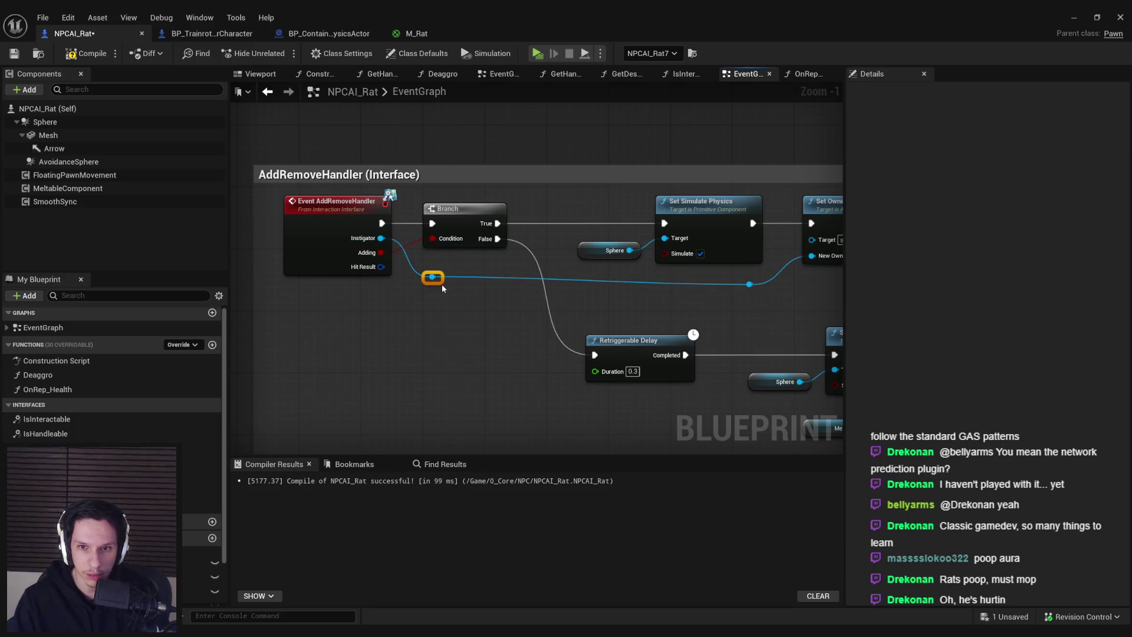
pyautogui.press('q')
pyautogui.click(452, 333)
pyautogui.moveTo(451, 334); pyautogui.dragTo(243, 307)
pyautogui.click(85, 53)
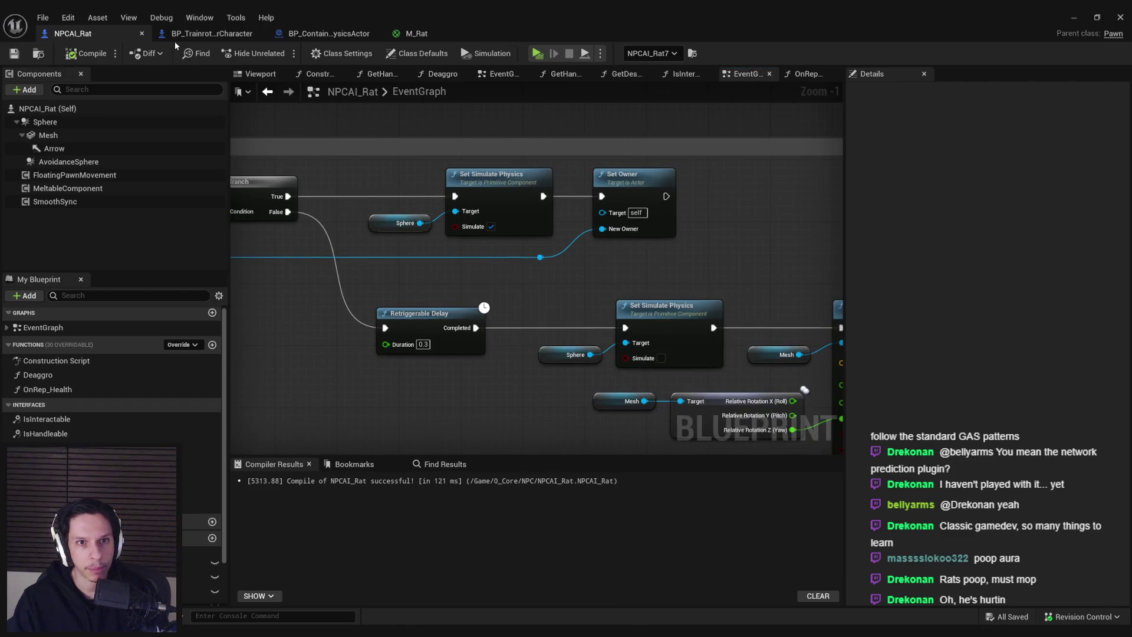
pyautogui.click(393, 57)
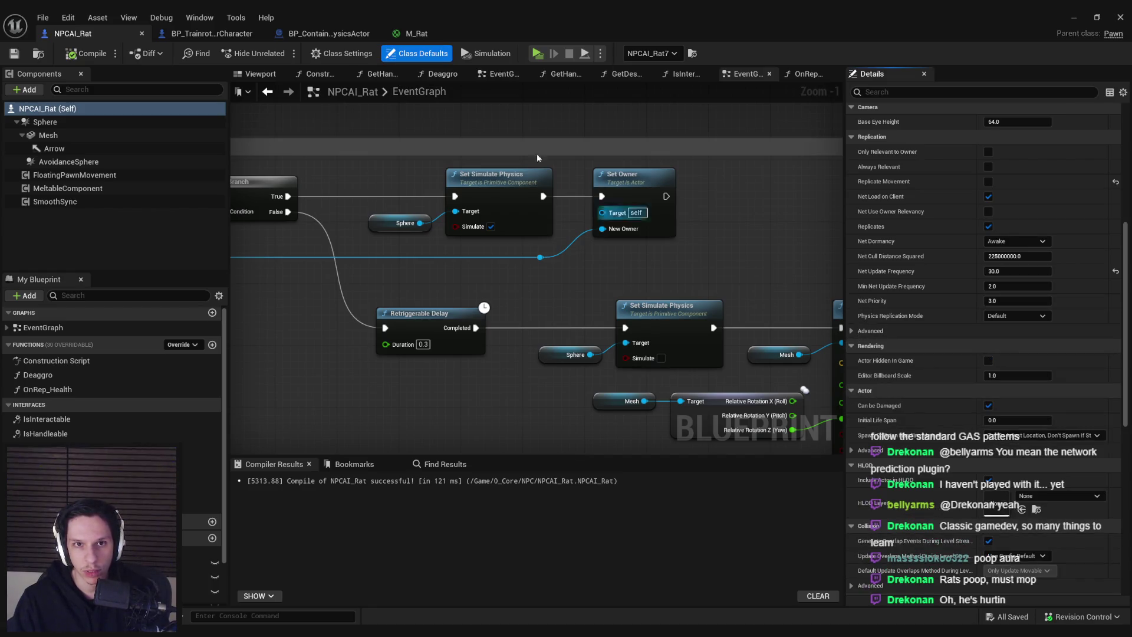
# Step: Scroll NPCAI_Rat's class defaults down to the Replication section
pyautogui.click(319, 58)
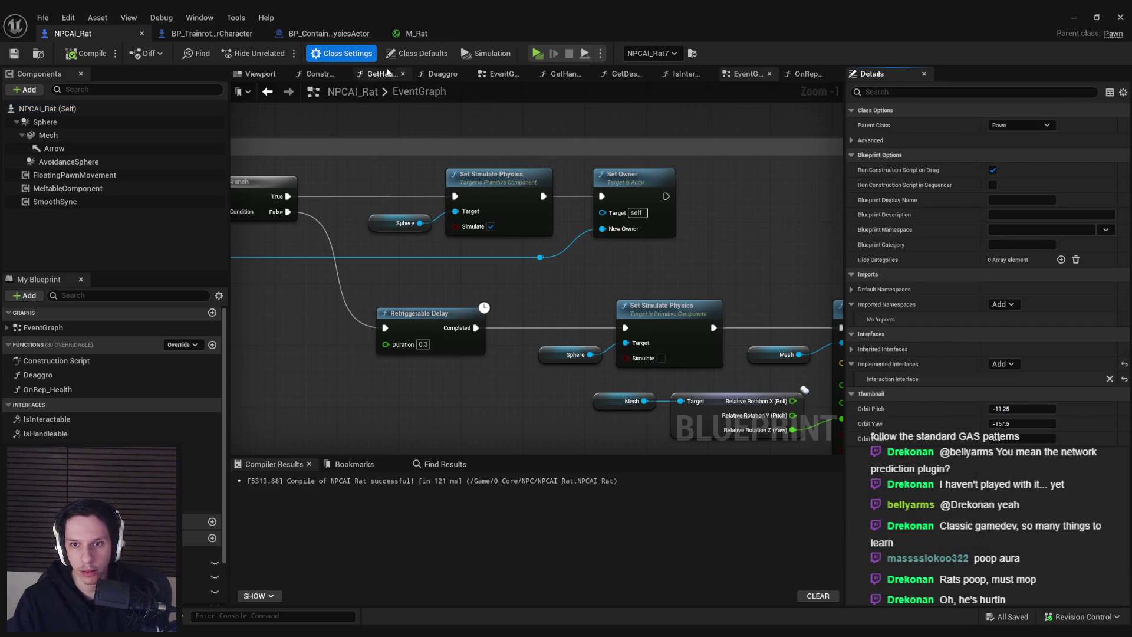
pyautogui.click(390, 54)
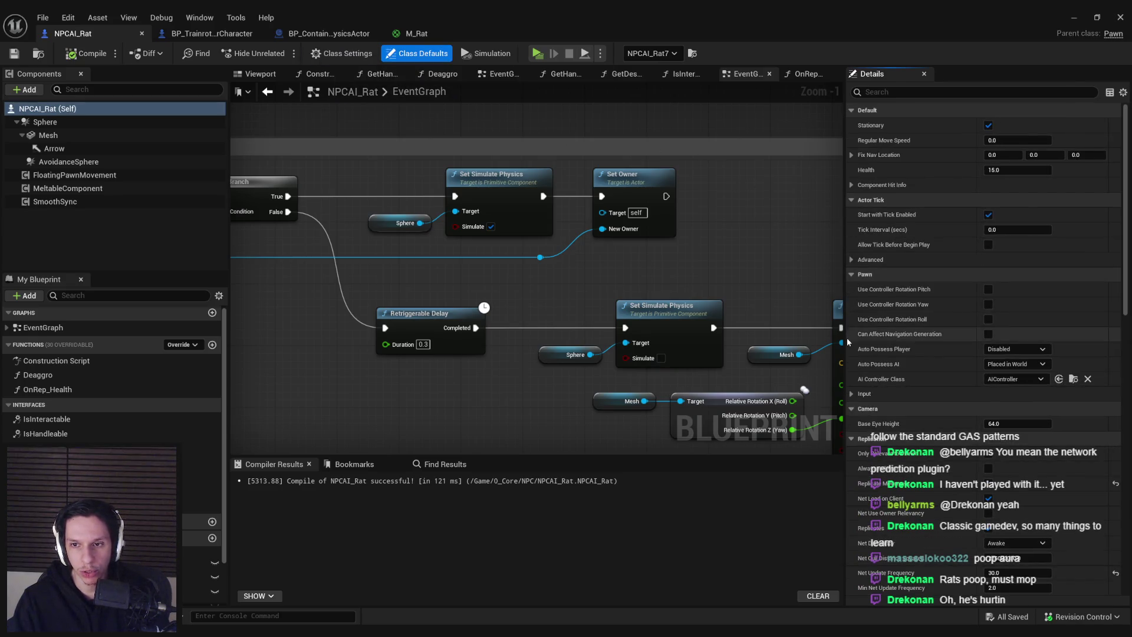
pyautogui.scroll(-3)
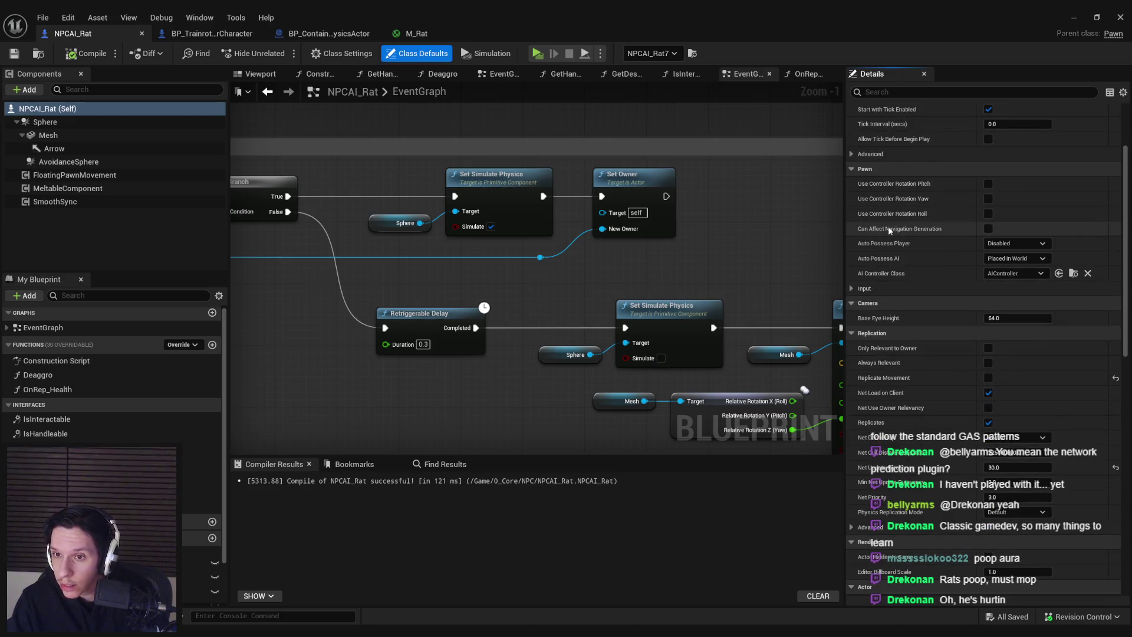
pyautogui.click(851, 291)
pyautogui.click(852, 291)
pyautogui.scroll(-3)
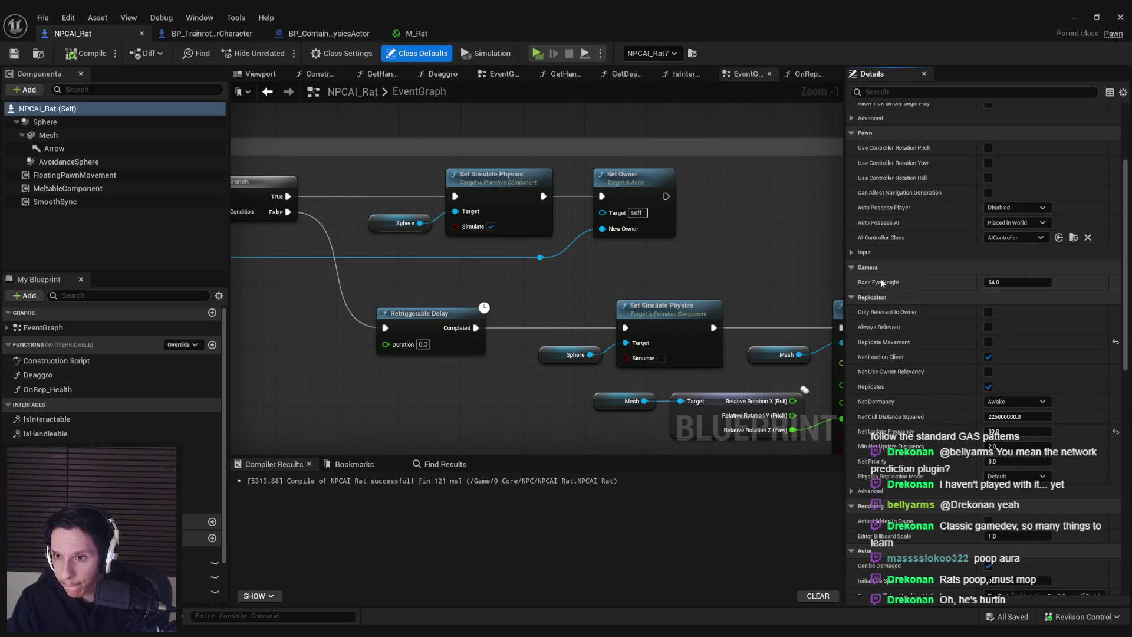
pyautogui.scroll(-3)
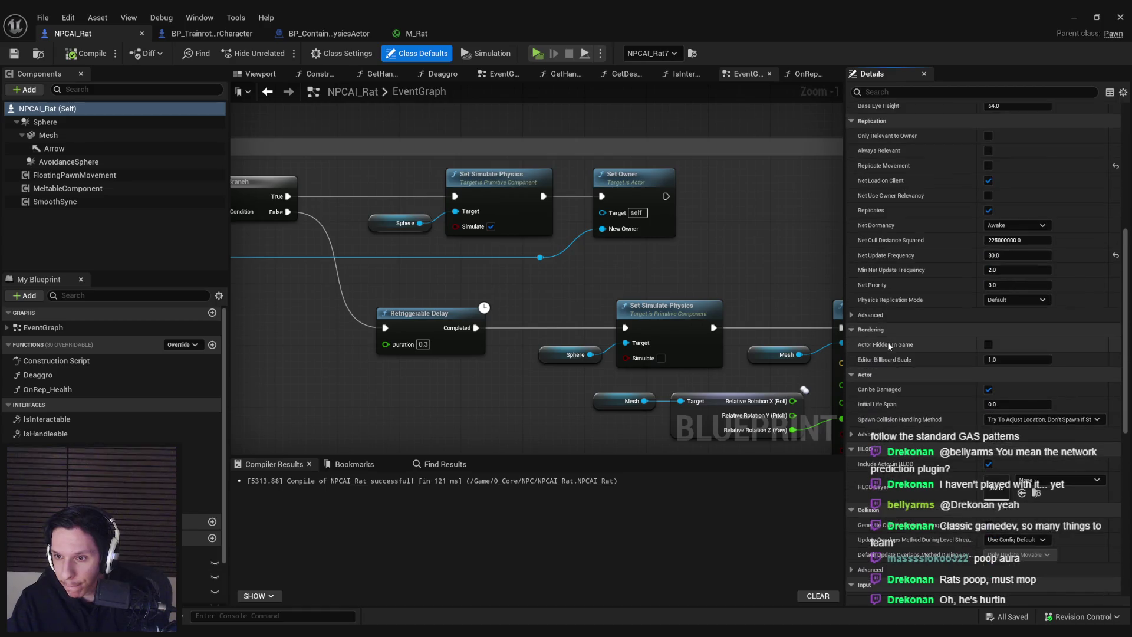
pyautogui.scroll(-3)
pyautogui.scroll(-3)
pyautogui.scroll(-3)
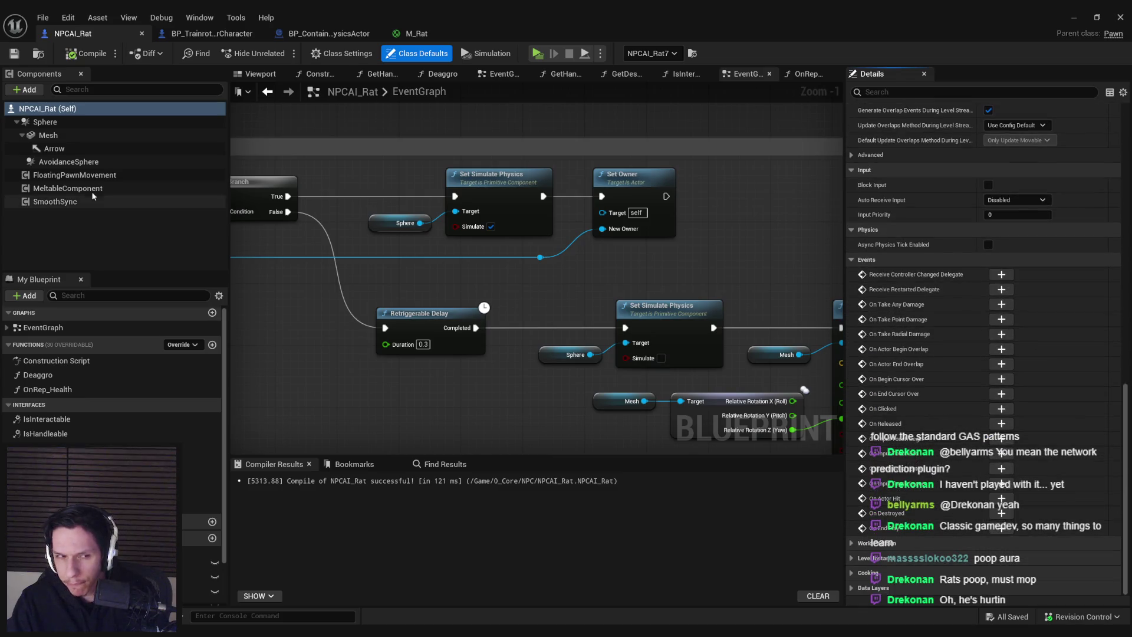
# Step: Review the SmoothSync component: 12.0 send rate, 0.7 time smoothing, LIMITED extrapolation
pyautogui.click(88, 201)
pyautogui.scroll(-3)
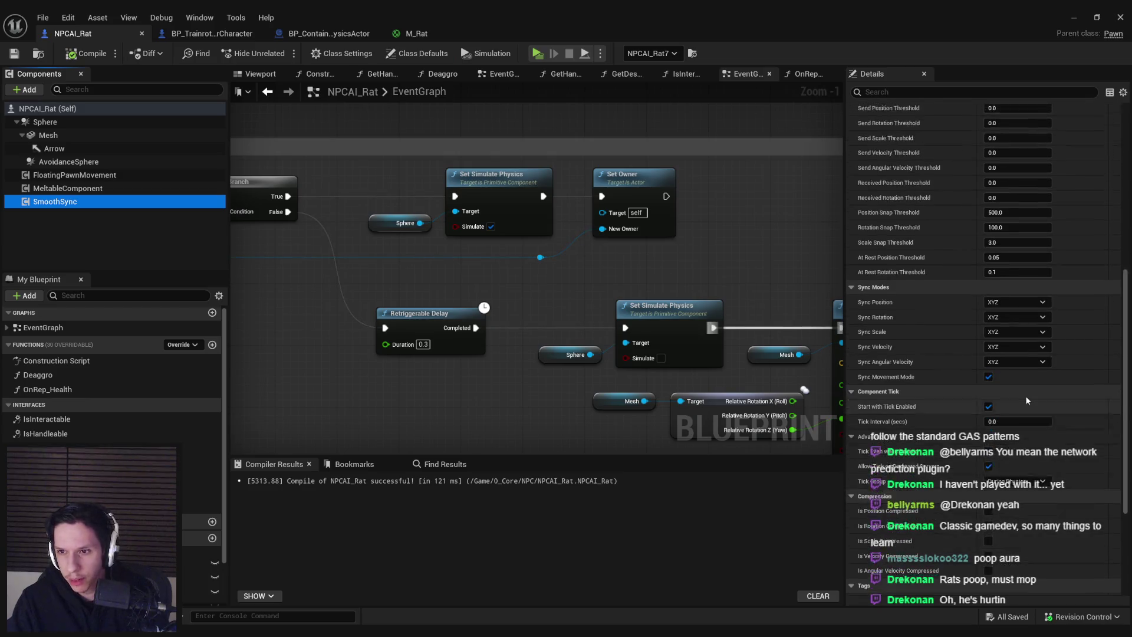
pyautogui.scroll(3)
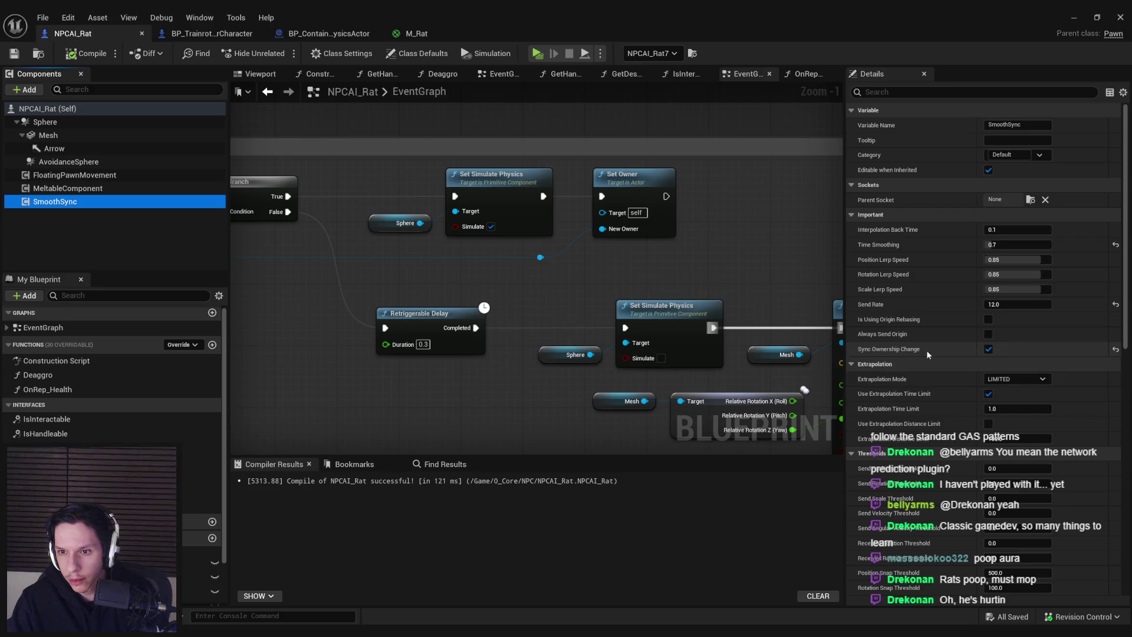
pyautogui.scroll(-3)
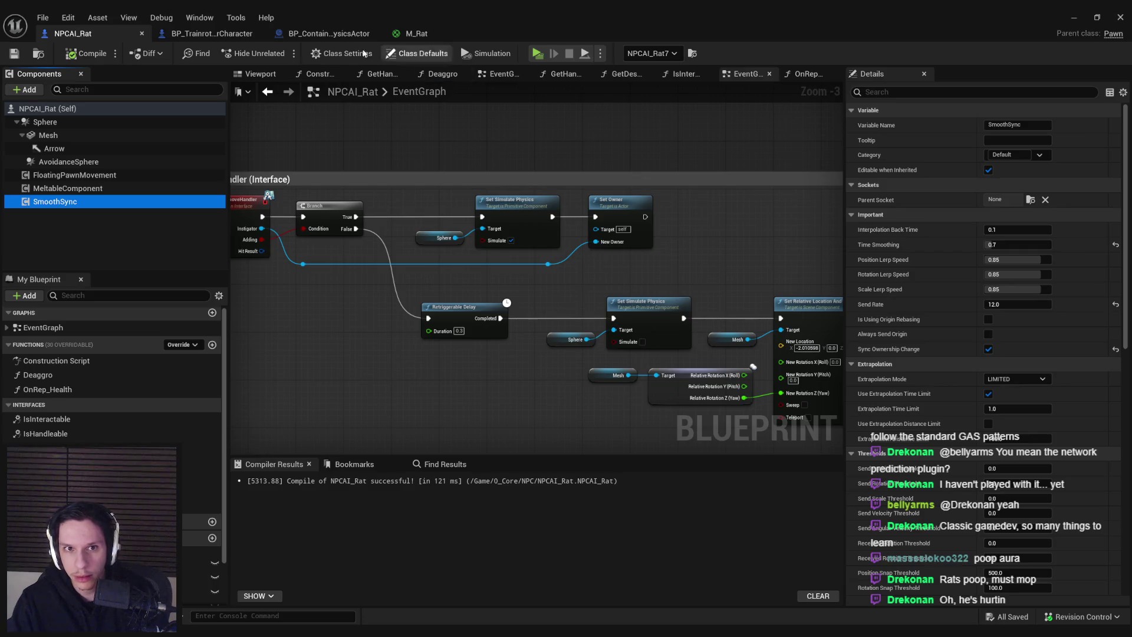
pyautogui.click(328, 34)
pyautogui.moveTo(434, 314); pyautogui.dragTo(574, 295)
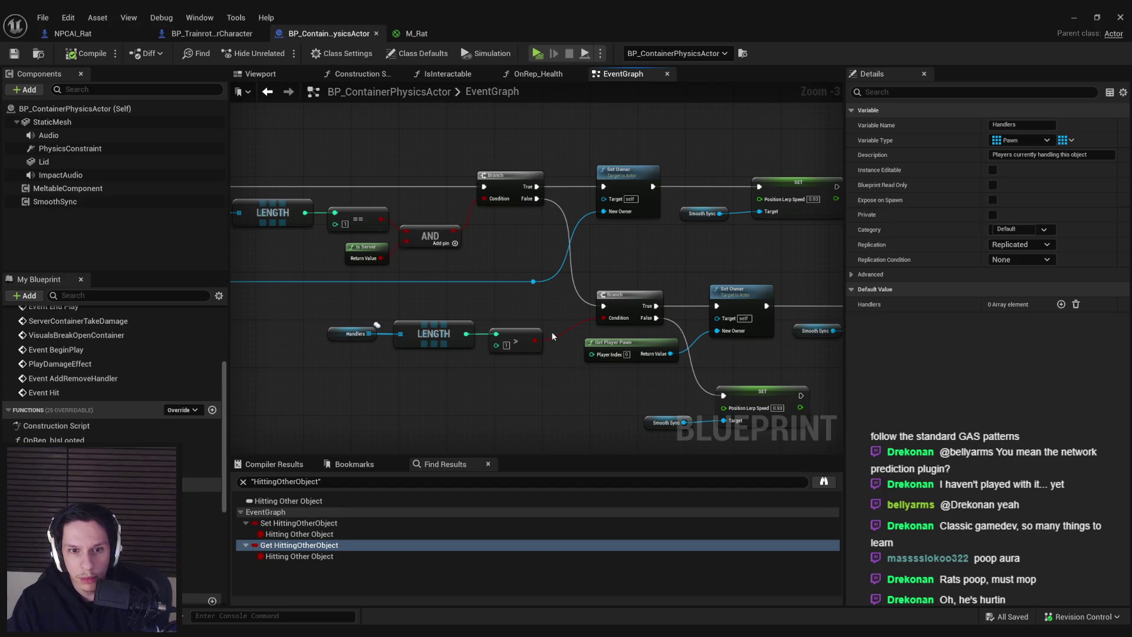
pyautogui.moveTo(565, 390); pyautogui.dragTo(896, 237)
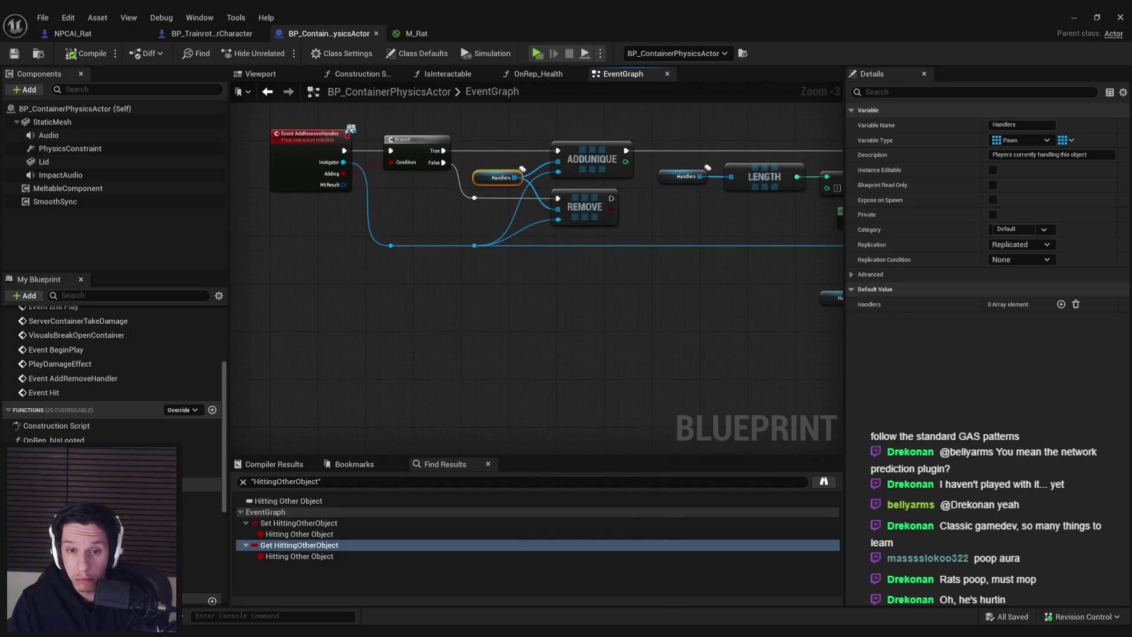
pyautogui.moveTo(955, 368); pyautogui.dragTo(844, 391)
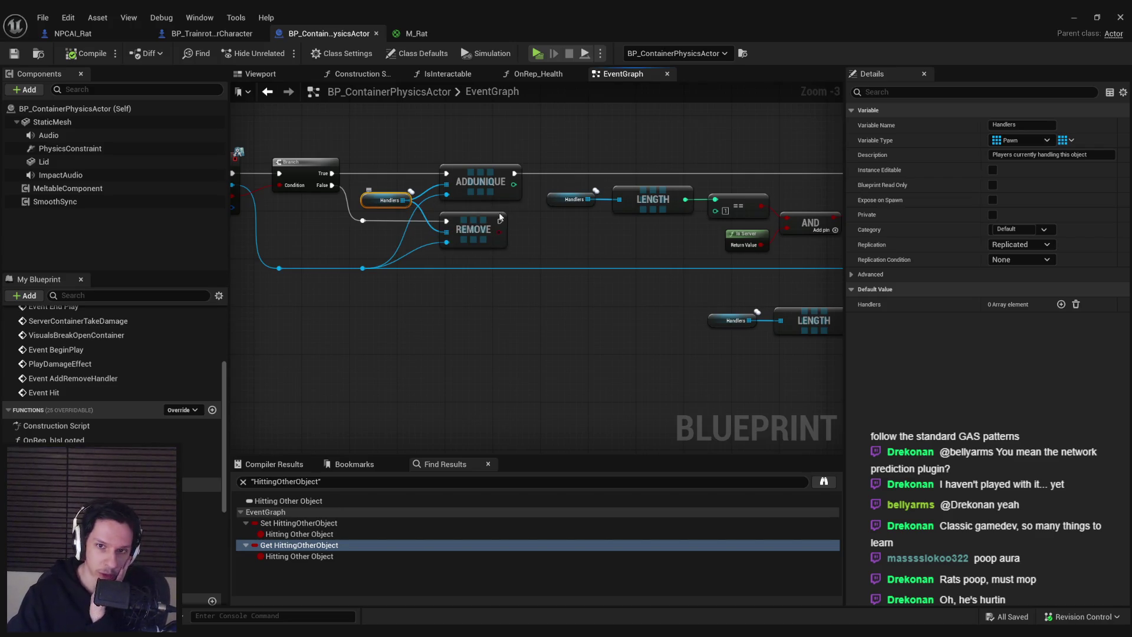
pyautogui.moveTo(627, 233); pyautogui.dragTo(384, 235)
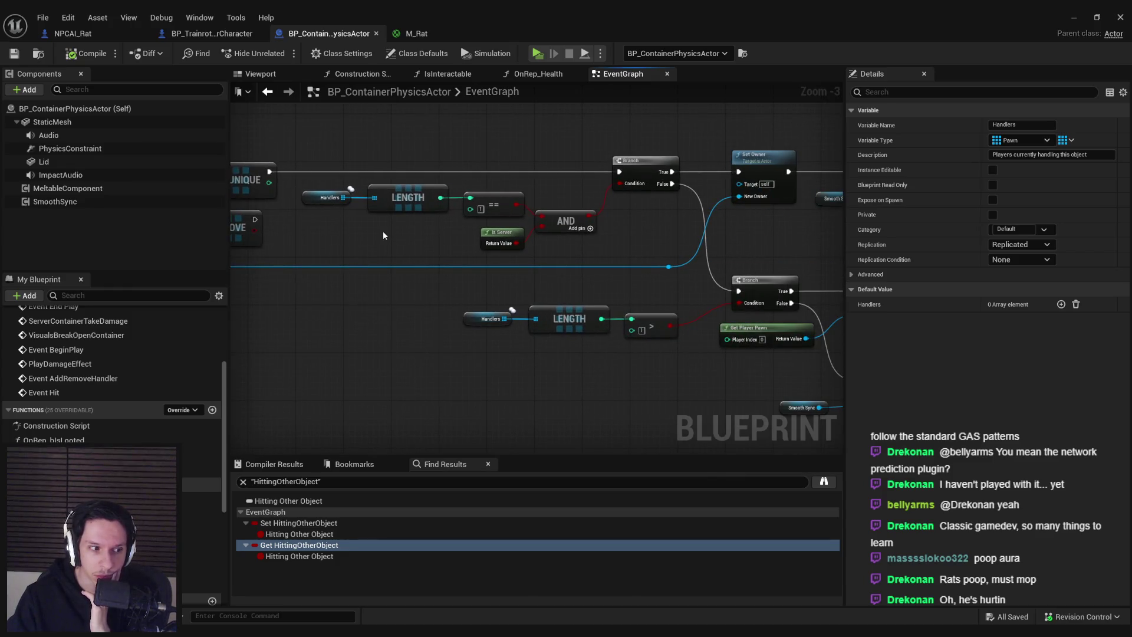
pyautogui.click(84, 36)
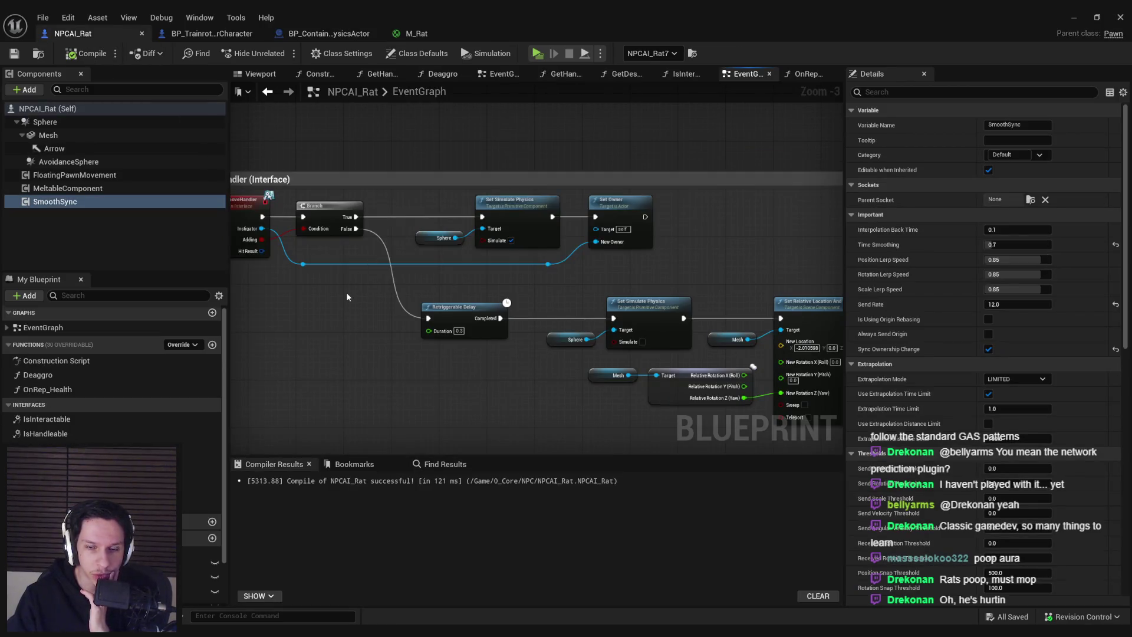
pyautogui.moveTo(347, 297); pyautogui.dragTo(375, 307)
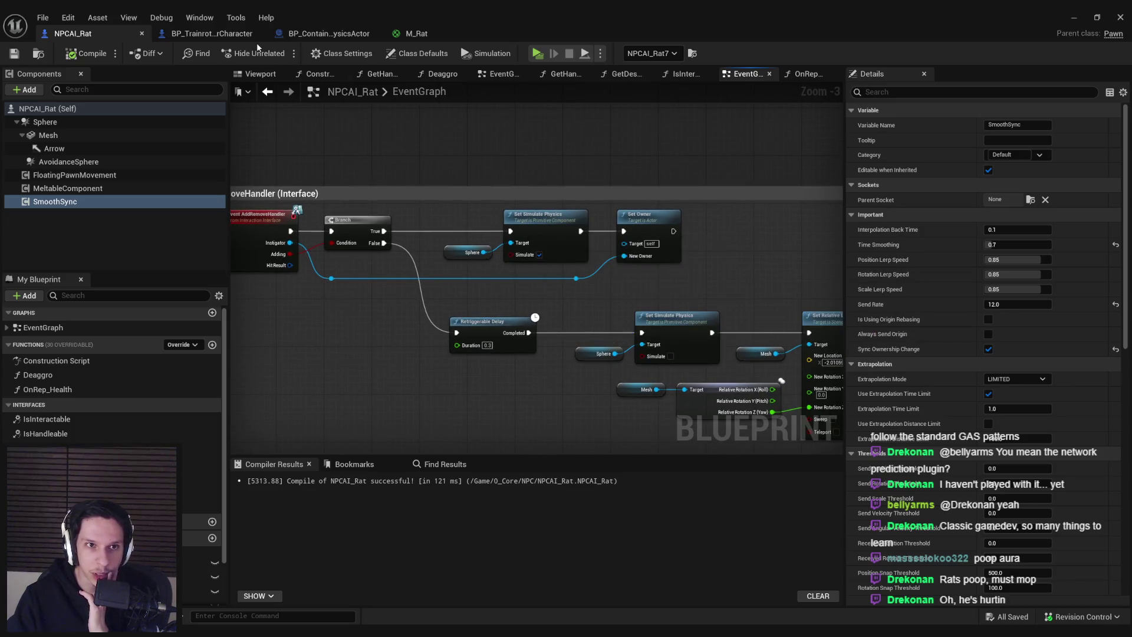
pyautogui.click(239, 35)
pyautogui.click(323, 33)
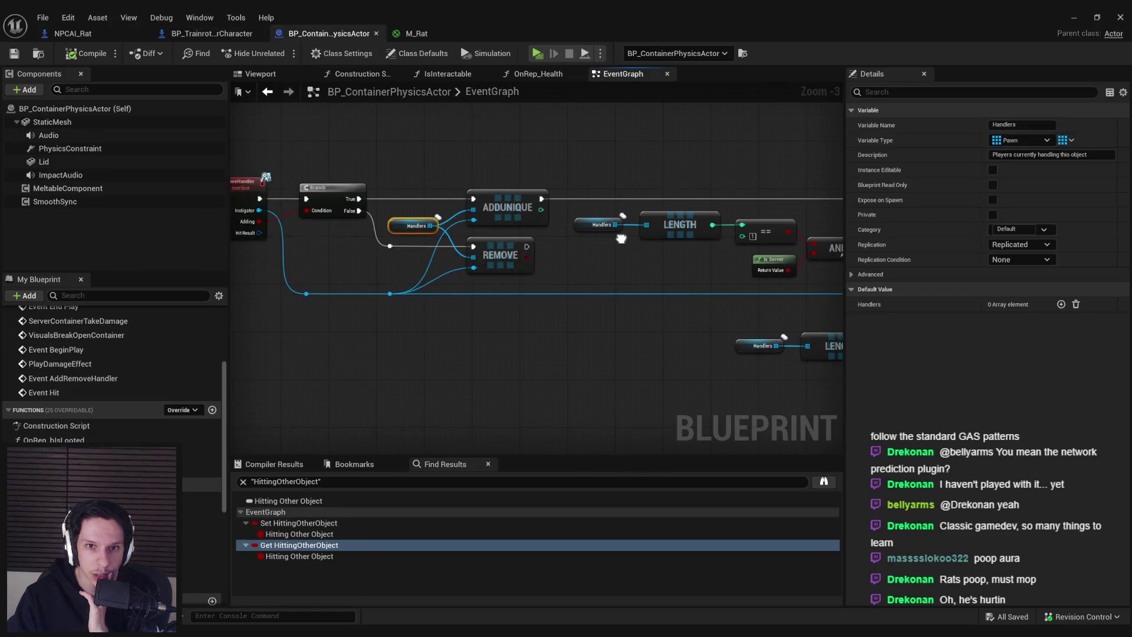
pyautogui.click(104, 33)
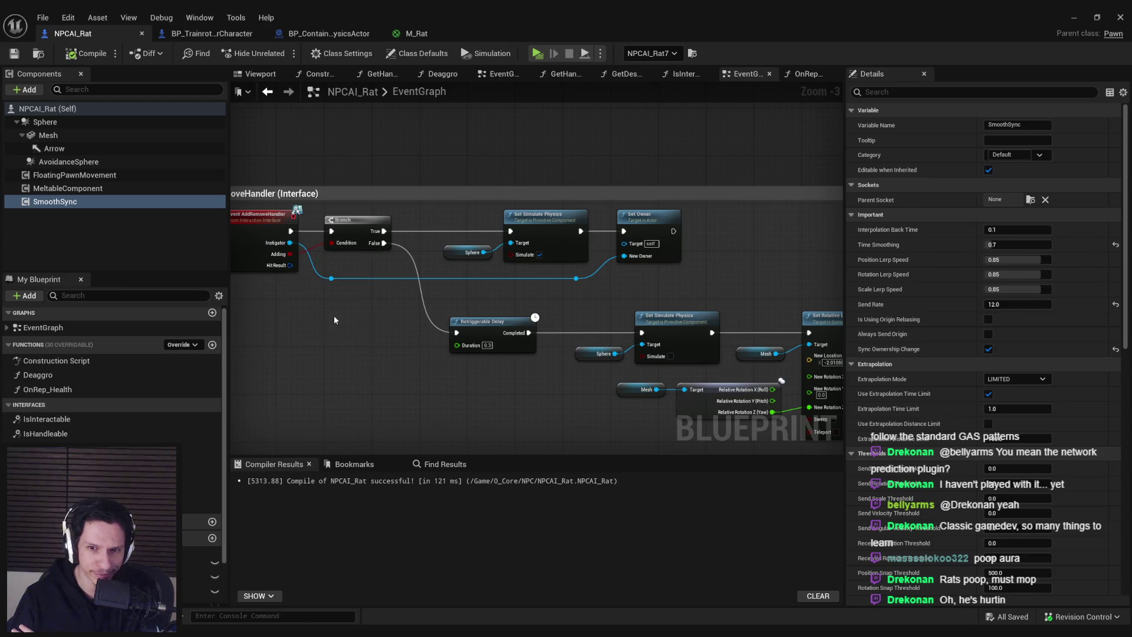
pyautogui.click(329, 33)
pyautogui.scroll(-3)
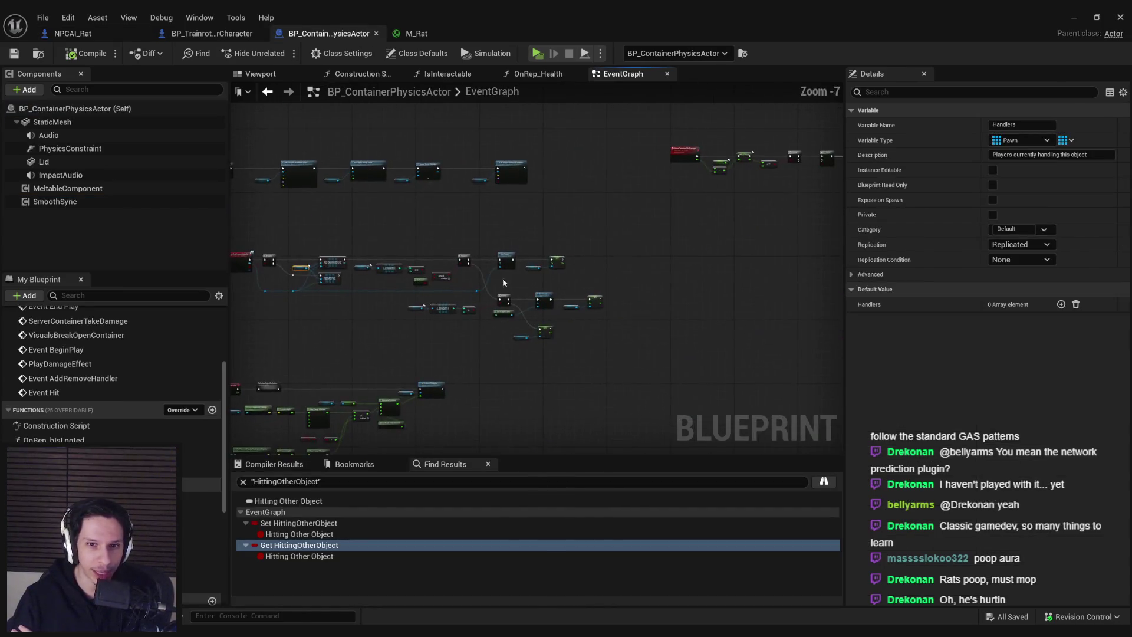
pyautogui.scroll(3)
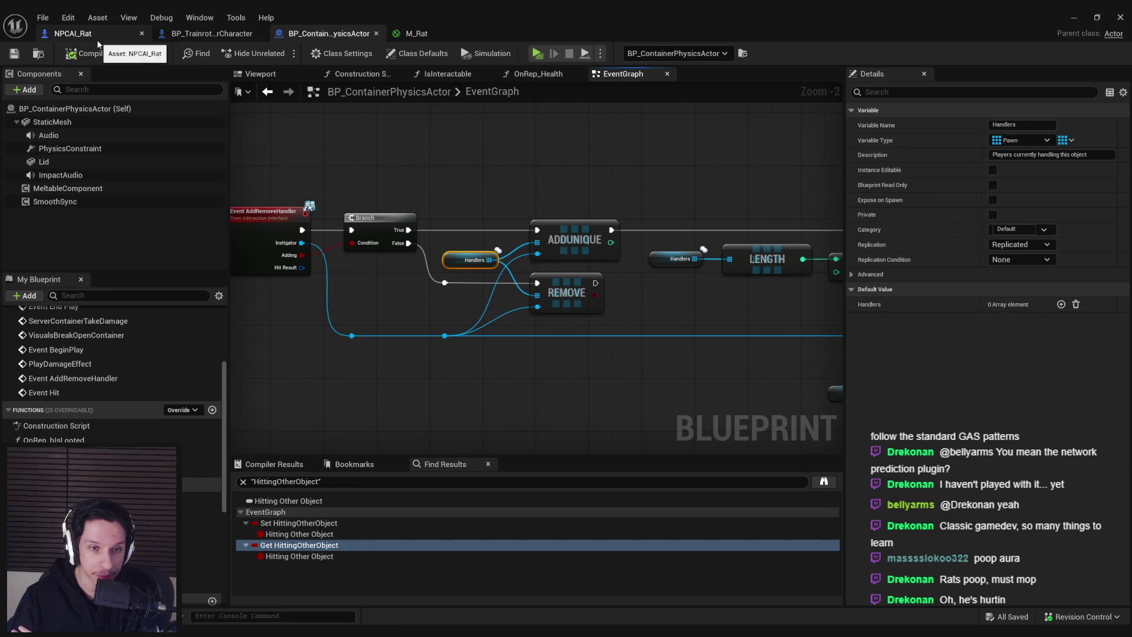
pyautogui.click(97, 40)
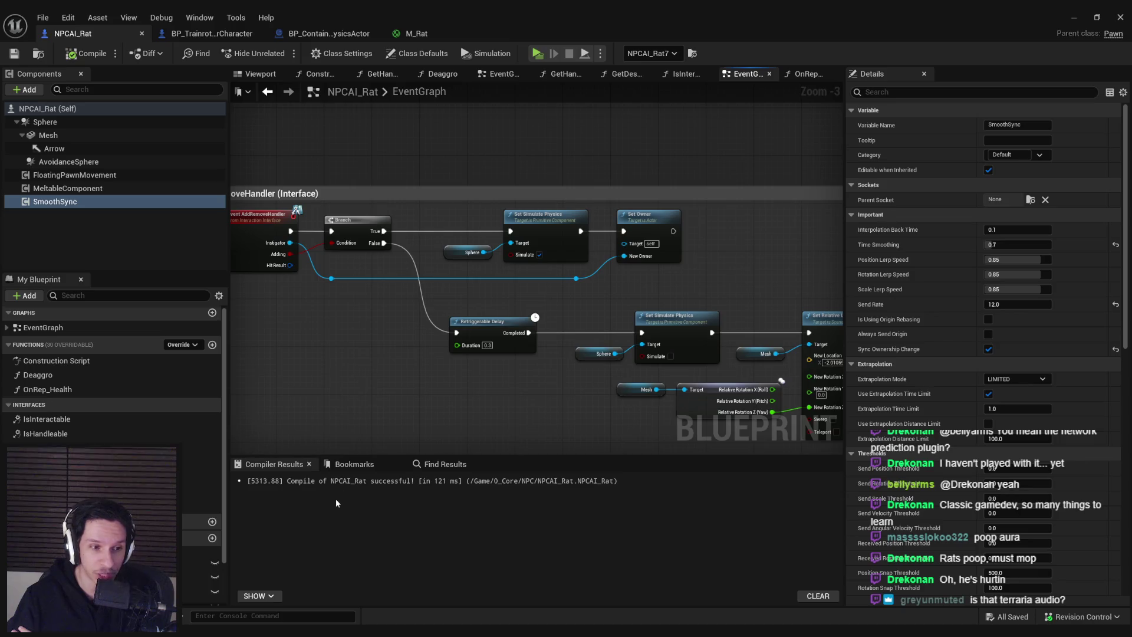
pyautogui.hotkey('alt', 'Tab')
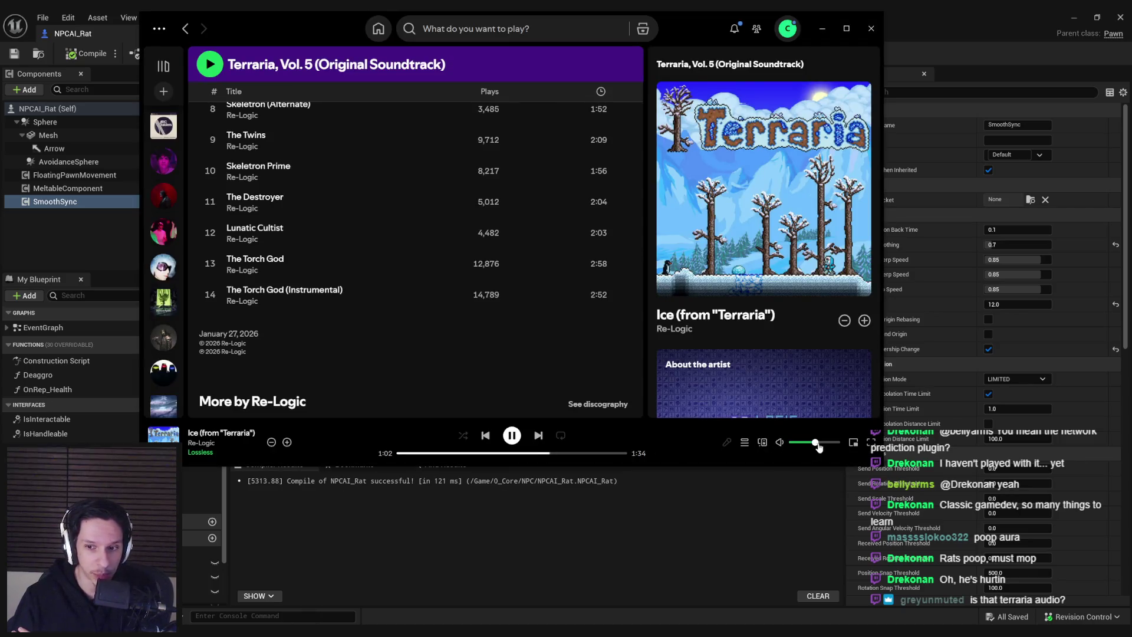
pyautogui.hotkey('alt', 'Tab')
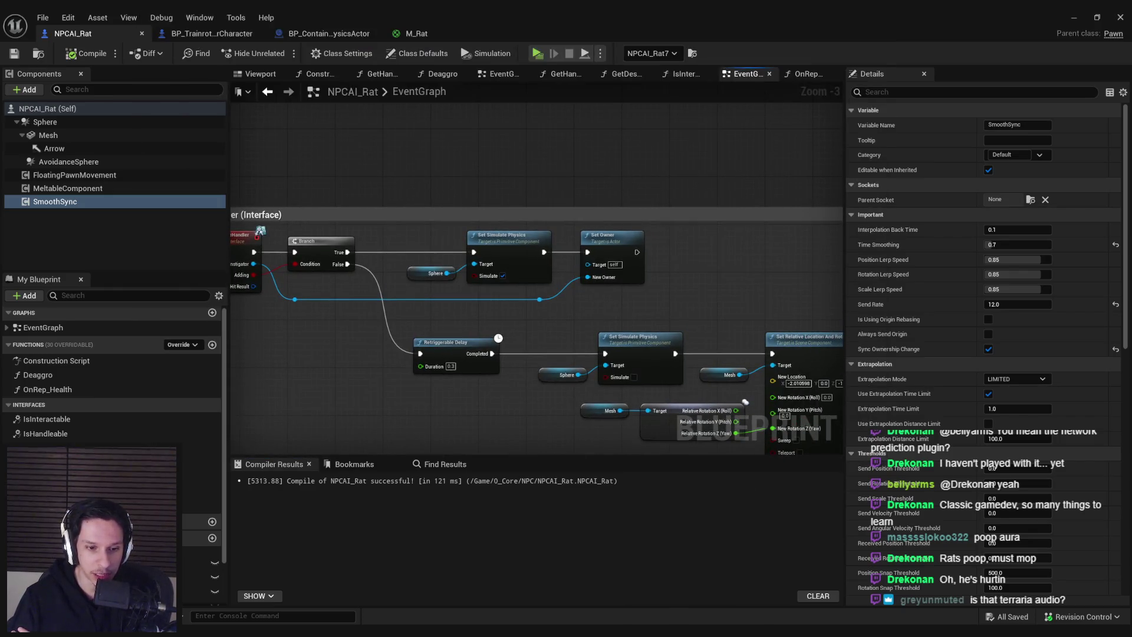
pyautogui.hotkey('alt', 'Tab')
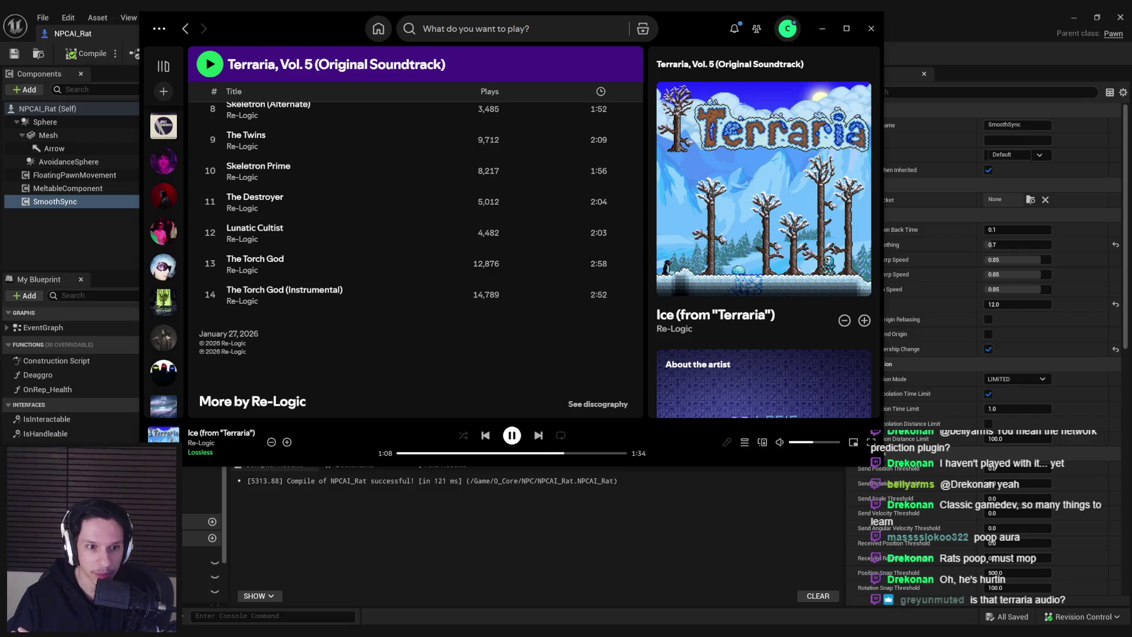
pyautogui.scroll(3)
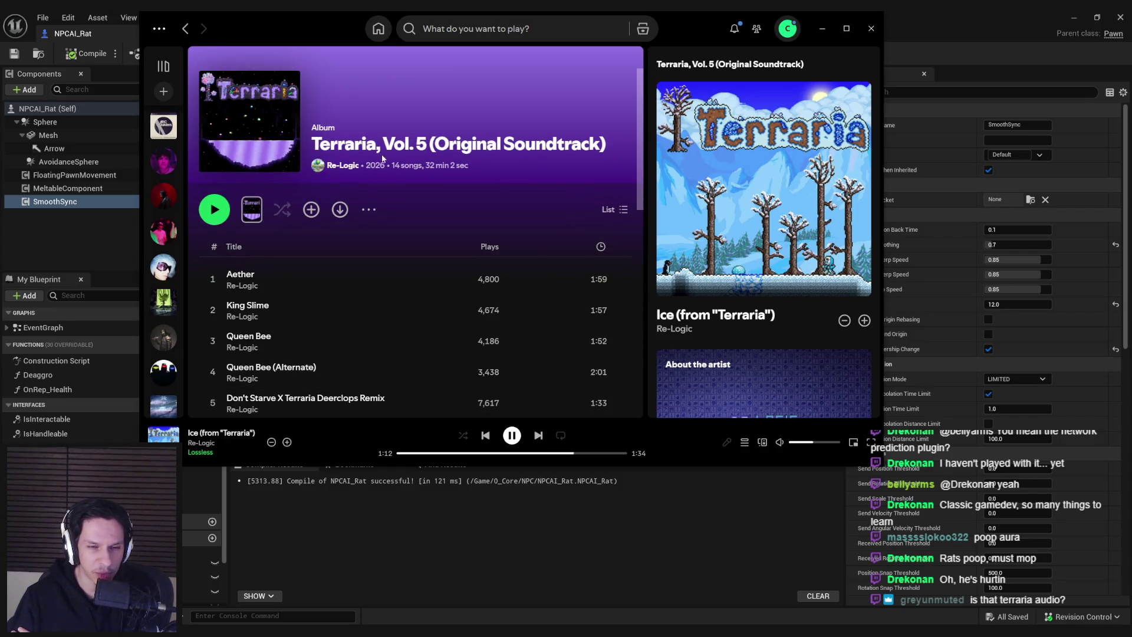
pyautogui.scroll(-3)
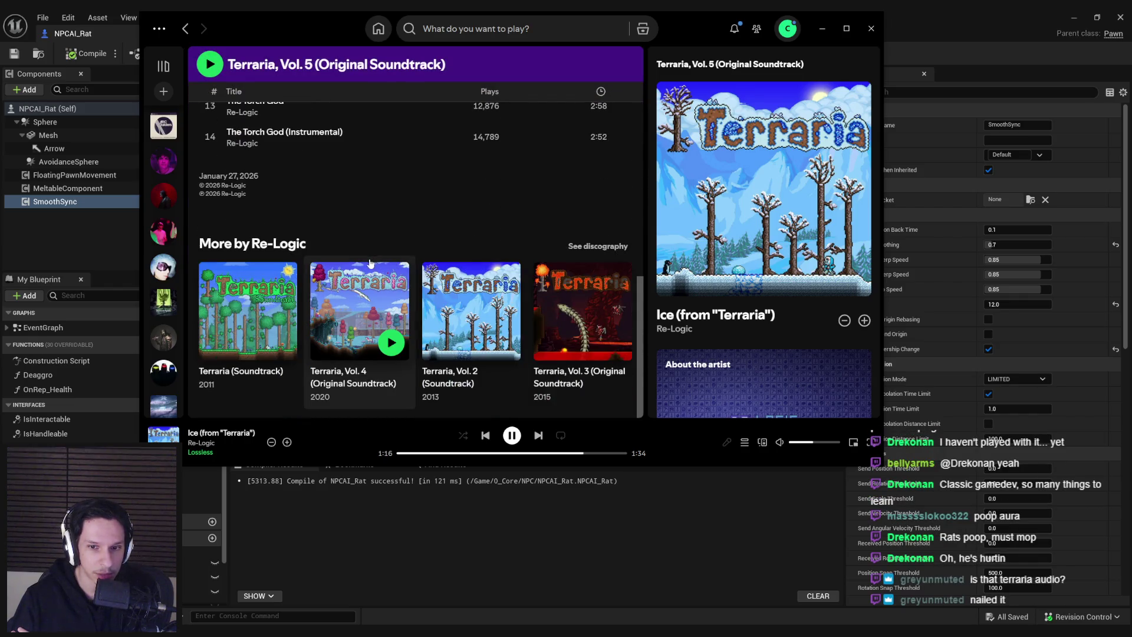
pyautogui.scroll(3)
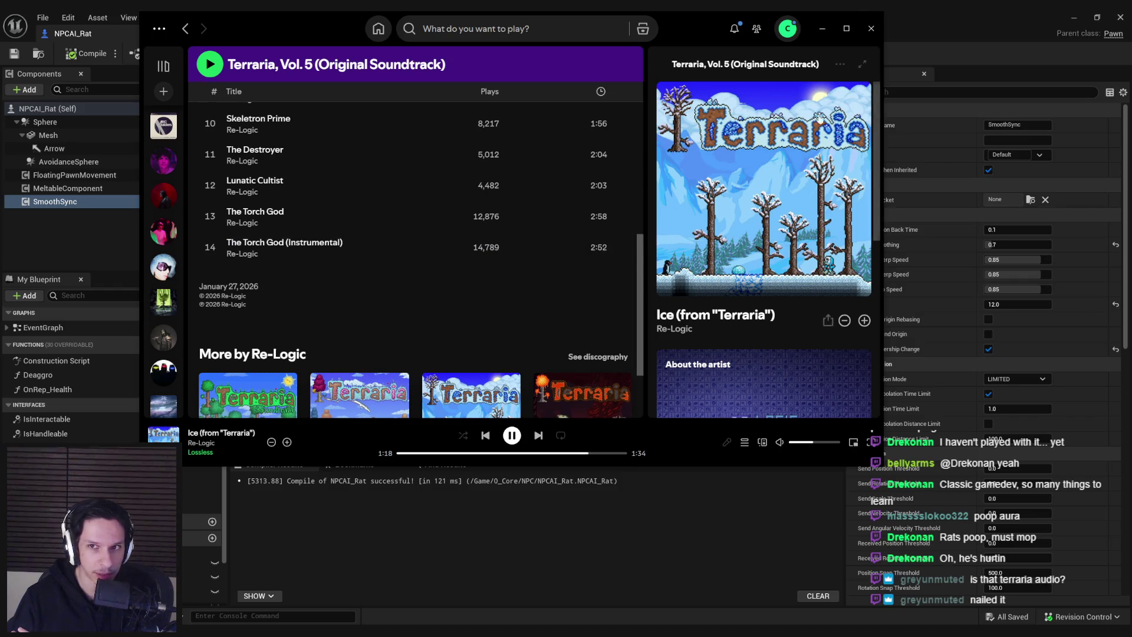
pyautogui.click(822, 29)
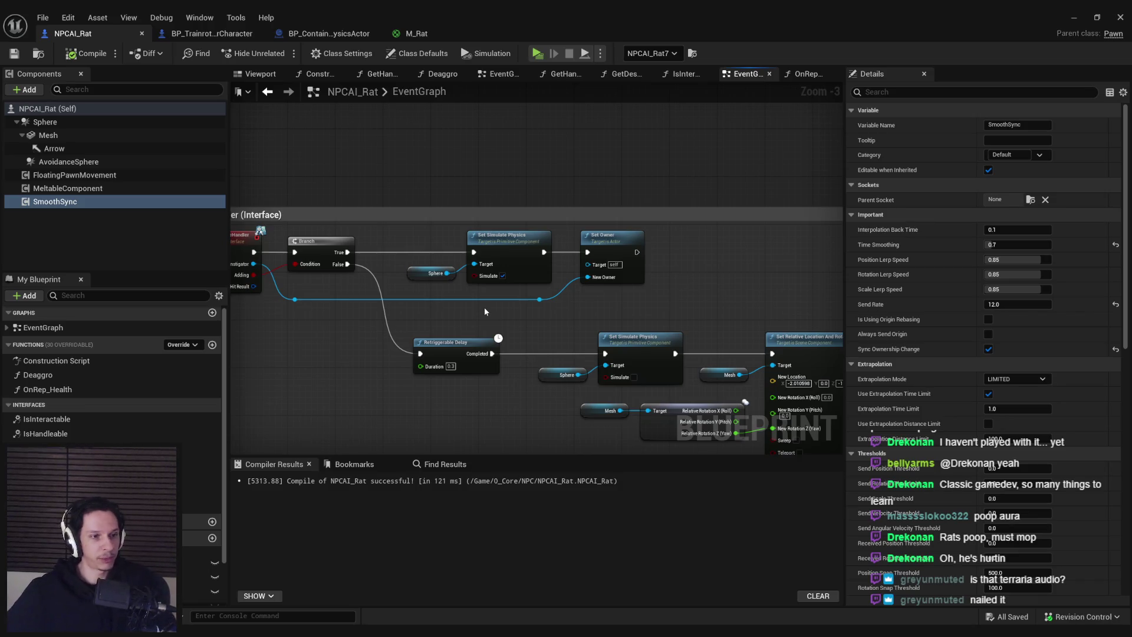
# Step: Bring the AddRemoveHandler event into view, then open BP_TrainrotPlayerCharacter's TraceForInteractables graph
pyautogui.moveTo(889, 321)
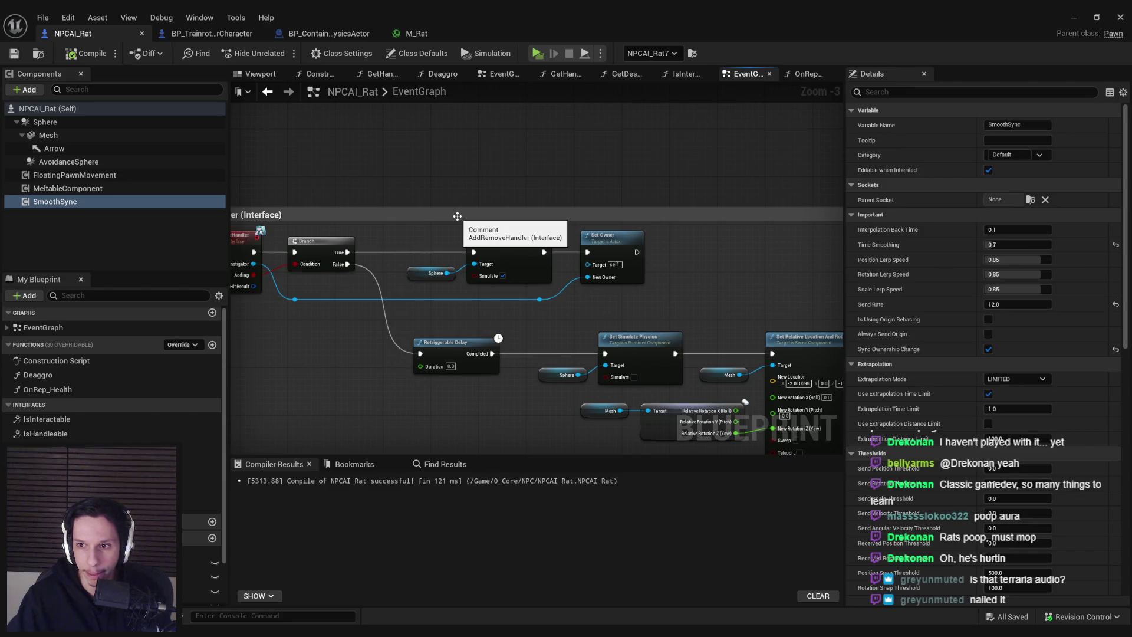
pyautogui.moveTo(897, 351)
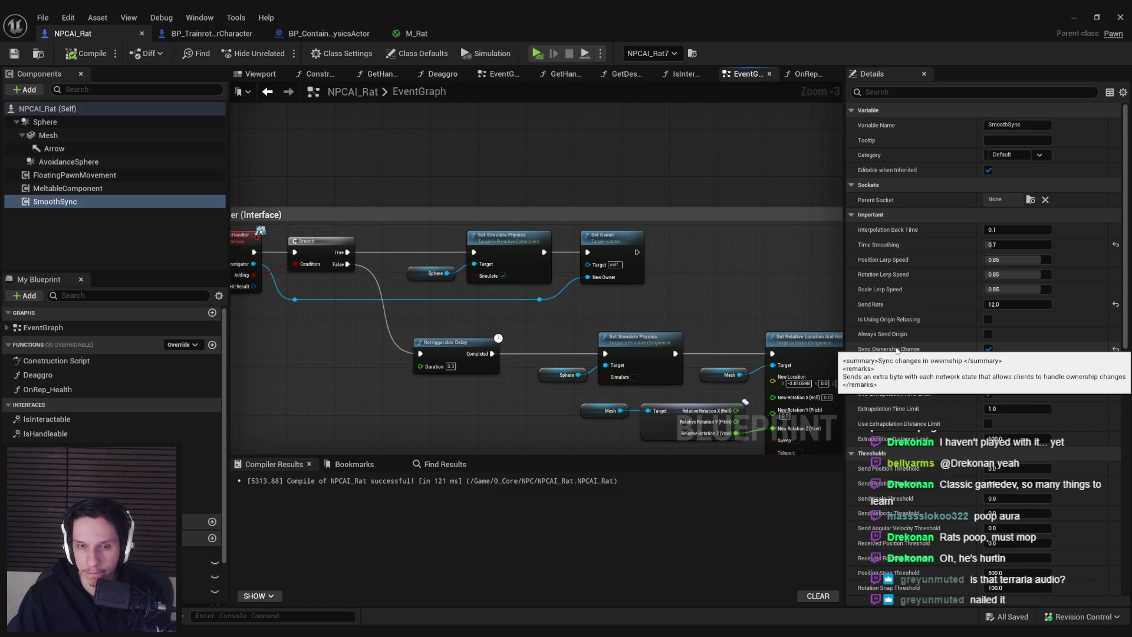
pyautogui.moveTo(227, 239); pyautogui.dragTo(380, 227)
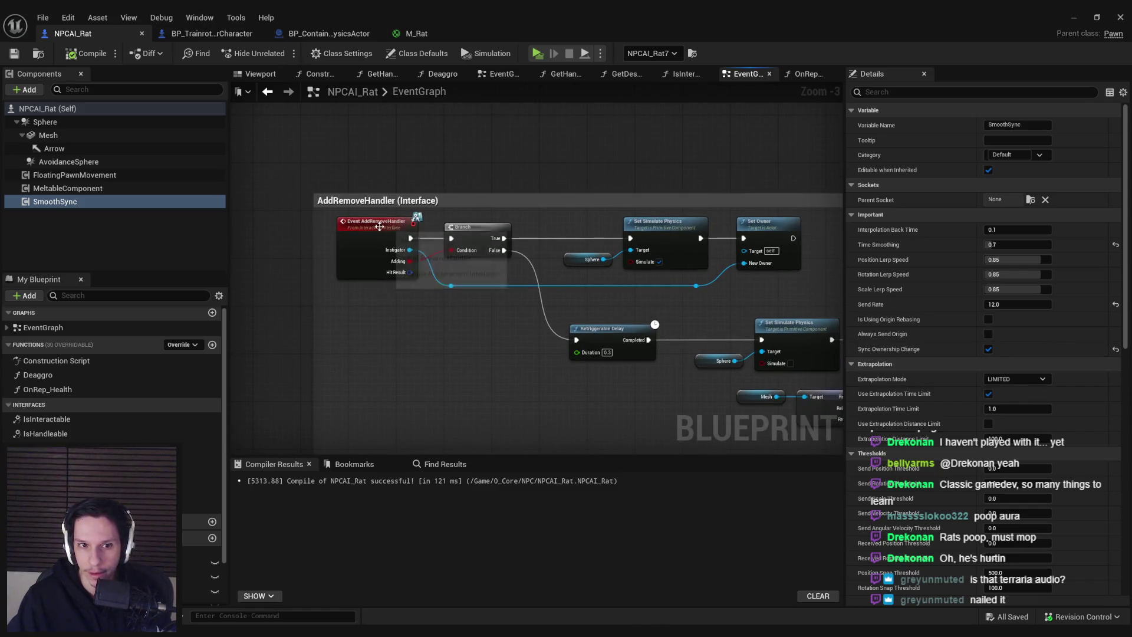
pyautogui.click(224, 33)
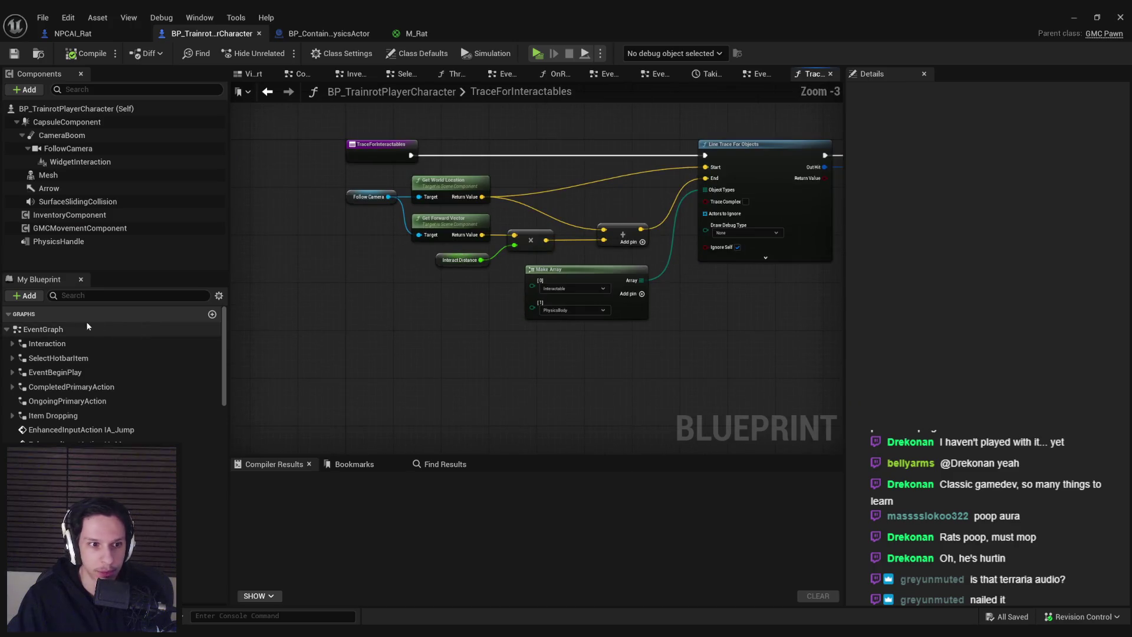
# Step: Navigate the player character's EventGraph to the Get Handle Object Context and grab component logic
pyautogui.doubleClick(43, 329)
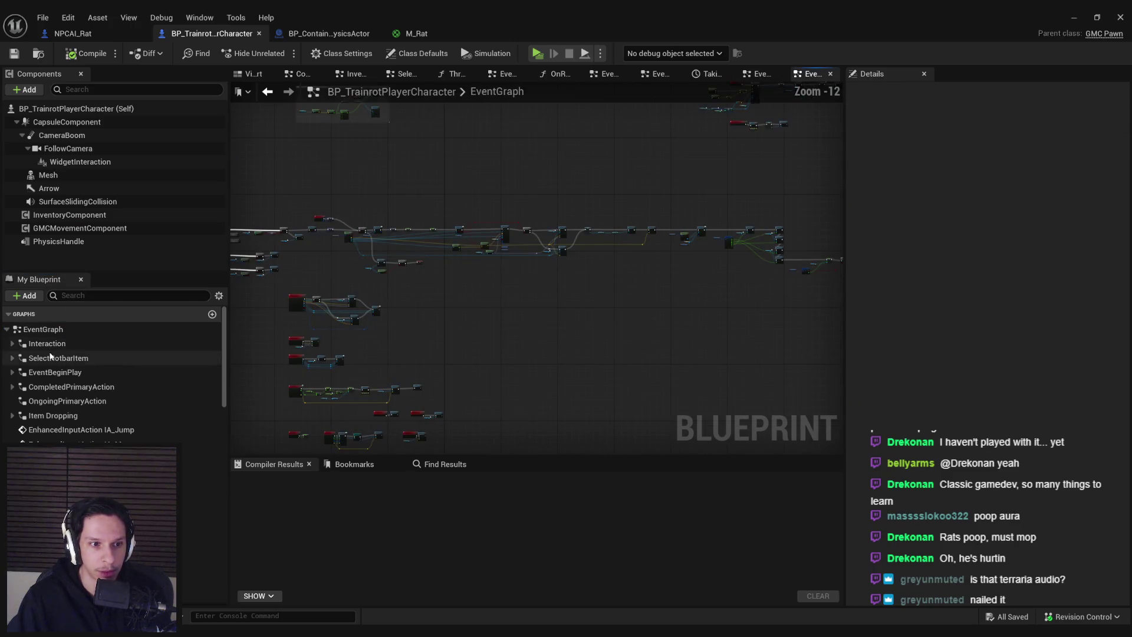
pyautogui.doubleClick(59, 387)
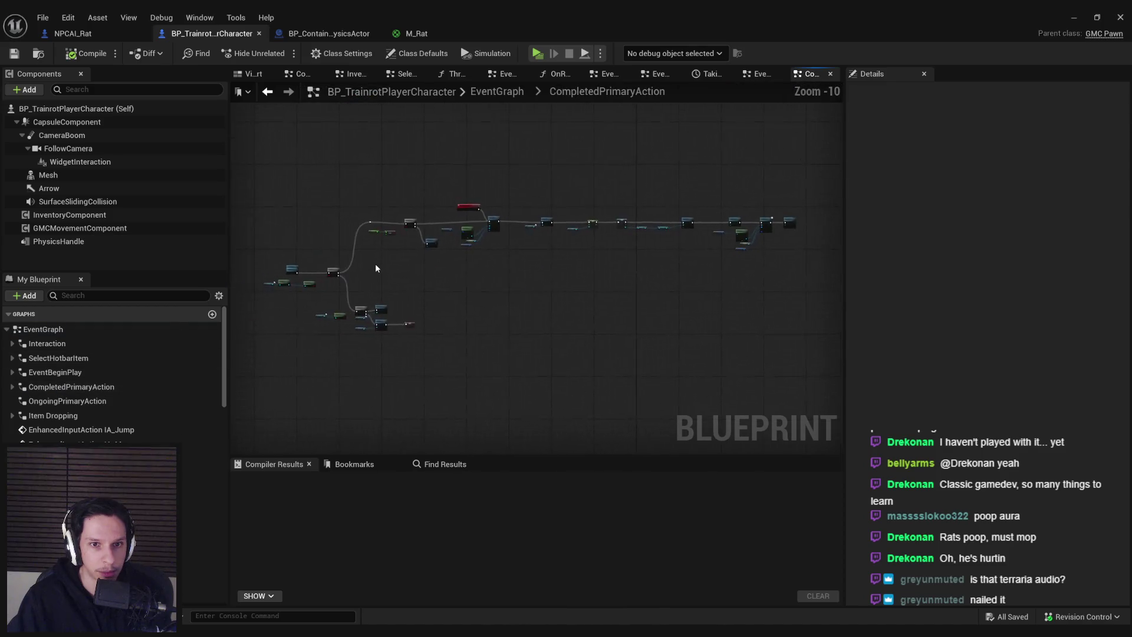
pyautogui.hotkey('alt', 'Left')
pyautogui.scroll(3)
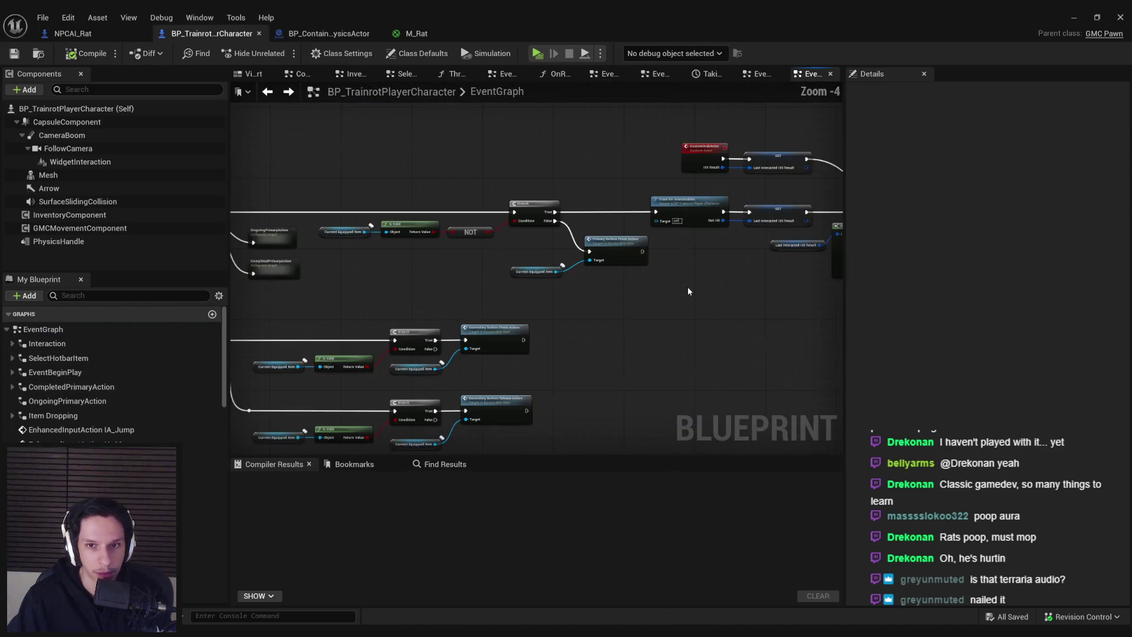
pyautogui.scroll(3)
pyautogui.moveTo(688, 287); pyautogui.dragTo(579, 296)
pyautogui.scroll(3)
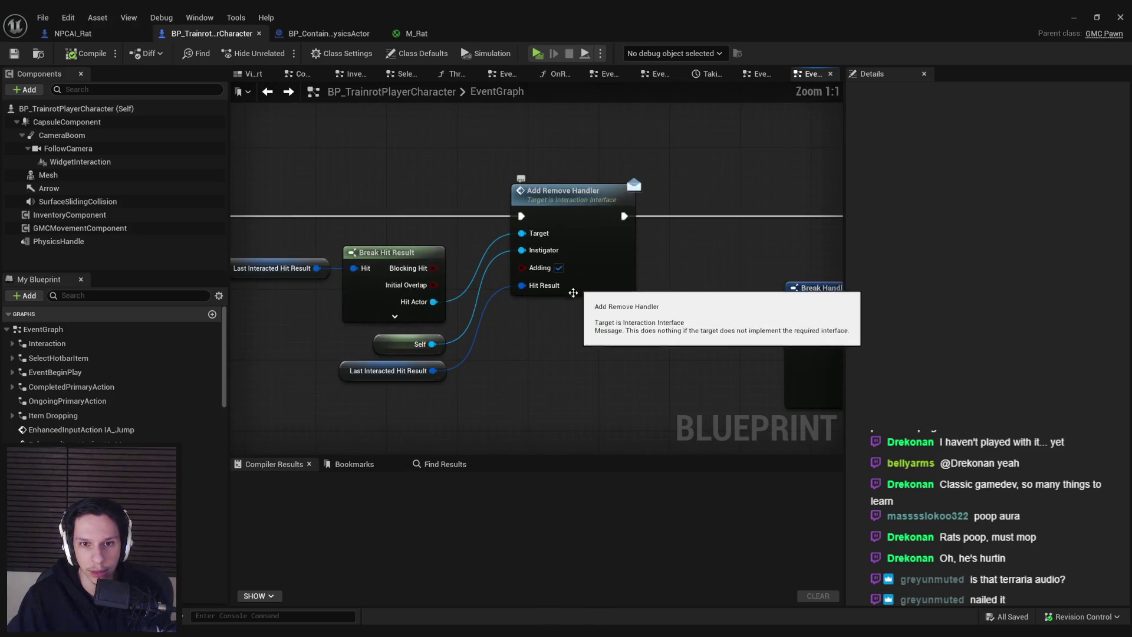
pyautogui.scroll(-3)
pyautogui.moveTo(568, 300); pyautogui.dragTo(841, 283)
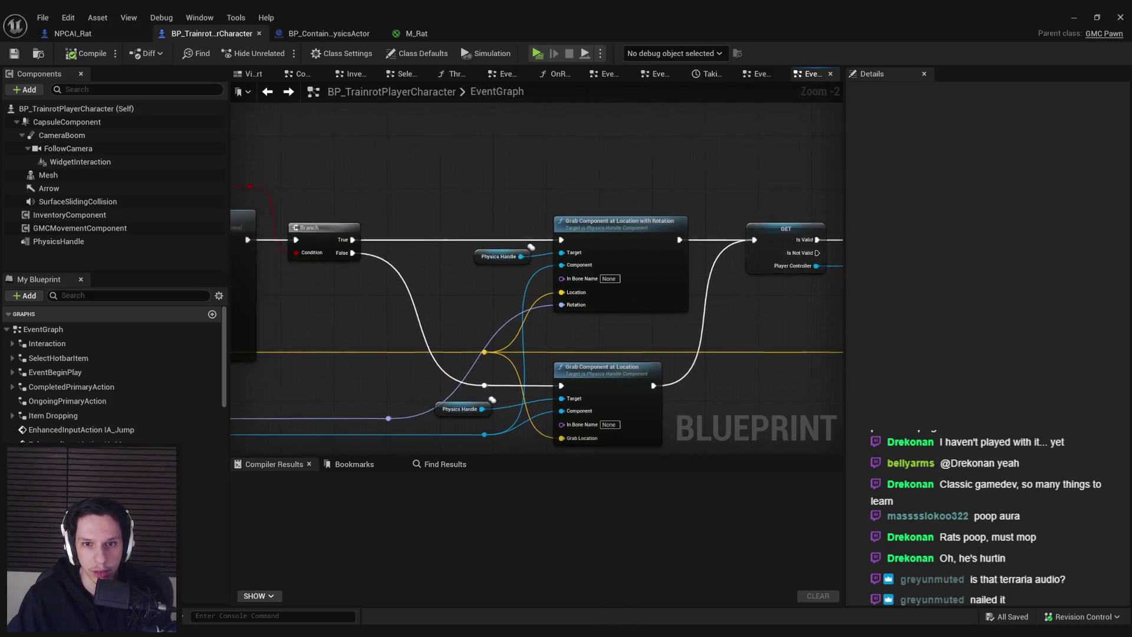
pyautogui.scroll(-3)
# Step: Trace ServerGrabComponentAtLocation's Add Remove Handler call, then view the container's Handlers length checks
pyautogui.click(525, 259)
pyautogui.moveTo(525, 260); pyautogui.dragTo(316, 224)
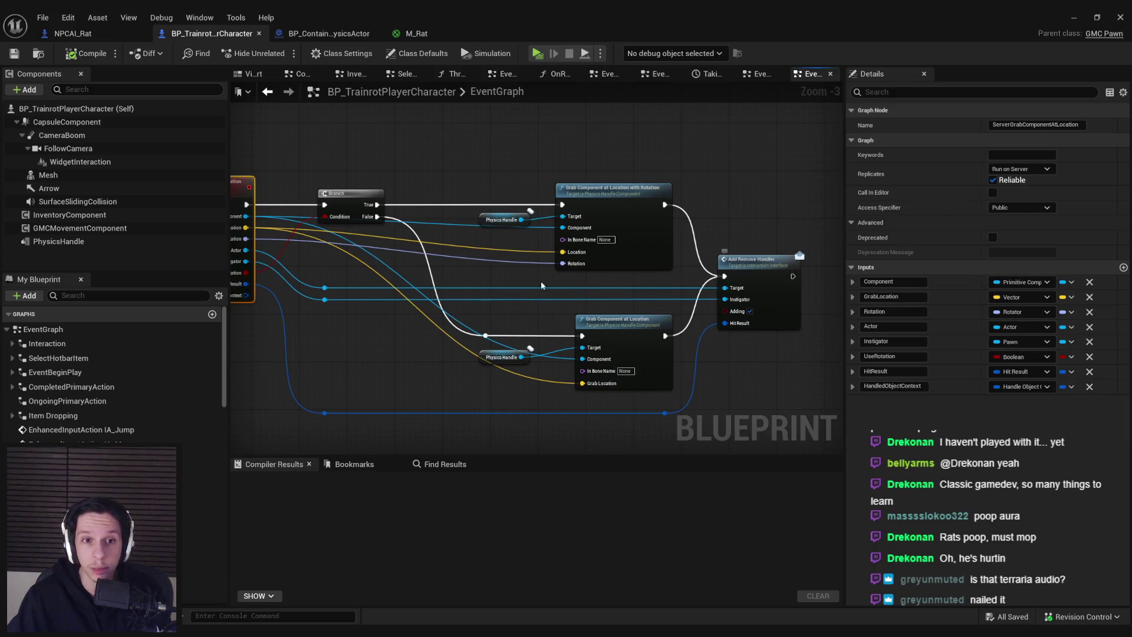
pyautogui.moveTo(542, 286); pyautogui.dragTo(561, 278)
pyautogui.moveTo(562, 284); pyautogui.dragTo(474, 283)
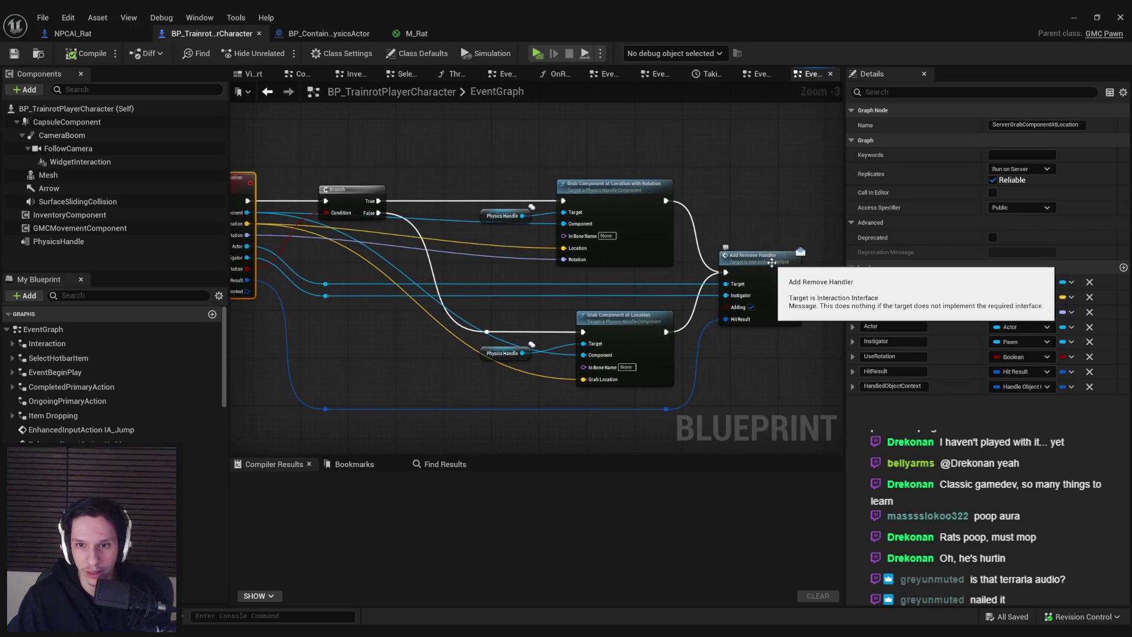
pyautogui.click(696, 230)
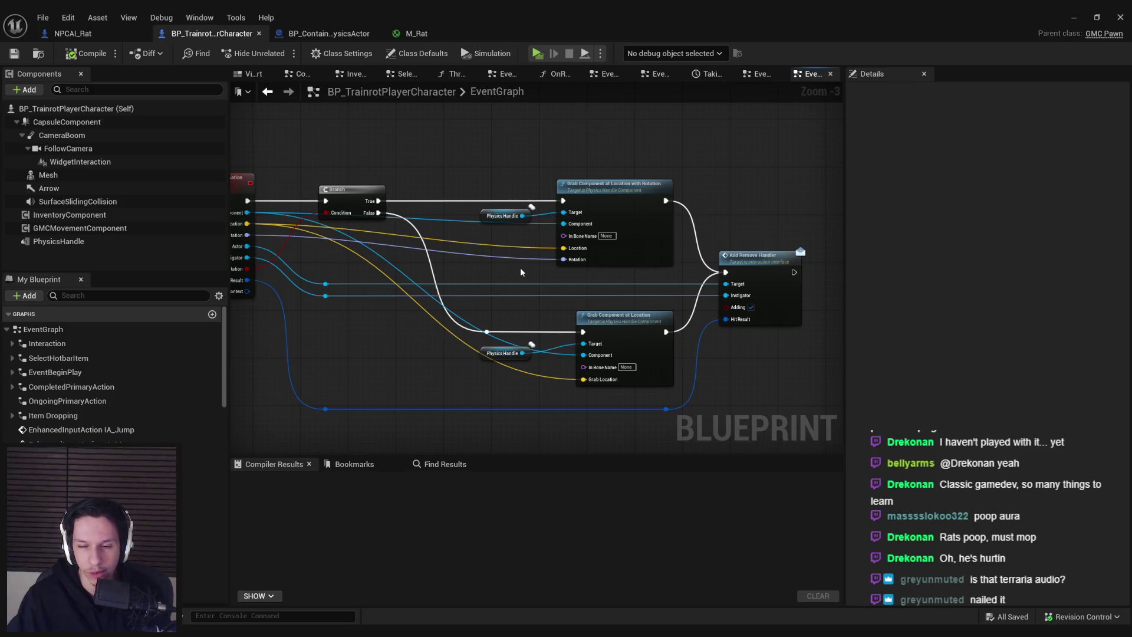
pyautogui.moveTo(522, 273); pyautogui.dragTo(598, 285)
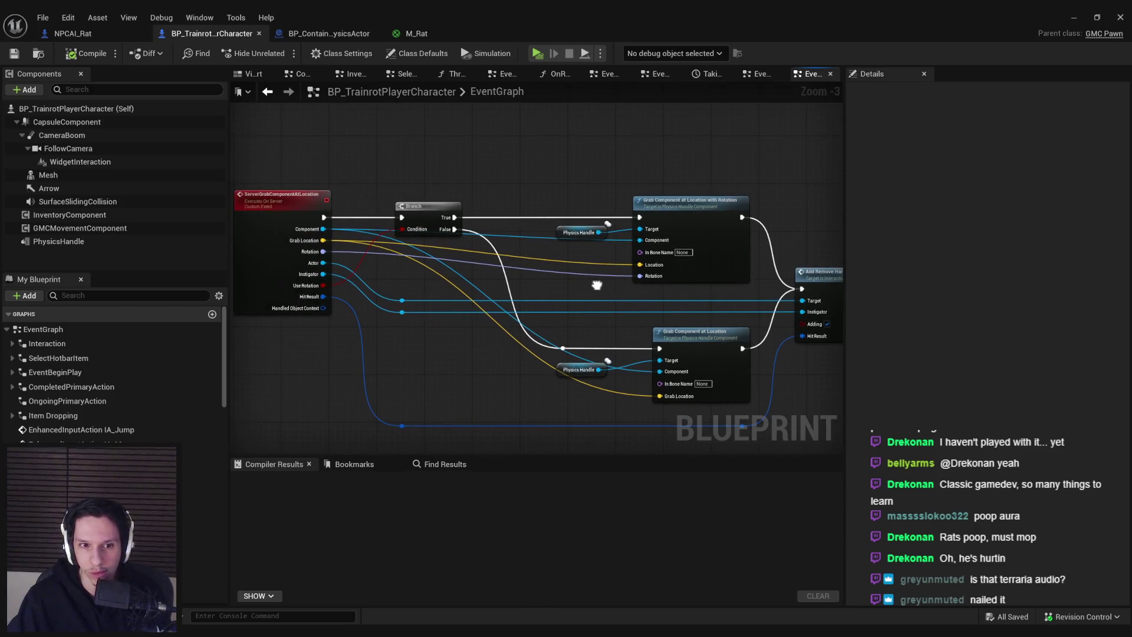
pyautogui.hotkey('alt', 'Left')
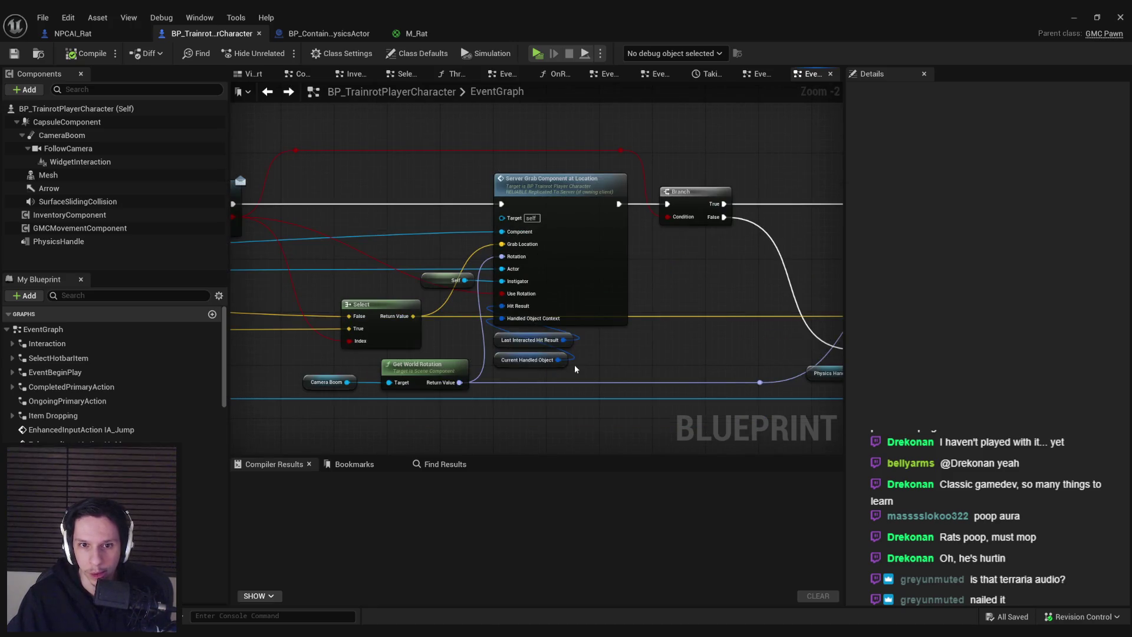
pyautogui.moveTo(578, 366); pyautogui.dragTo(319, 317)
pyautogui.scroll(-3)
pyautogui.moveTo(702, 352); pyautogui.dragTo(215, 345)
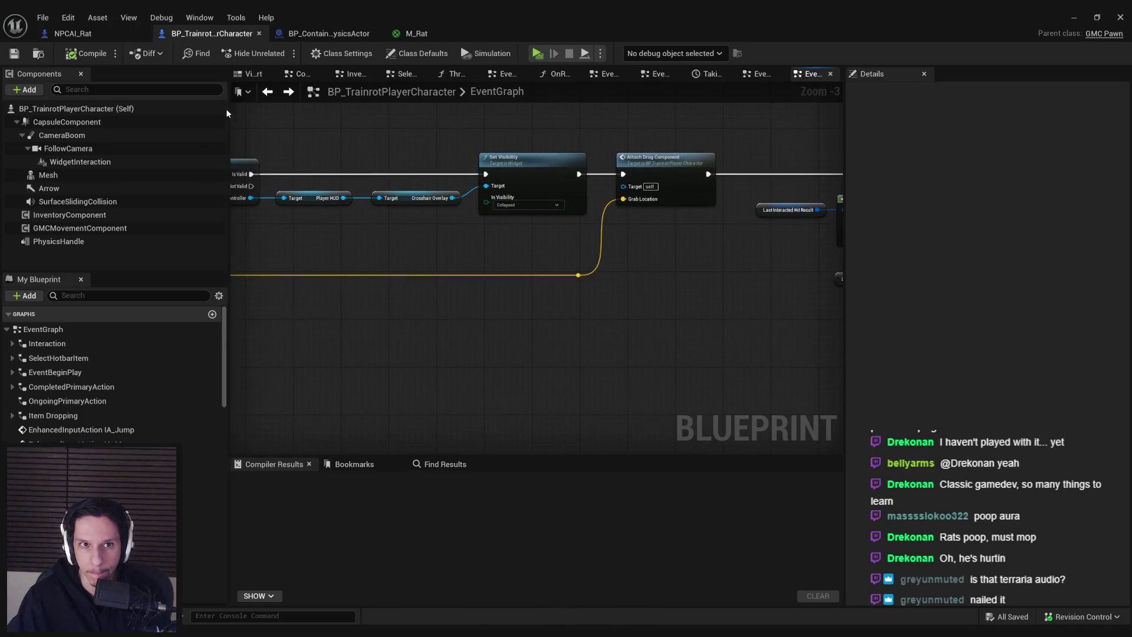
pyautogui.click(340, 34)
pyautogui.moveTo(838, 267); pyautogui.dragTo(563, 257)
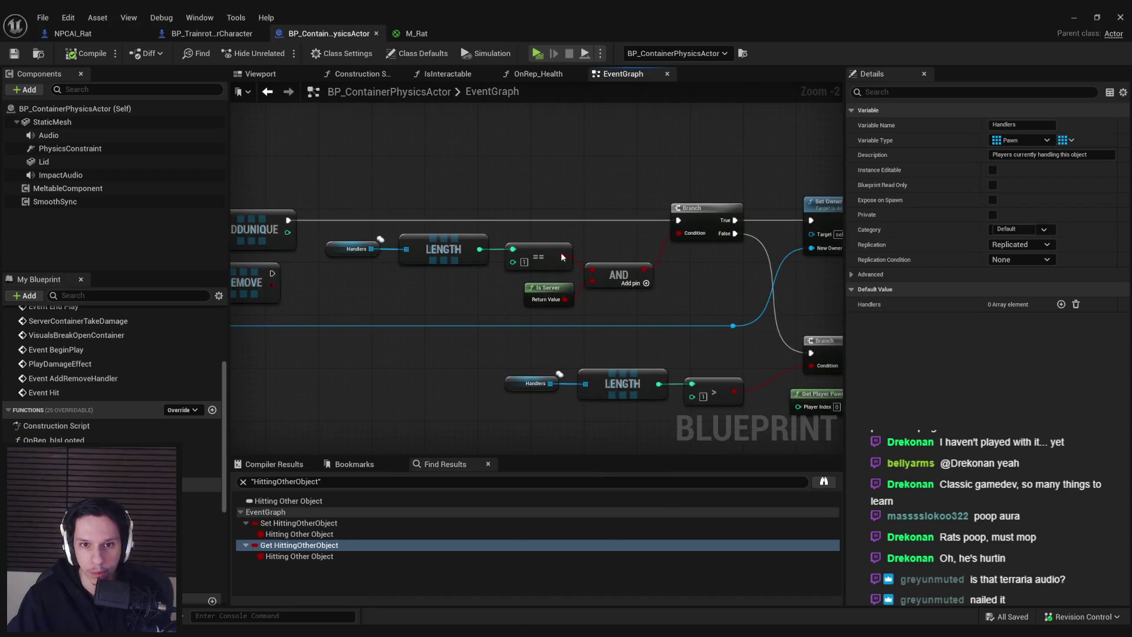
# Step: Compare the container's Set Owner logic, then return to NPCAI_Rat's AddRemoveHandler event
pyautogui.moveTo(554, 305); pyautogui.dragTo(455, 265)
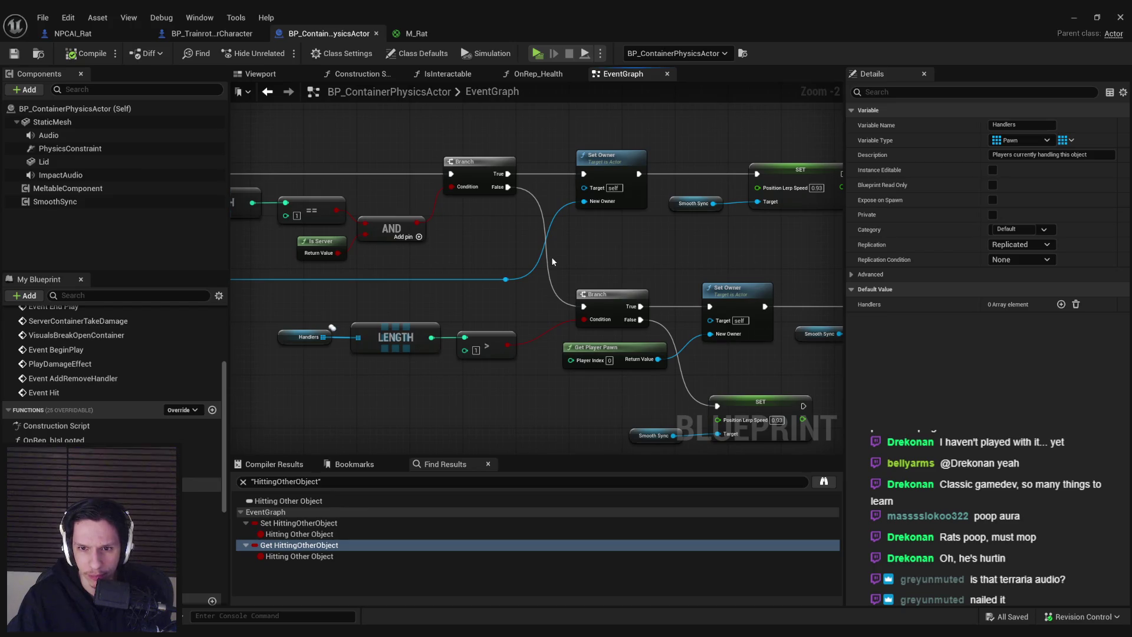
pyautogui.moveTo(553, 262); pyautogui.dragTo(455, 208)
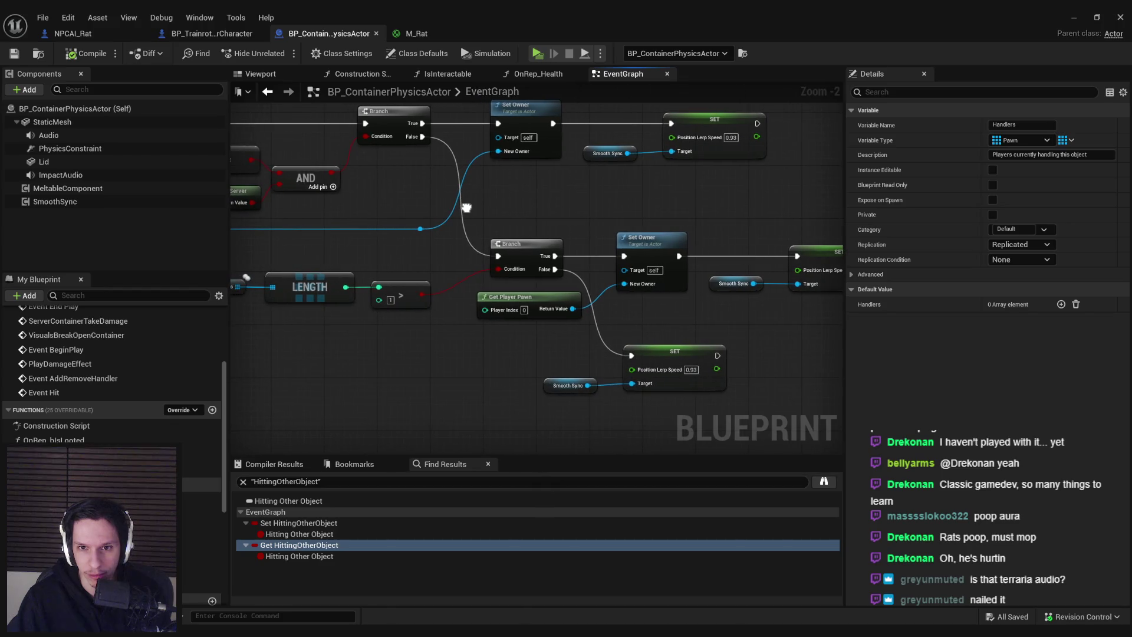
pyautogui.click(83, 34)
pyautogui.moveTo(457, 292); pyautogui.dragTo(373, 278)
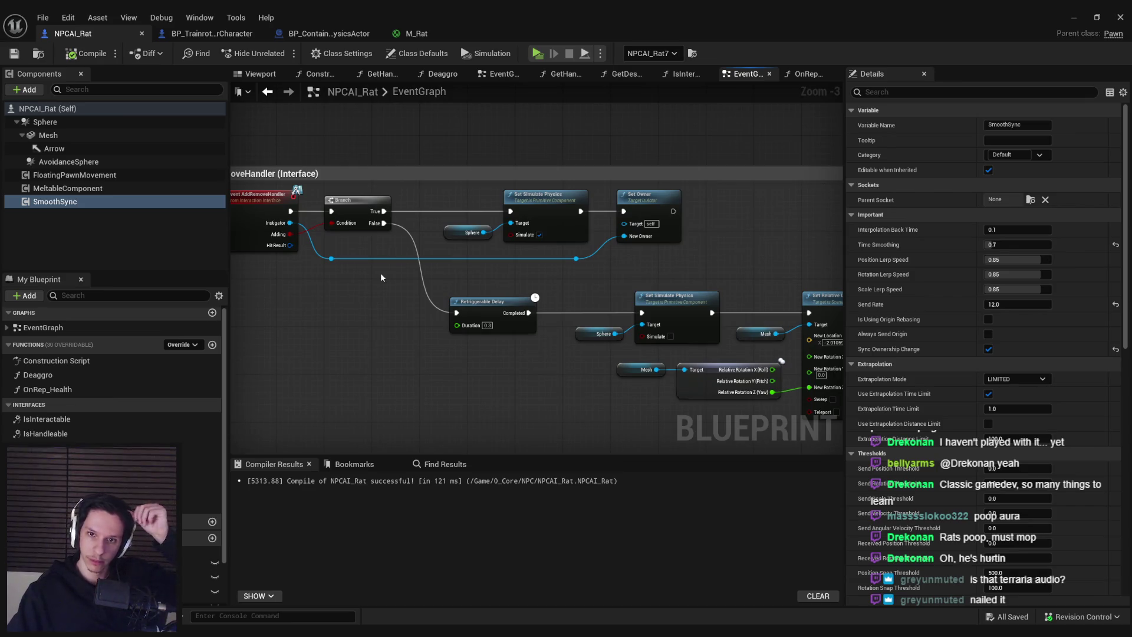
# Step: Insert a Branch with an Is Server condition before Set Owner and start a multiplayer test
pyautogui.click(576, 258)
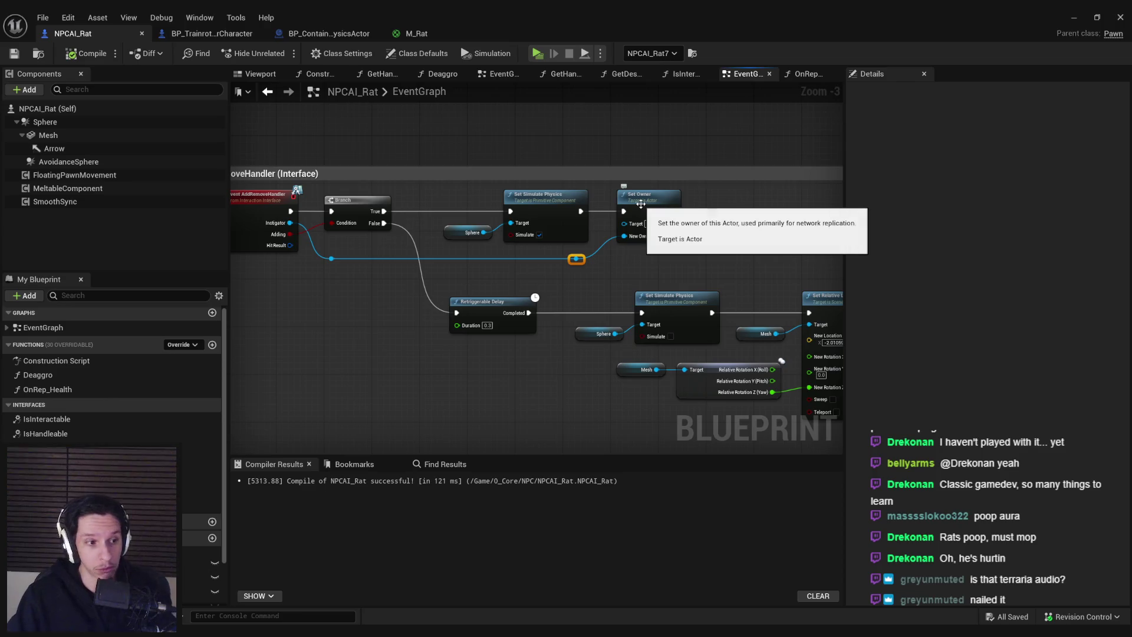
pyautogui.moveTo(641, 204); pyautogui.dragTo(763, 204)
pyautogui.moveTo(580, 212); pyautogui.dragTo(605, 233)
pyautogui.write('branch')
pyautogui.press('Return')
pyautogui.scroll(3)
pyautogui.write('is server')
pyautogui.press('Return')
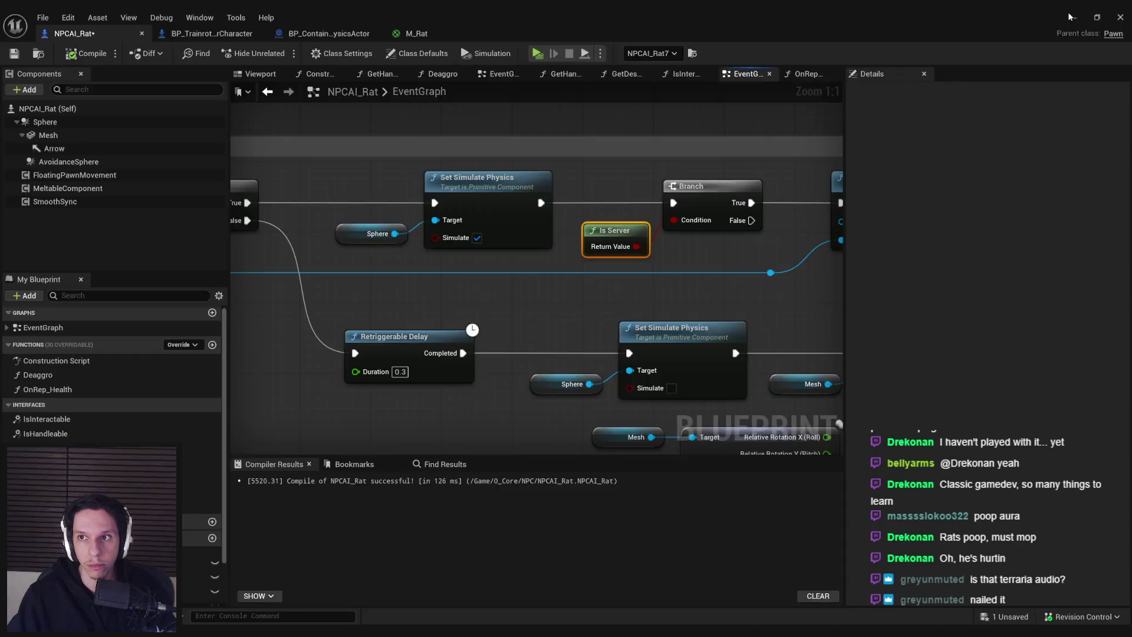
pyautogui.click(1072, 17)
pyautogui.hotkey('alt', 'p')
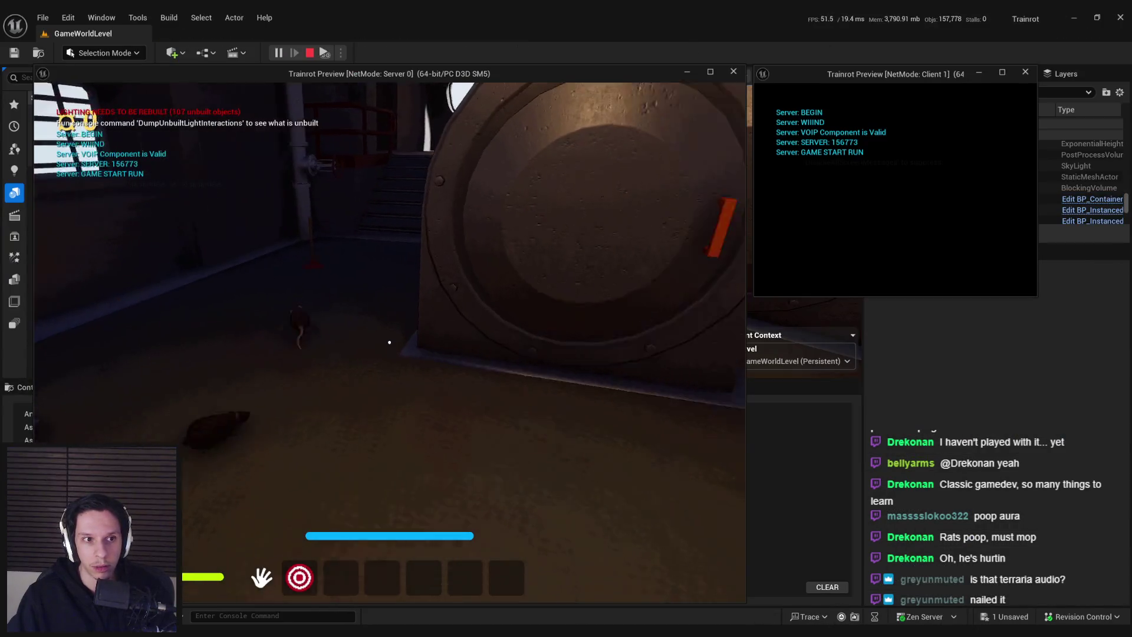
# Step: Enlarge the Client 1 window, walk around near the rat with WASD, then end the session
pyautogui.press('super')
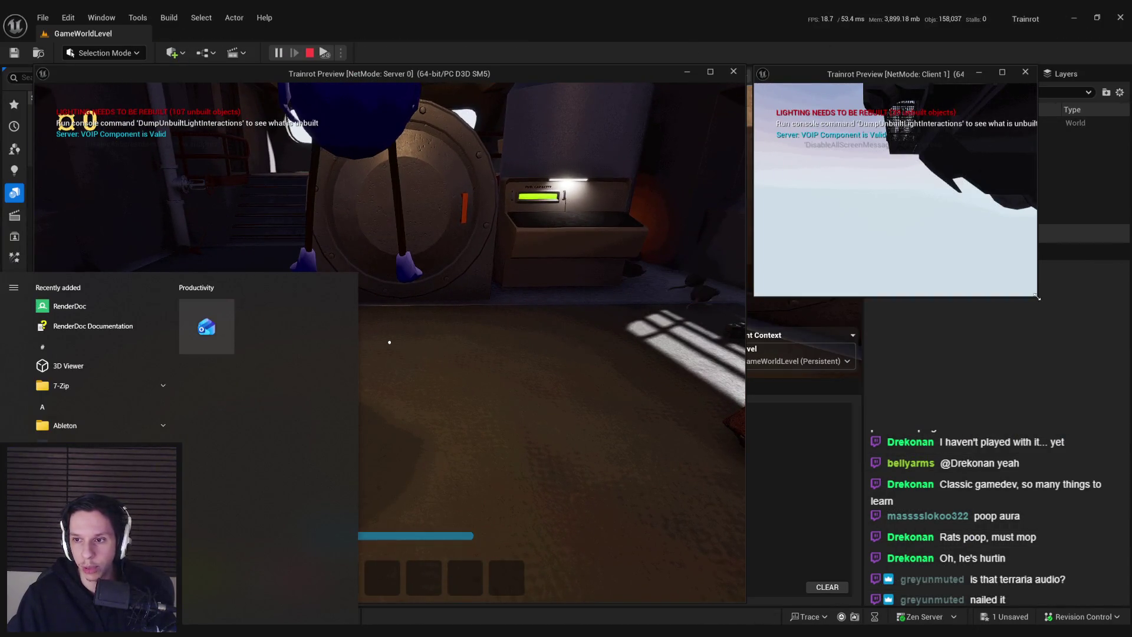
pyautogui.moveTo(1038, 298); pyautogui.dragTo(1118, 369)
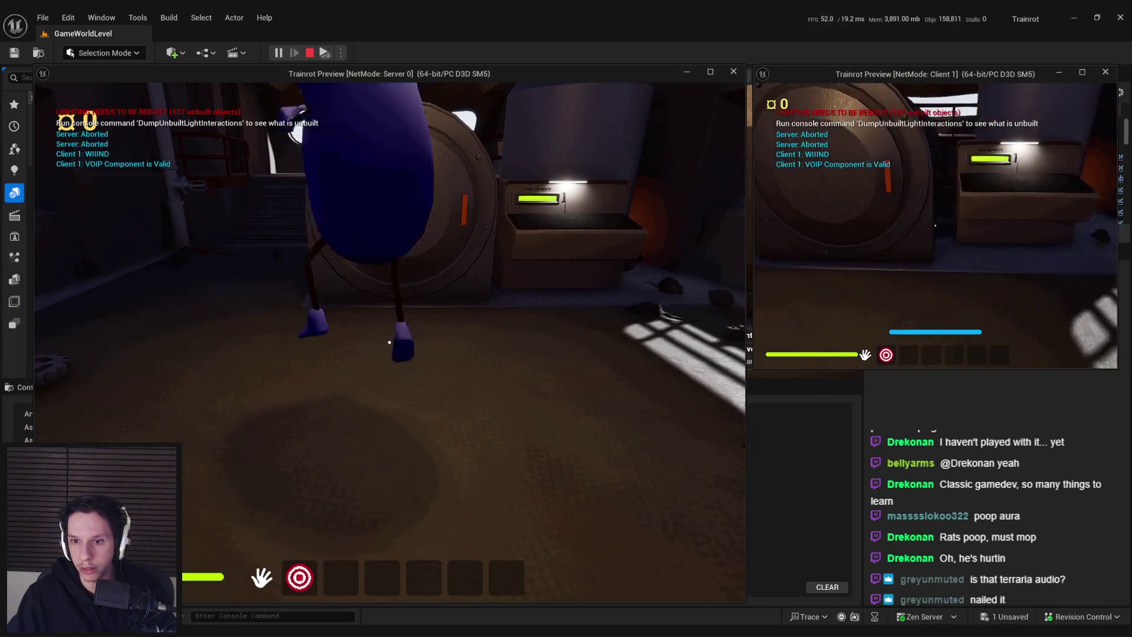
pyautogui.press('d')
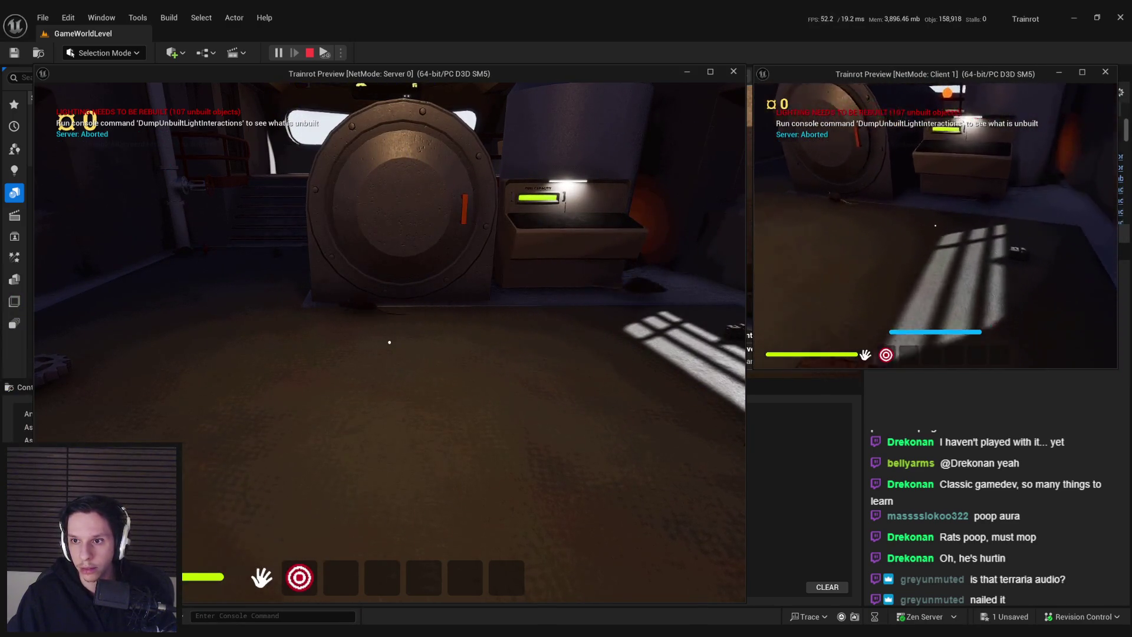
pyautogui.press('w')
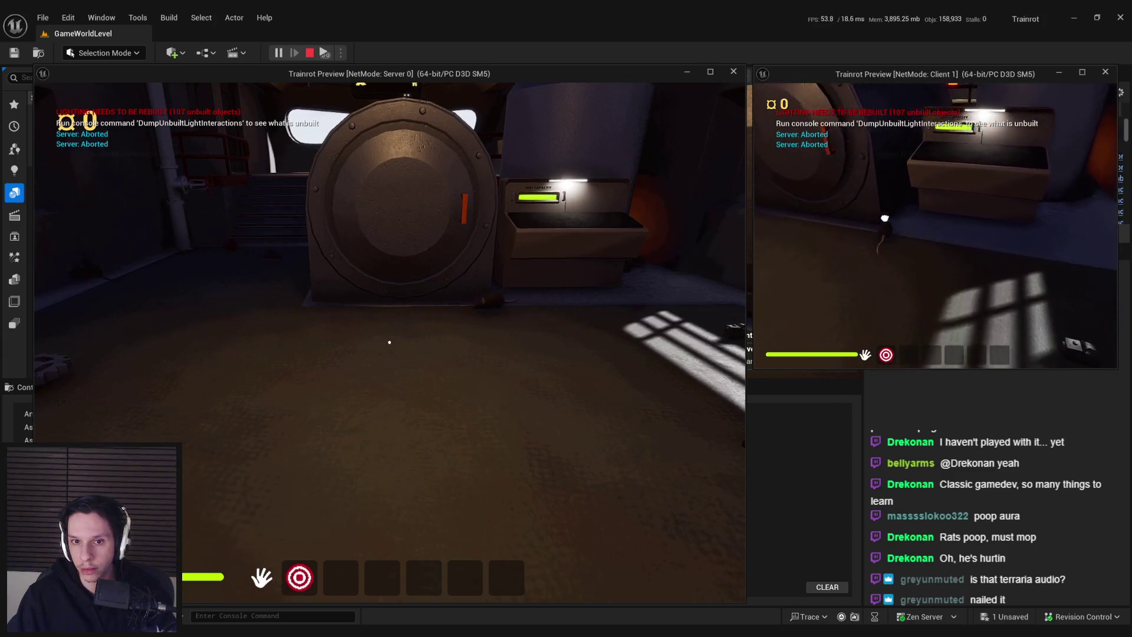
pyautogui.press('a')
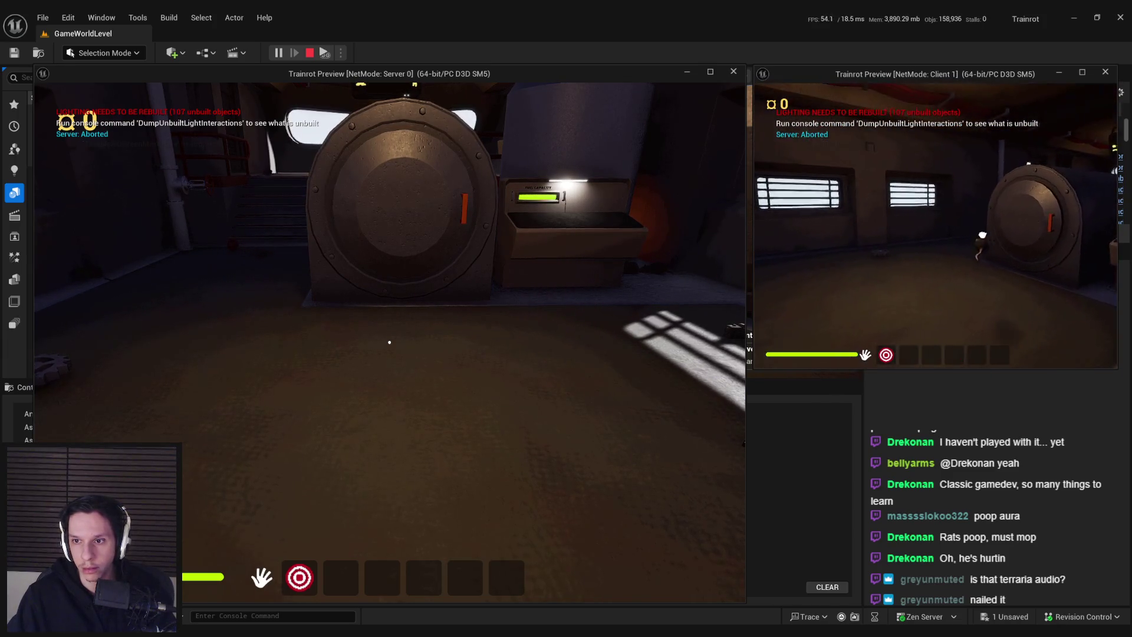
pyautogui.press('a')
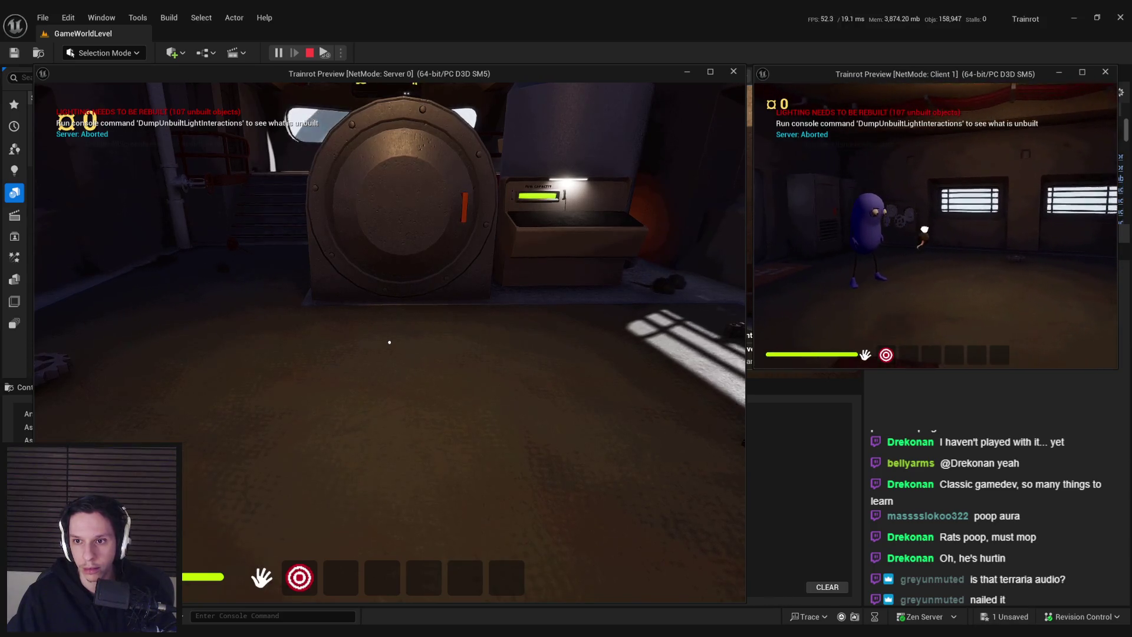
pyautogui.press('s')
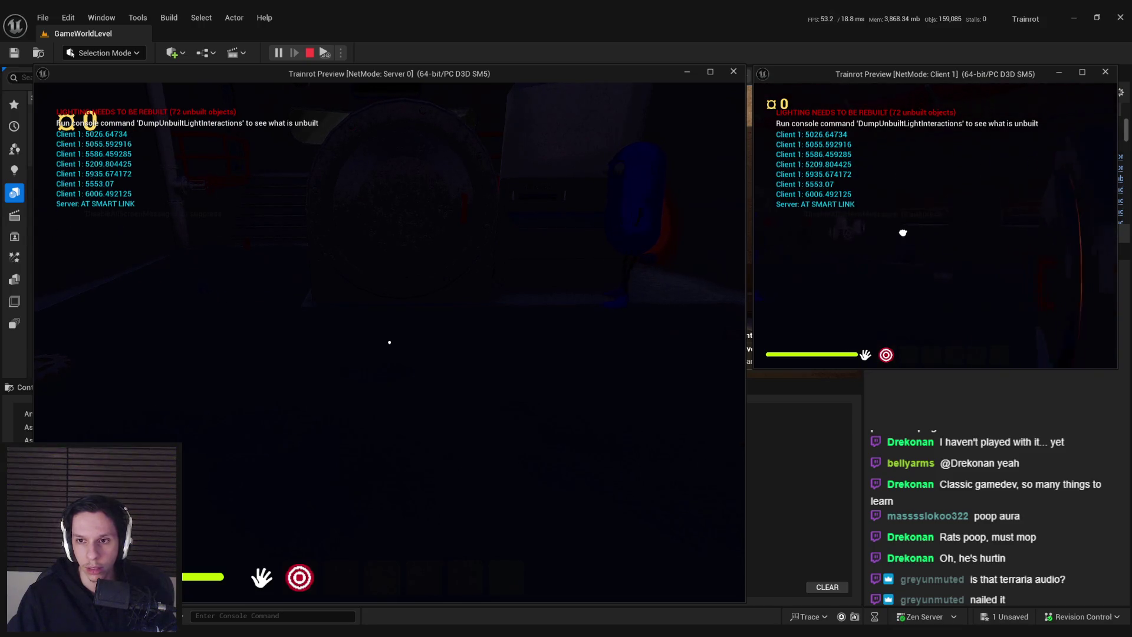
pyautogui.press('Escape')
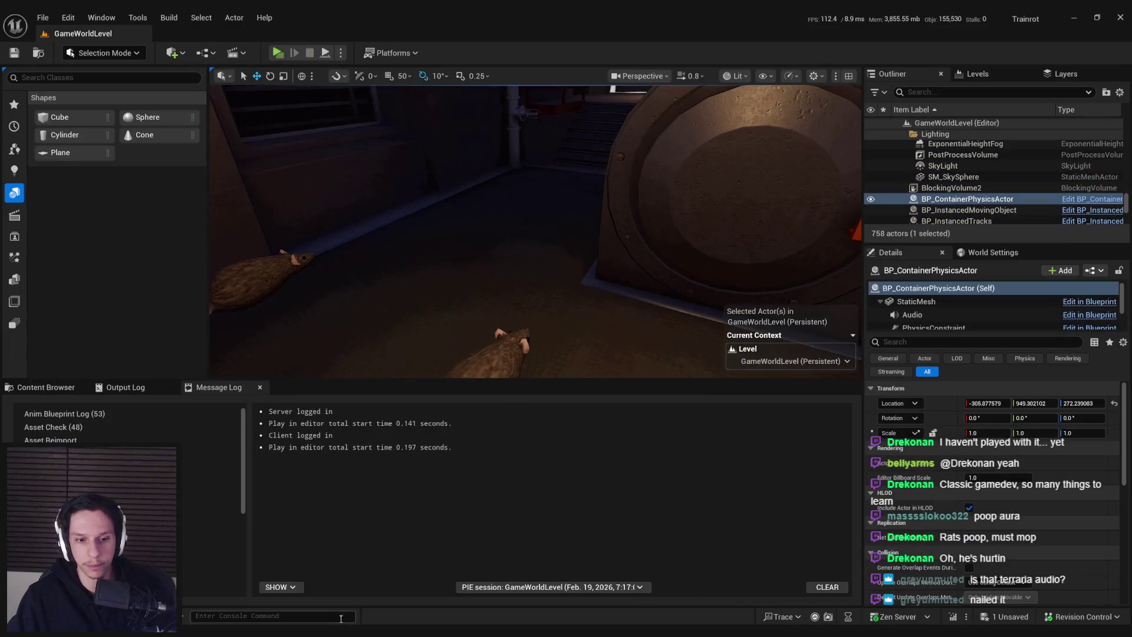
# Step: Back in NPCAI_Rat, move the lower row of AddRemoveHandler nodes down to tidy the graph
pyautogui.click(384, 610)
pyautogui.scroll(-3)
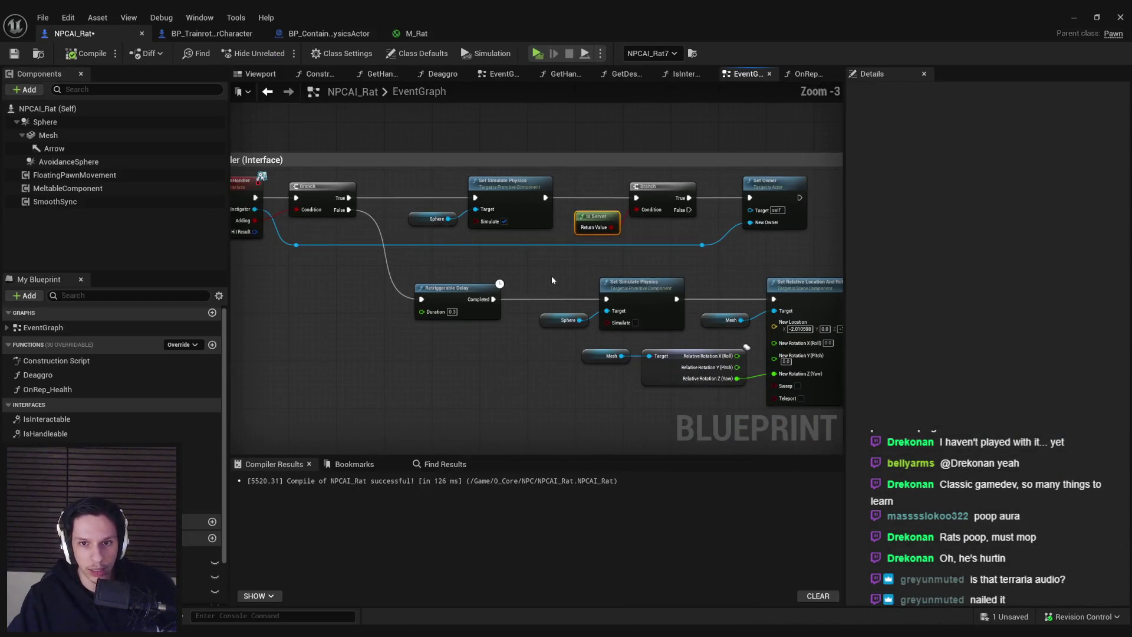
pyautogui.scroll(-3)
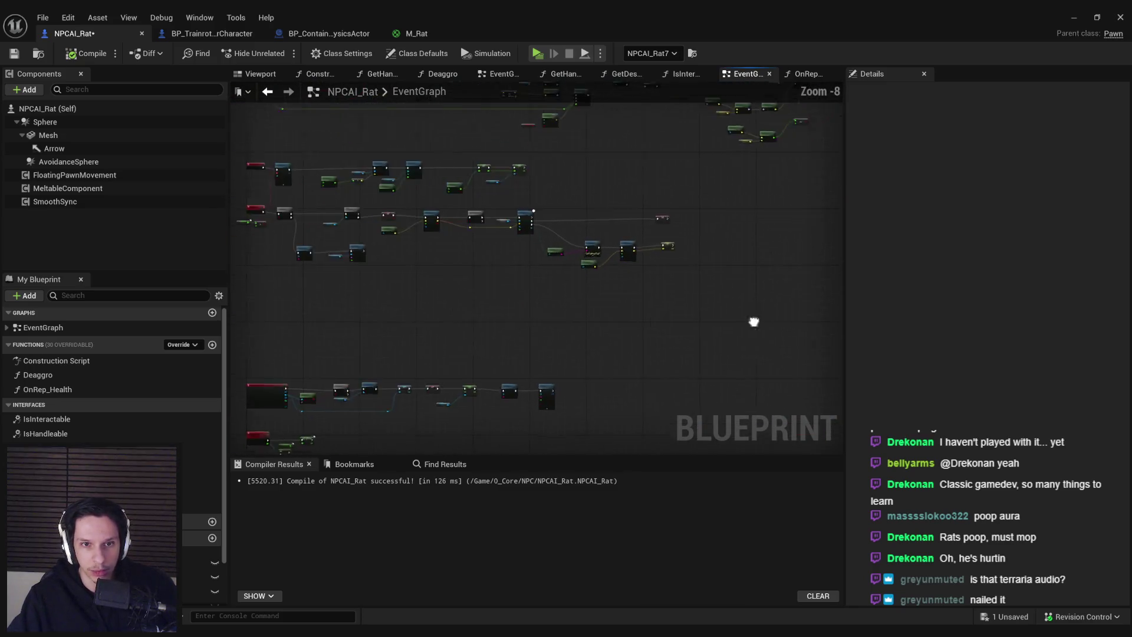
pyautogui.scroll(3)
pyautogui.scroll(3)
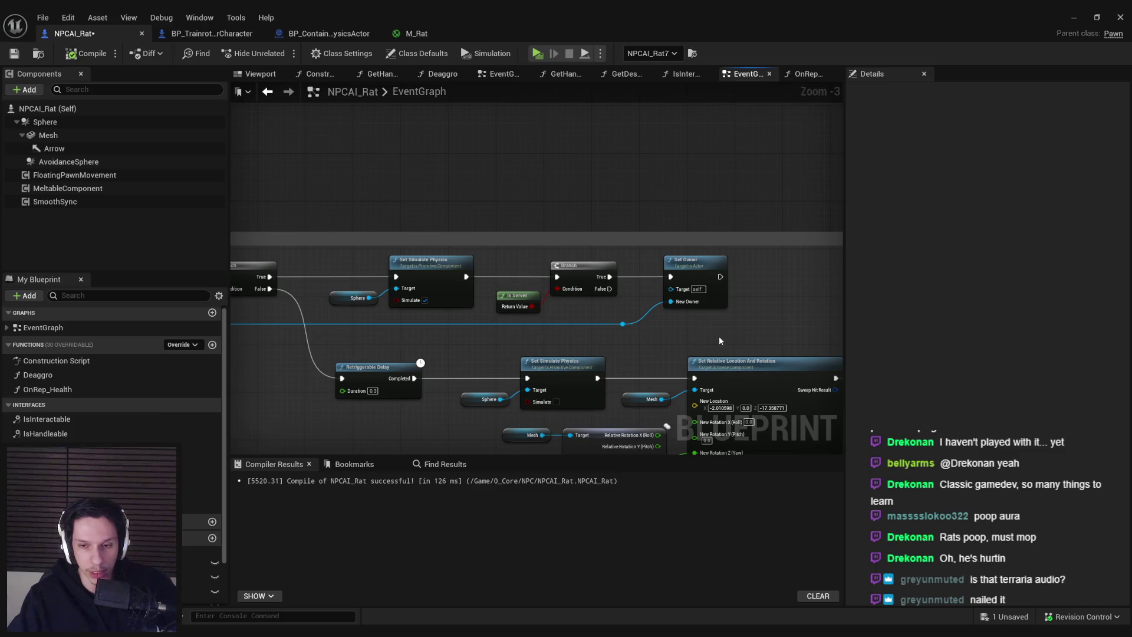
pyautogui.moveTo(719, 336); pyautogui.dragTo(712, 327)
pyautogui.scroll(-3)
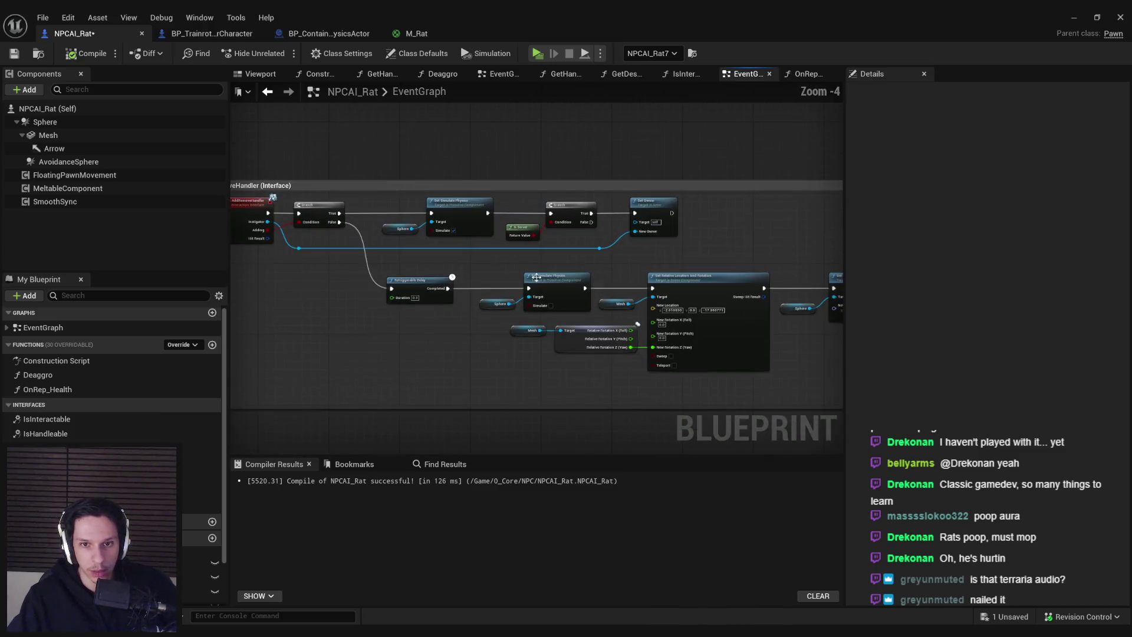
pyautogui.scroll(-3)
pyautogui.moveTo(682, 306); pyautogui.dragTo(691, 310)
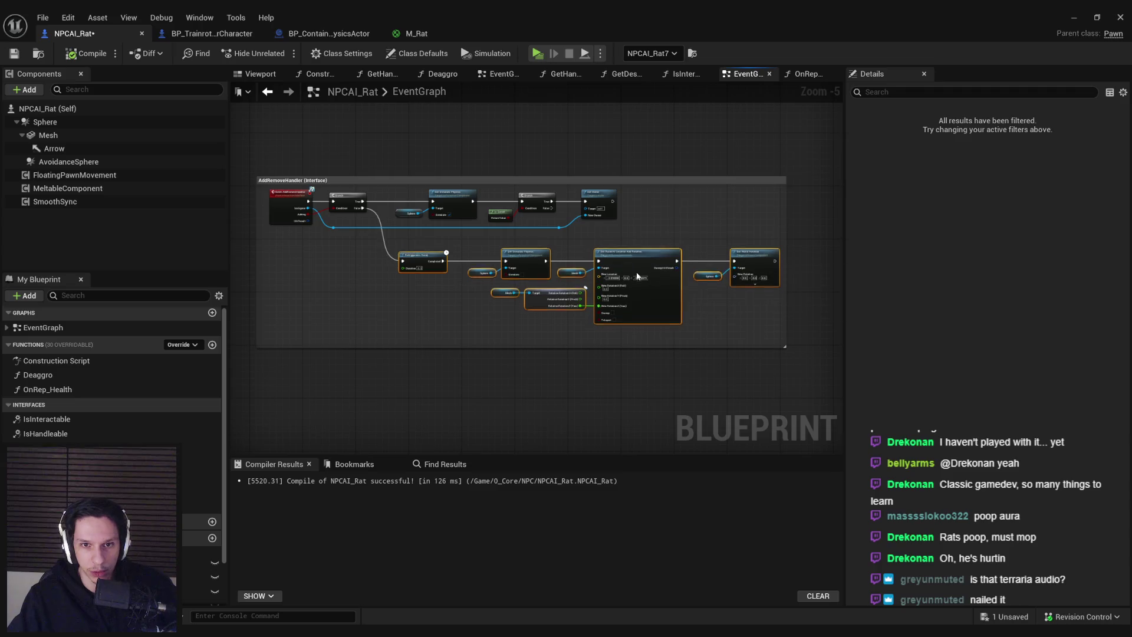
pyautogui.moveTo(639, 258); pyautogui.dragTo(636, 284)
pyautogui.click(513, 374)
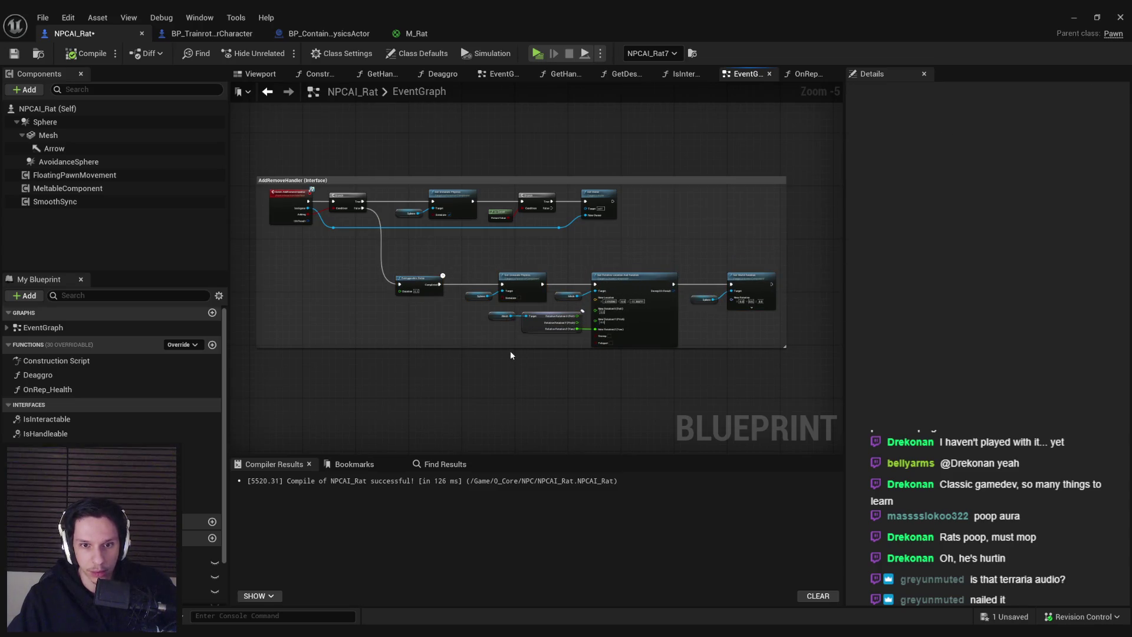
# Step: Shift the Clear Timer and material nodes left to make room near the BeginPlay Branch
pyautogui.scroll(-3)
pyautogui.moveTo(511, 353); pyautogui.dragTo(678, 266)
pyautogui.scroll(3)
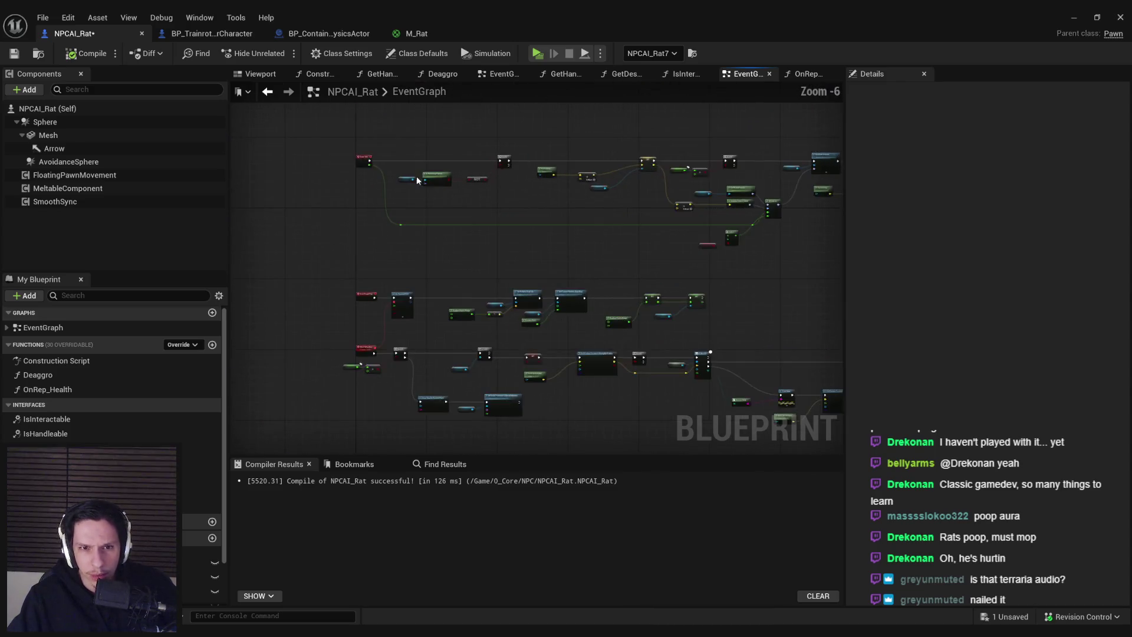
pyautogui.moveTo(493, 205); pyautogui.dragTo(525, 310)
pyautogui.scroll(-3)
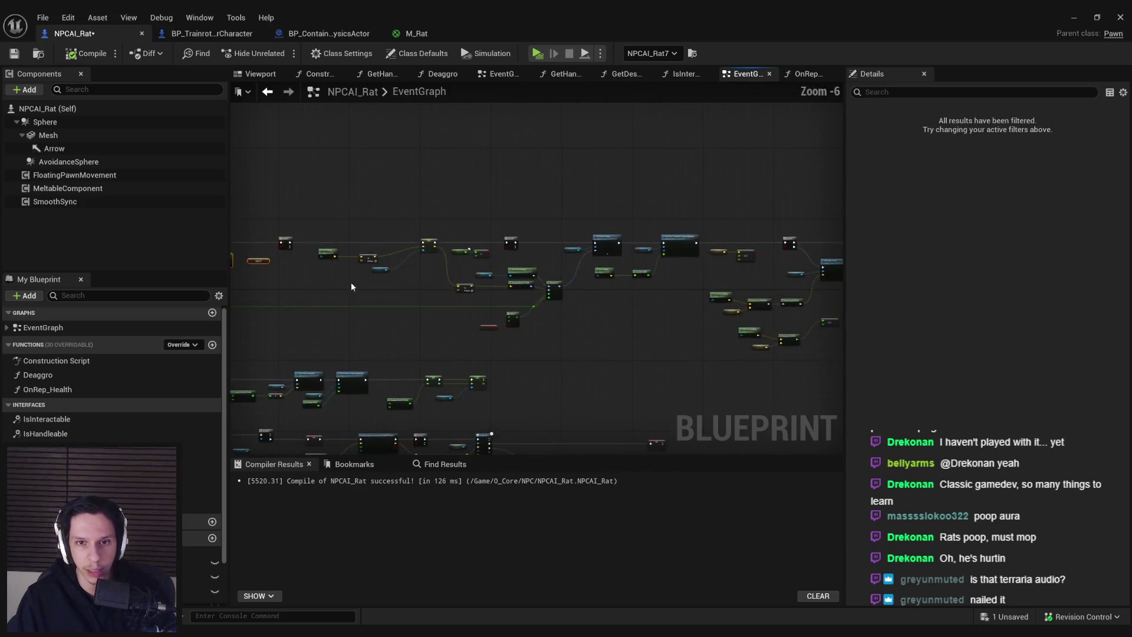
pyautogui.moveTo(354, 286); pyautogui.dragTo(526, 222)
pyautogui.scroll(3)
pyautogui.scroll(-3)
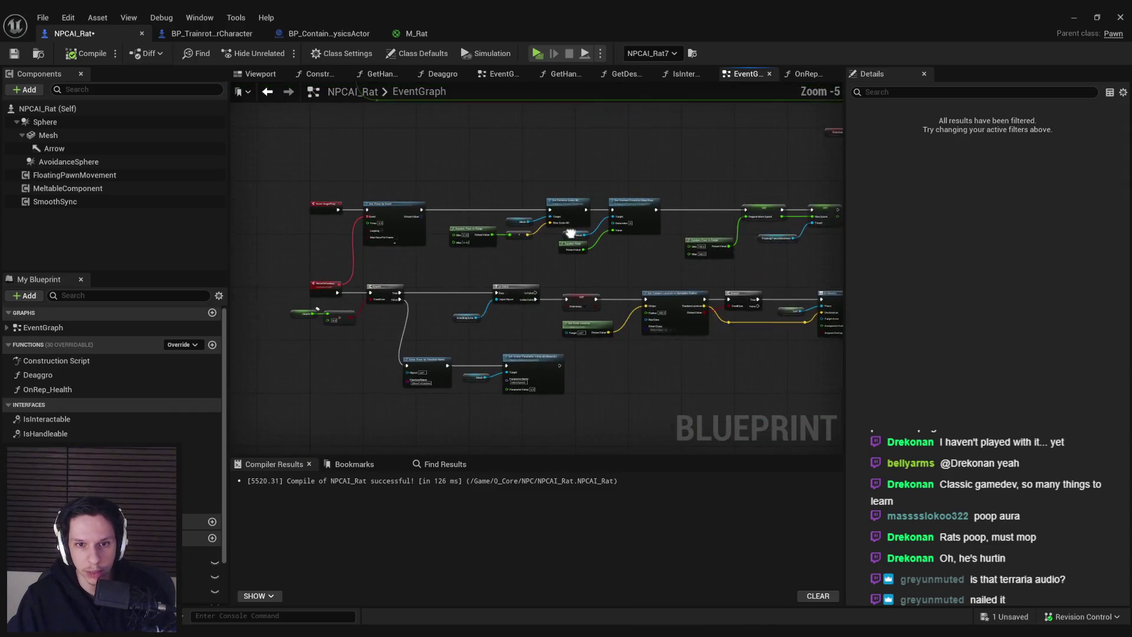
pyautogui.scroll(3)
pyautogui.moveTo(470, 300); pyautogui.dragTo(465, 345)
pyautogui.scroll(-3)
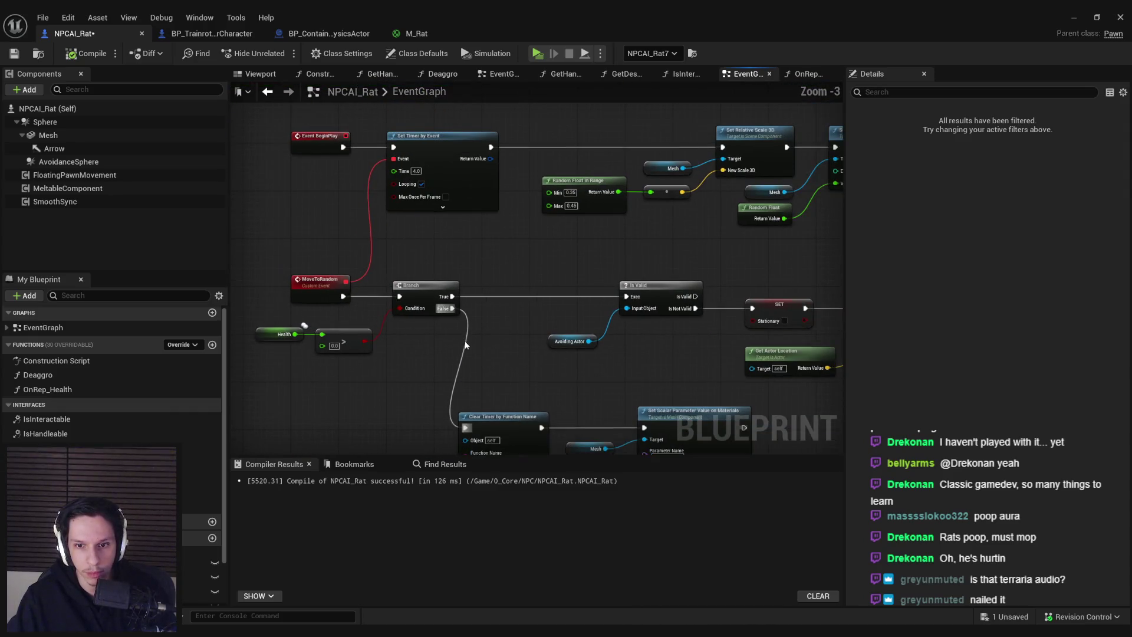
pyautogui.scroll(-3)
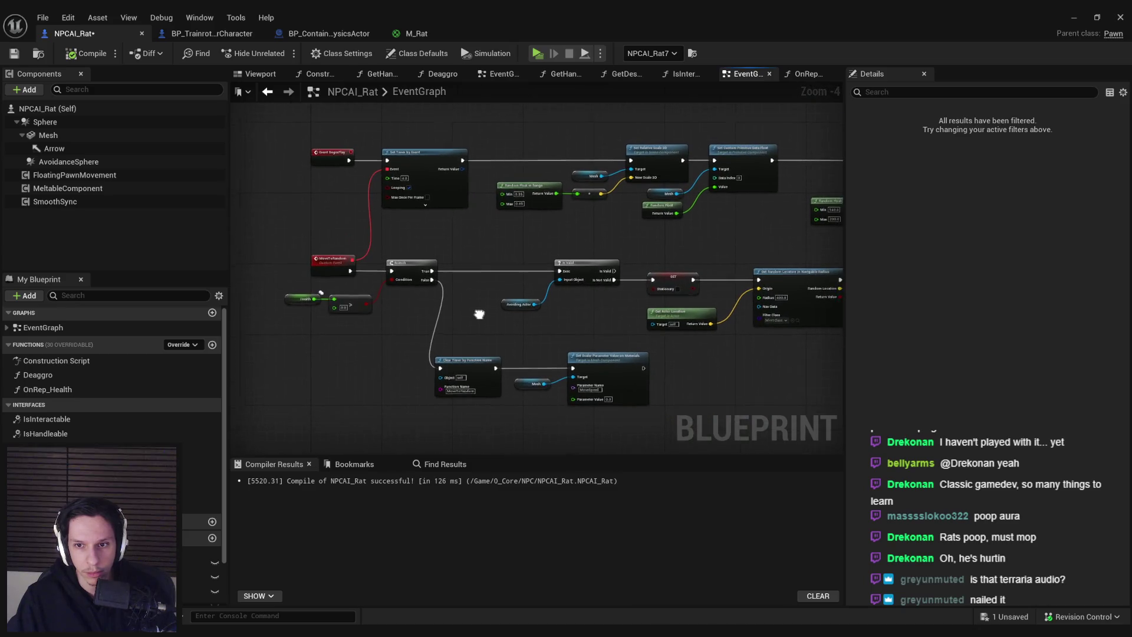
pyautogui.moveTo(475, 314); pyautogui.dragTo(592, 295)
pyautogui.moveTo(739, 410); pyautogui.dragTo(468, 357)
pyautogui.click(389, 330)
# Step: Insert a Branch on NOT Is Simulating Physics before Is Valid, then compile and save
pyautogui.scroll(-3)
pyautogui.scroll(3)
pyautogui.moveTo(385, 290); pyautogui.dragTo(712, 391)
pyautogui.scroll(-3)
pyautogui.moveTo(571, 290); pyautogui.dragTo(659, 295)
pyautogui.scroll(3)
pyautogui.moveTo(607, 365); pyautogui.dragTo(330, 348)
pyautogui.moveTo(432, 357); pyautogui.dragTo(498, 345)
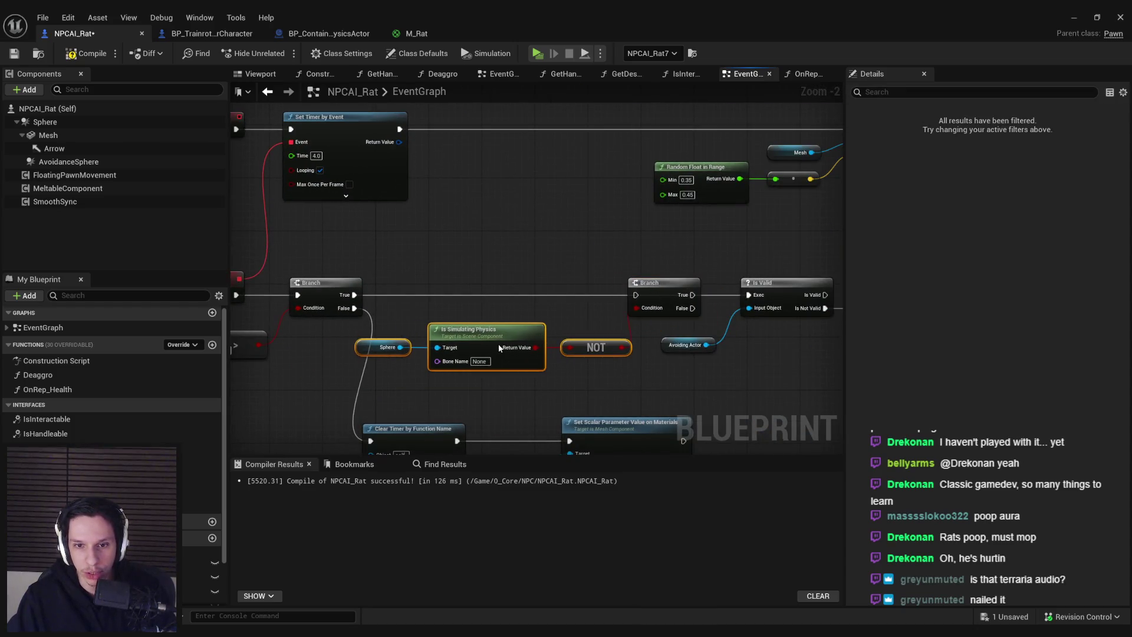
pyautogui.moveTo(637, 295); pyautogui.dragTo(364, 294)
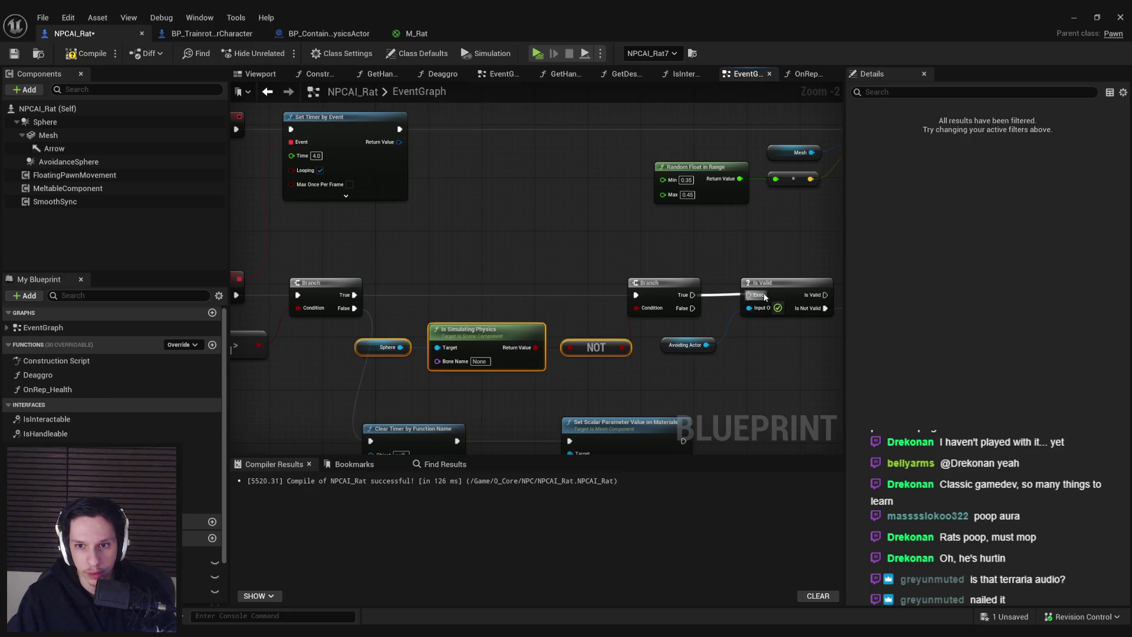
pyautogui.click(656, 391)
pyautogui.scroll(-3)
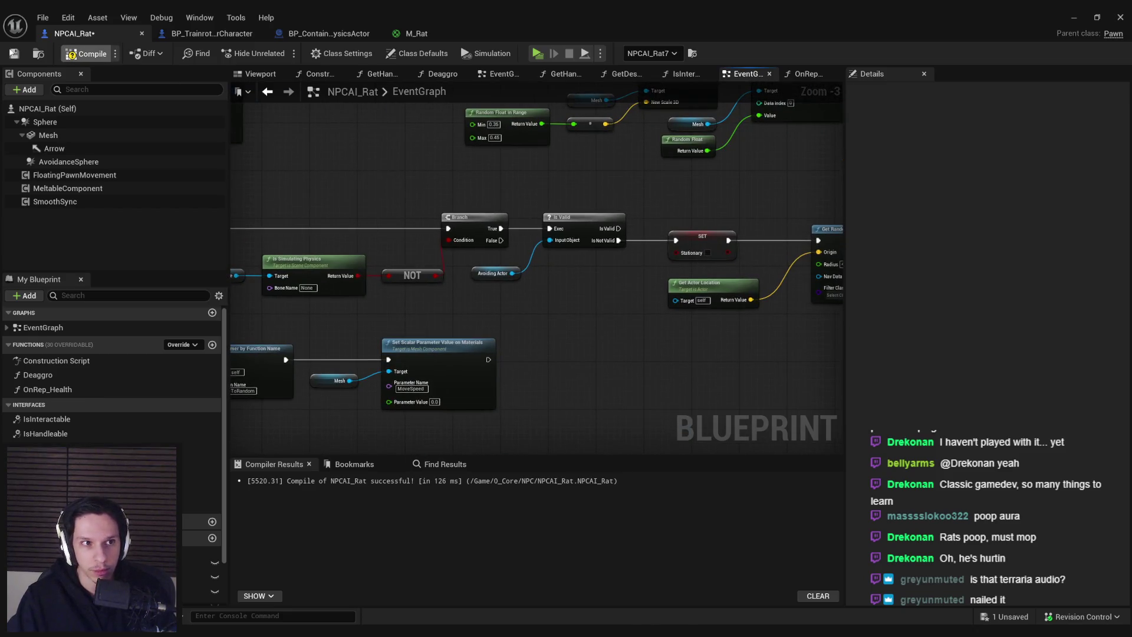
pyautogui.click(86, 54)
# Step: Paste Stop Movement Immediately on Floating Pawn Movement right after Set Owner
pyautogui.scroll(-3)
pyautogui.scroll(3)
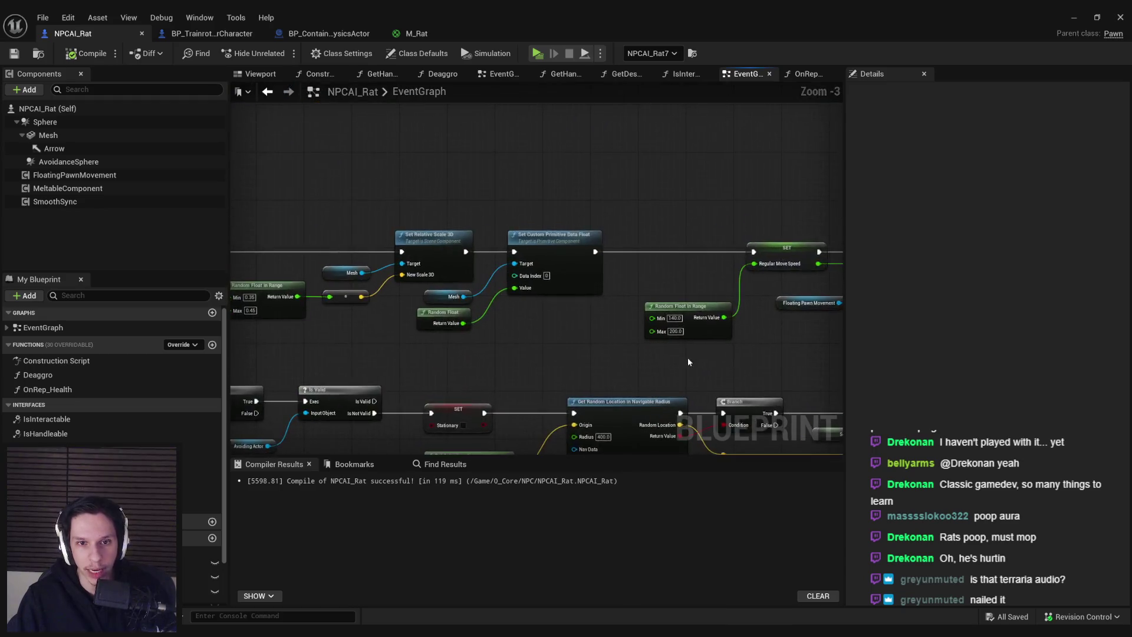
pyautogui.scroll(-3)
pyautogui.scroll(3)
pyautogui.moveTo(367, 393); pyautogui.dragTo(558, 296)
pyautogui.scroll(-3)
pyautogui.scroll(3)
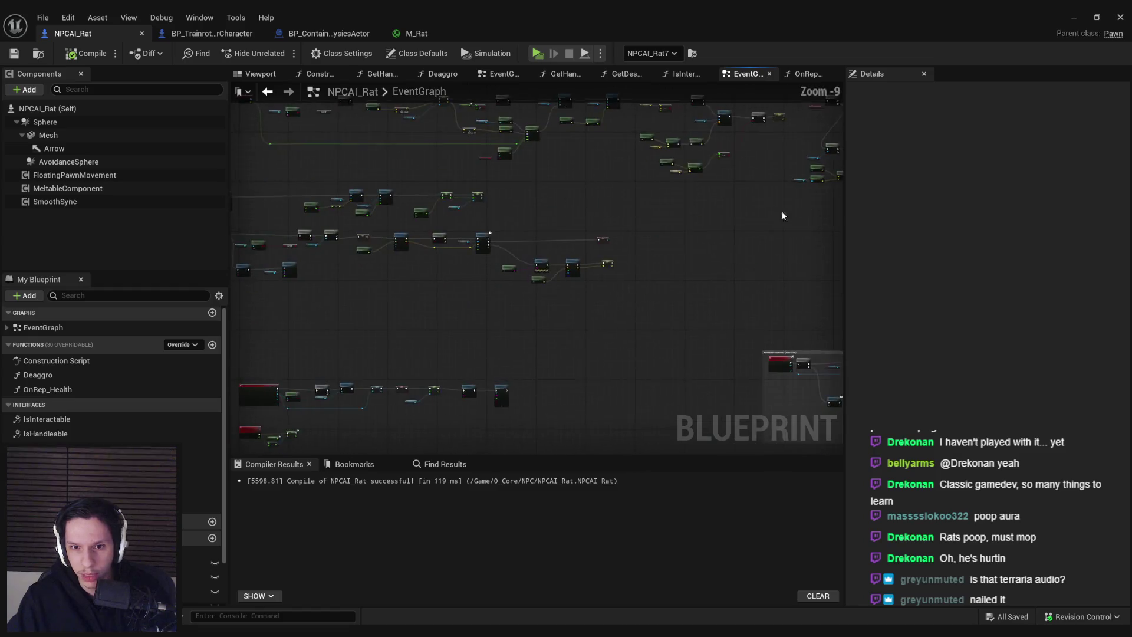
pyautogui.scroll(3)
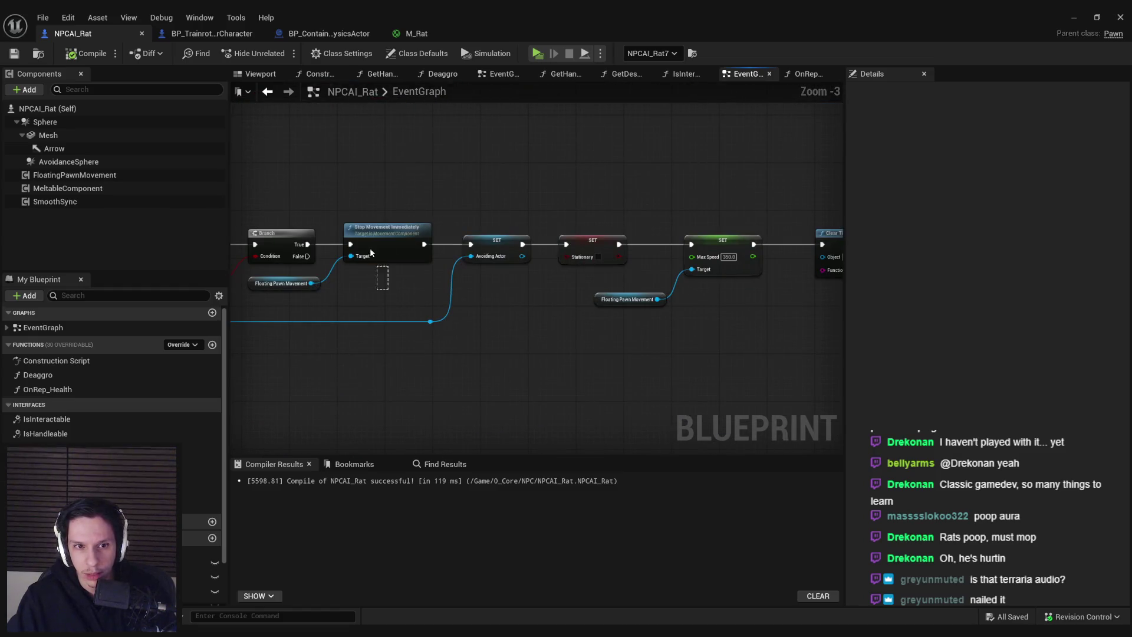
pyautogui.scroll(-3)
pyautogui.scroll(3)
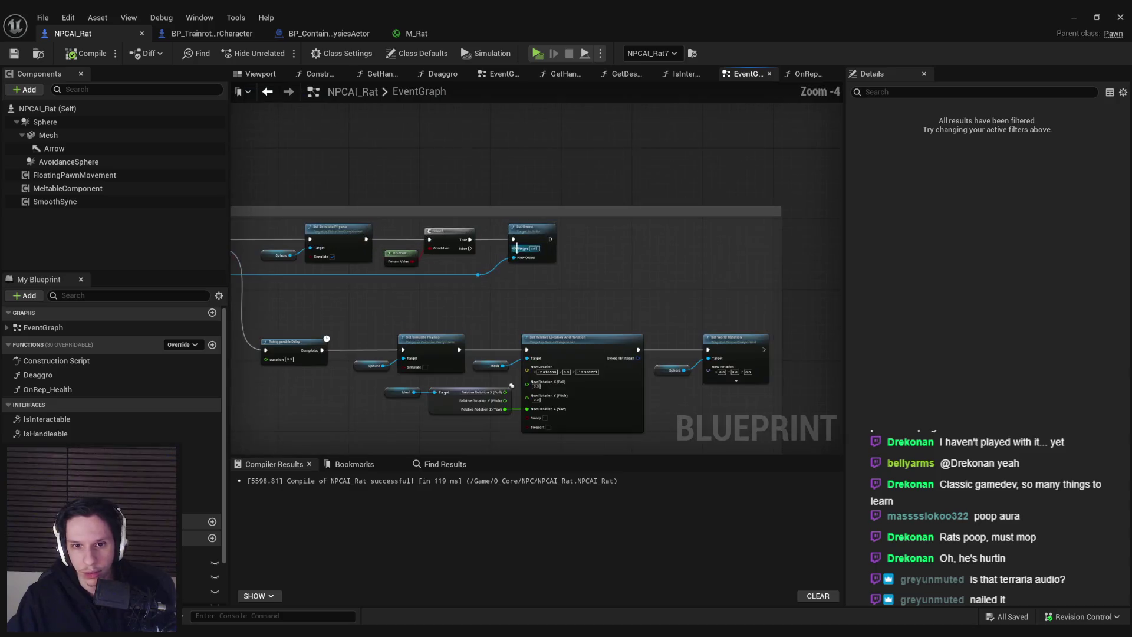
pyautogui.hotkey('ctrl', 'v')
pyautogui.moveTo(533, 222); pyautogui.dragTo(754, 223)
pyautogui.moveTo(596, 279); pyautogui.dragTo(603, 271)
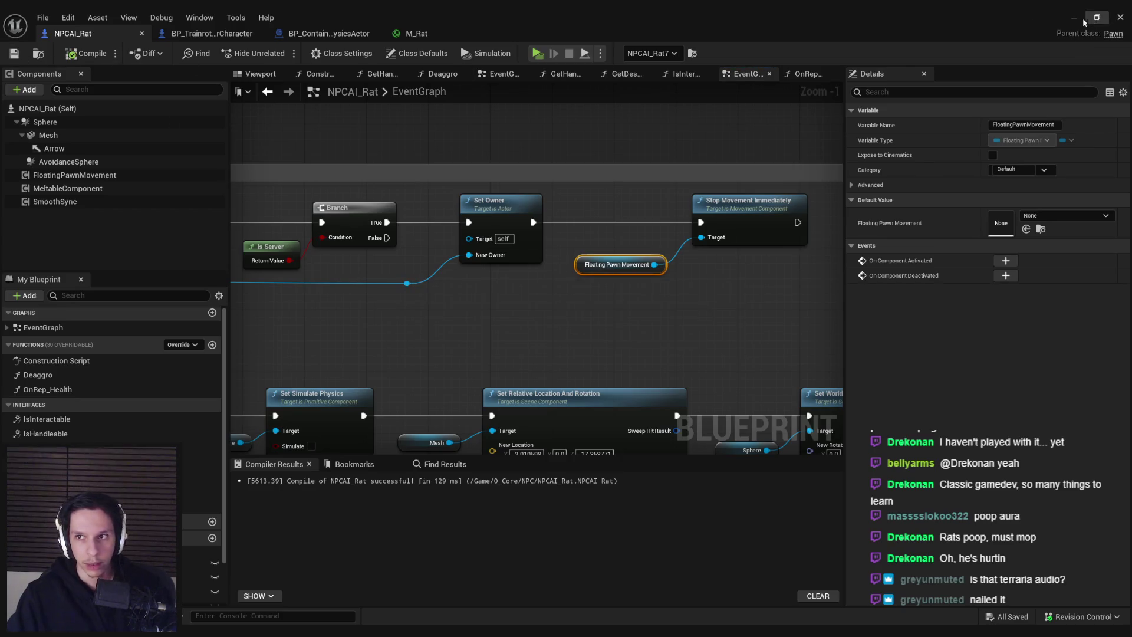
pyautogui.click(1080, 20)
# Step: Start a two-player play test, enlarge the client window and walk the client toward the server player
pyautogui.hotkey('alt', 'p')
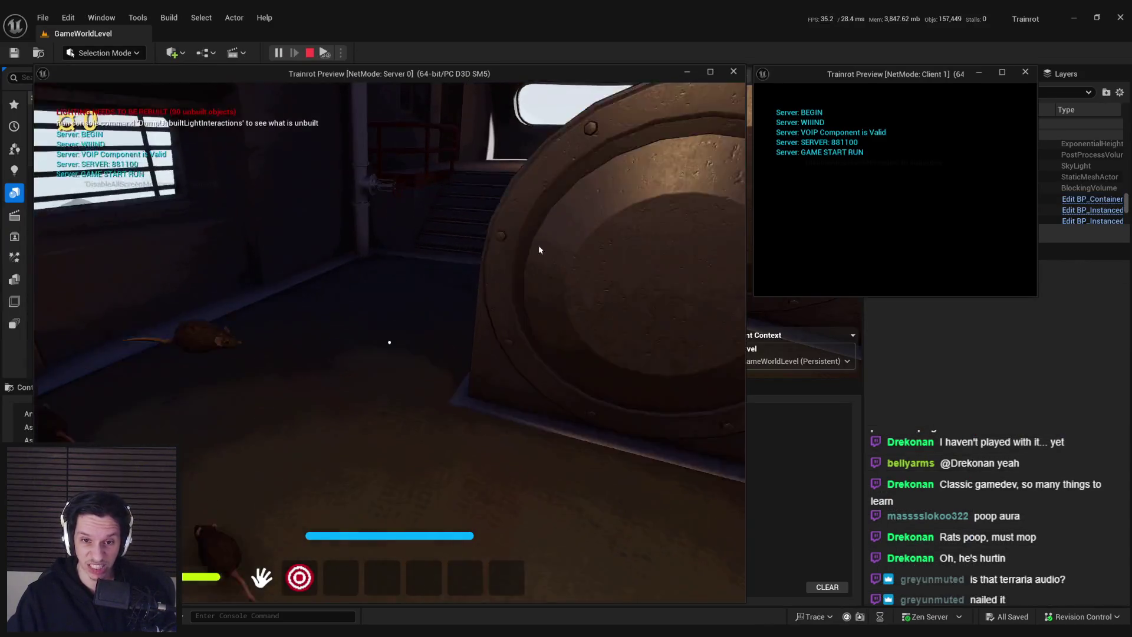
pyautogui.press('super')
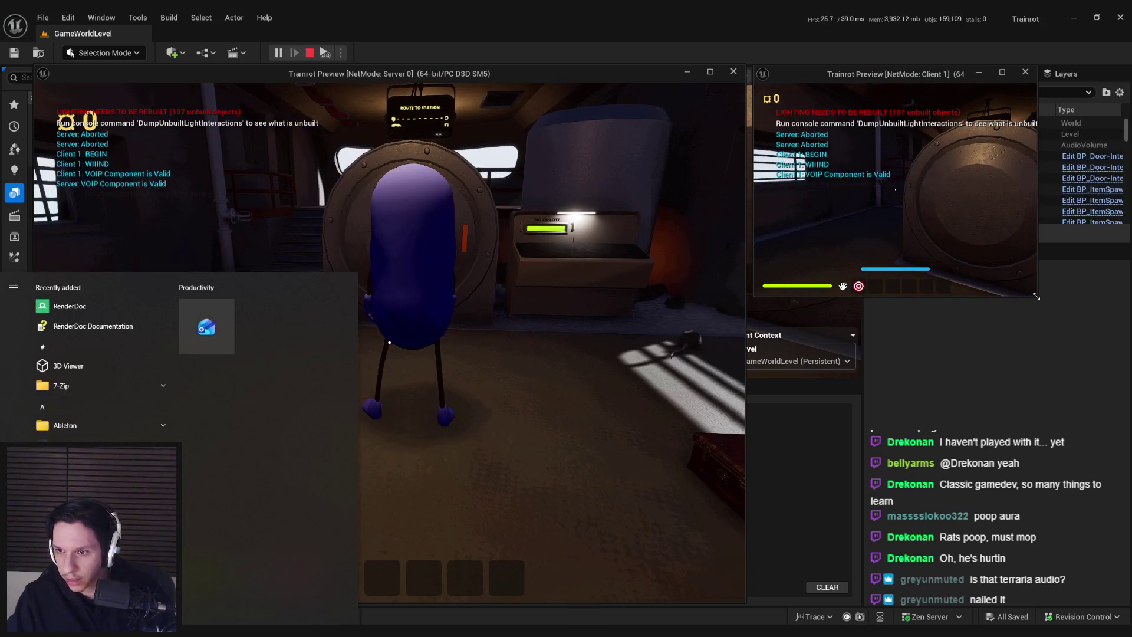
pyautogui.moveTo(1039, 298); pyautogui.dragTo(1130, 370)
pyautogui.press('w')
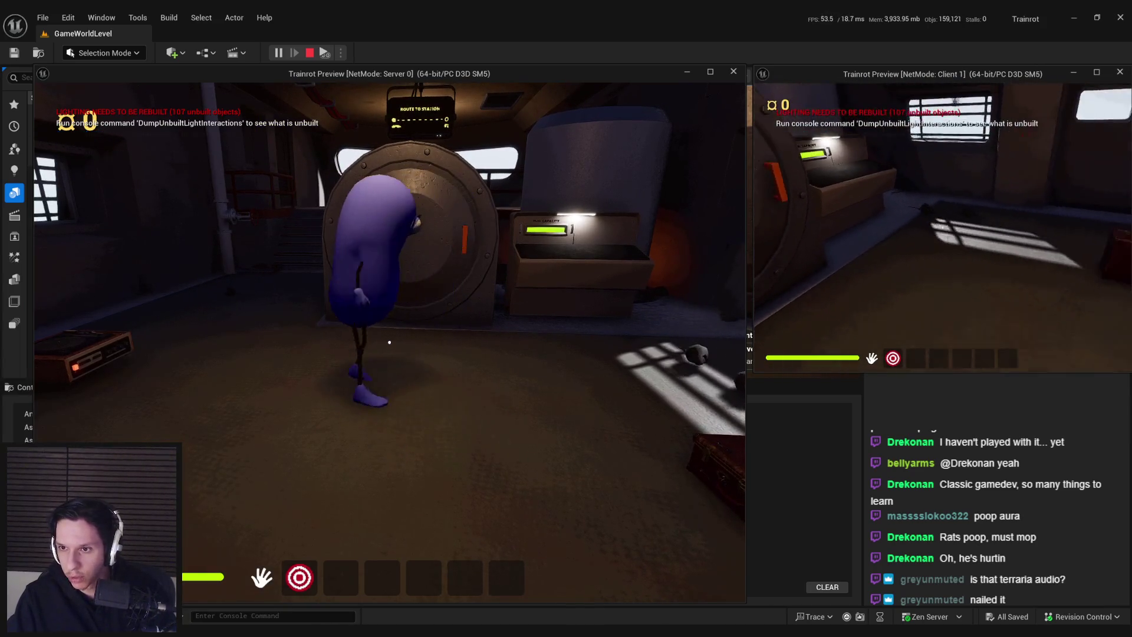
pyautogui.press('w')
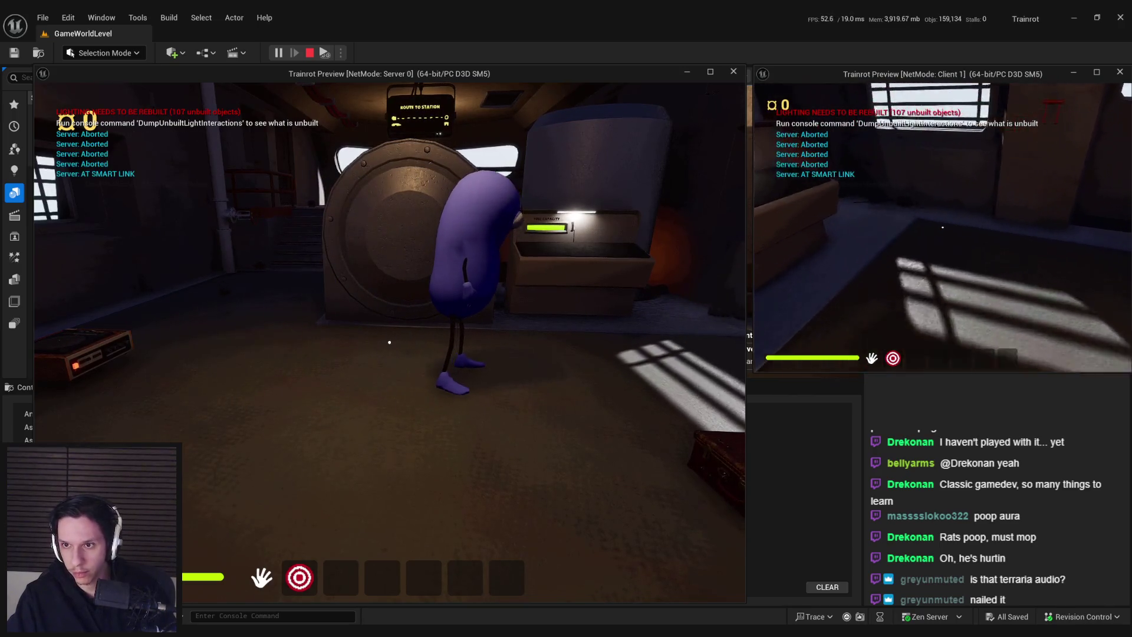
pyautogui.press('w')
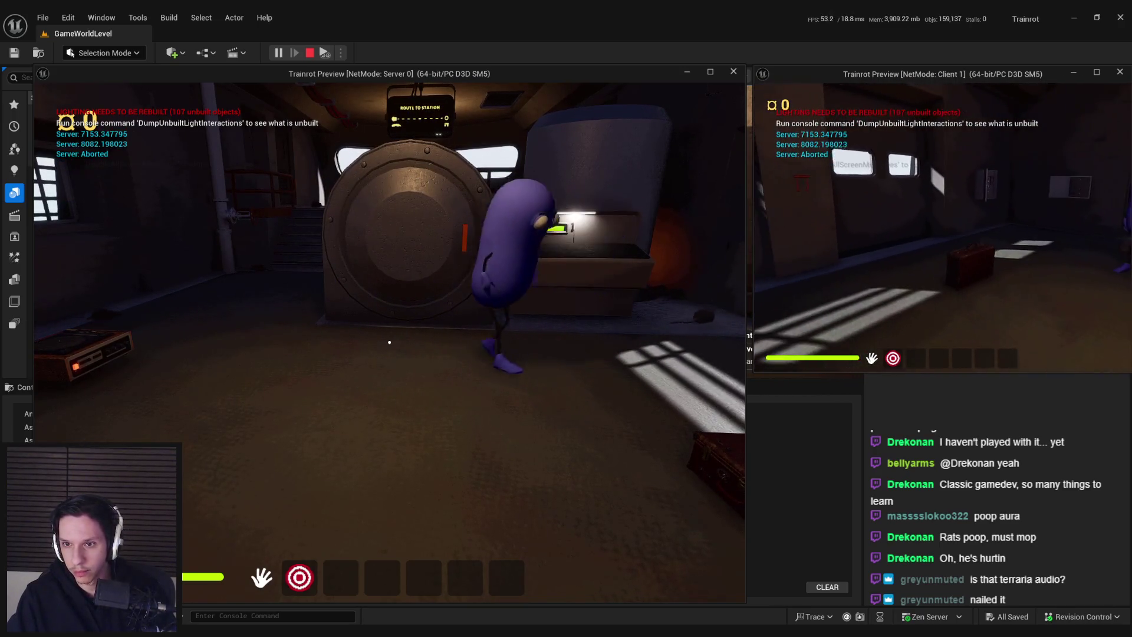
pyautogui.press('w')
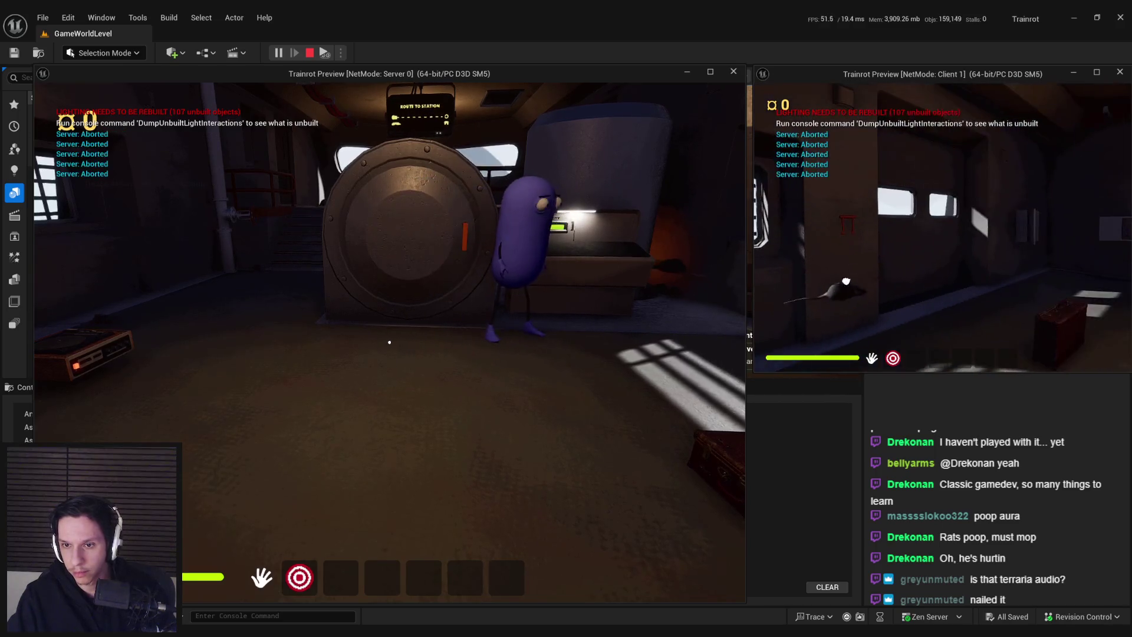
pyautogui.press('w')
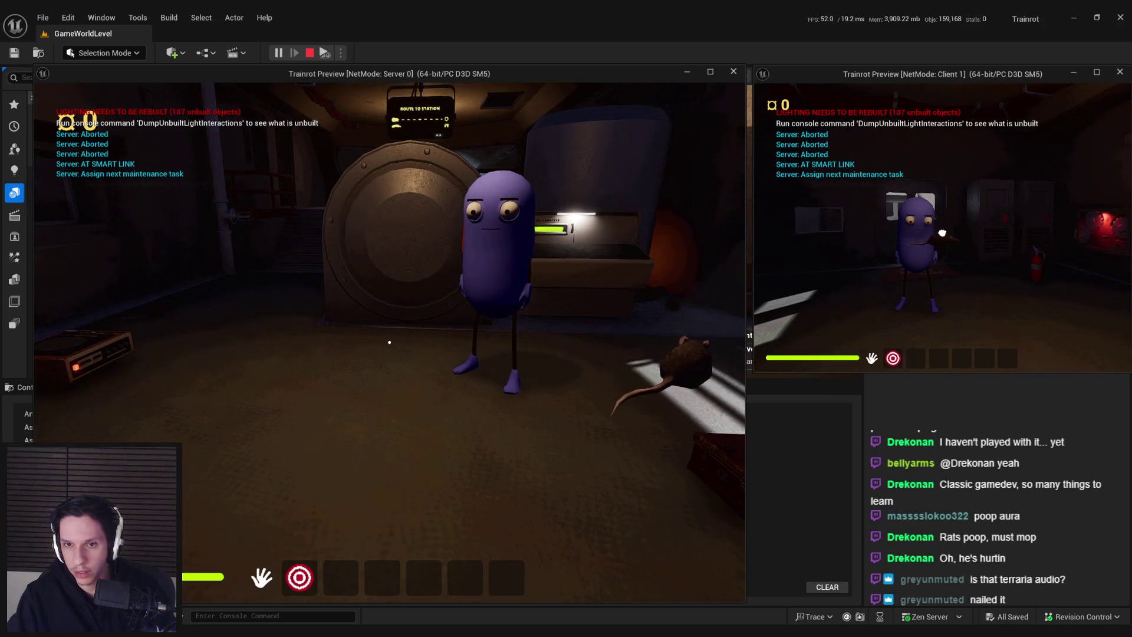
# Step: Repeatedly grab and release the floor rat as the client, then end the session
pyautogui.click(942, 236)
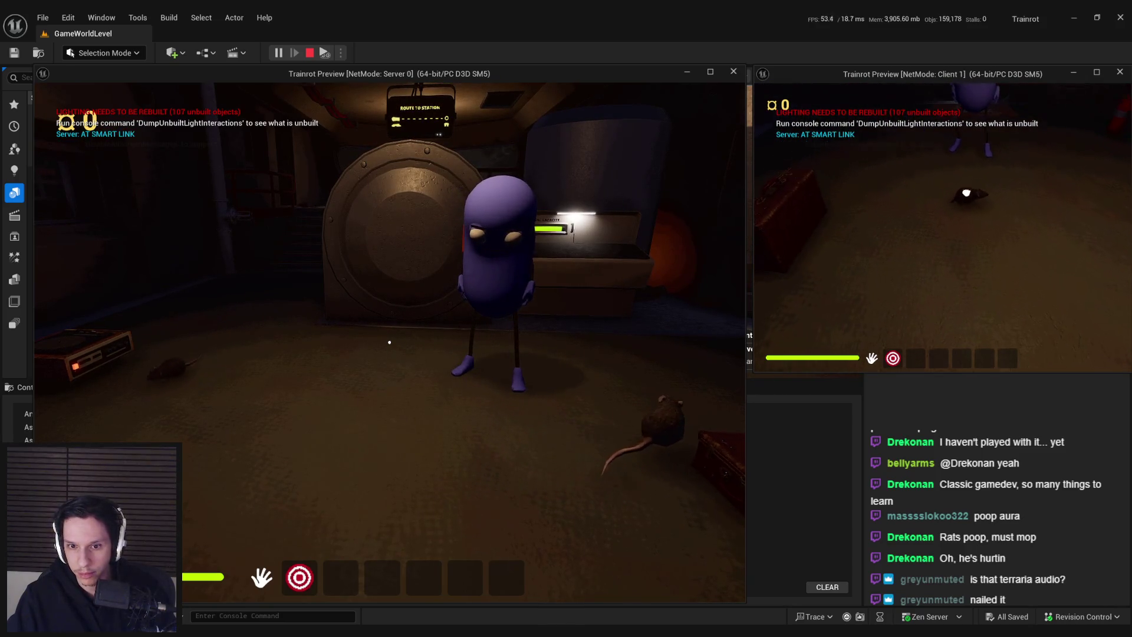
pyautogui.click(943, 227)
pyautogui.click(942, 227)
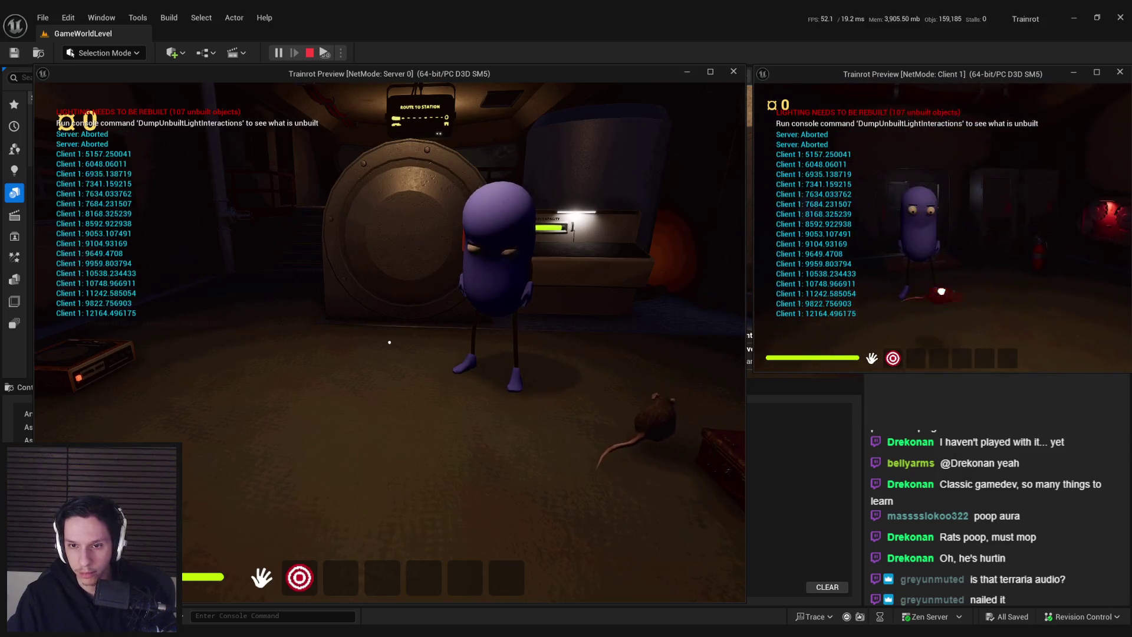
pyautogui.click(943, 228)
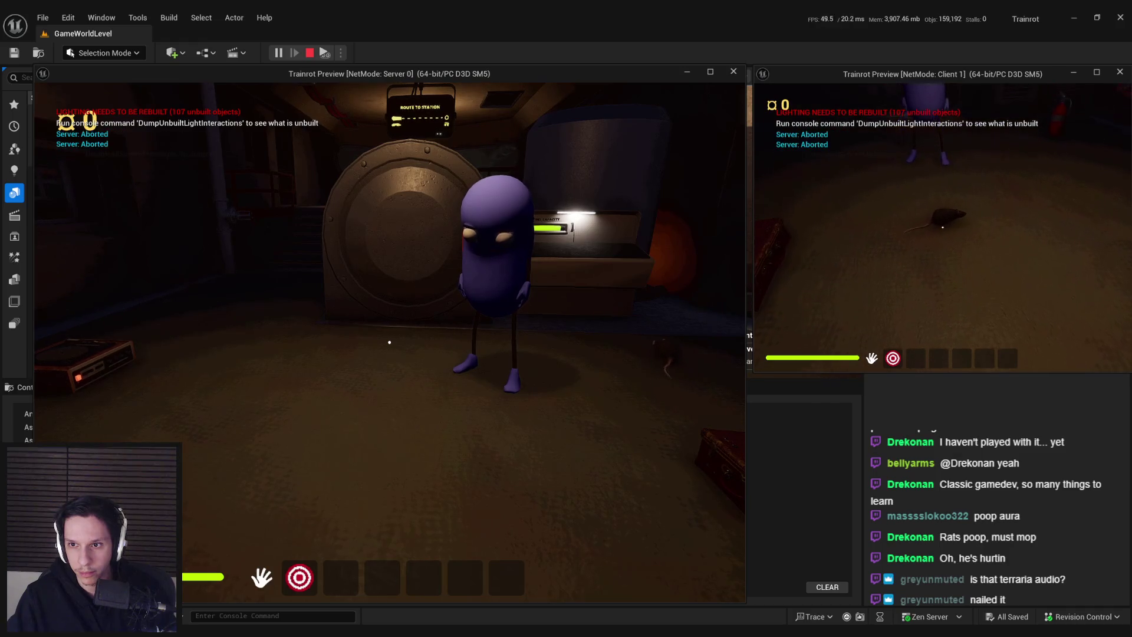
pyautogui.click(942, 227)
pyautogui.click(943, 227)
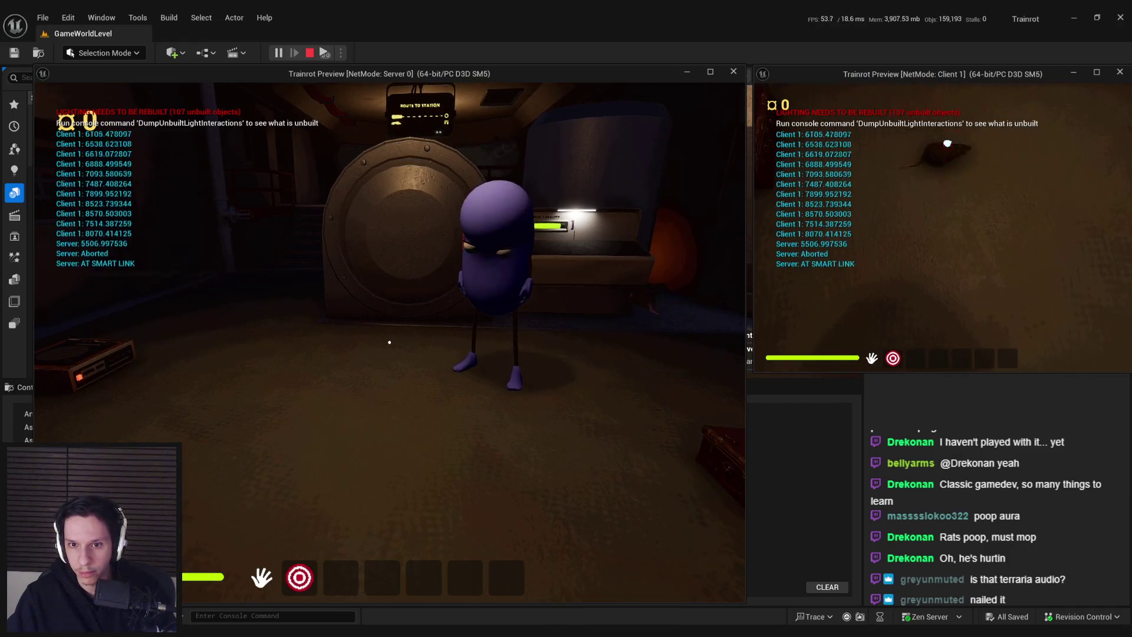
pyautogui.press('Escape')
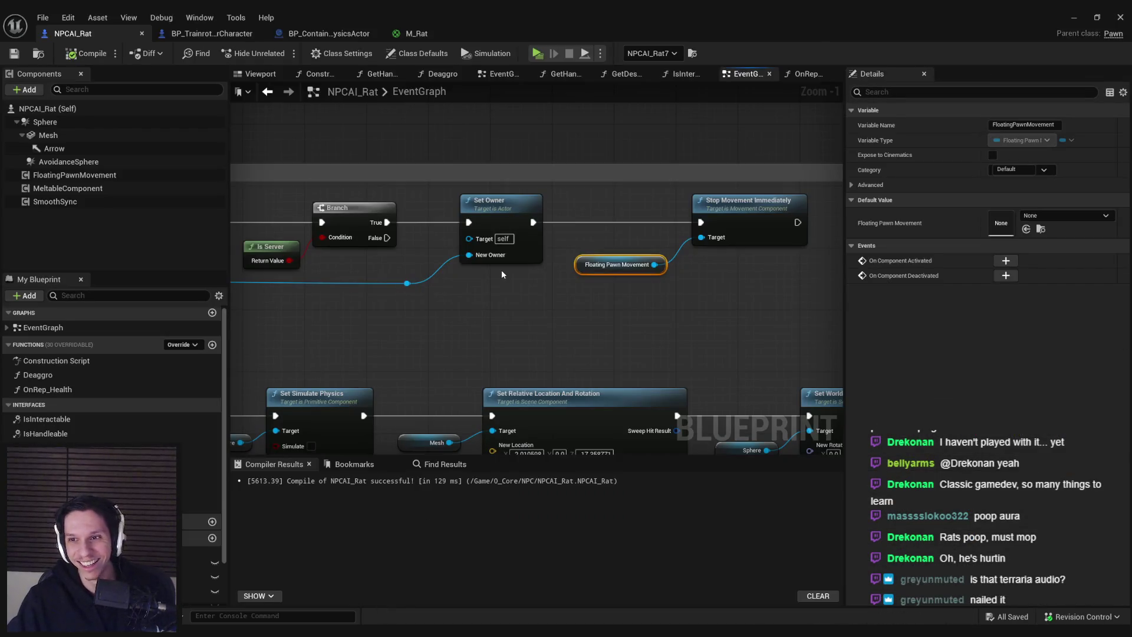
# Step: Tick Always Send Origin on NPCAI_Rat's SmoothSync component, then compile and save the blueprint
pyautogui.click(281, 222)
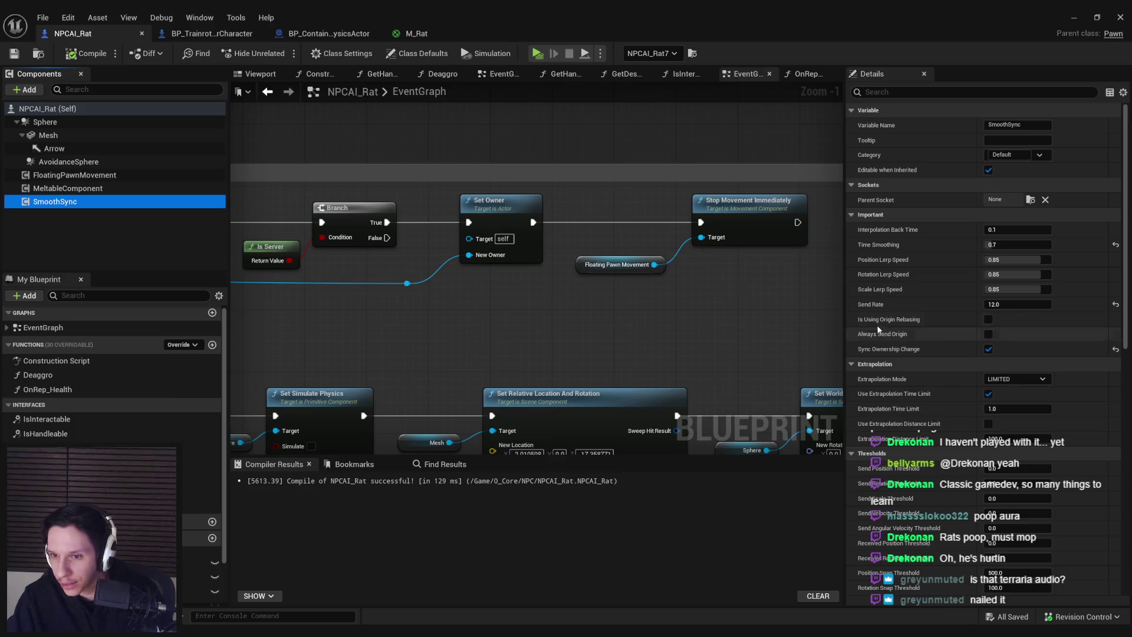
pyautogui.moveTo(892, 338)
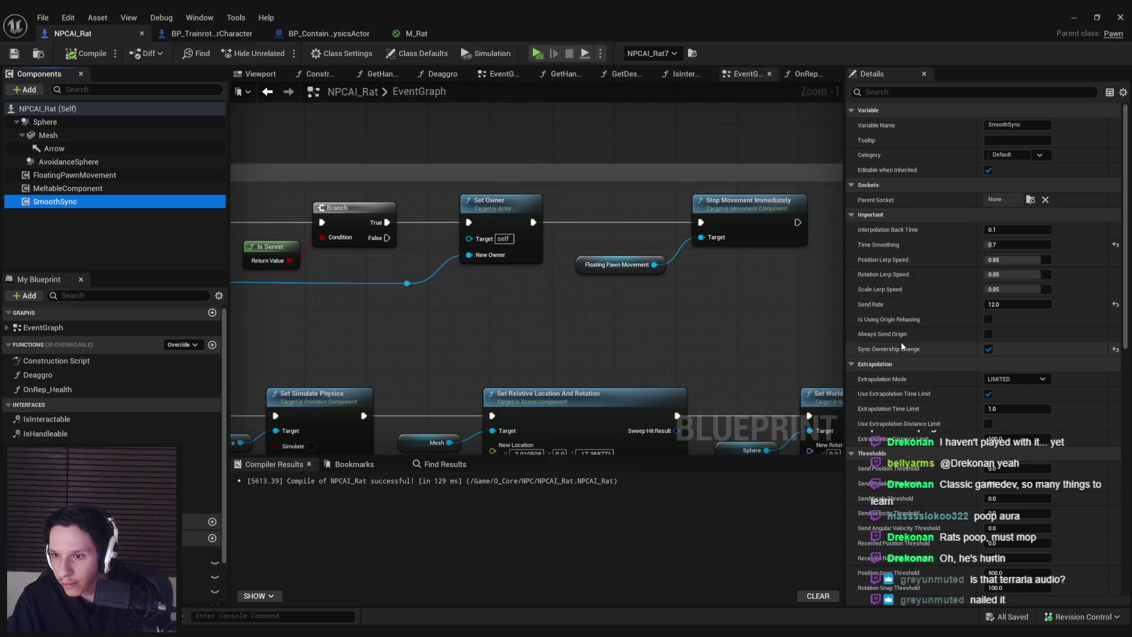
pyautogui.click(989, 333)
pyautogui.scroll(-3)
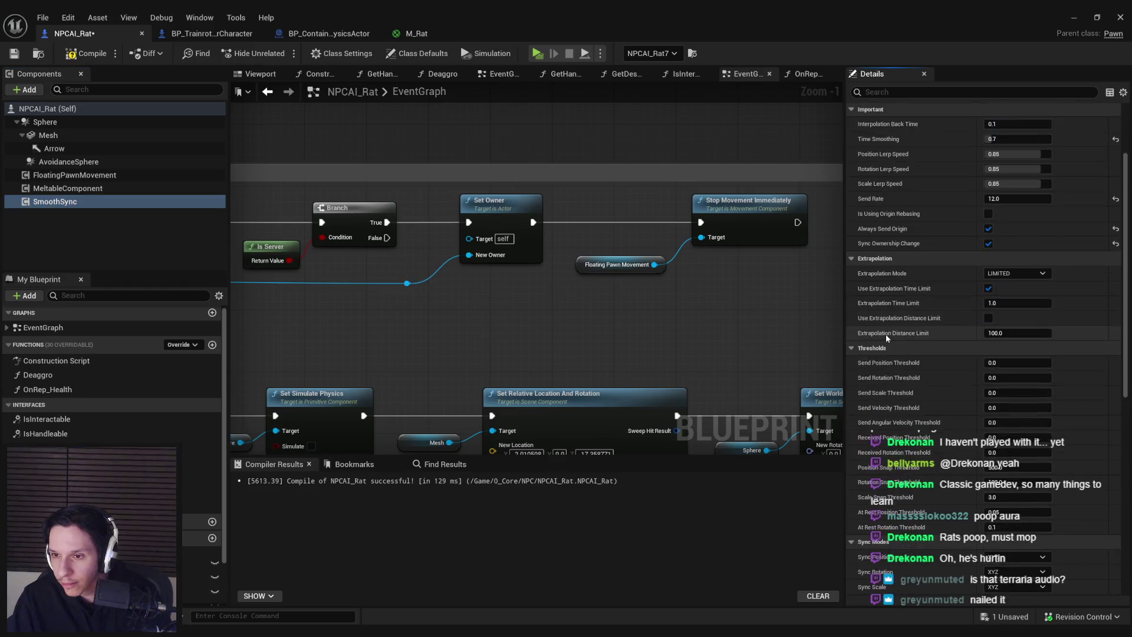
pyautogui.scroll(-3)
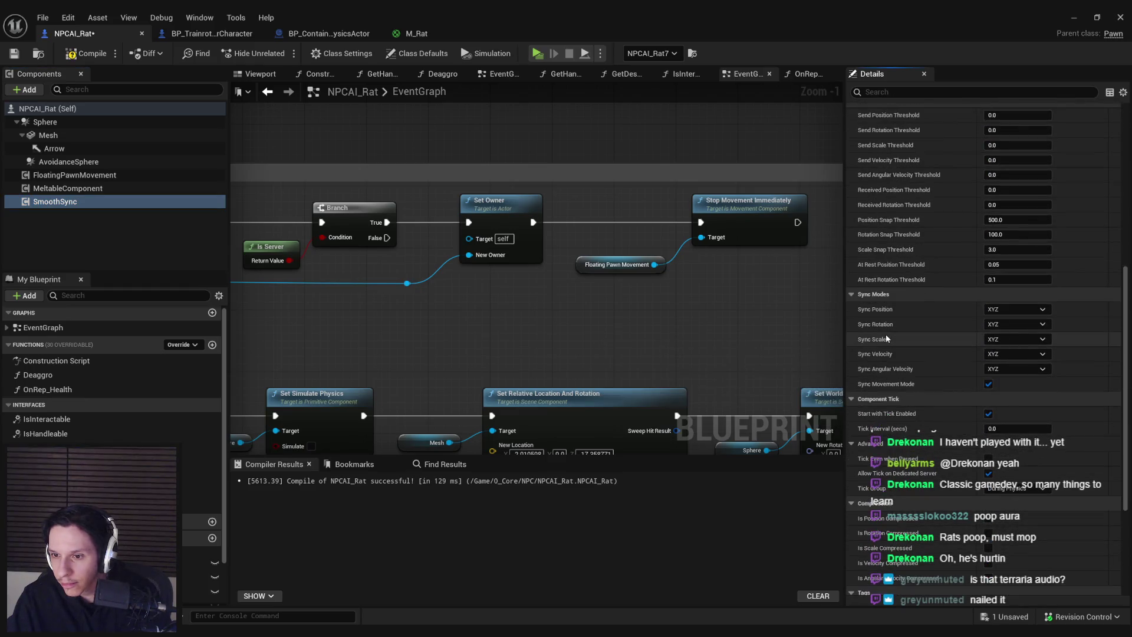
pyautogui.scroll(-3)
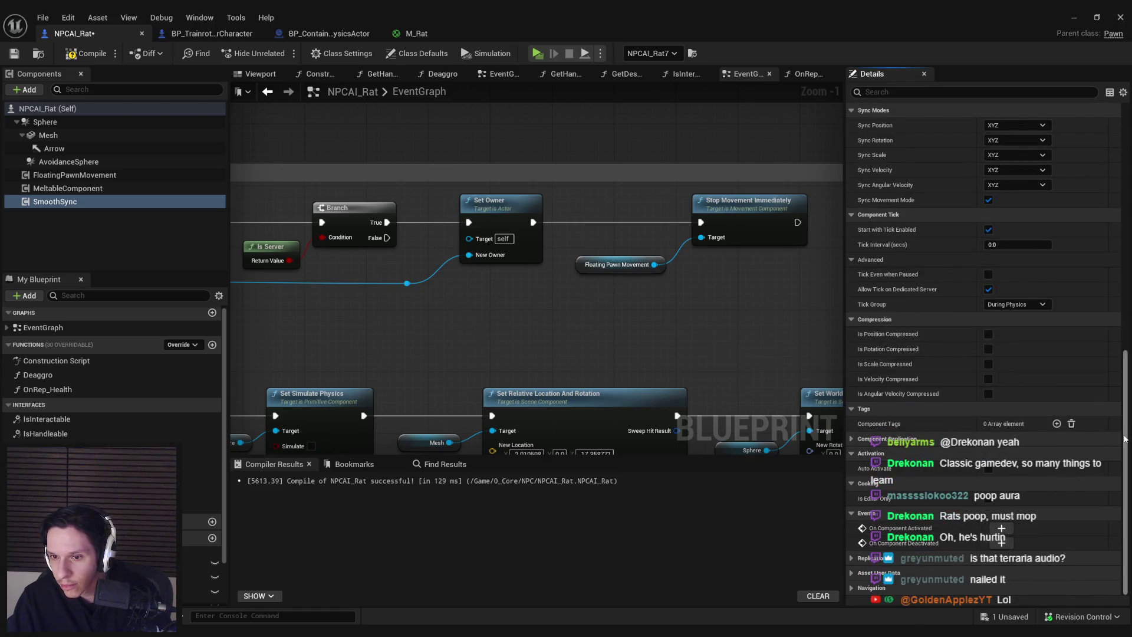
pyautogui.click(14, 54)
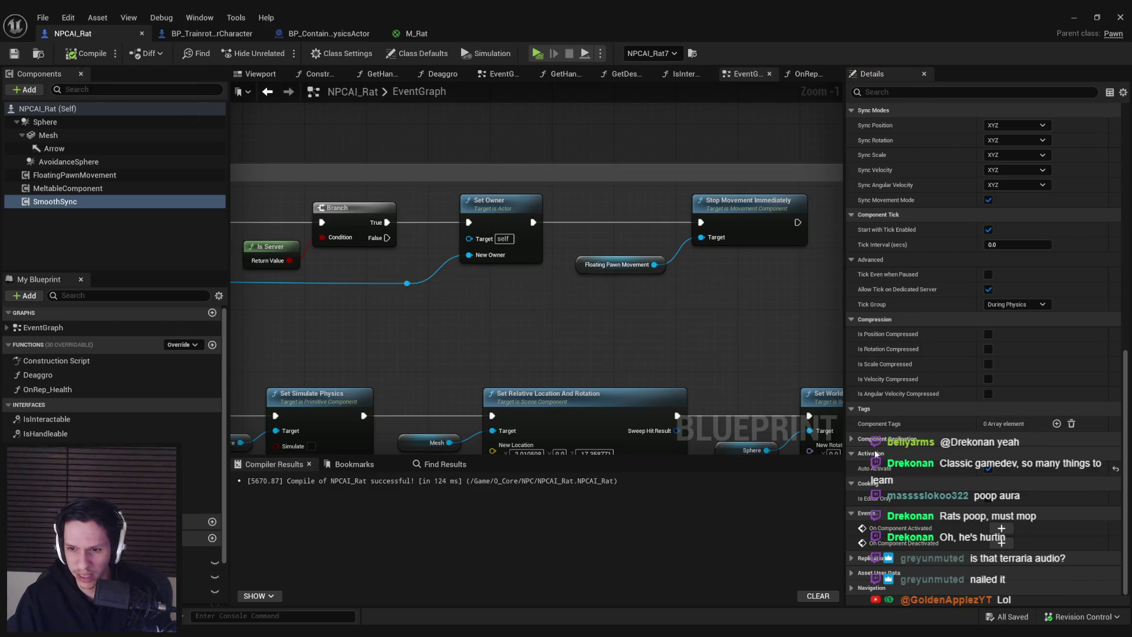
pyautogui.click(212, 33)
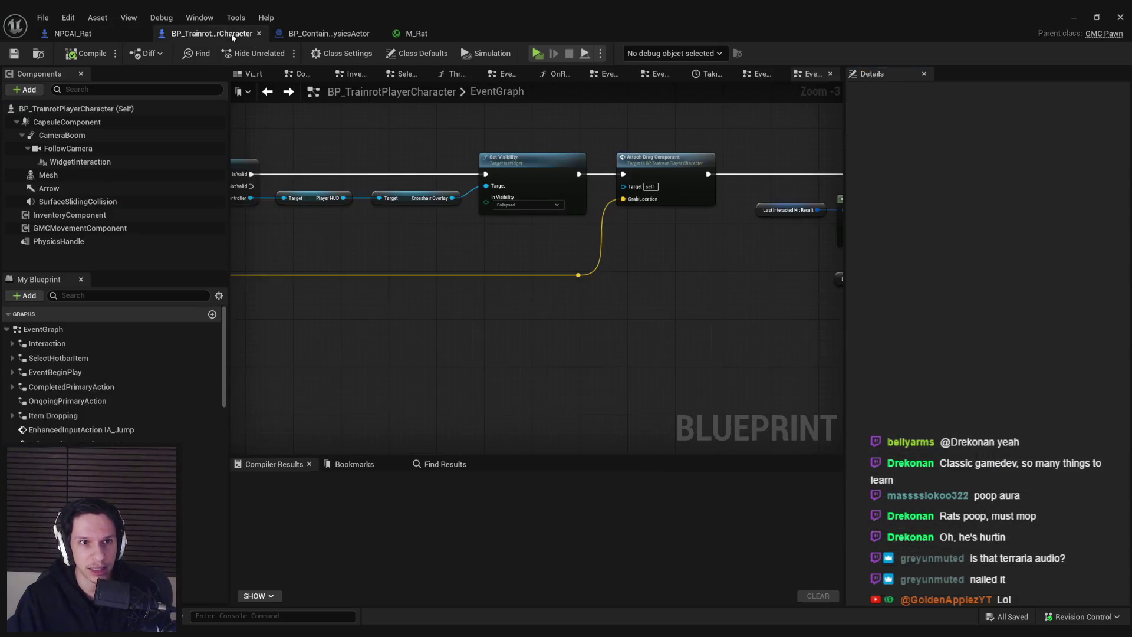
pyautogui.click(319, 35)
pyautogui.click(72, 203)
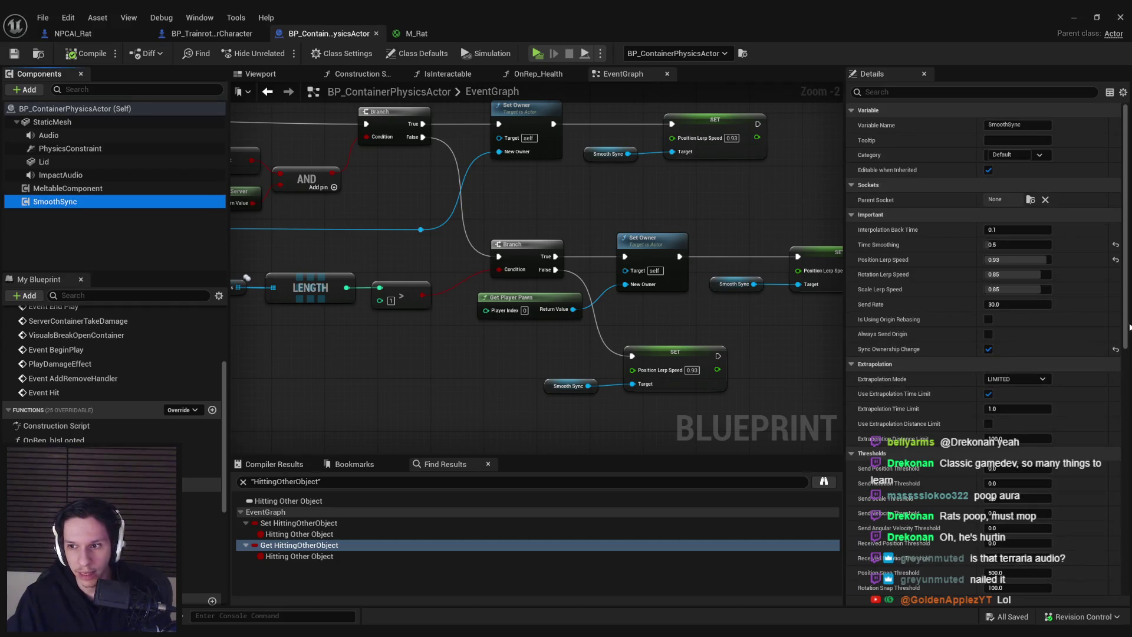
pyautogui.scroll(-3)
pyautogui.moveTo(1127, 501); pyautogui.dragTo(1117, 452)
pyautogui.scroll(3)
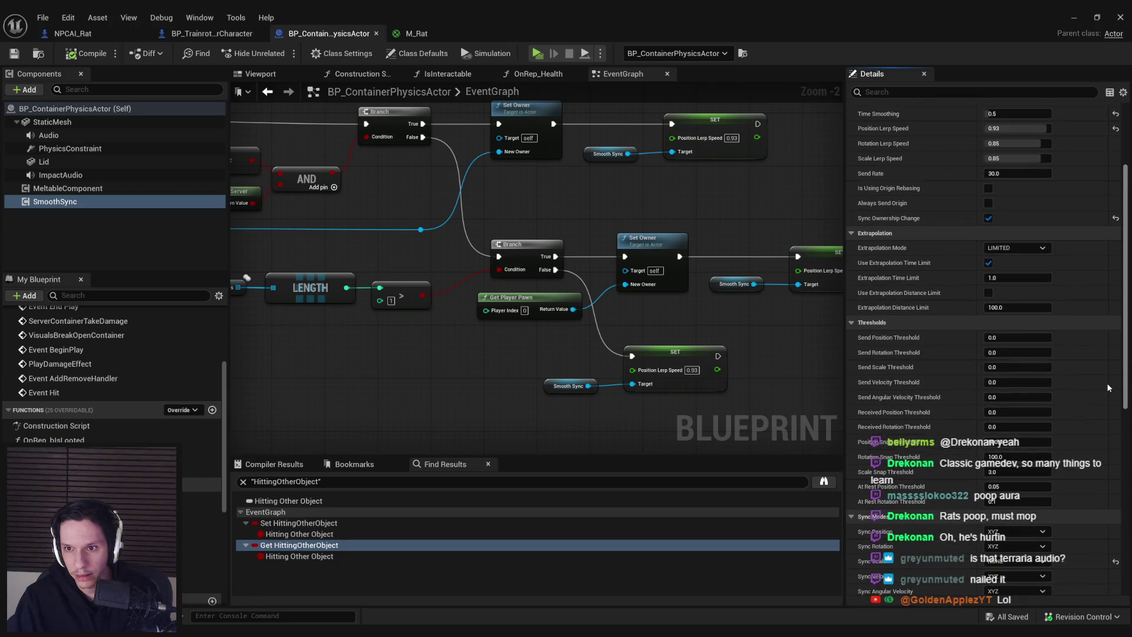
pyautogui.hotkey('alt', 'p')
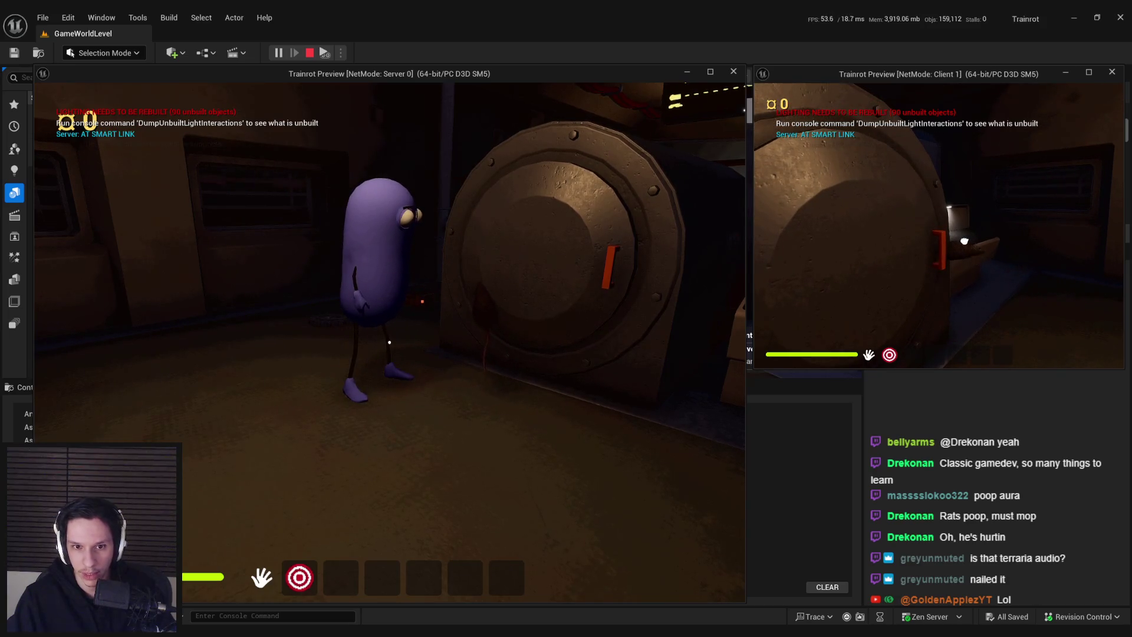
# Step: Pause the game and toggle 'show collision' on and off in the server view
pyautogui.press('Pause')
pyautogui.press('`')
pyautogui.write('show collision')
pyautogui.press('Return')
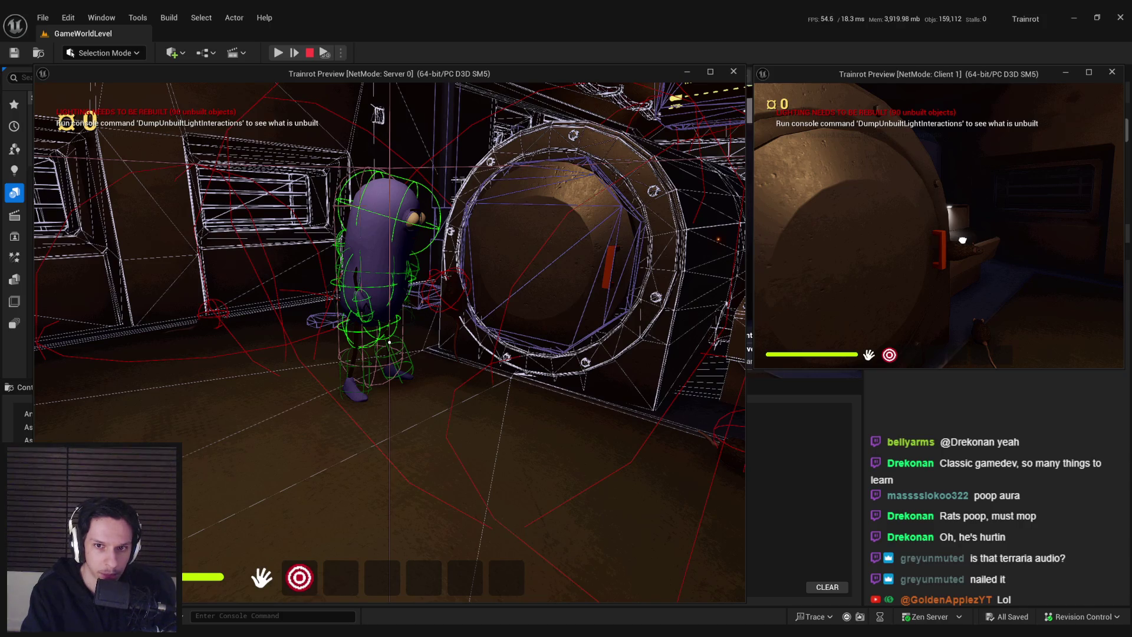
pyautogui.press('`')
pyautogui.press('Up')
pyautogui.press('Return')
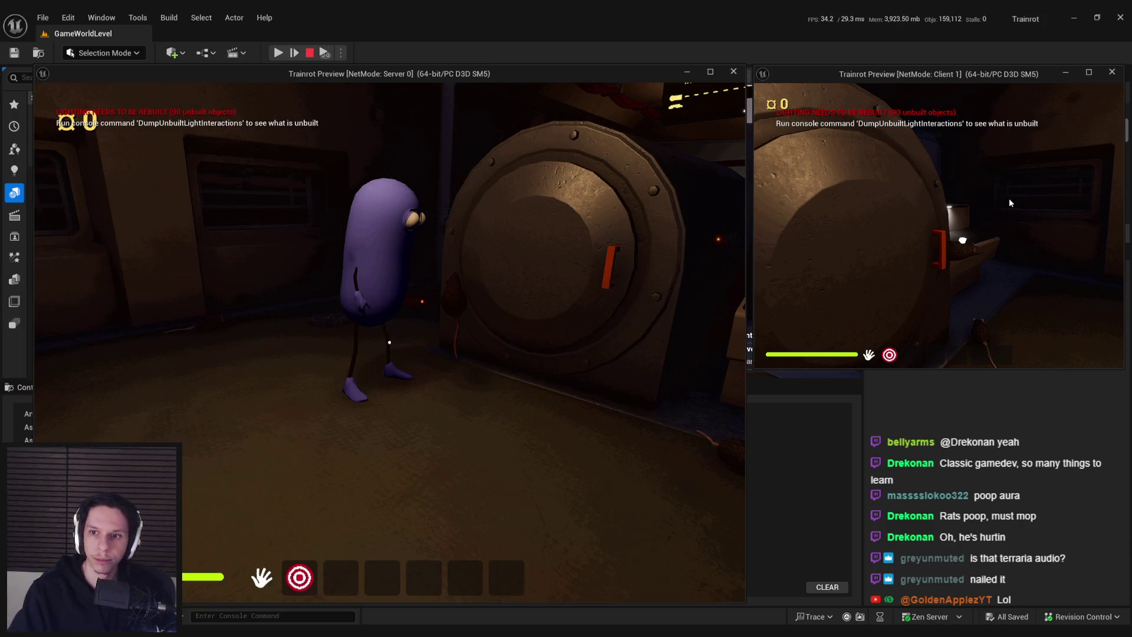
# Step: Toggle 'show collision' on and off in the client view, then stop the play session
pyautogui.click(1006, 208)
pyautogui.press('`')
pyautogui.press('Up')
pyautogui.press('Return')
pyautogui.press('`')
pyautogui.press('Up')
pyautogui.press('Return')
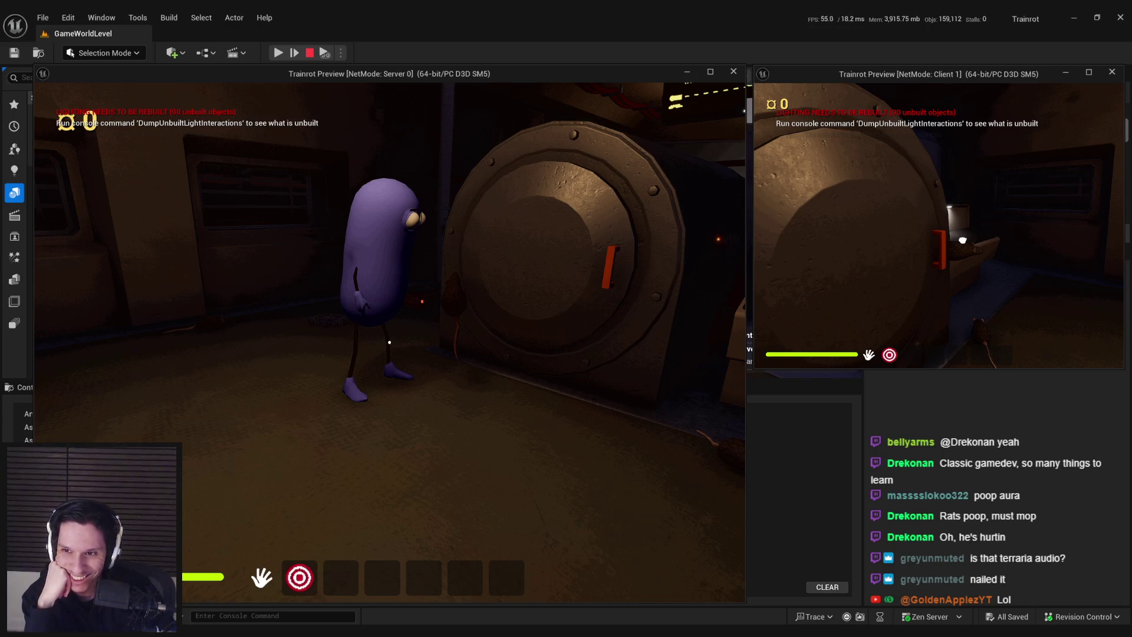
pyautogui.press('Escape')
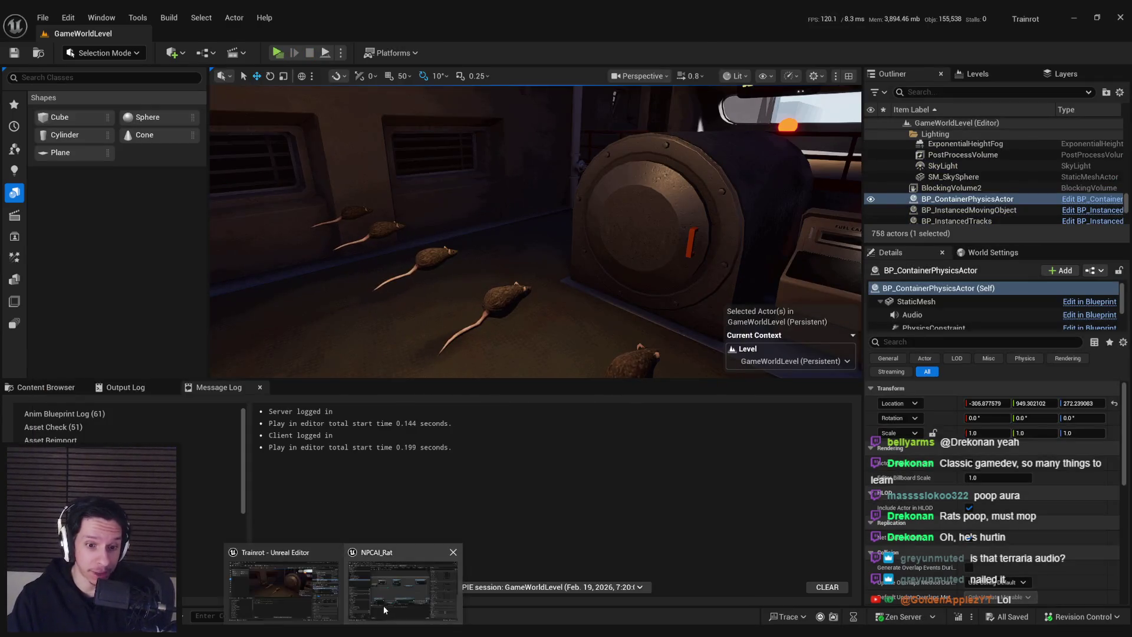
# Step: Review NPCAI_Rat's Class Defaults and its FloatingPawnMovement component properties
pyautogui.click(383, 609)
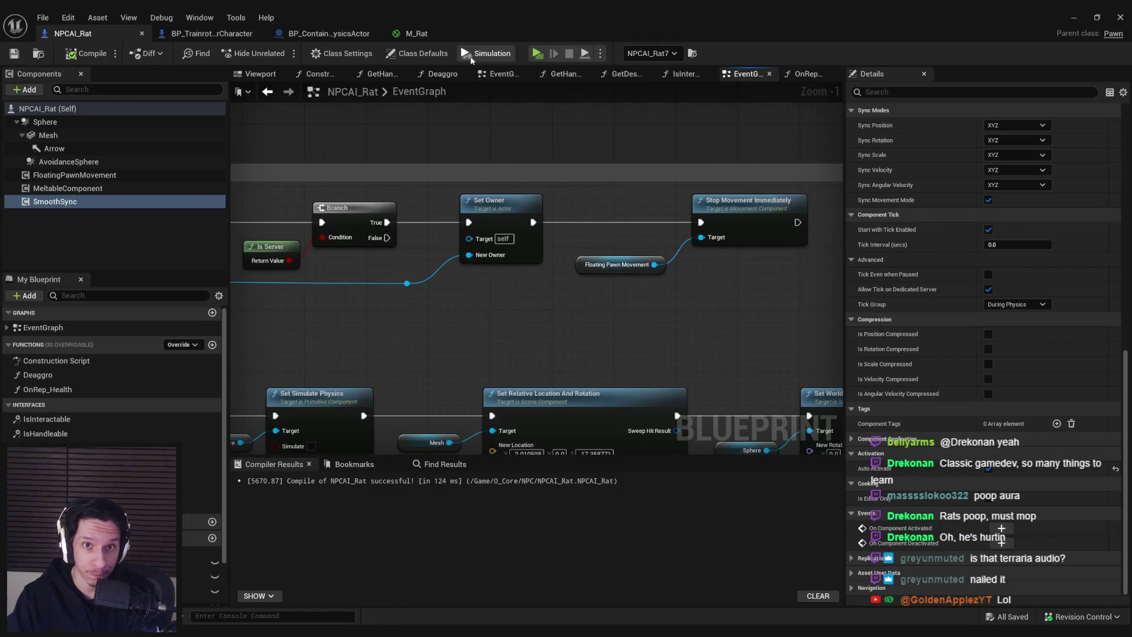
pyautogui.click(420, 53)
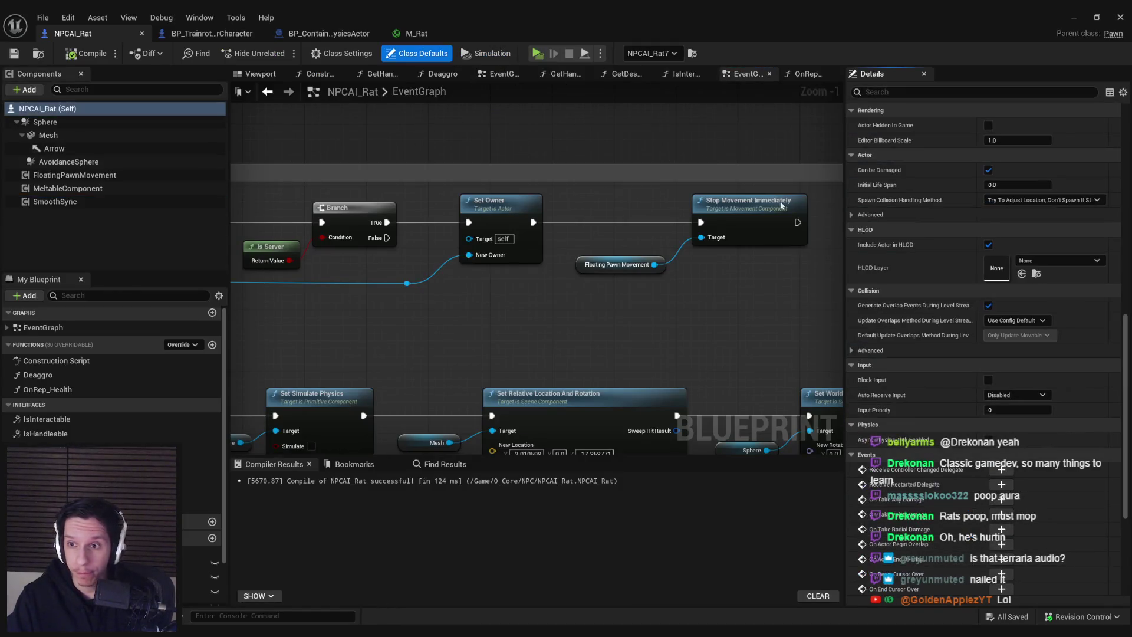
pyautogui.scroll(3)
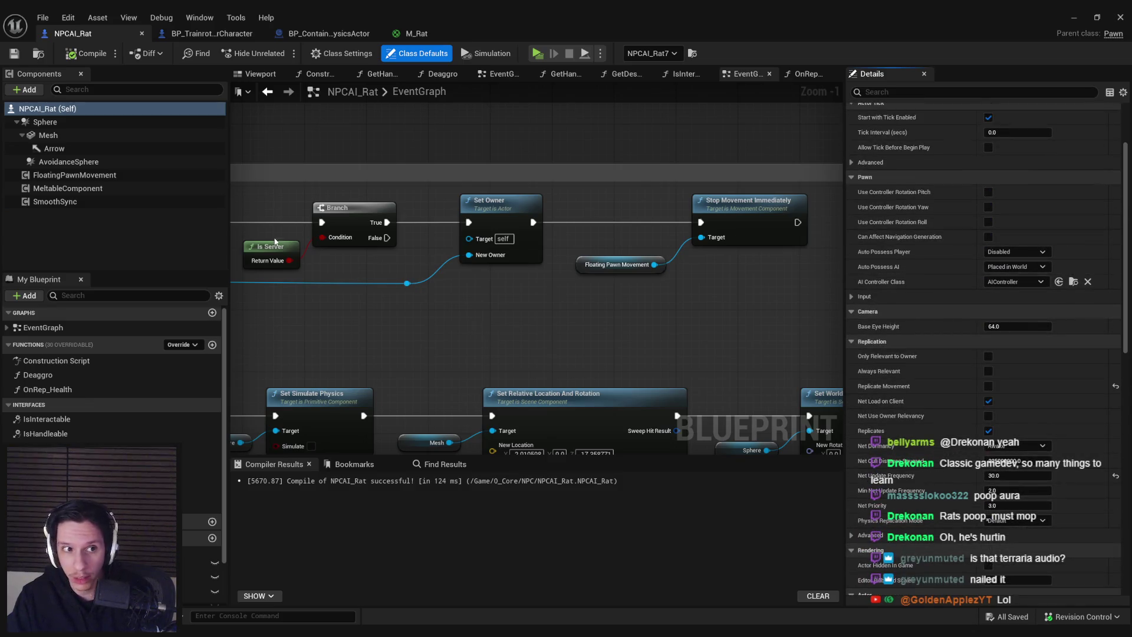
pyautogui.click(75, 175)
pyautogui.moveTo(1129, 242); pyautogui.dragTo(1119, 472)
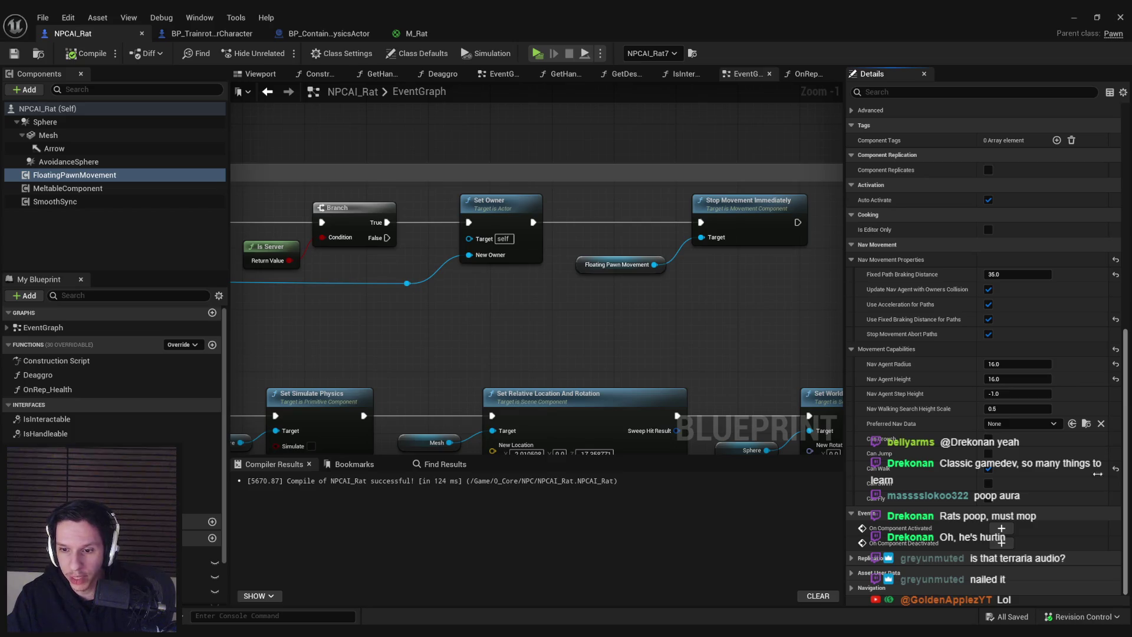
pyautogui.scroll(-3)
pyautogui.moveTo(1127, 497); pyautogui.dragTo(1103, 282)
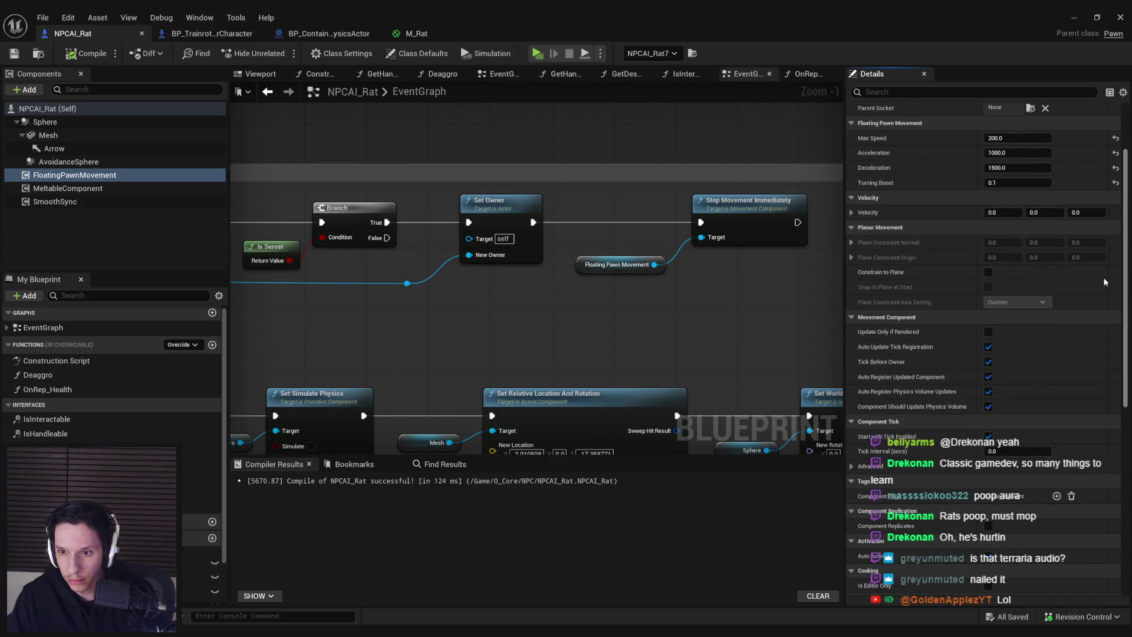
pyautogui.scroll(3)
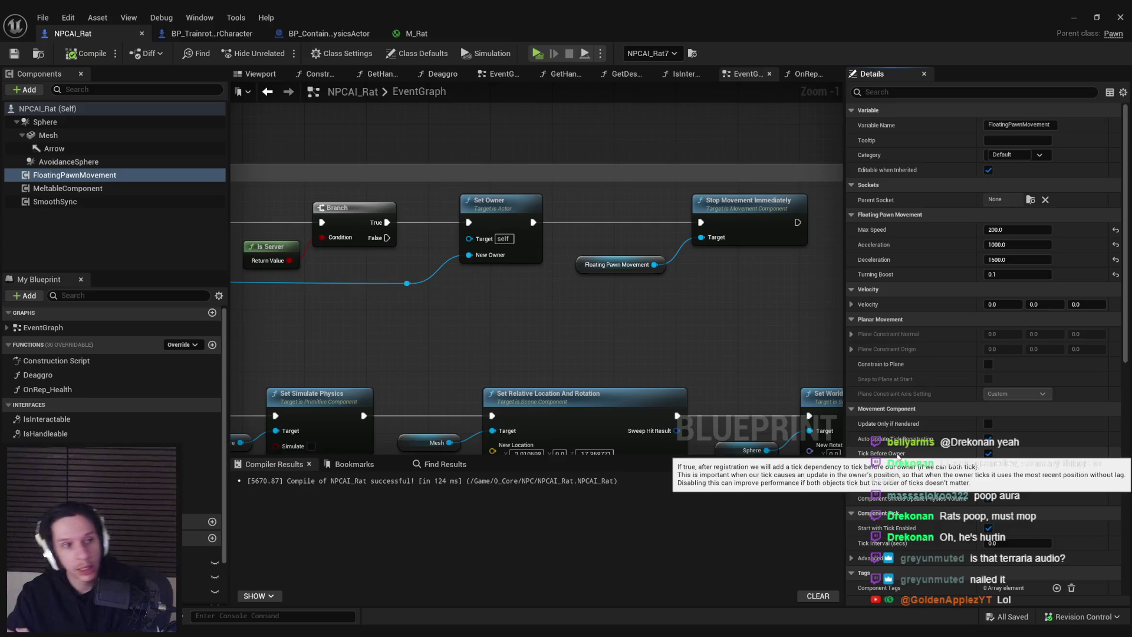
# Step: Compare the rat's SmoothSync and replication settings with BP_ContainerPhysicsActor's (30.0 send rate, 0.5 smoothing, 0.93 lerp)
pyautogui.click(141, 202)
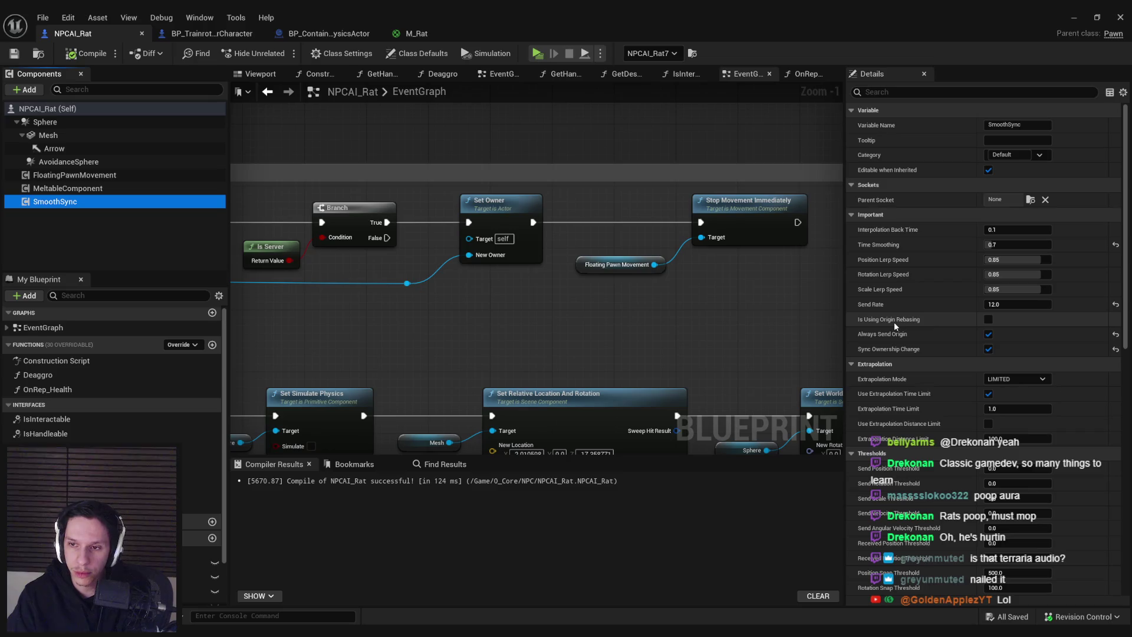
pyautogui.scroll(-3)
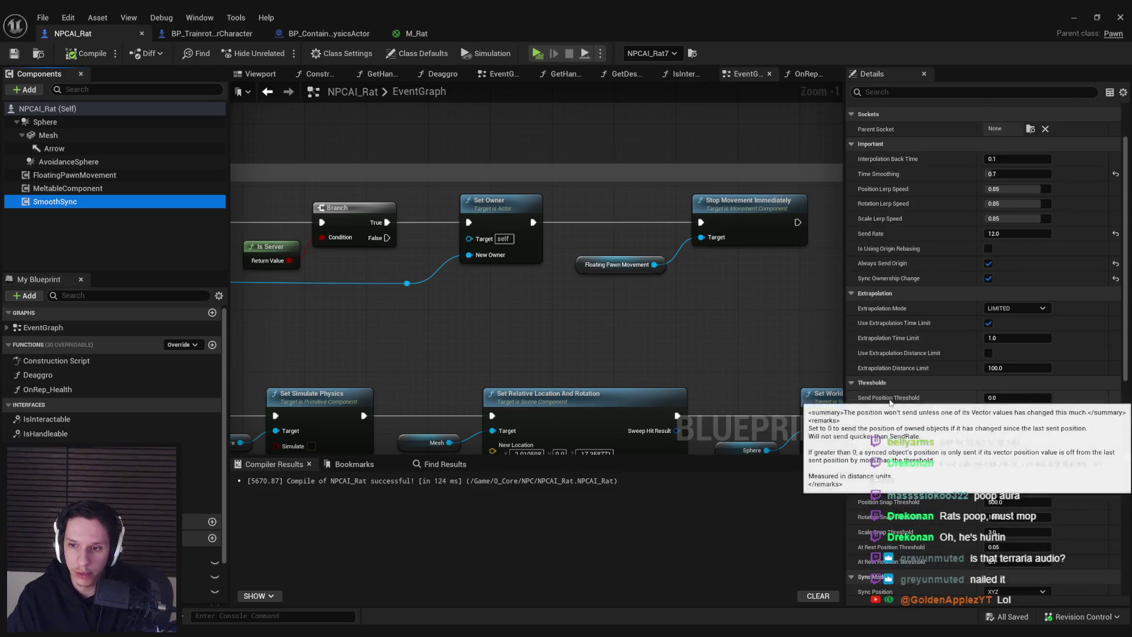
pyautogui.scroll(-3)
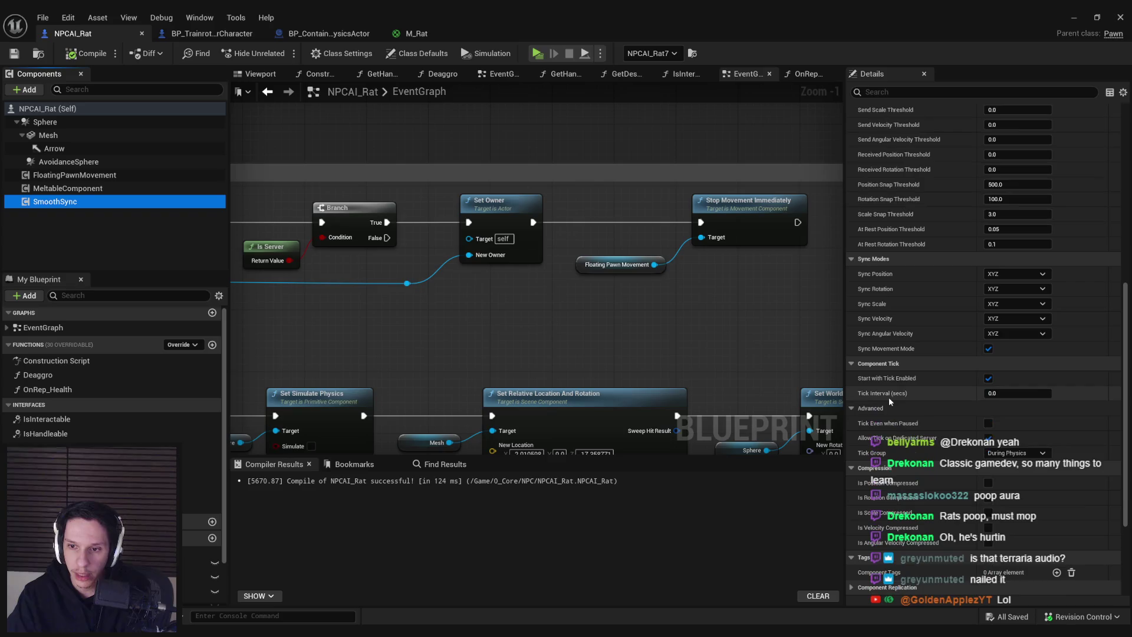
pyautogui.scroll(-3)
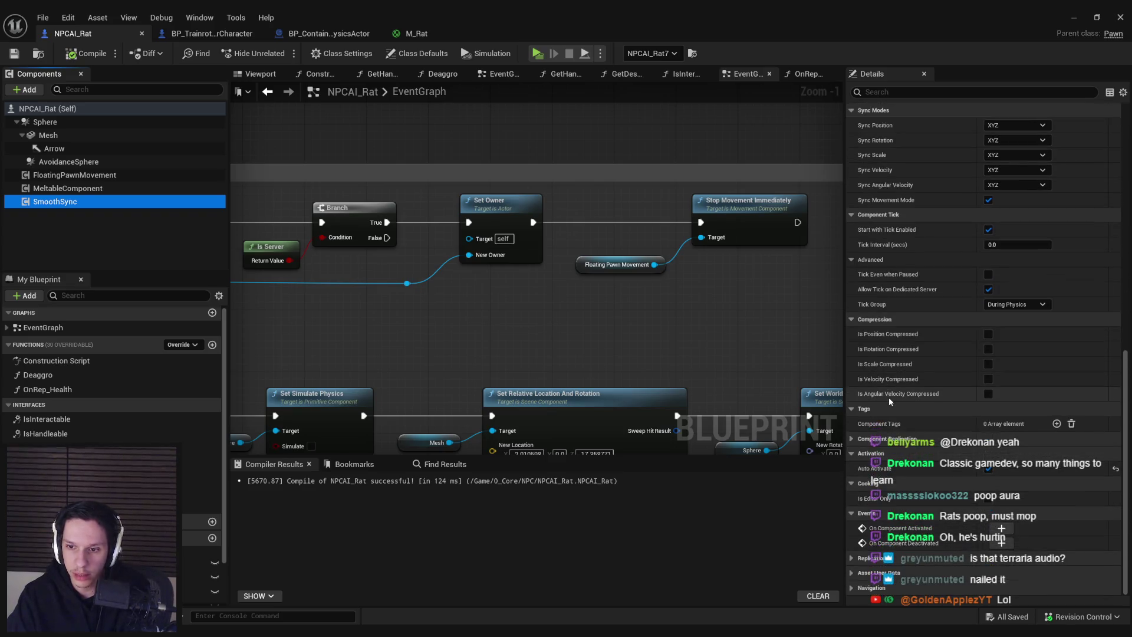
pyautogui.click(859, 440)
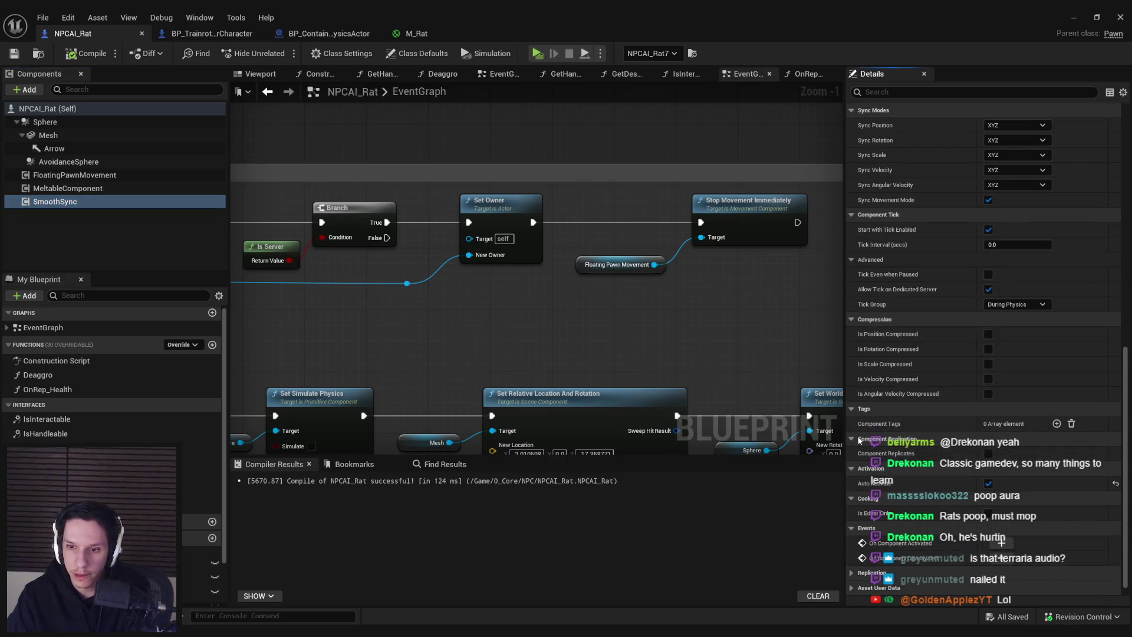
pyautogui.click(859, 440)
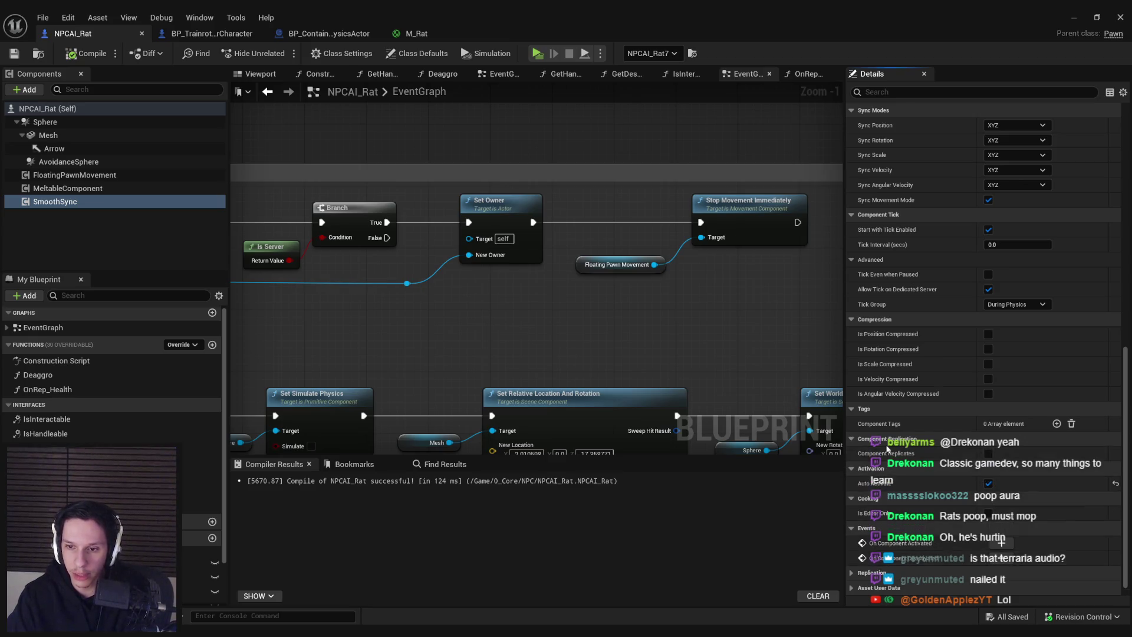
pyautogui.click(330, 34)
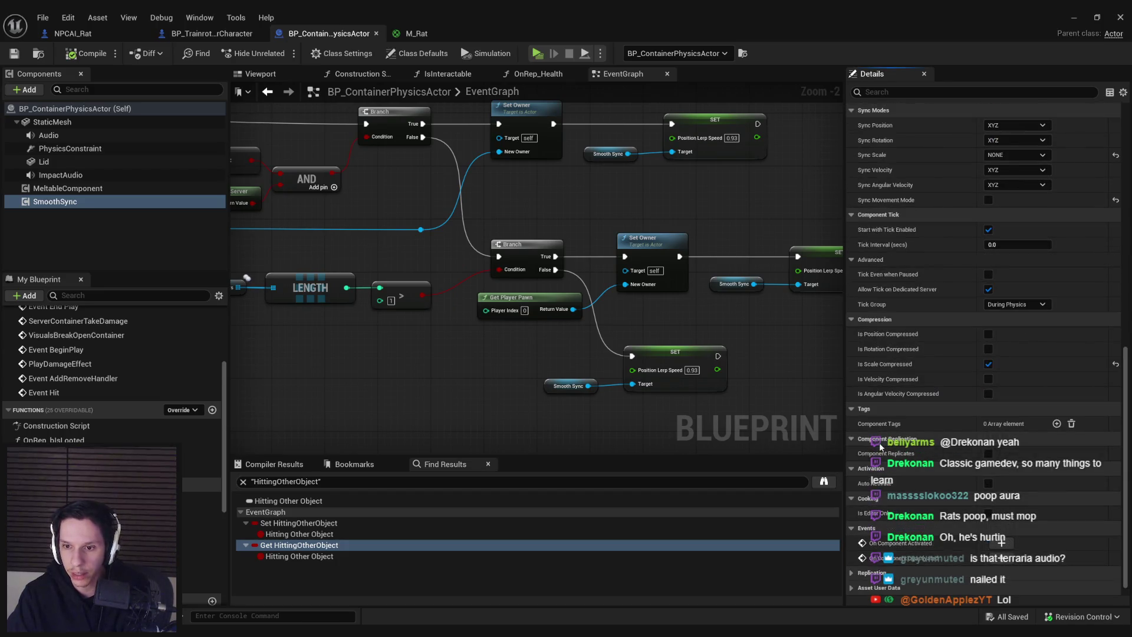
pyautogui.moveTo(1124, 463); pyautogui.dragTo(1114, 185)
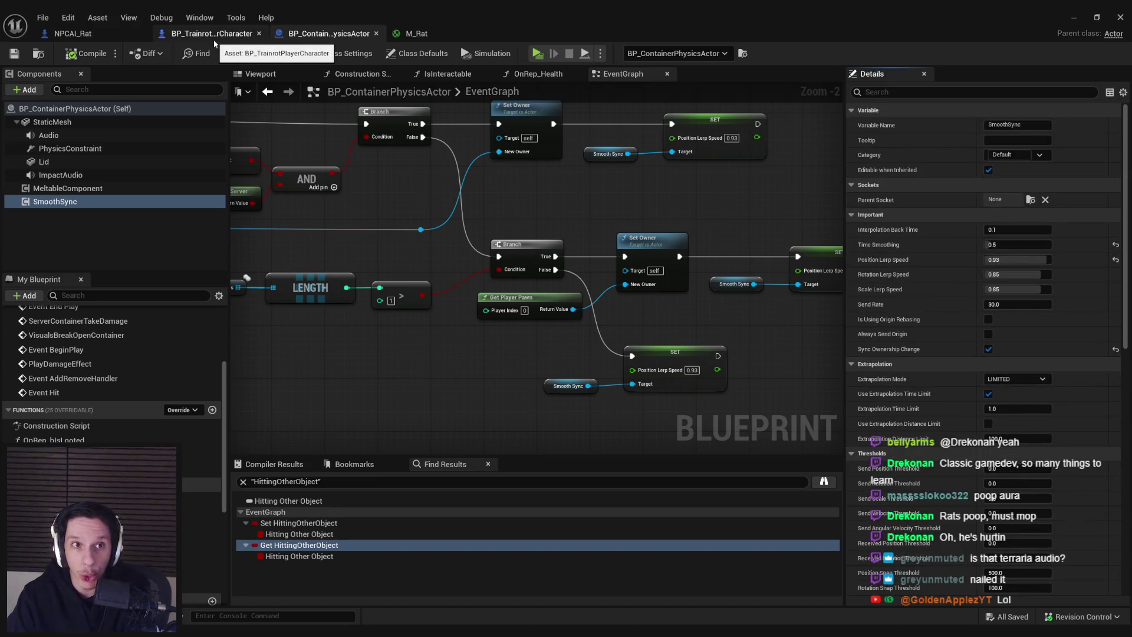
pyautogui.click(92, 36)
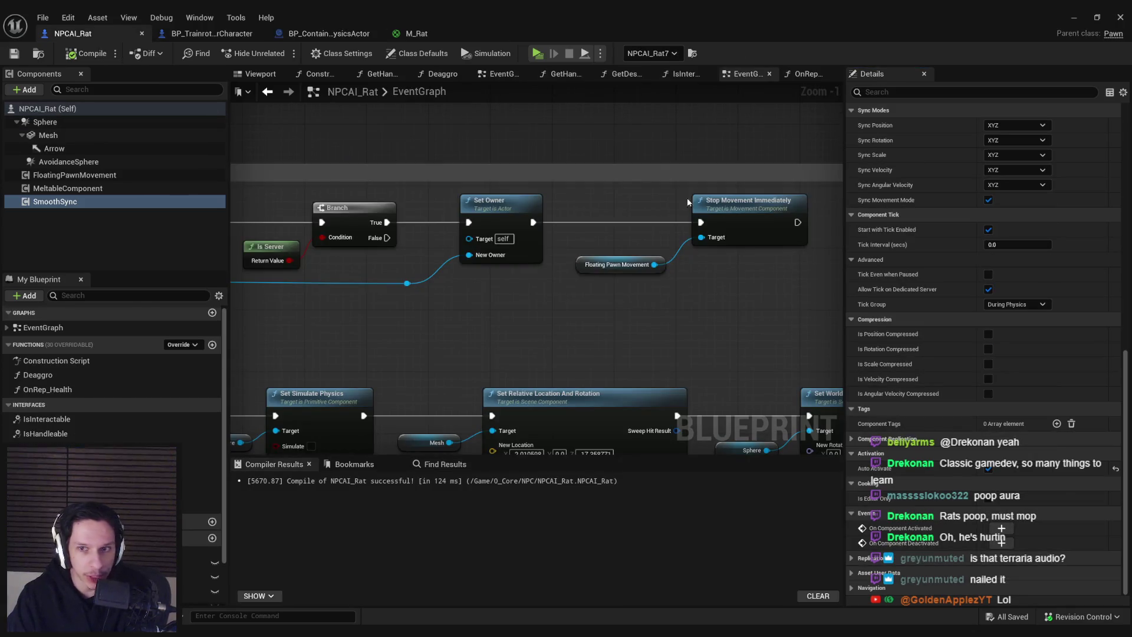
# Step: Inspect the Set Owner/Stop Movement, Branch/IsValid, SET Velocity and Event Tick nodes in NPCAI_Rat's graph
pyautogui.scroll(3)
pyautogui.scroll(-3)
pyautogui.moveTo(538, 297); pyautogui.dragTo(768, 247)
pyautogui.scroll(3)
pyautogui.scroll(-3)
pyautogui.moveTo(768, 250); pyautogui.dragTo(670, 263)
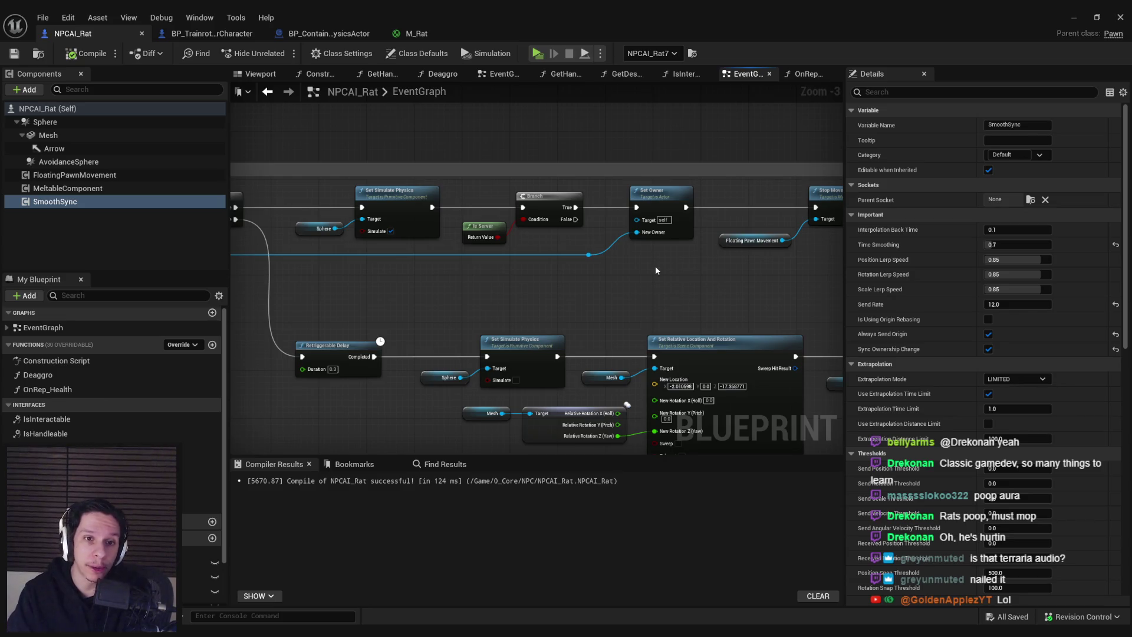
pyautogui.scroll(-3)
pyautogui.scroll(-3)
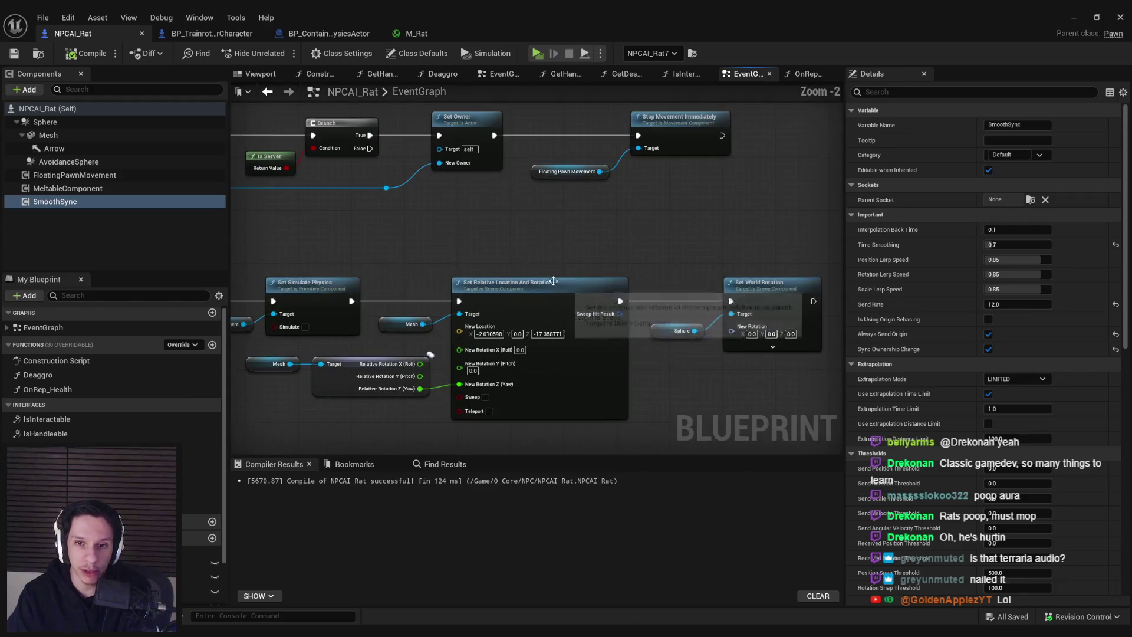
pyautogui.scroll(3)
pyautogui.scroll(-3)
pyautogui.moveTo(584, 323); pyautogui.dragTo(738, 324)
pyautogui.moveTo(481, 322); pyautogui.dragTo(572, 241)
pyautogui.moveTo(531, 277); pyautogui.dragTo(767, 319)
pyautogui.moveTo(484, 295); pyautogui.dragTo(602, 306)
# Step: Look over the AddRemoveHandler comment box, then return to the level editor's play options
pyautogui.scroll(3)
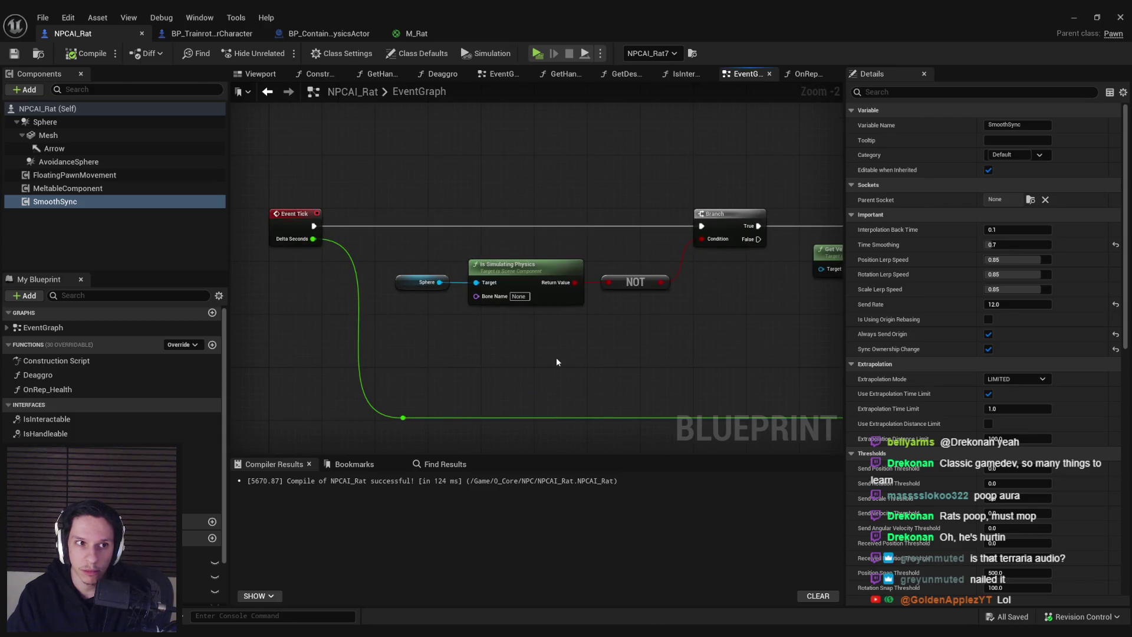
pyautogui.scroll(-3)
pyautogui.moveTo(513, 328); pyautogui.dragTo(477, 248)
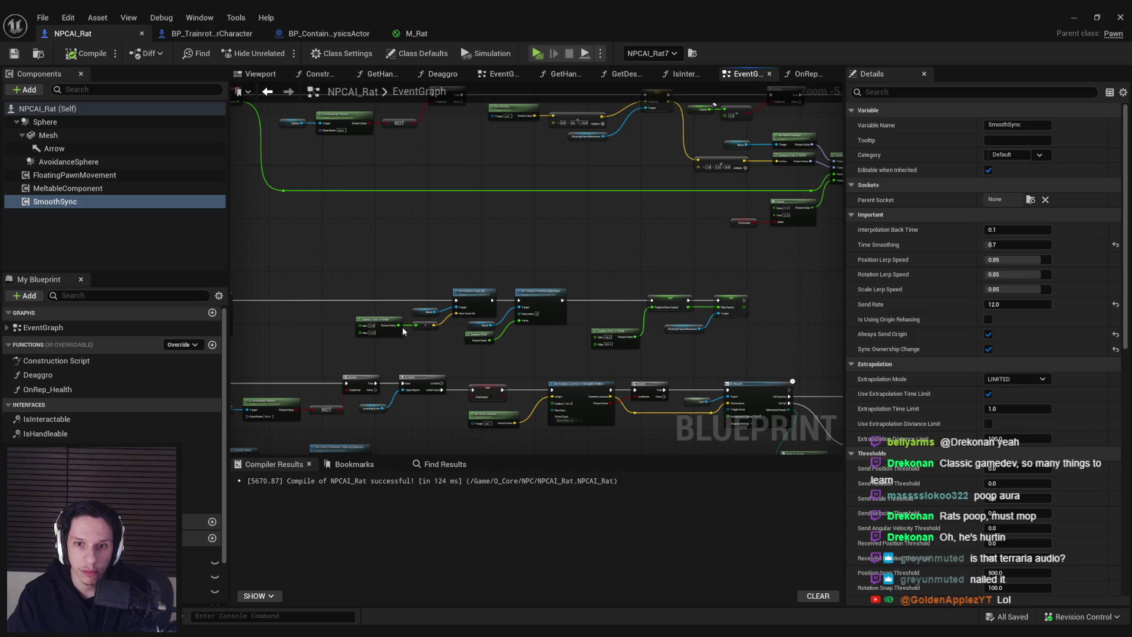
pyautogui.moveTo(364, 354); pyautogui.dragTo(362, 212)
pyautogui.scroll(-3)
pyautogui.moveTo(455, 273); pyautogui.dragTo(542, 306)
pyautogui.scroll(3)
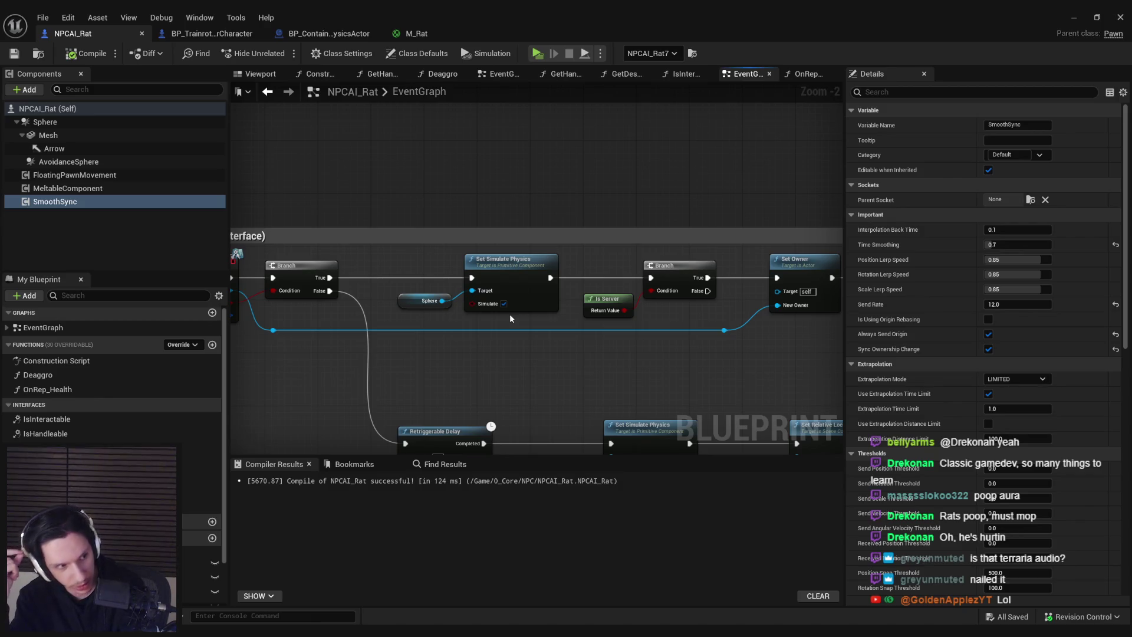
pyautogui.scroll(-3)
pyautogui.moveTo(511, 314); pyautogui.dragTo(267, 255)
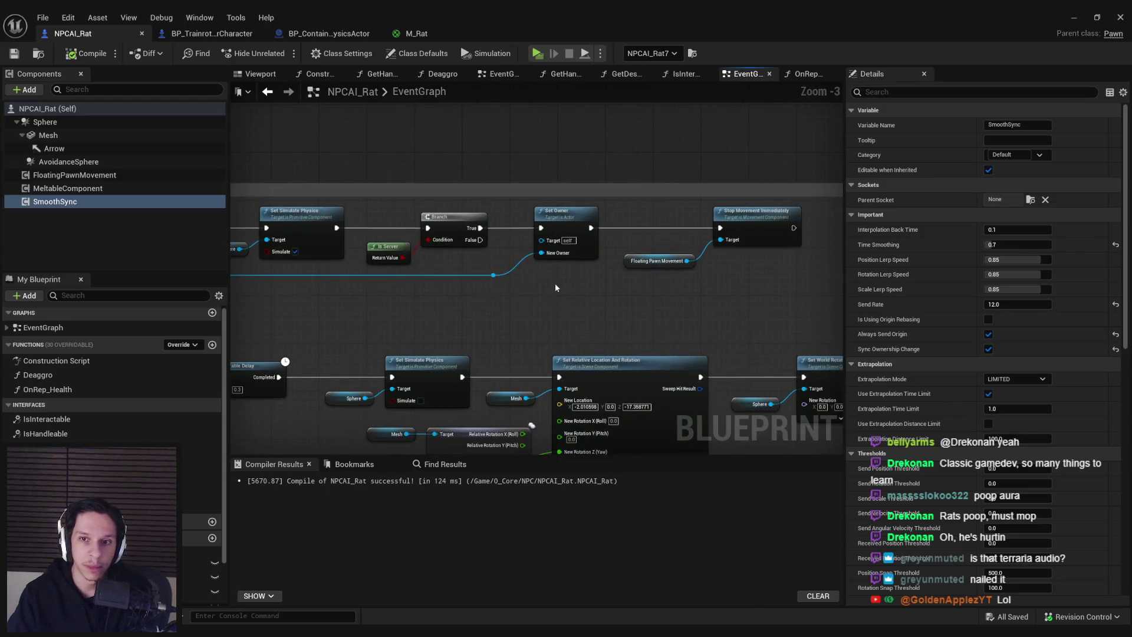
pyautogui.scroll(-3)
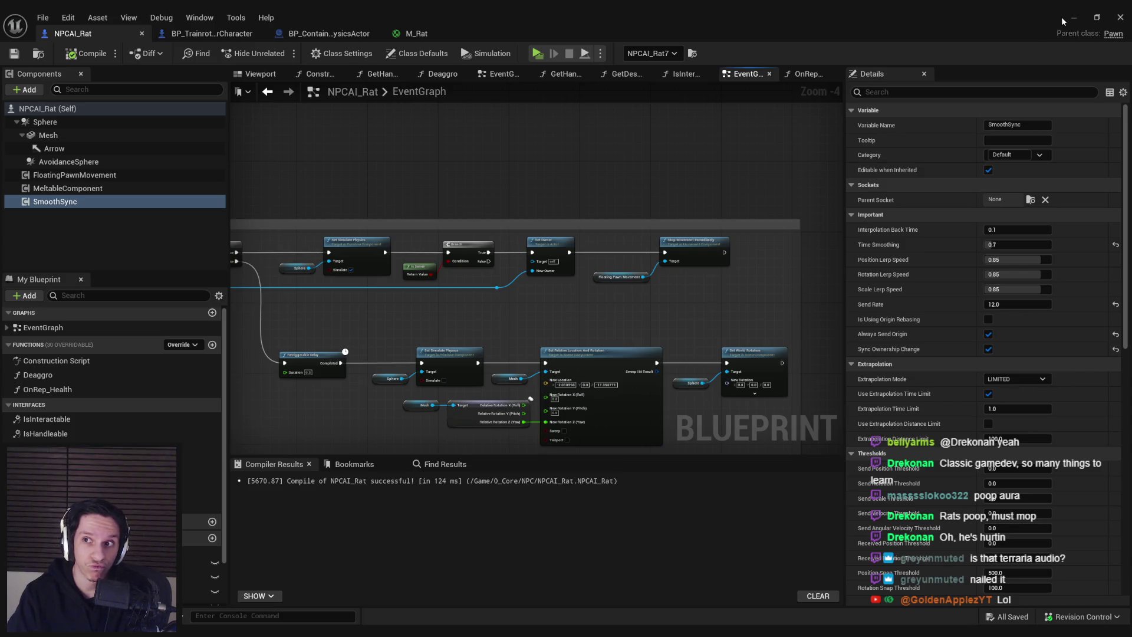
pyautogui.click(1073, 17)
pyautogui.click(341, 53)
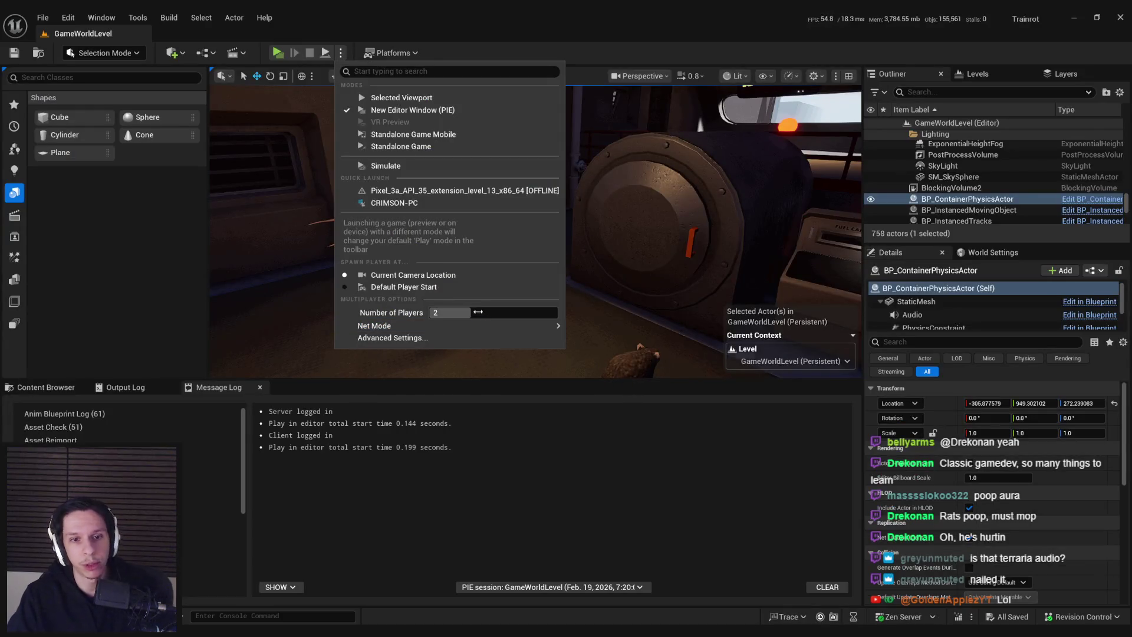
# Step: Play-test with one server and two clients, then stop and switch back to the NPCAI_Rat blueprint
pyautogui.click(387, 136)
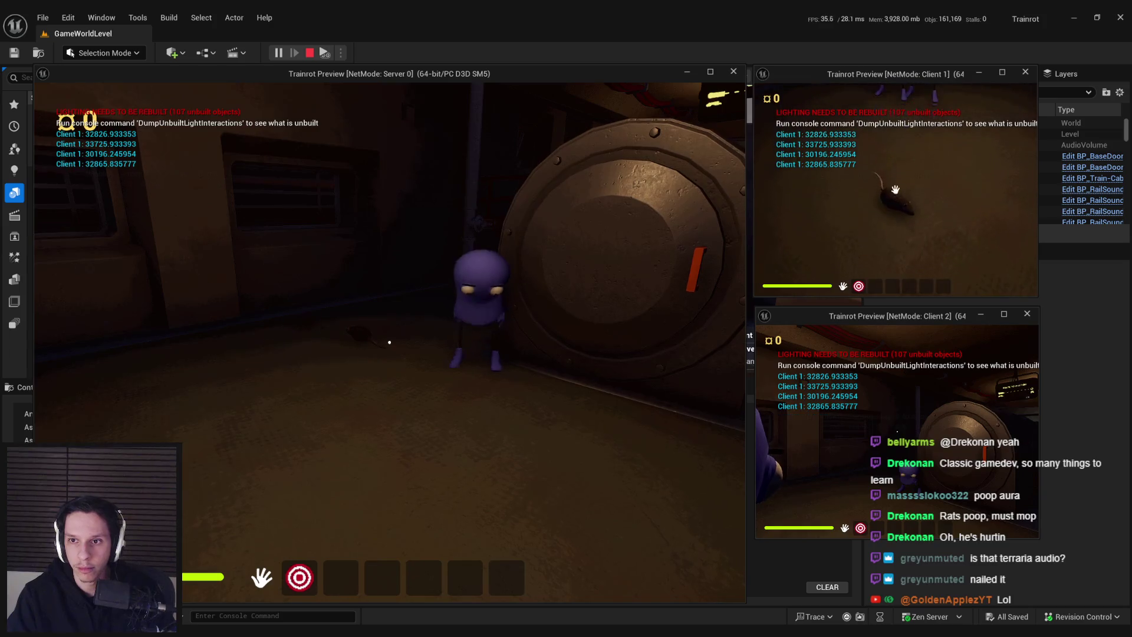
pyautogui.press('Escape')
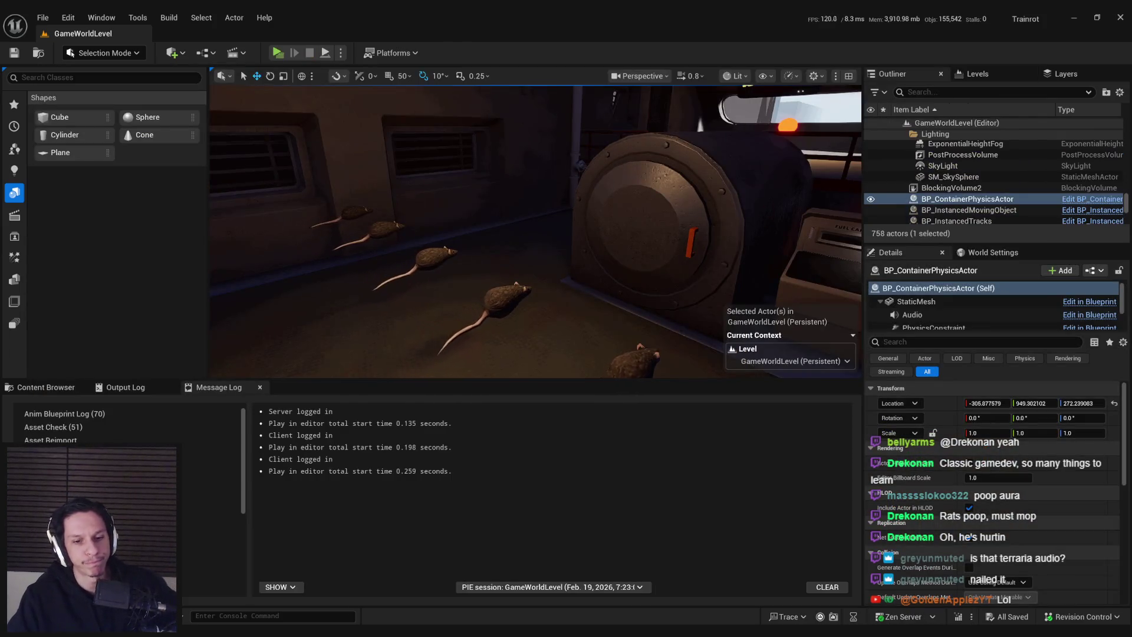
pyautogui.hotkey('alt', 'Tab')
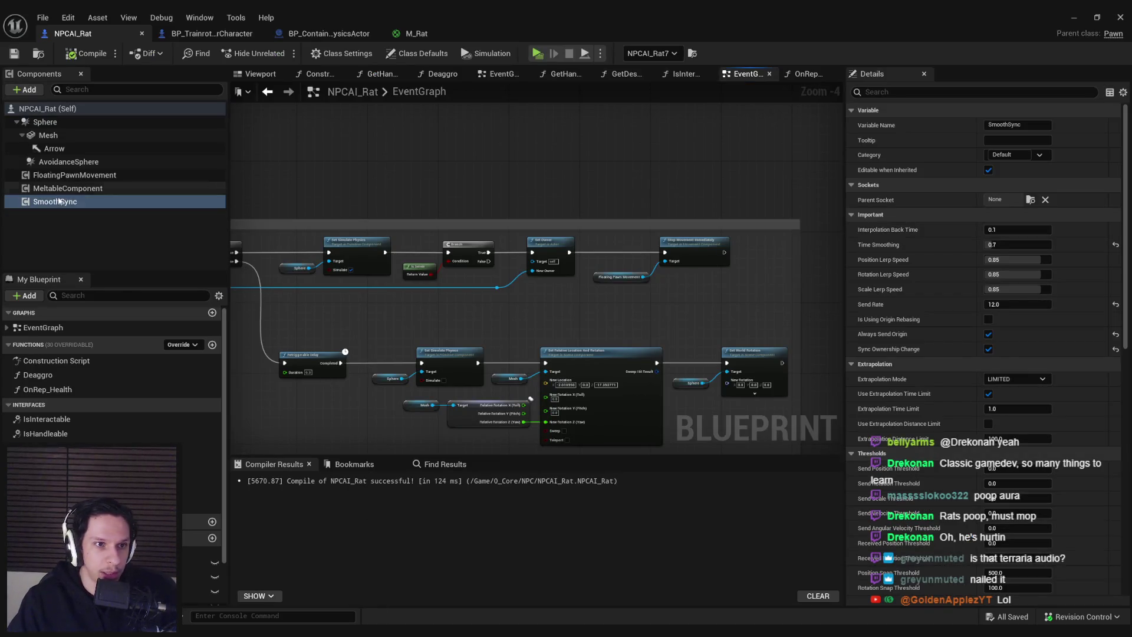
pyautogui.click(66, 189)
pyautogui.click(72, 176)
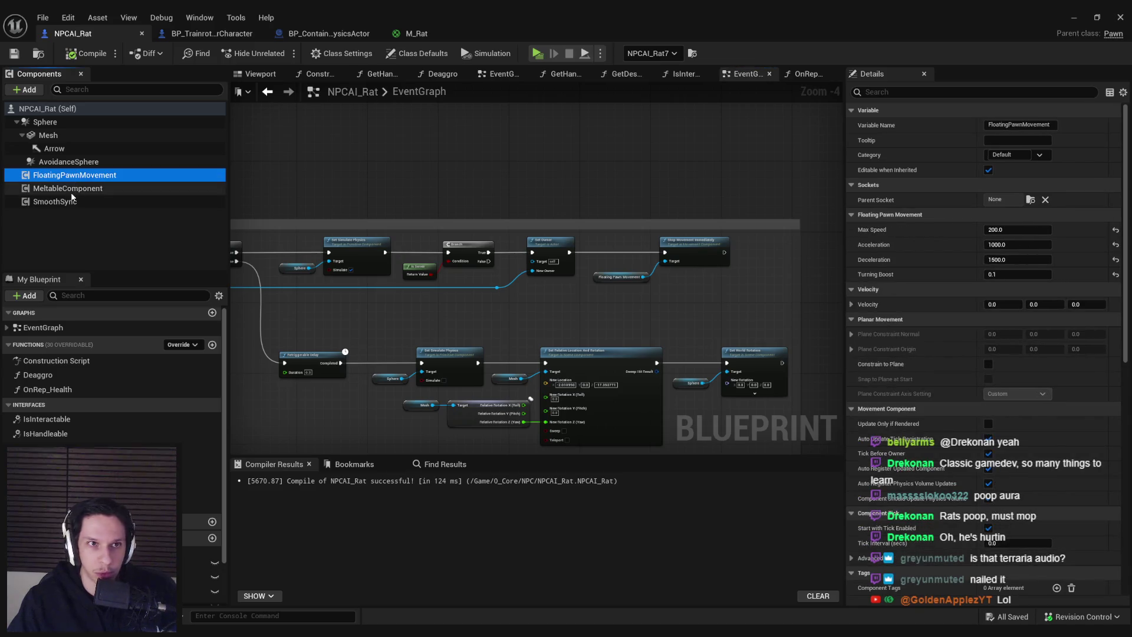
pyautogui.click(71, 202)
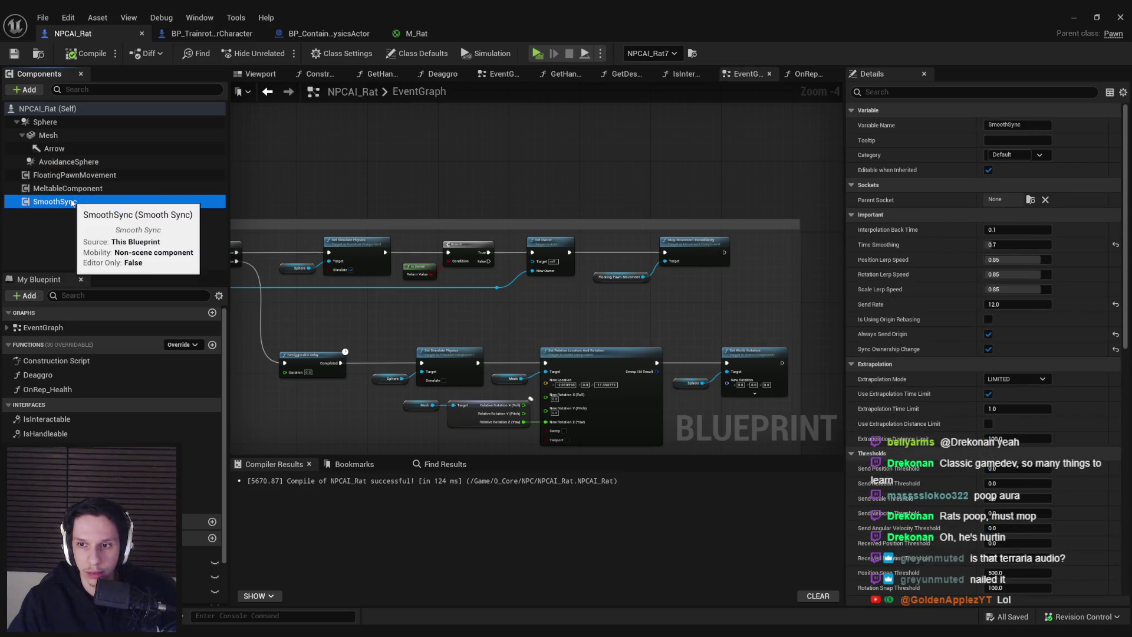
pyautogui.scroll(-3)
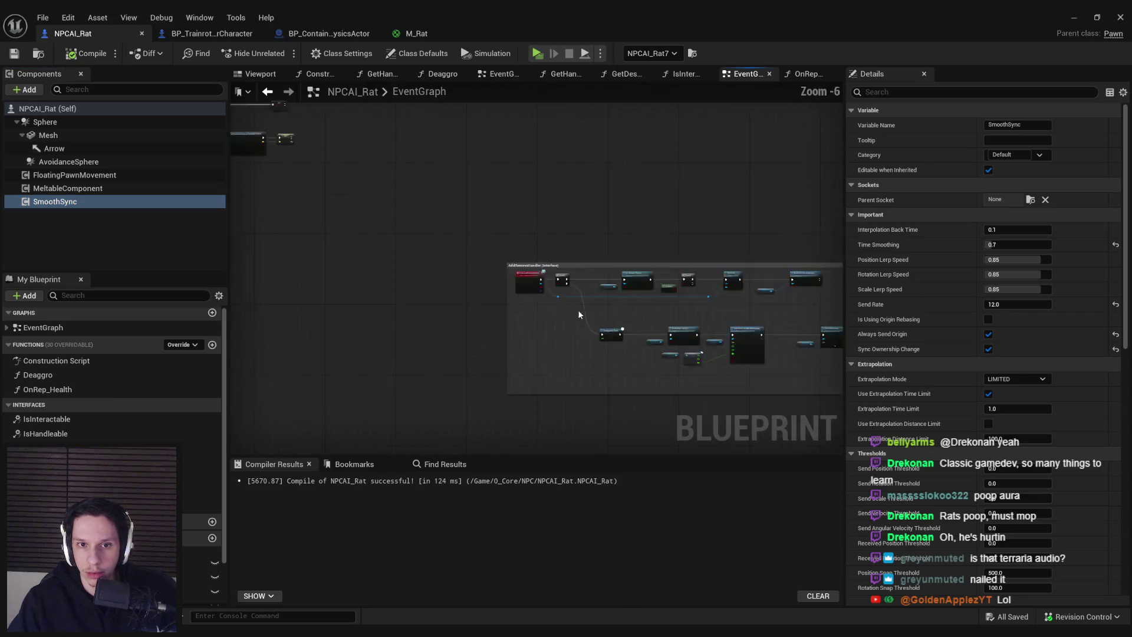
pyautogui.scroll(3)
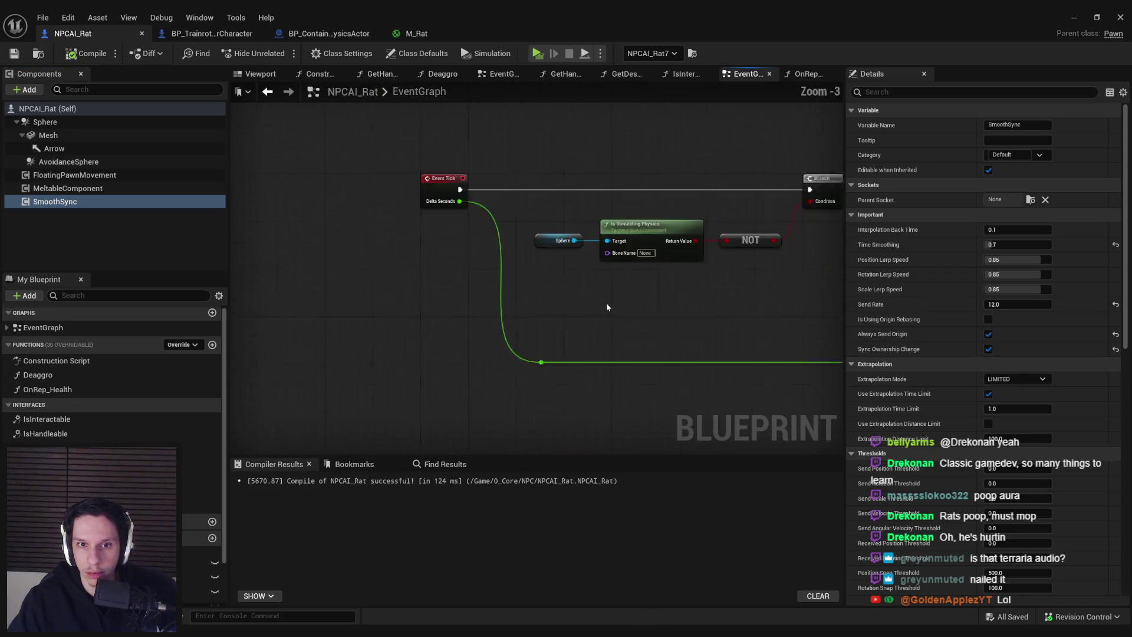
pyautogui.scroll(-3)
pyautogui.scroll(3)
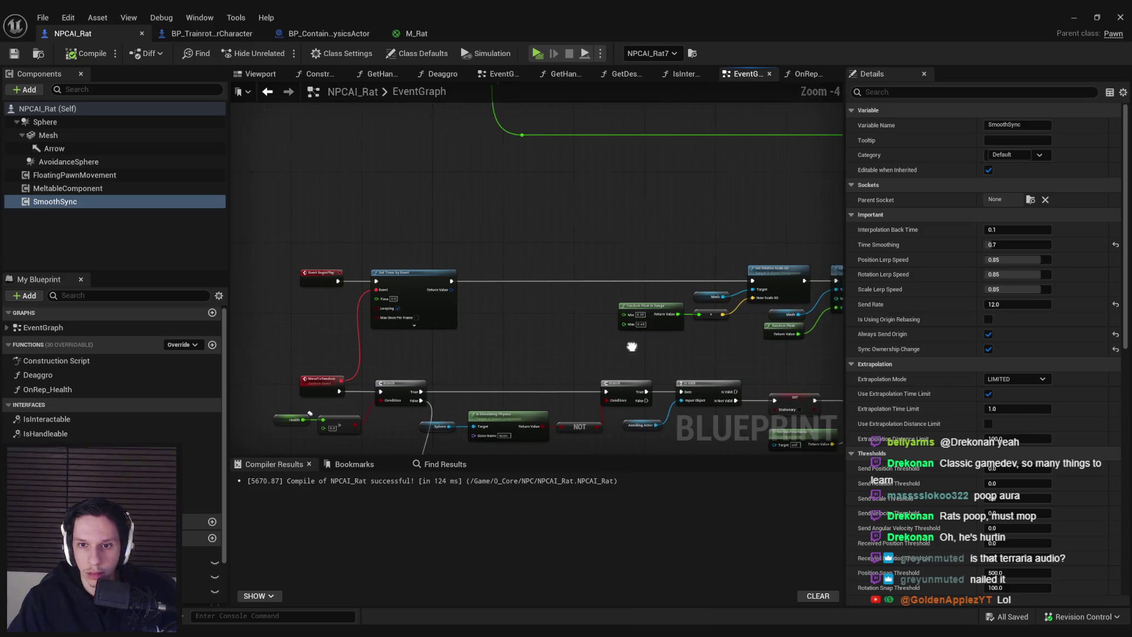
pyautogui.scroll(3)
pyautogui.moveTo(596, 272); pyautogui.dragTo(598, 268)
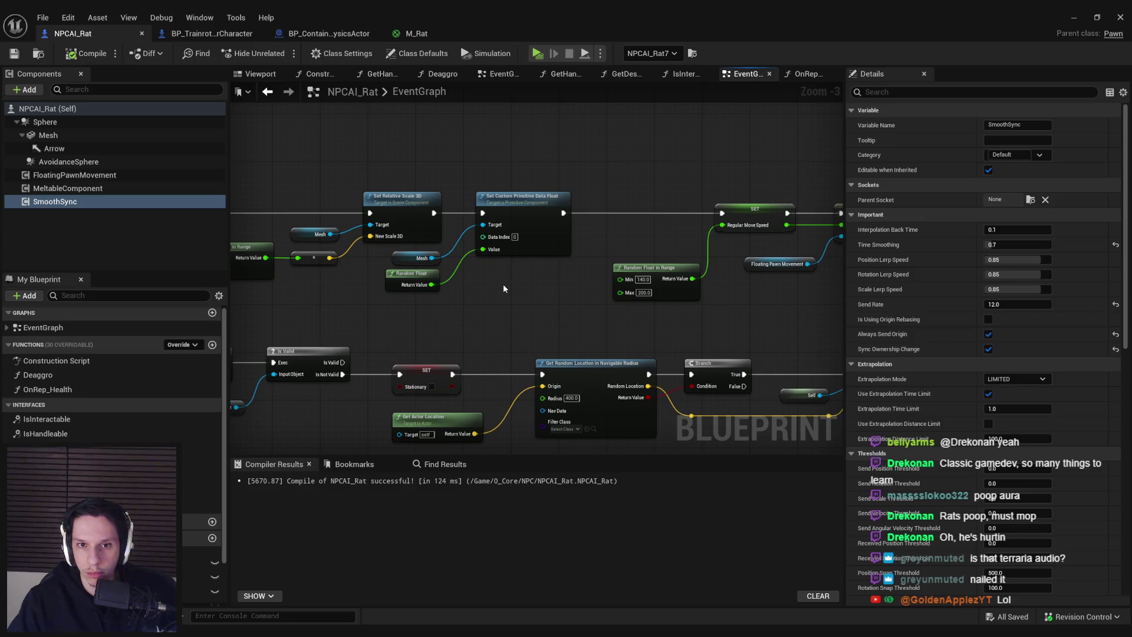
pyautogui.moveTo(314, 179); pyautogui.dragTo(685, 315)
pyautogui.moveTo(685, 315); pyautogui.dragTo(175, 293)
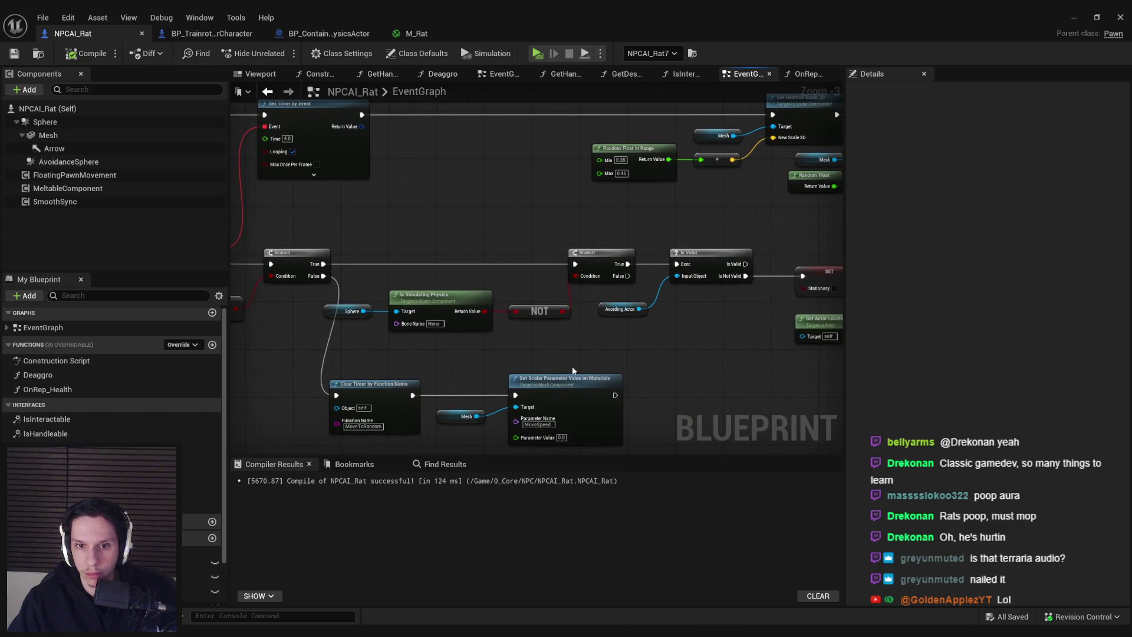
pyautogui.moveTo(592, 330); pyautogui.dragTo(641, 260)
pyautogui.scroll(-3)
pyautogui.scroll(-3)
pyautogui.scroll(3)
pyautogui.moveTo(480, 316); pyautogui.dragTo(469, 287)
pyautogui.scroll(3)
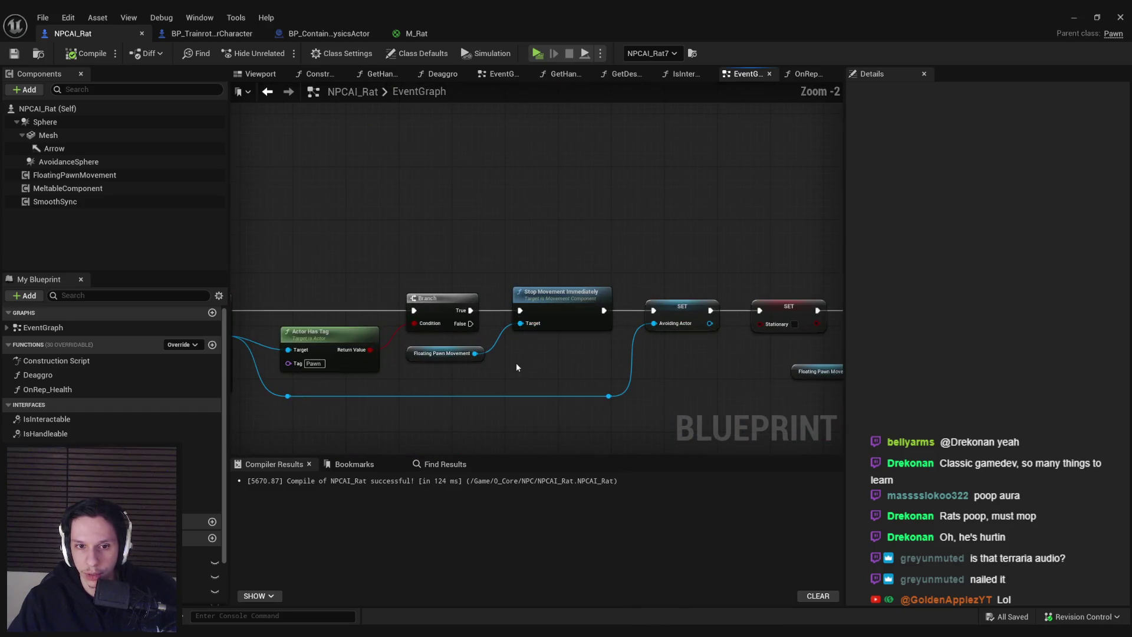
pyautogui.click(79, 175)
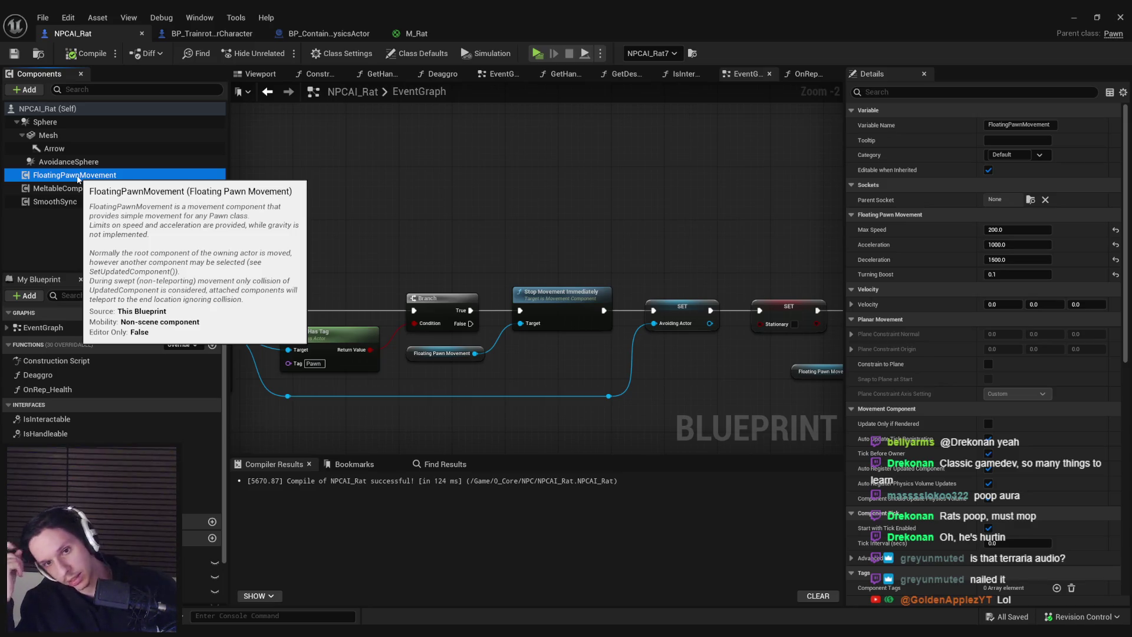
pyautogui.scroll(-3)
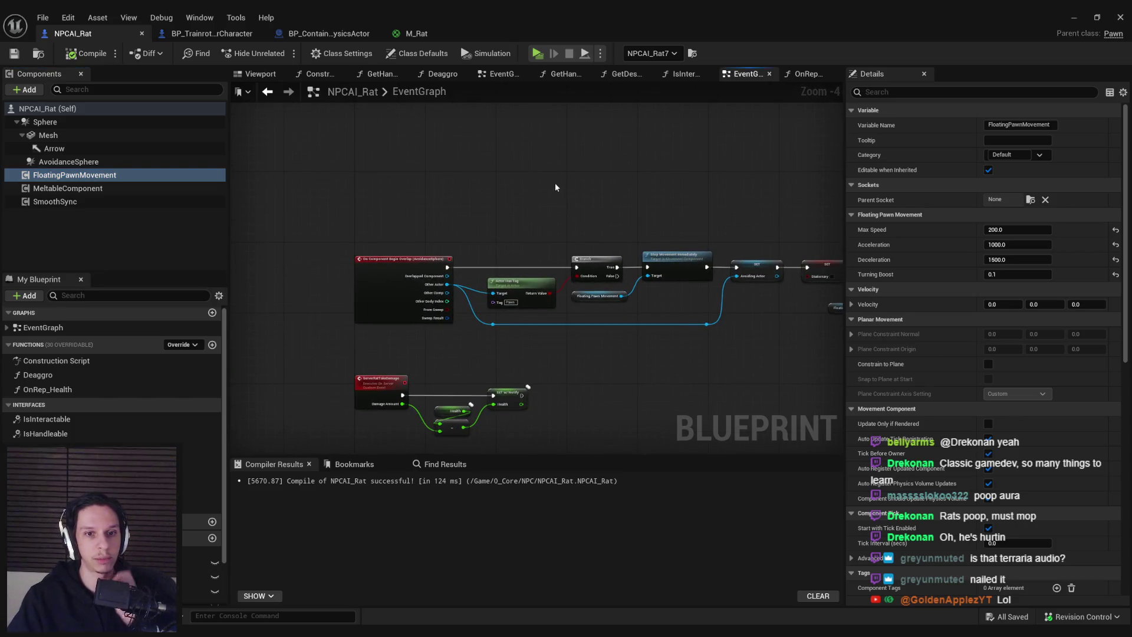
pyautogui.scroll(-3)
pyautogui.scroll(3)
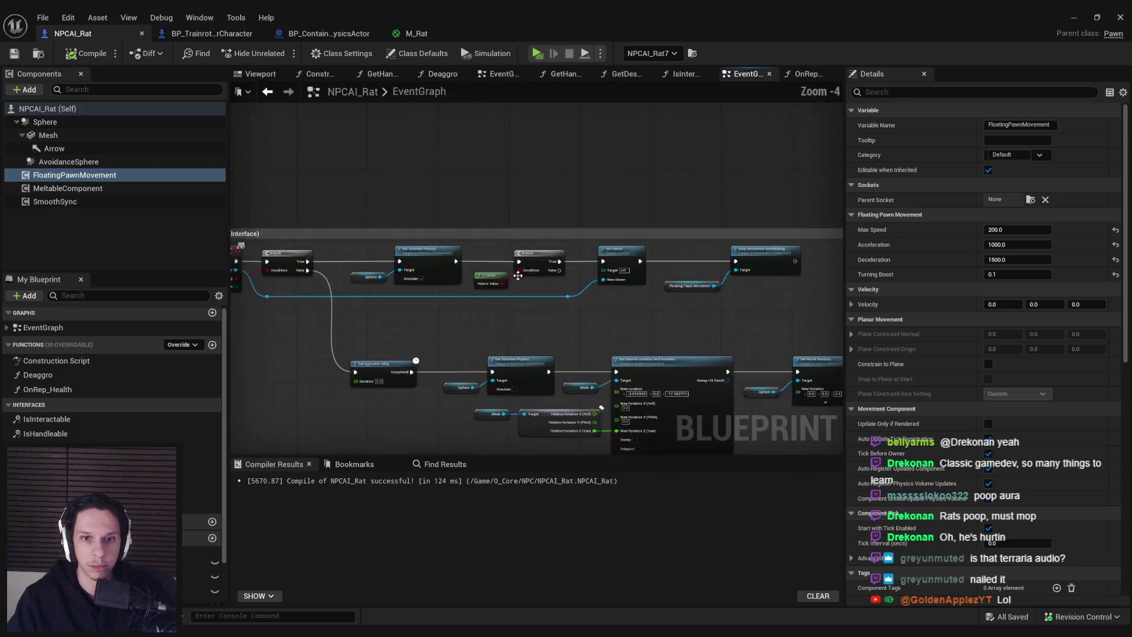
pyautogui.scroll(-3)
# Step: Add a Floating Pawn Movement Deactivate node right after Stop Movement Immediately
pyautogui.moveTo(75, 175); pyautogui.dragTo(712, 251)
pyautogui.scroll(3)
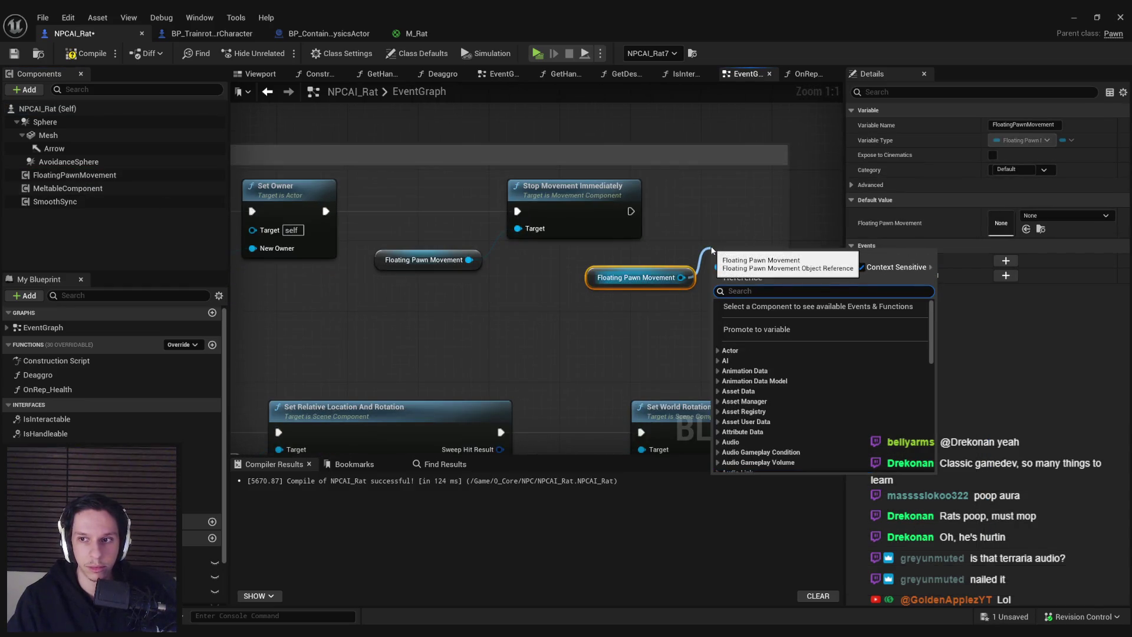
pyautogui.write('deact')
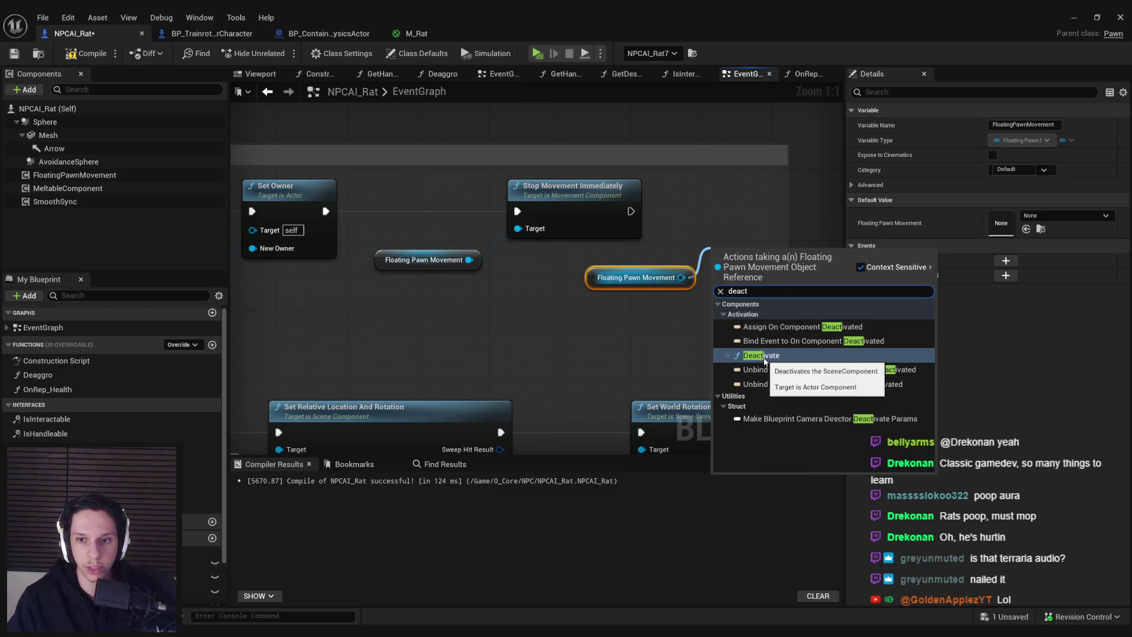
pyautogui.press('Escape')
pyautogui.moveTo(681, 278); pyautogui.dragTo(721, 276)
pyautogui.write('acti')
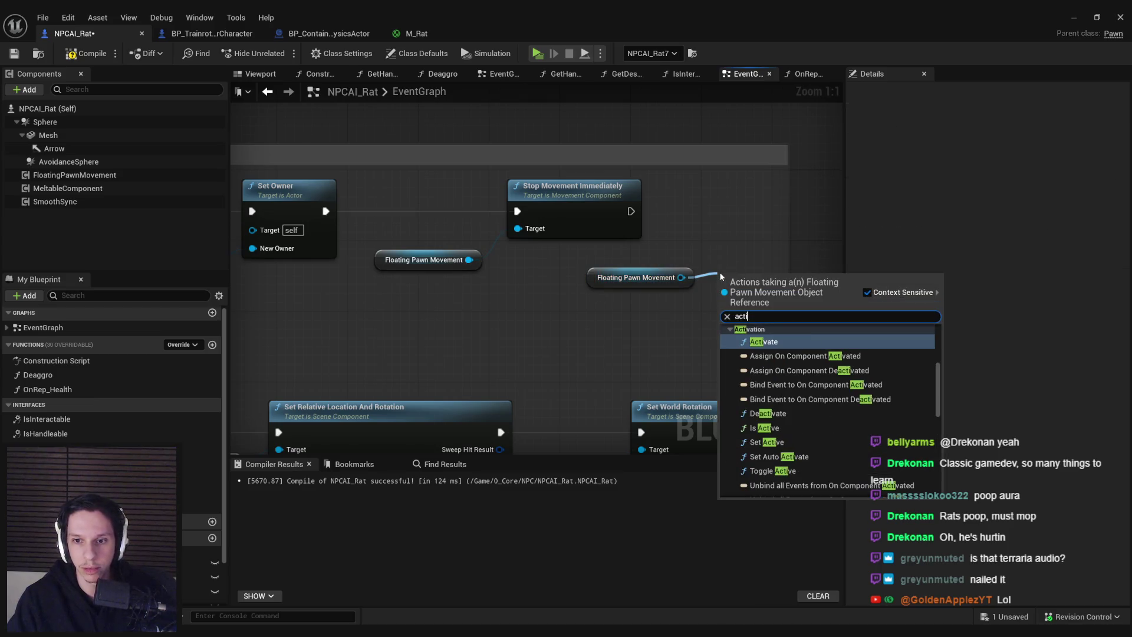
pyautogui.click(768, 414)
pyautogui.moveTo(749, 283); pyautogui.dragTo(760, 199)
# Step: Add an Activate node on a copied movement reference after Set World Rotation, then close the blueprint
pyautogui.click(649, 278)
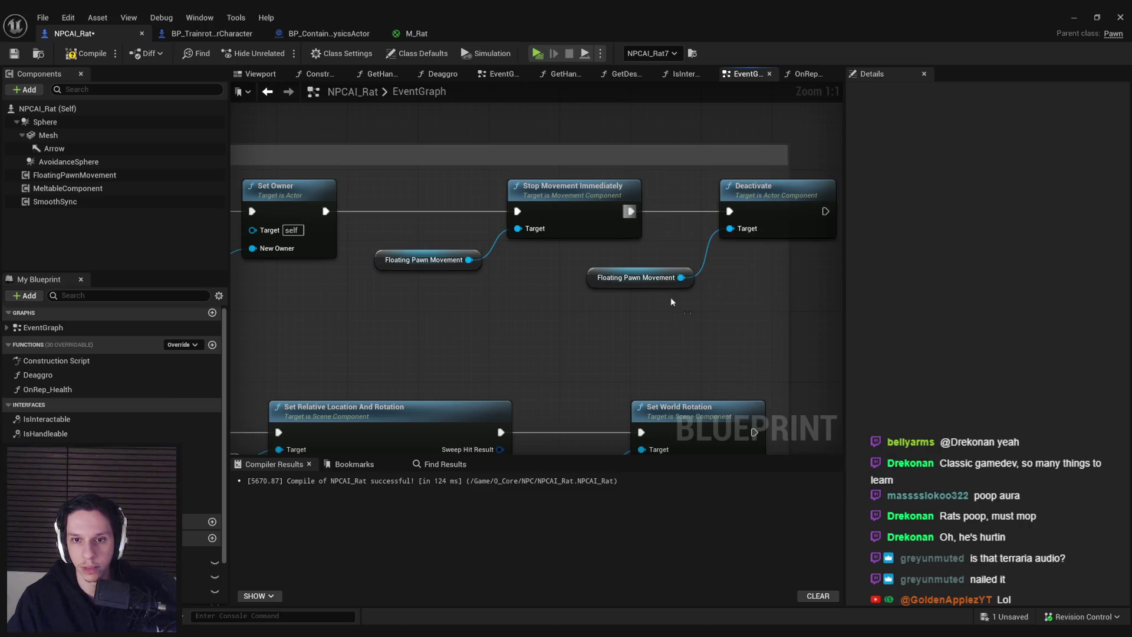
pyautogui.scroll(-3)
pyautogui.scroll(-3)
pyautogui.scroll(3)
pyautogui.hotkey('ctrl', 'c')
pyautogui.hotkey('ctrl', 'v')
pyautogui.moveTo(689, 368); pyautogui.dragTo(731, 295)
pyautogui.write('acti')
pyautogui.click(774, 354)
pyautogui.moveTo(775, 355); pyautogui.dragTo(835, 309)
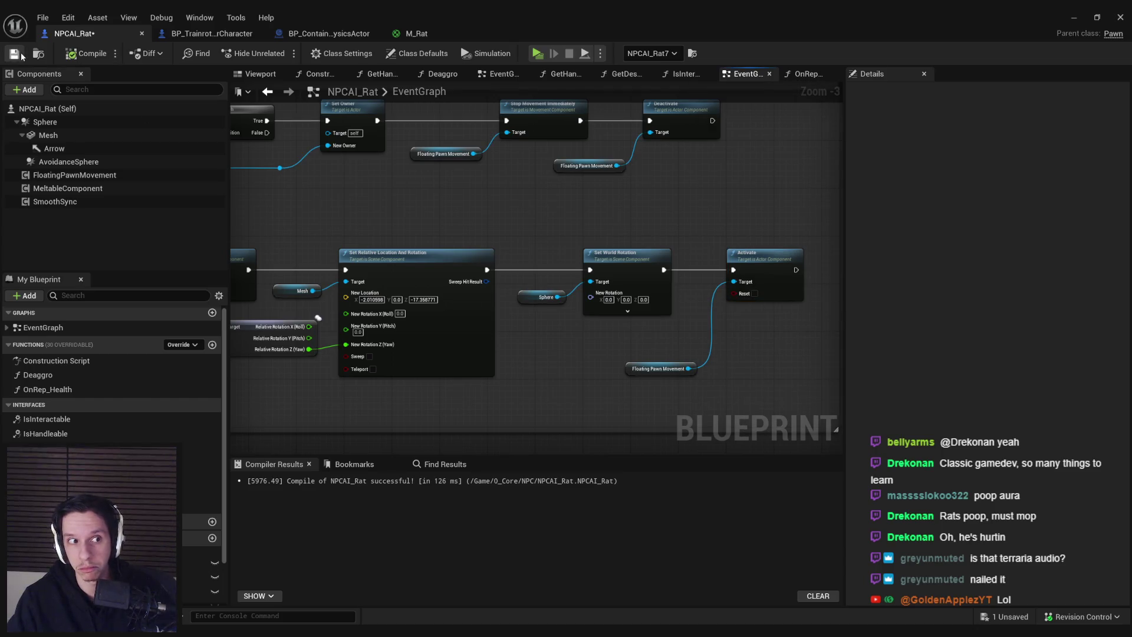
pyautogui.click(1121, 17)
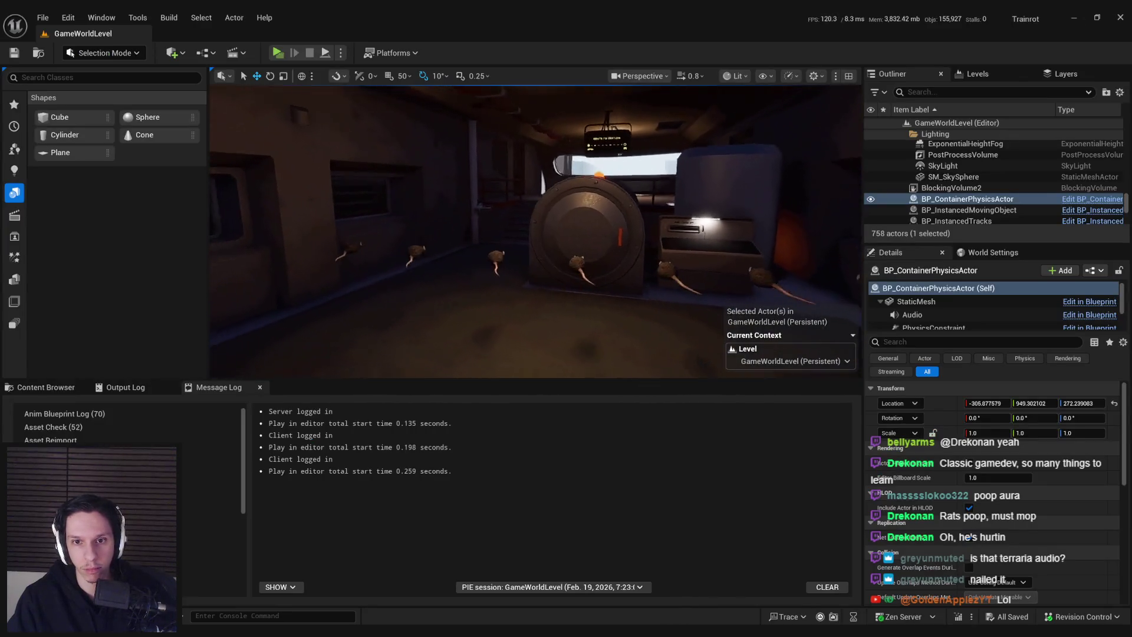
# Step: Launch the multiplayer test, repeatedly try interacting with the rat, then pick up and throw a crate
pyautogui.click(277, 53)
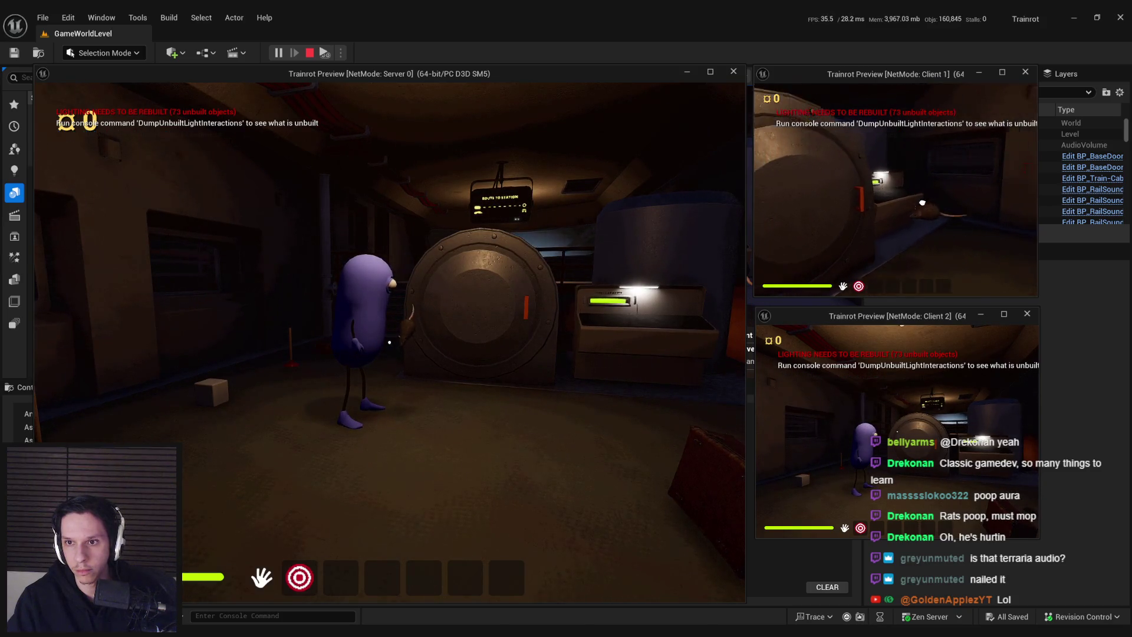
pyautogui.press('w')
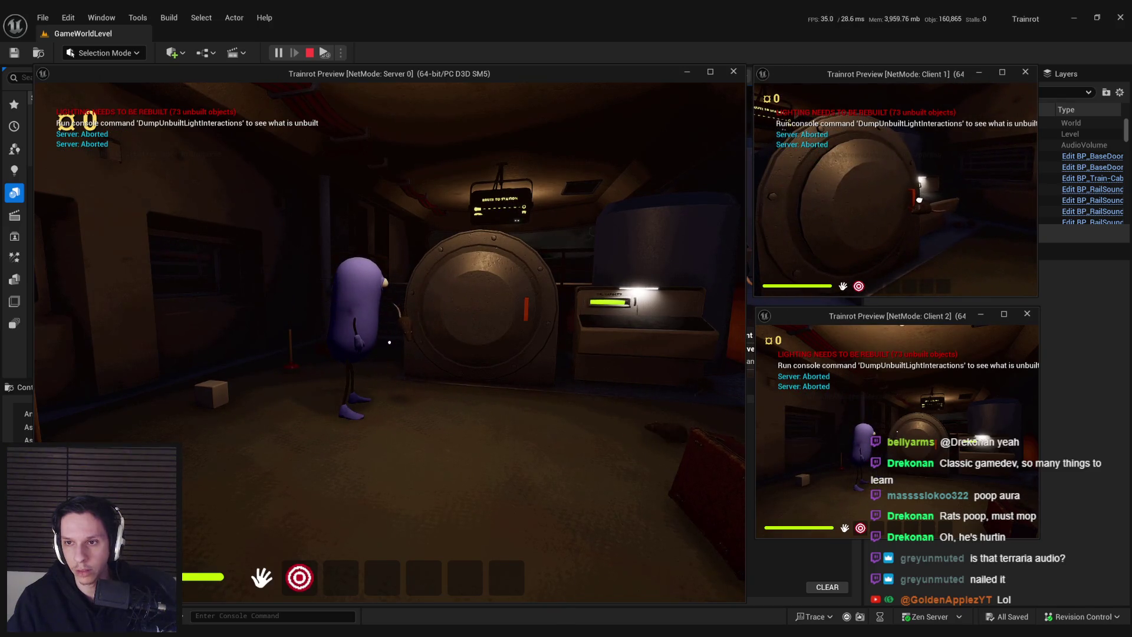
pyautogui.press('s')
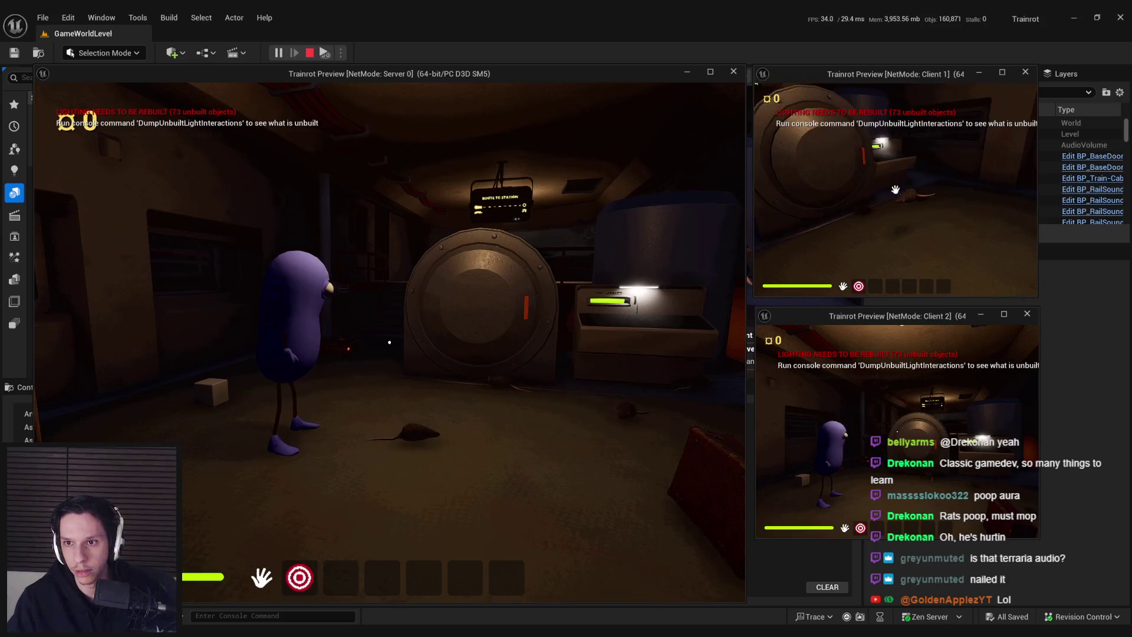
pyautogui.click(895, 190)
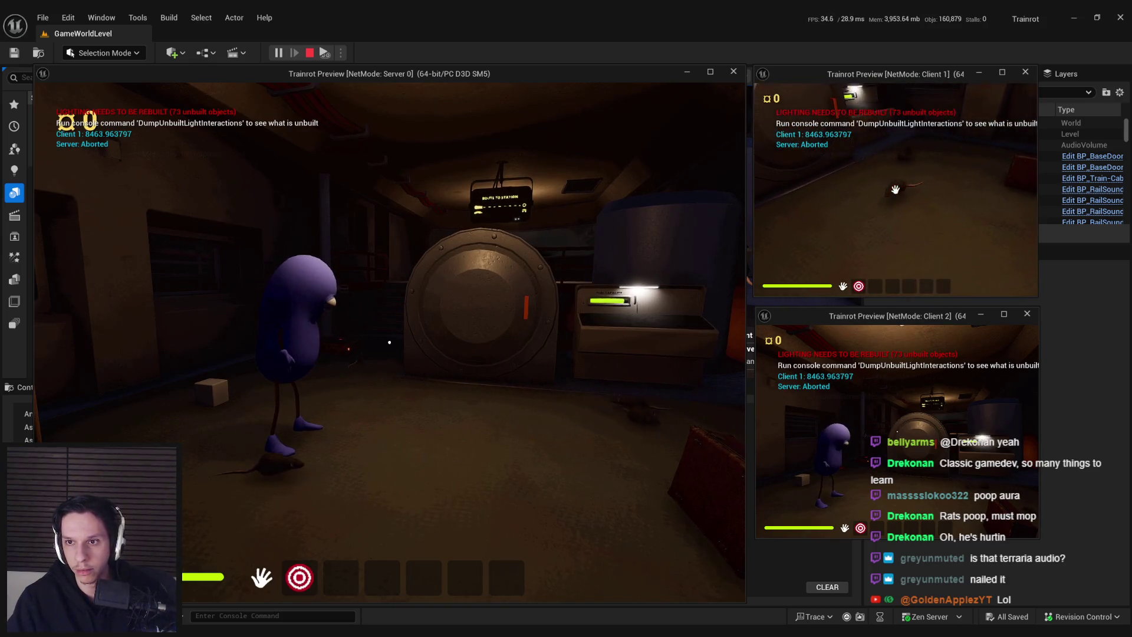
pyautogui.click(895, 190)
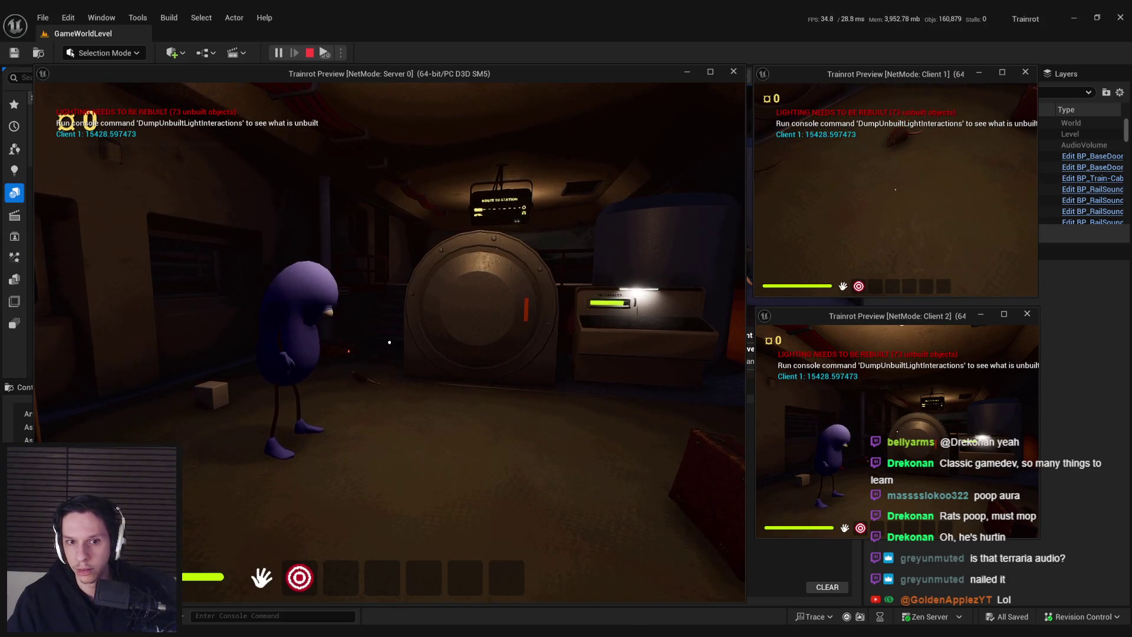
pyautogui.click(895, 189)
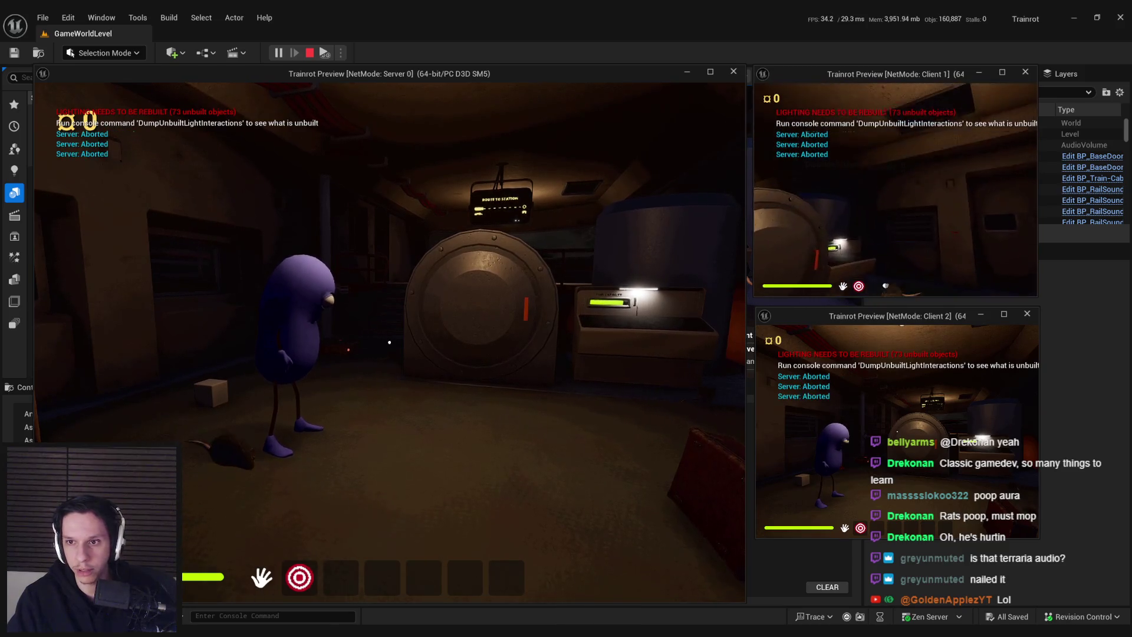
pyautogui.click(895, 189)
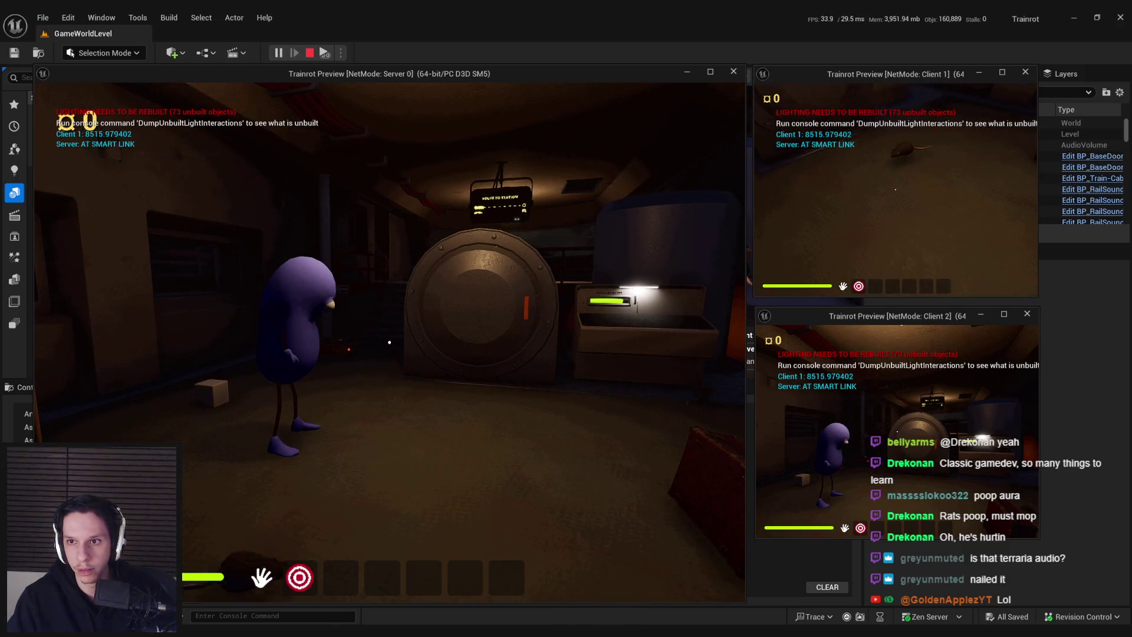
pyautogui.click(895, 190)
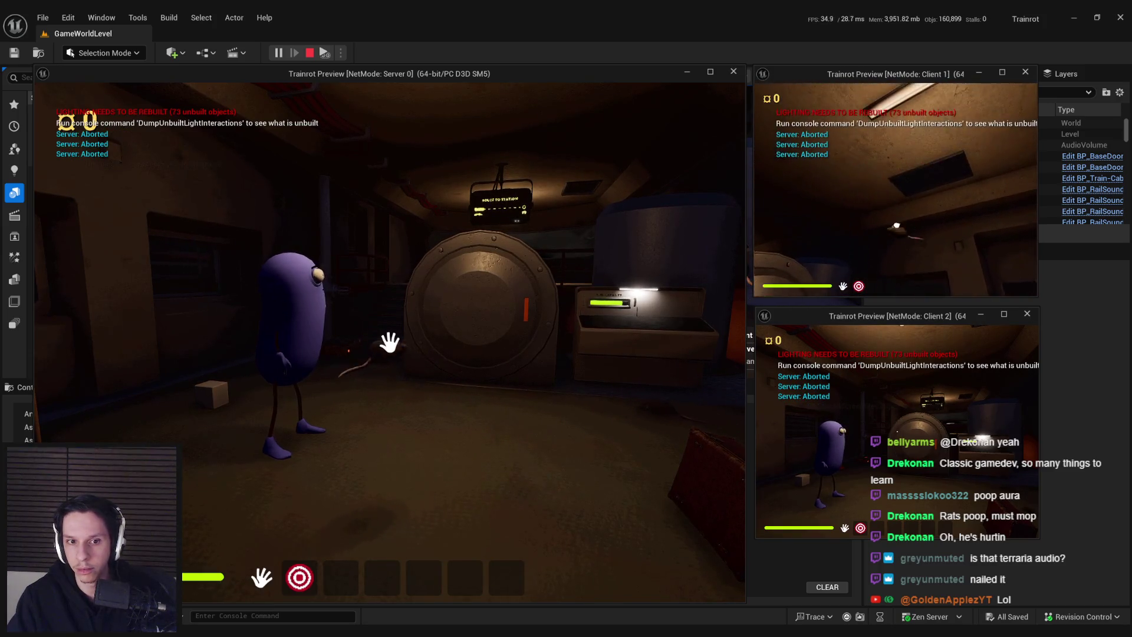
pyautogui.click(895, 189)
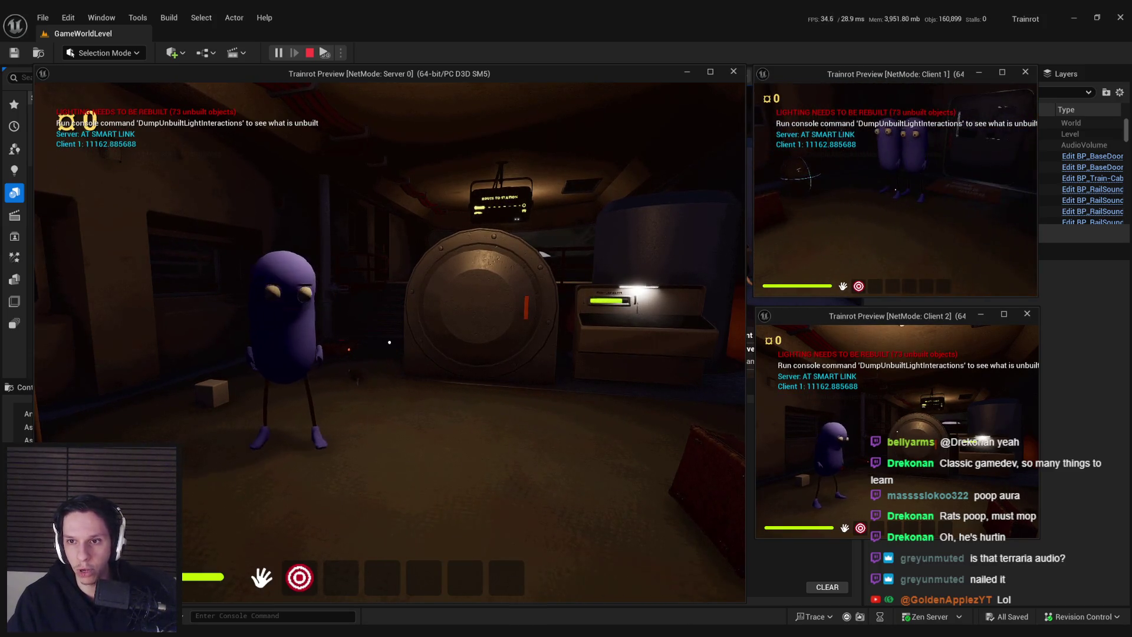
pyautogui.click(896, 189)
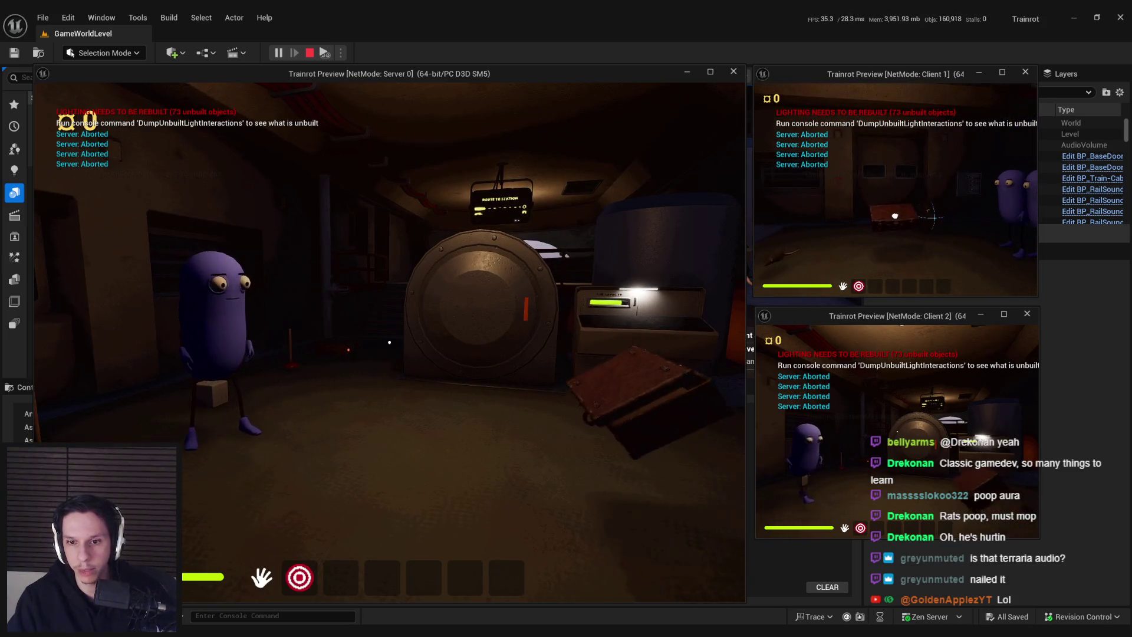
pyautogui.click(895, 189)
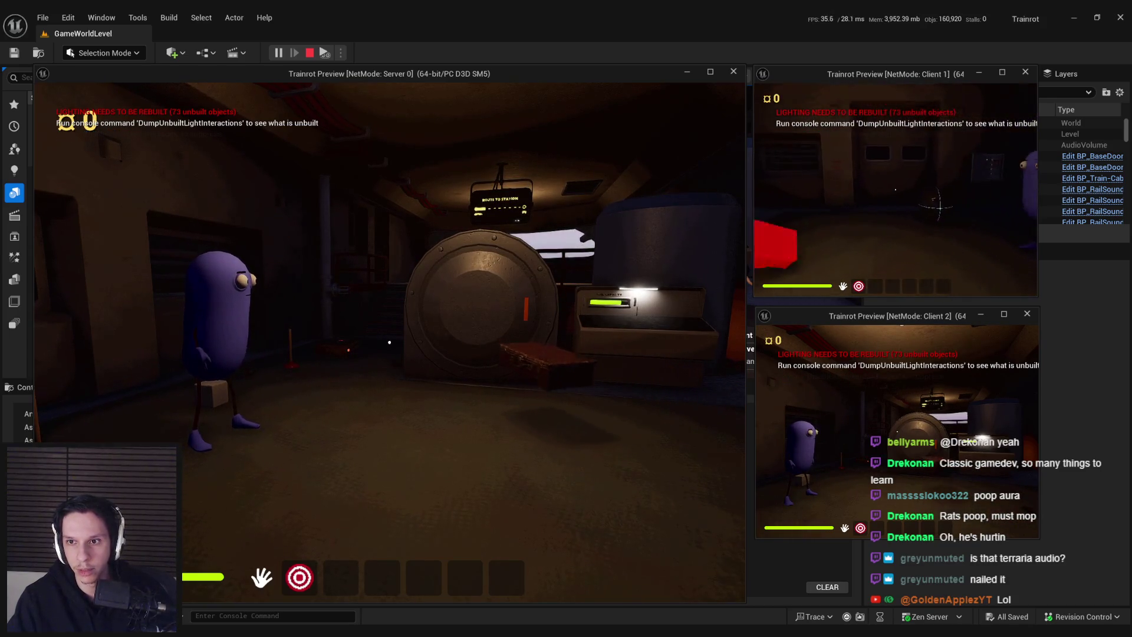
pyautogui.click(896, 189)
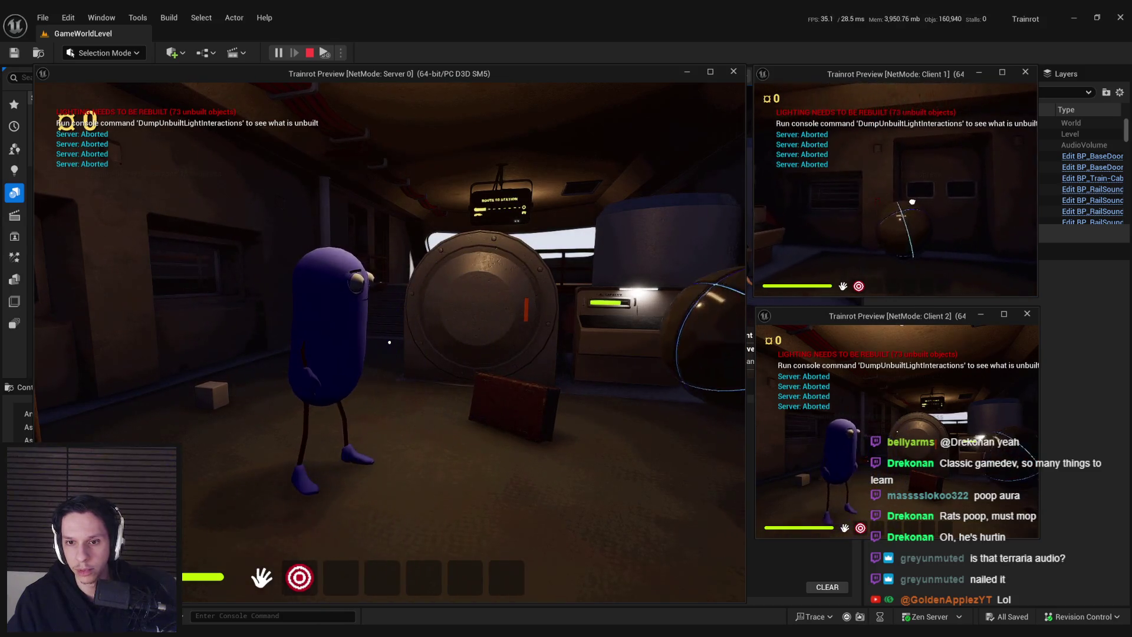
# Step: Move the server and Client 1 players, trigger the E action twice, and stop the session
pyautogui.press('w')
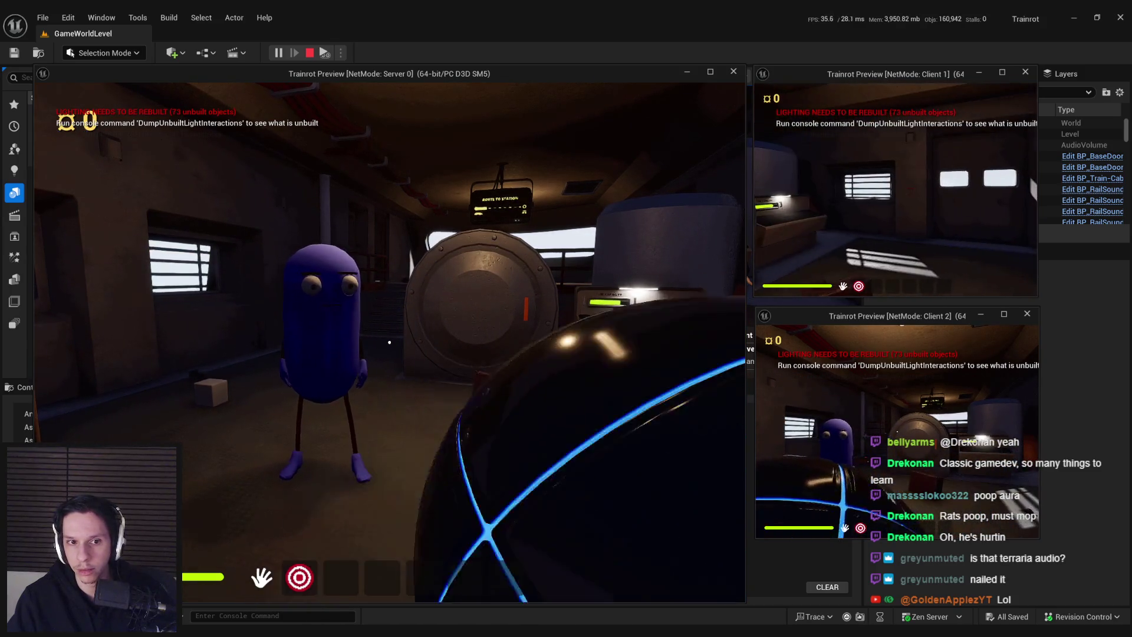
pyautogui.press('s')
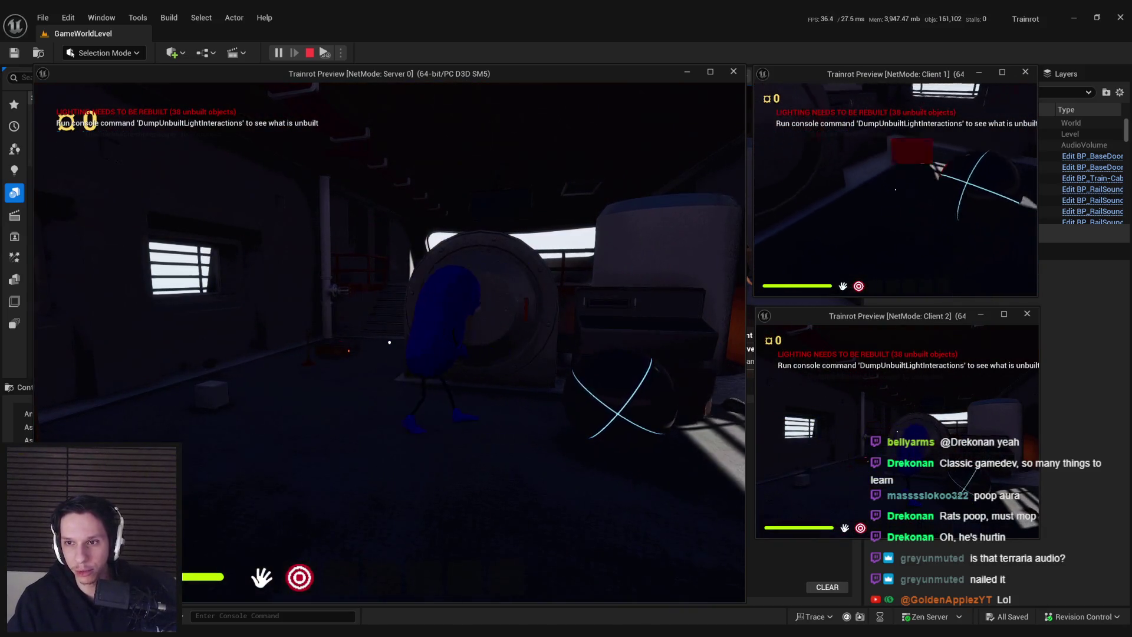
pyautogui.press('a')
pyautogui.press('e')
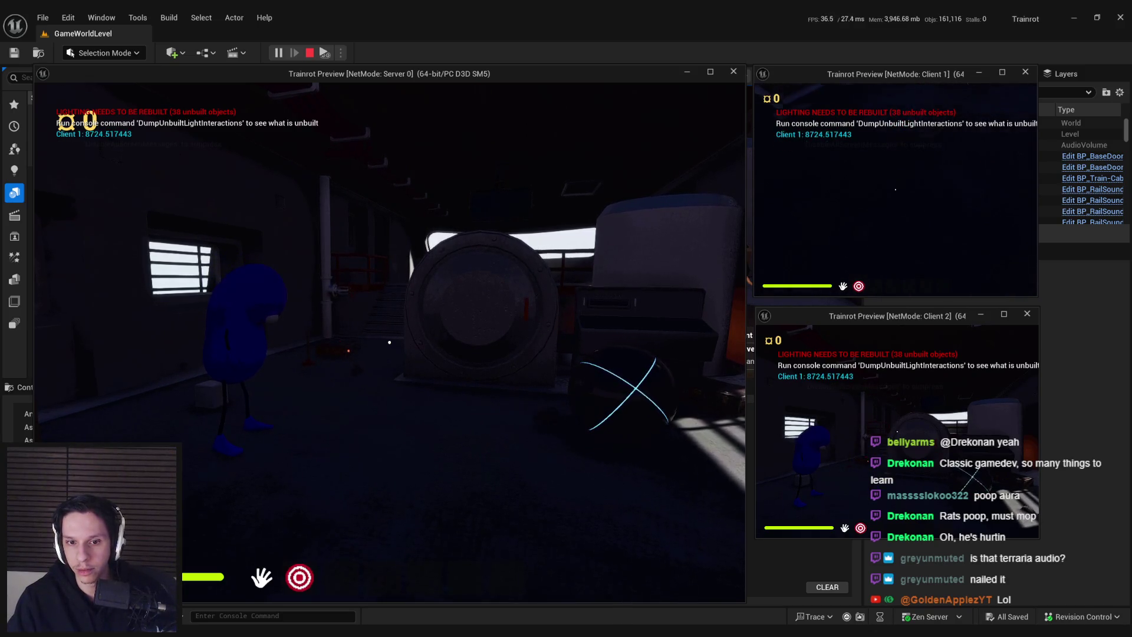
pyautogui.click(895, 190)
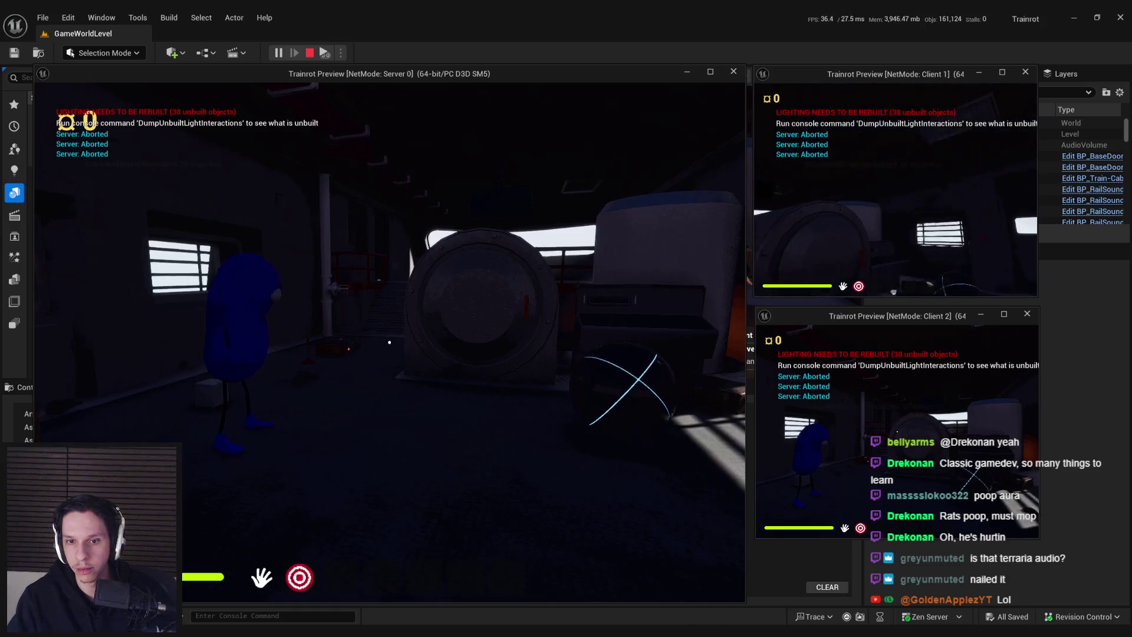
pyautogui.press('e')
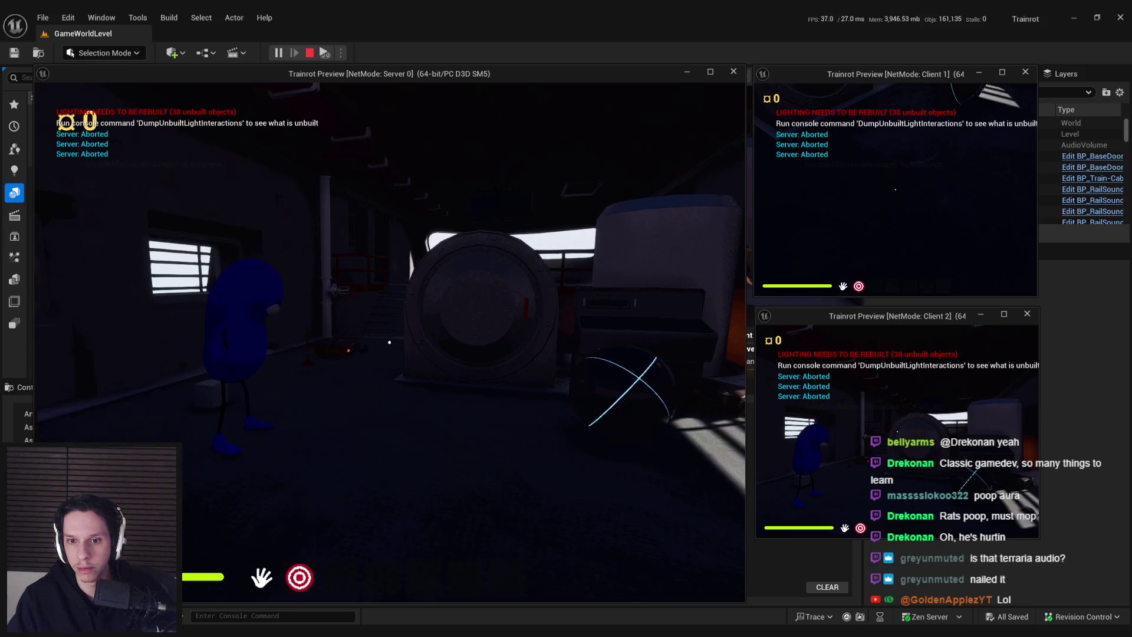
pyautogui.press('Escape')
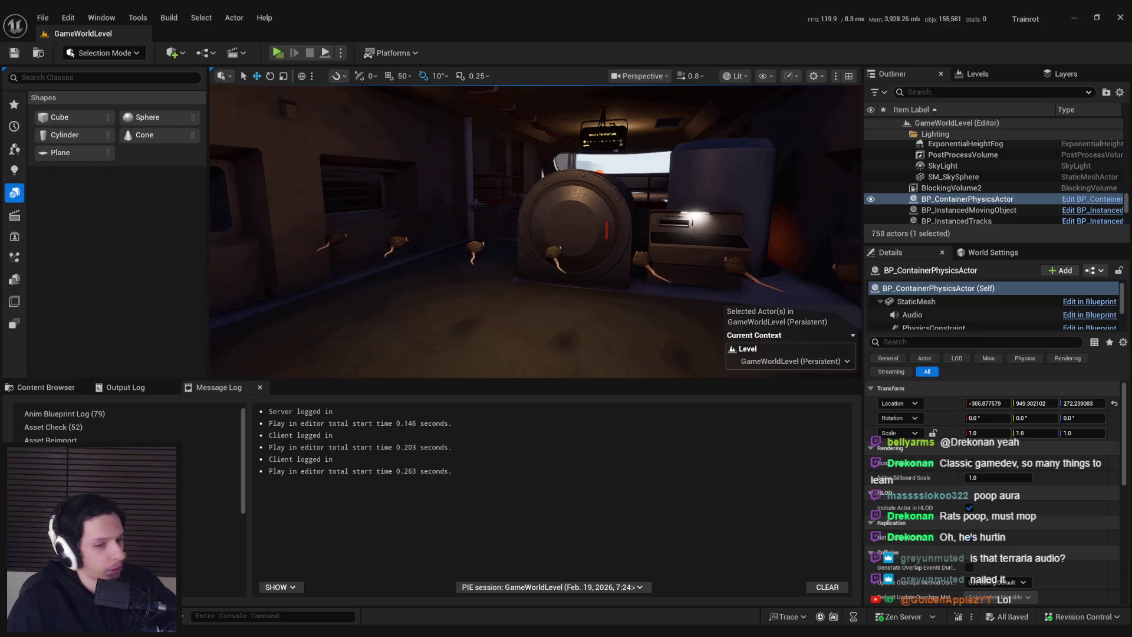
# Step: Back in NPCAI_Rat, scroll through SmoothSync's Details, then select the FloatingPawnMovement component
pyautogui.hotkey('alt', 'Tab')
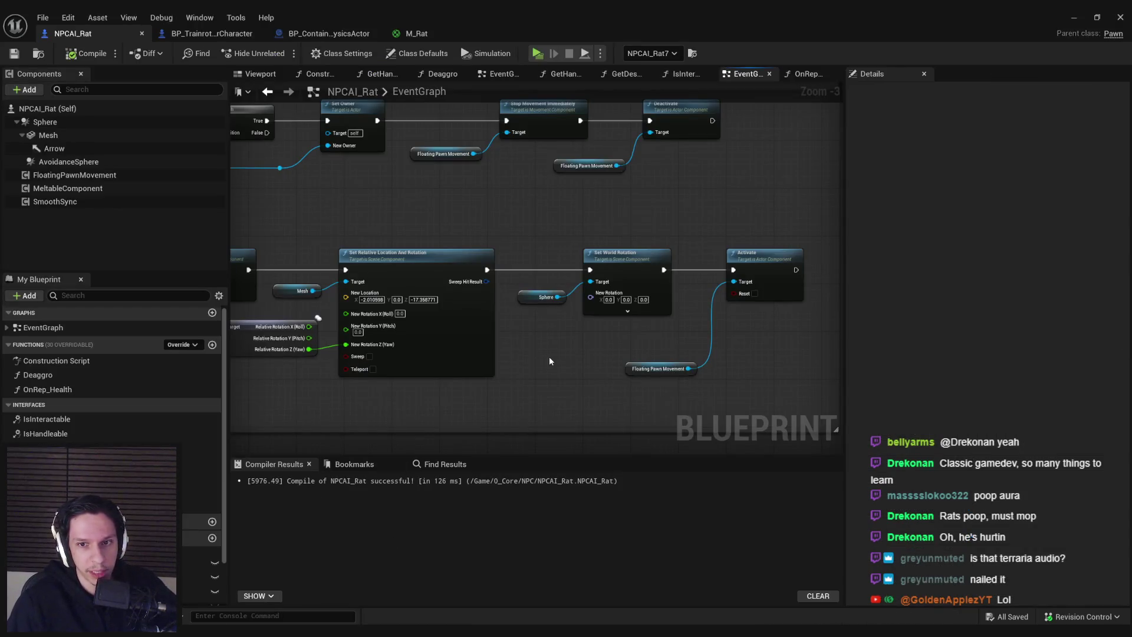
pyautogui.scroll(-3)
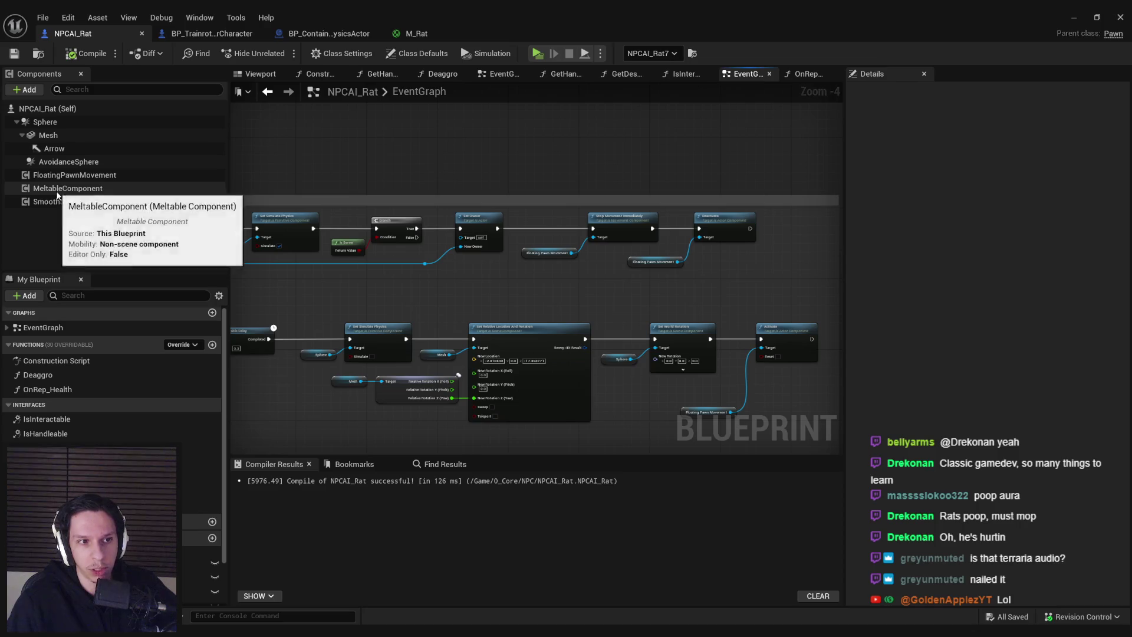
pyautogui.click(56, 201)
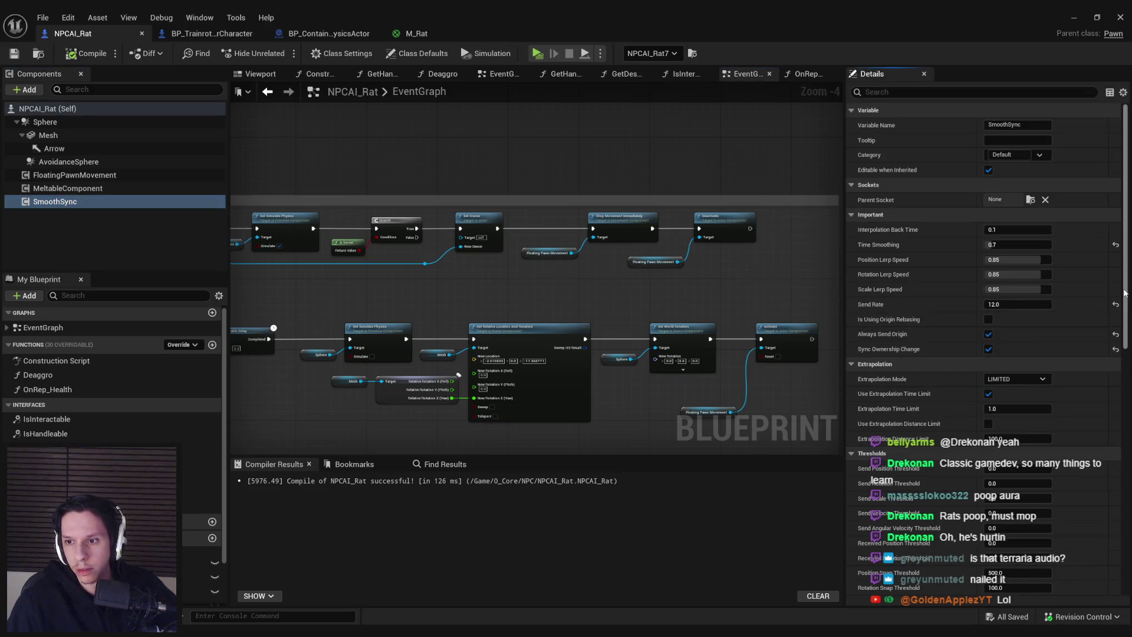
pyautogui.scroll(-3)
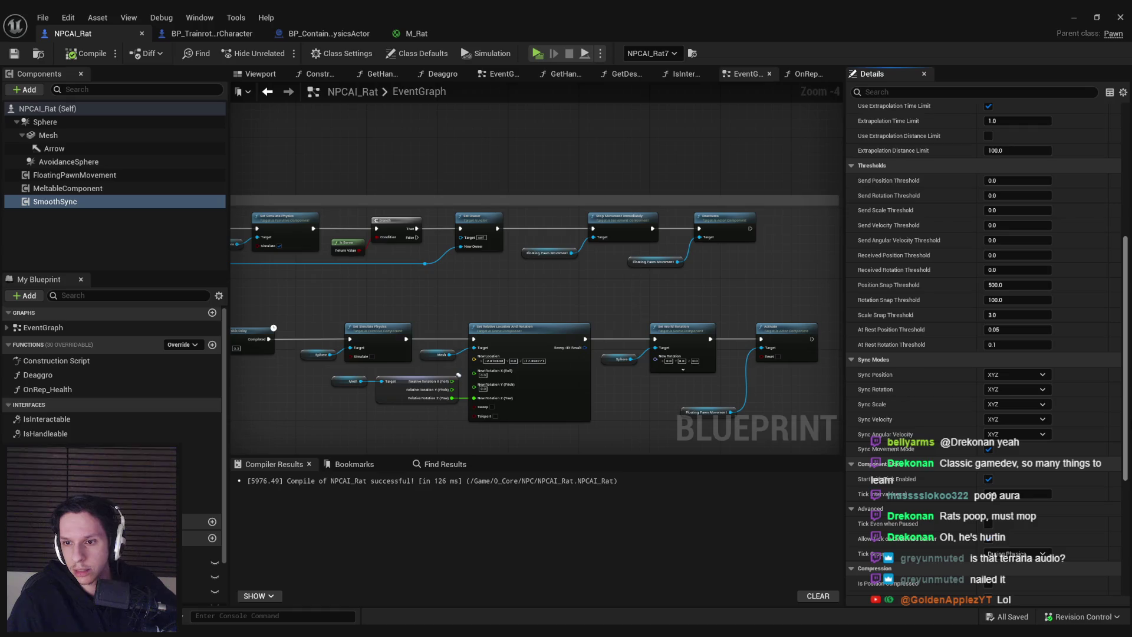
pyautogui.scroll(-3)
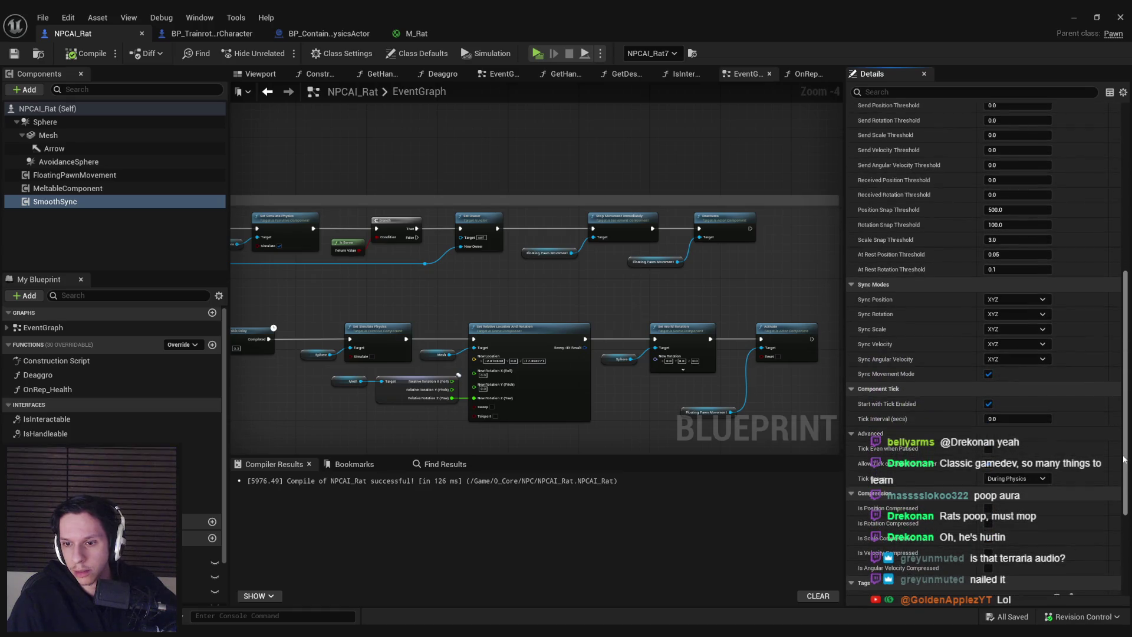
pyautogui.moveTo(1124, 458); pyautogui.dragTo(1091, 324)
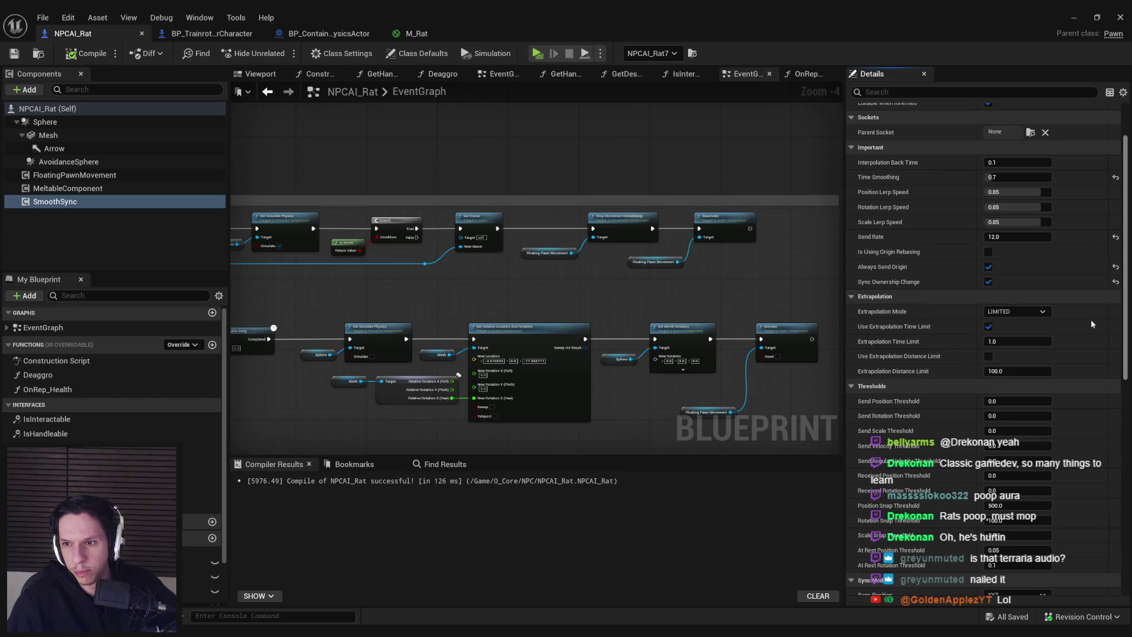
pyautogui.scroll(-3)
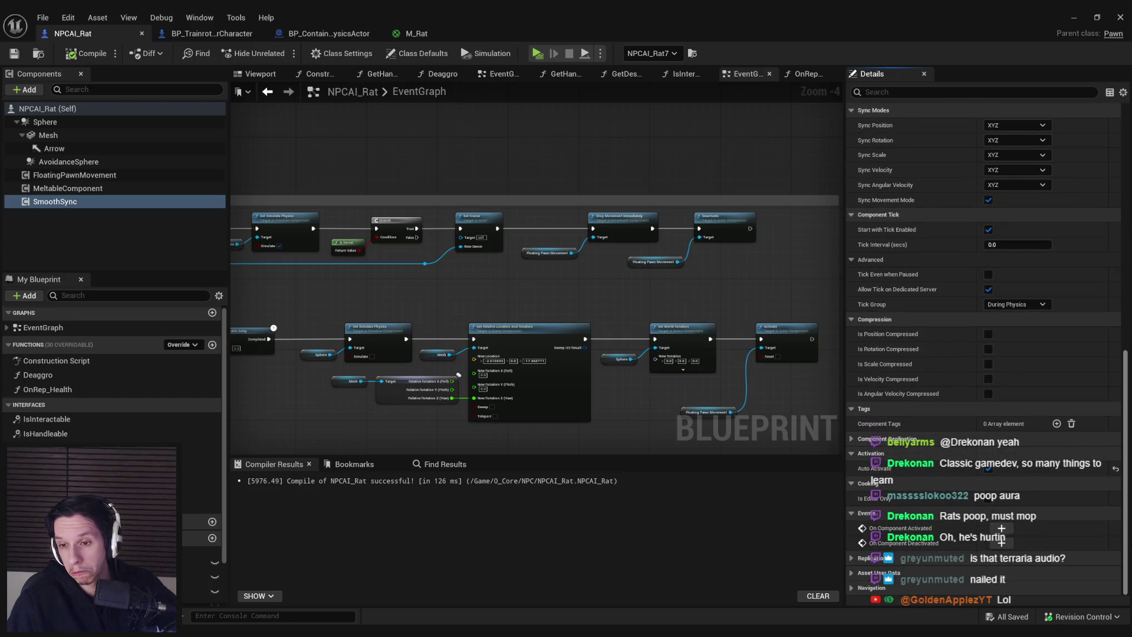
pyautogui.scroll(3)
pyautogui.moveTo(1121, 511); pyautogui.dragTo(1100, 437)
pyautogui.scroll(3)
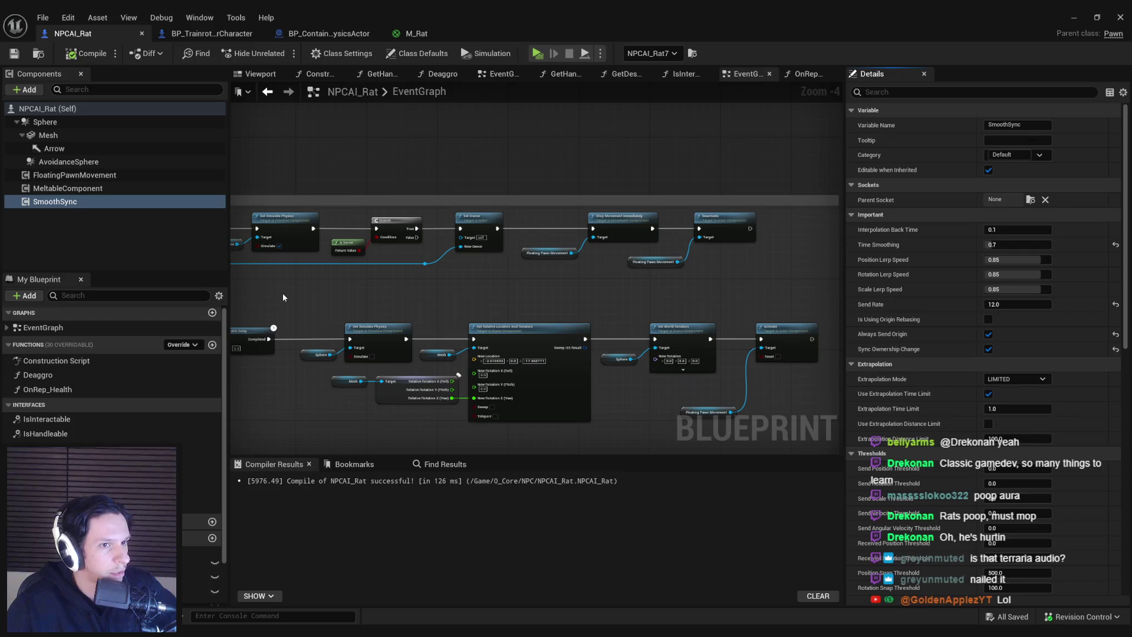
pyautogui.click(98, 176)
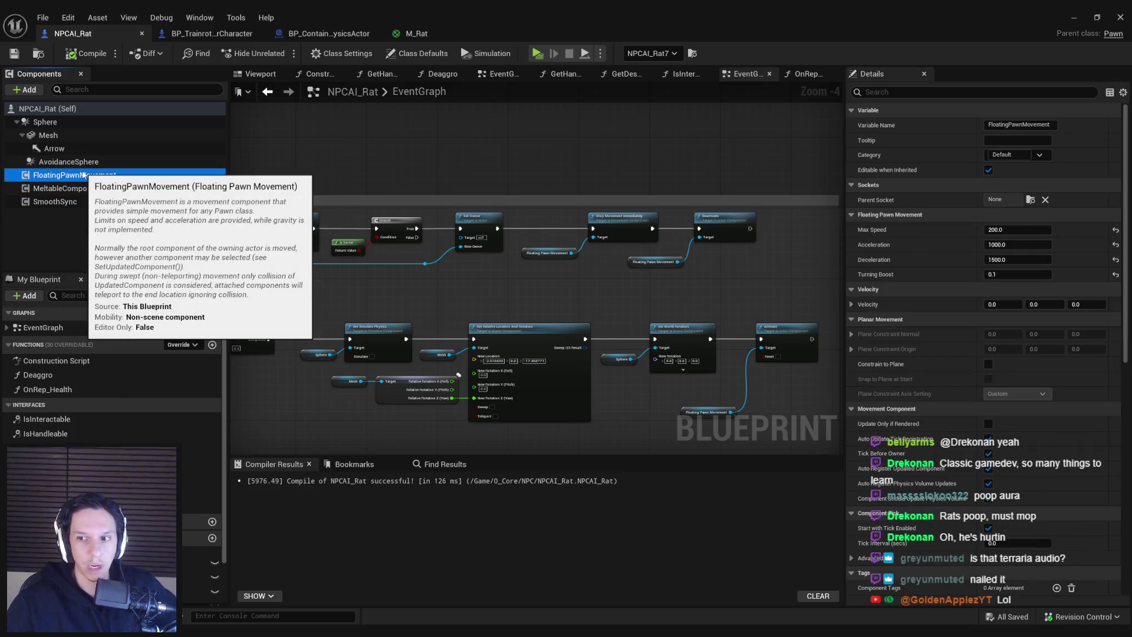
pyautogui.moveTo(1127, 324); pyautogui.dragTo(1124, 589)
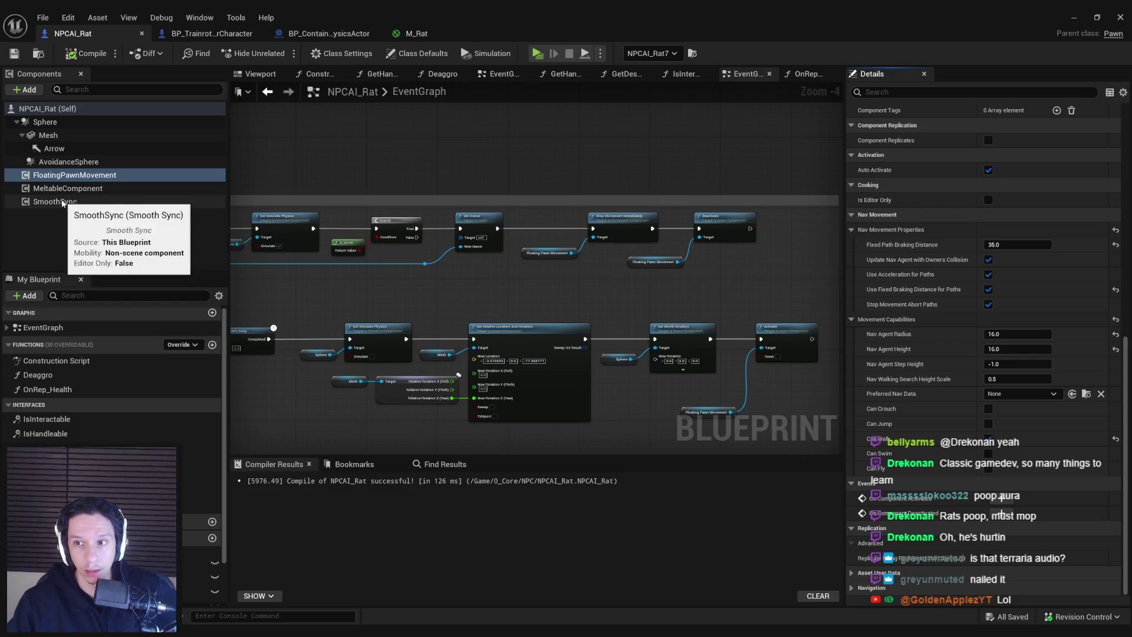
pyautogui.click(59, 202)
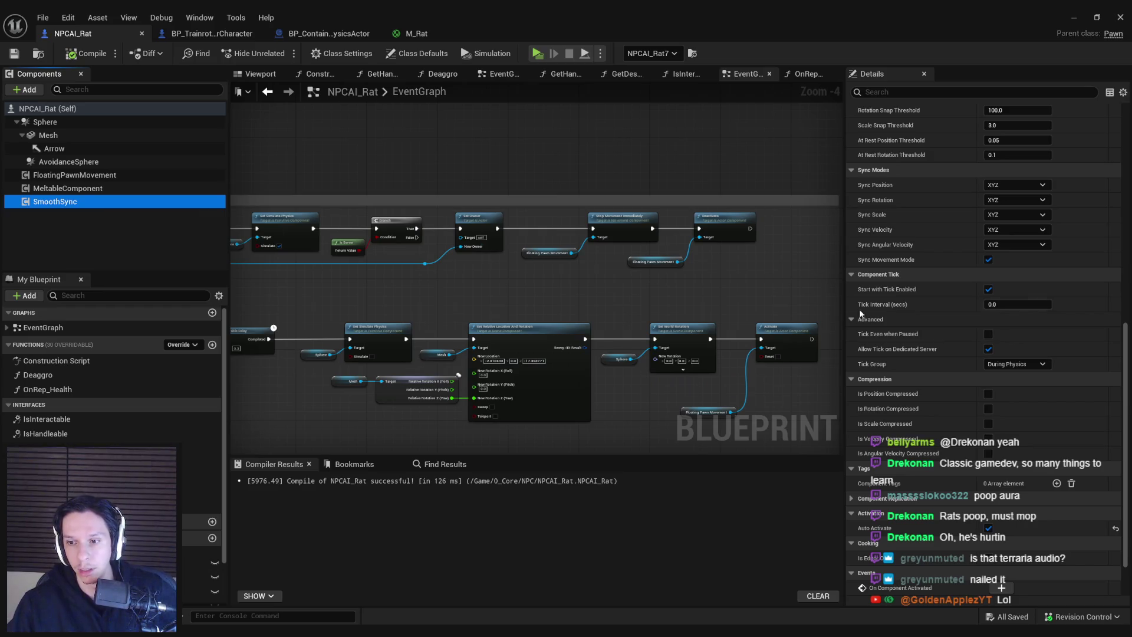
pyautogui.moveTo(1126, 439); pyautogui.dragTo(1111, 249)
pyautogui.scroll(3)
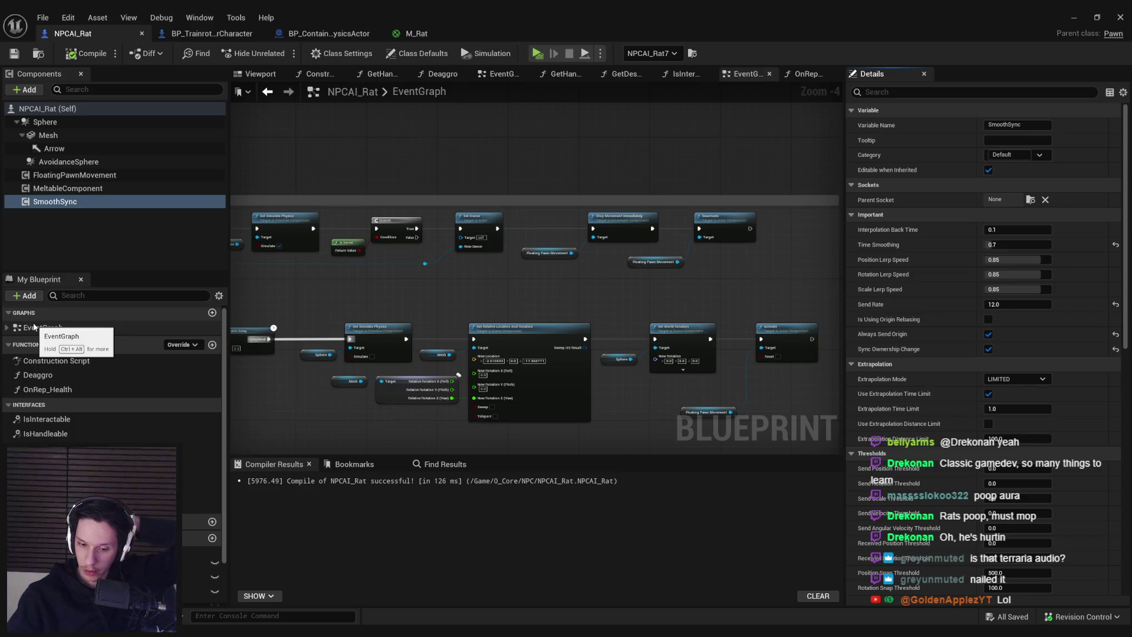
# Step: Minimize the blueprint editor and launch Play with a server and two client windows
pyautogui.scroll(-3)
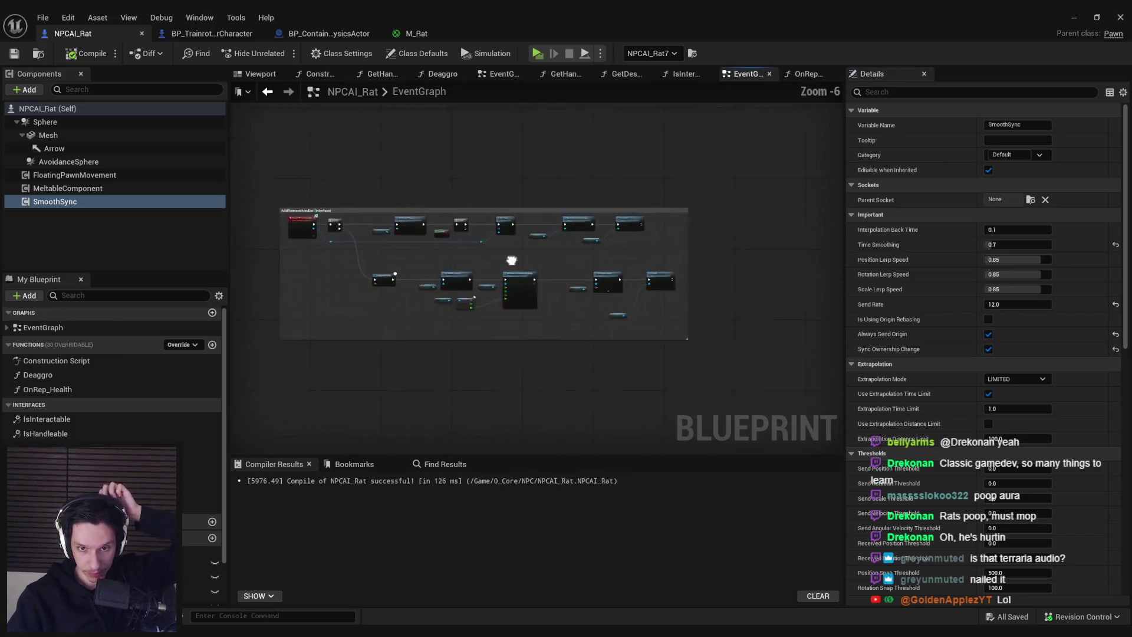
pyautogui.scroll(3)
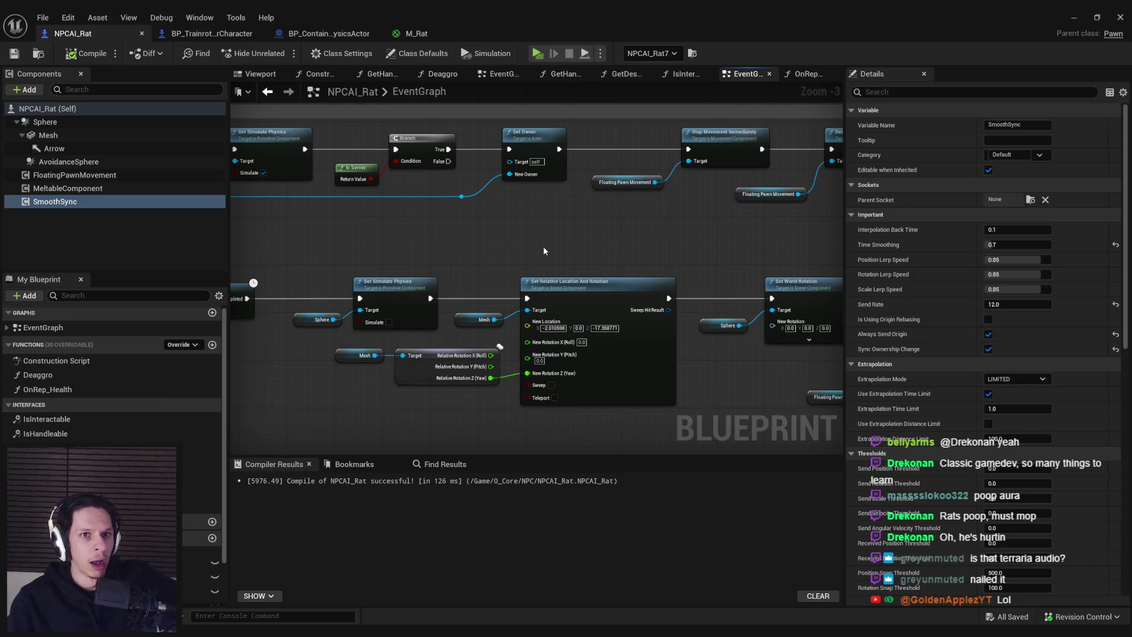
pyautogui.click(1090, 15)
pyautogui.click(282, 52)
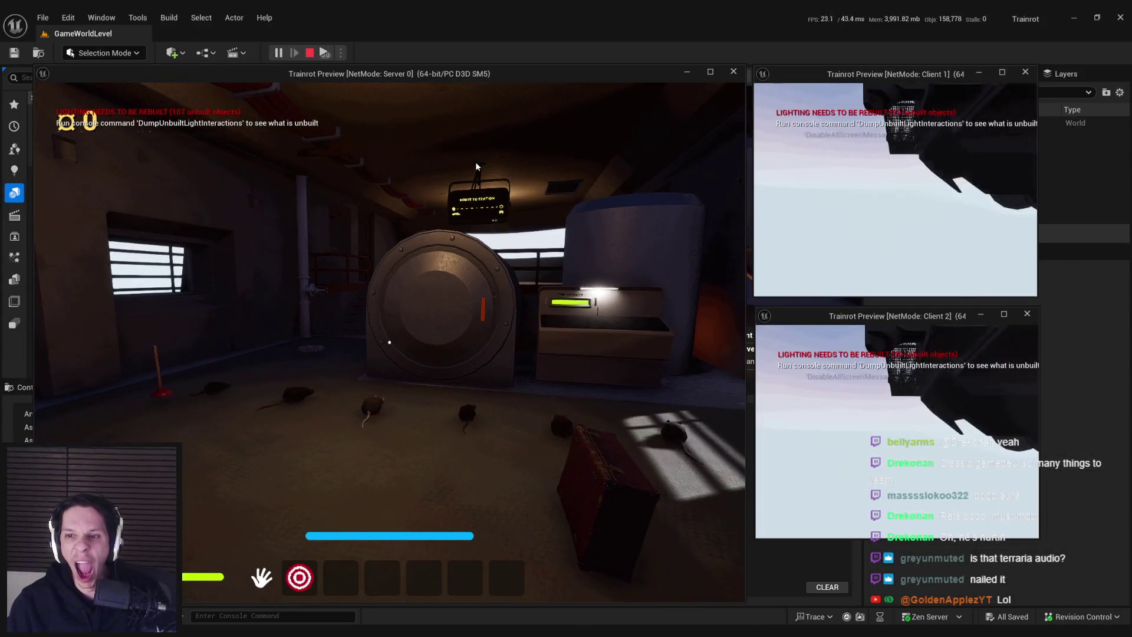
# Step: In the server window, walk toward the vault door and test interacting with the fuel panel and door
pyautogui.click(461, 222)
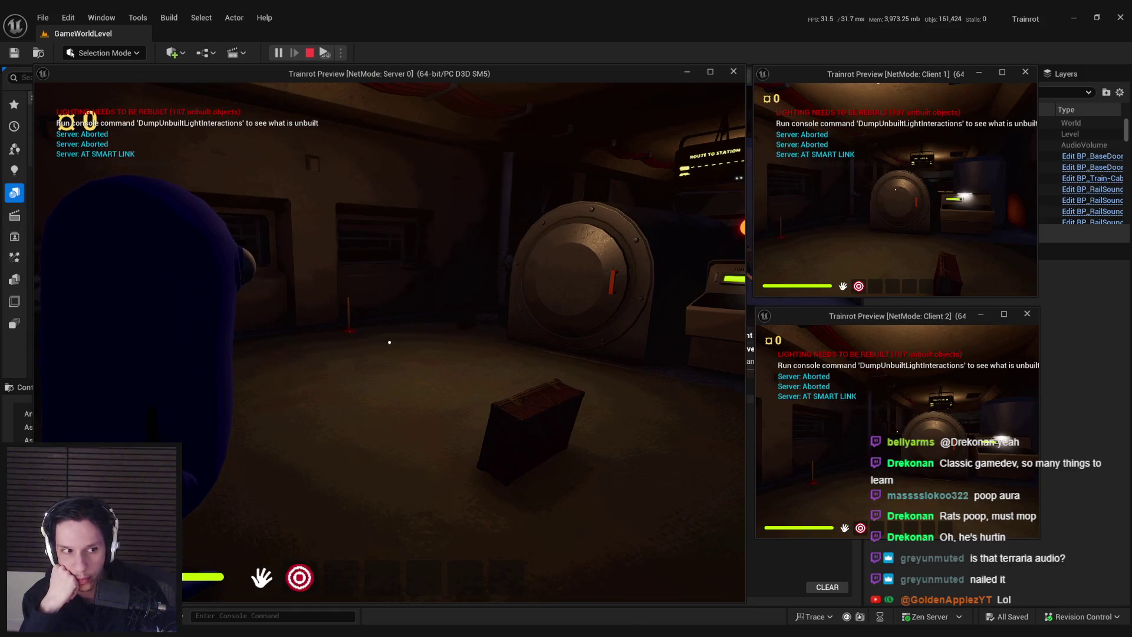
pyautogui.press('w')
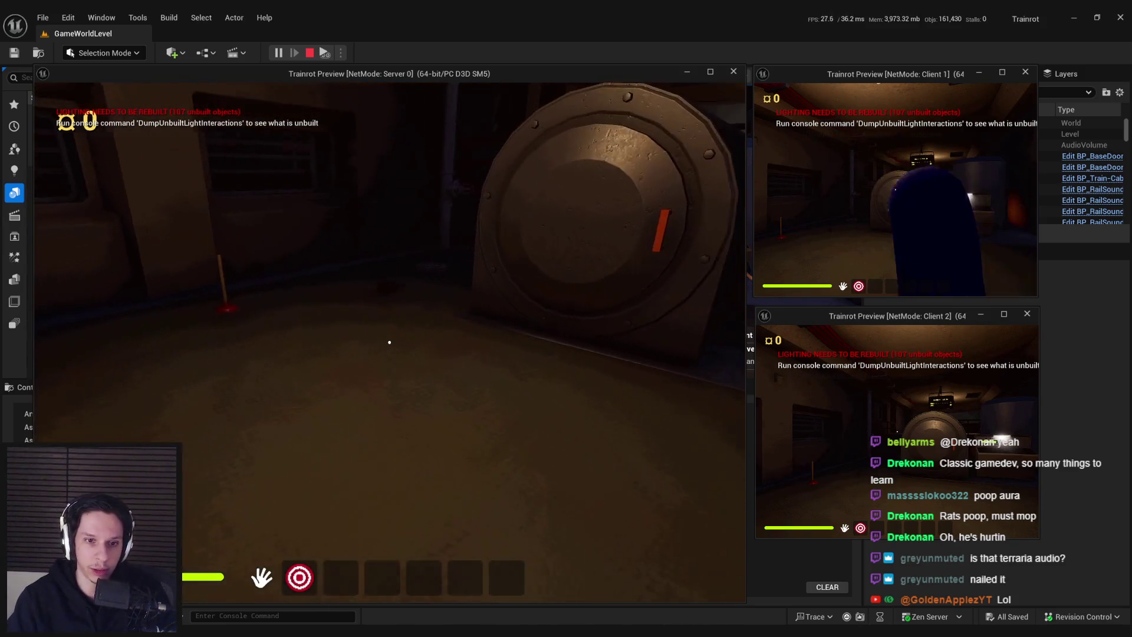
pyautogui.moveTo(400, 352)
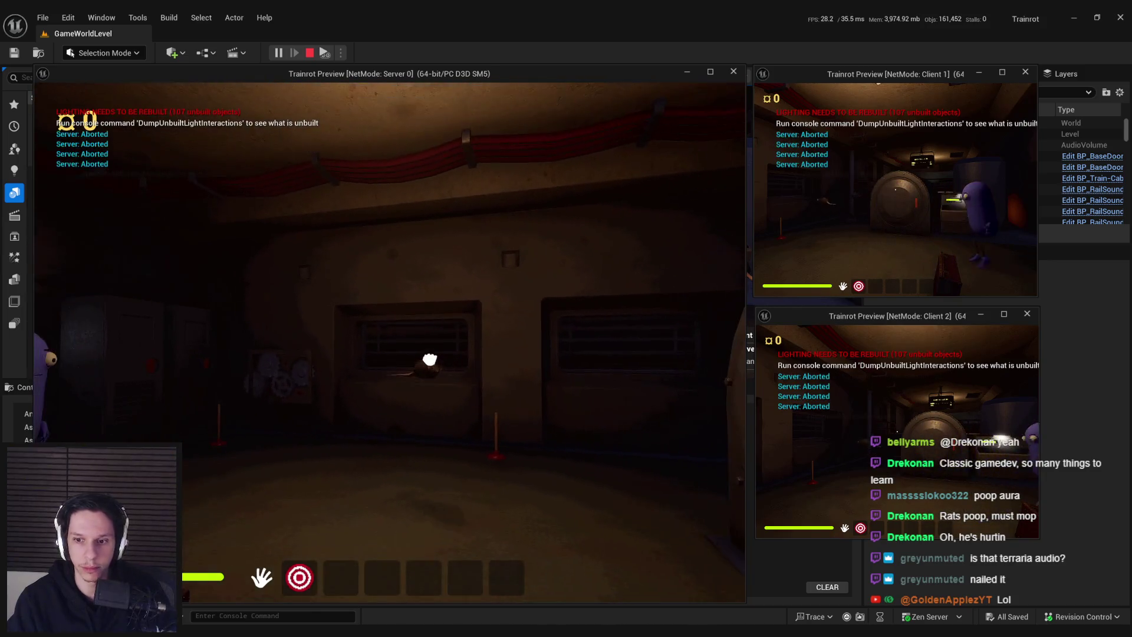
pyautogui.moveTo(267, 356)
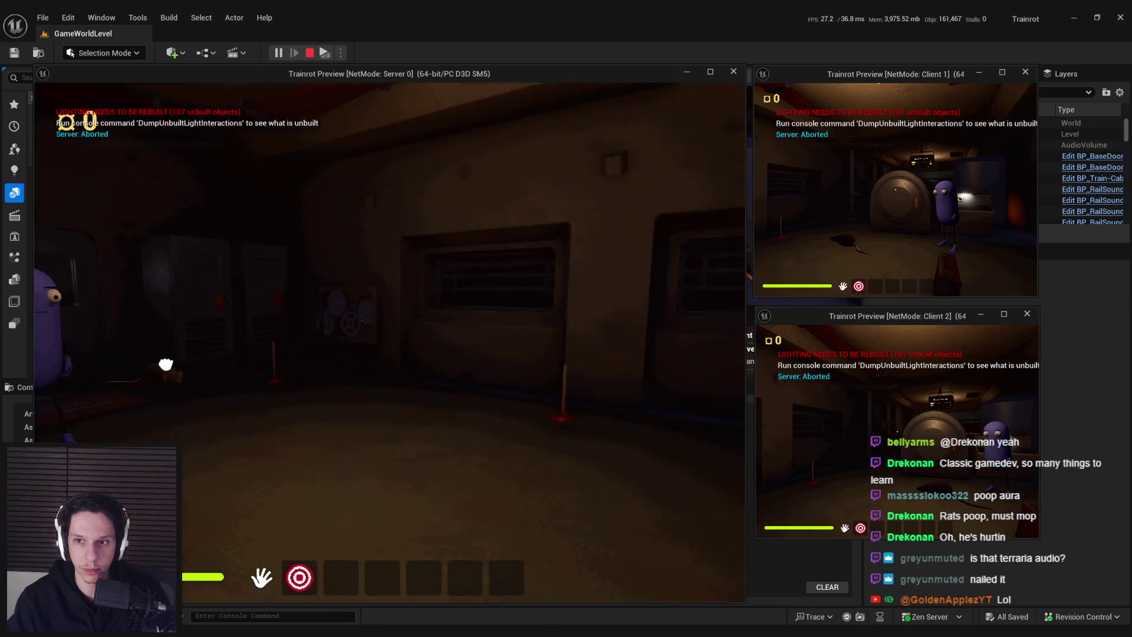
pyautogui.moveTo(310, 352)
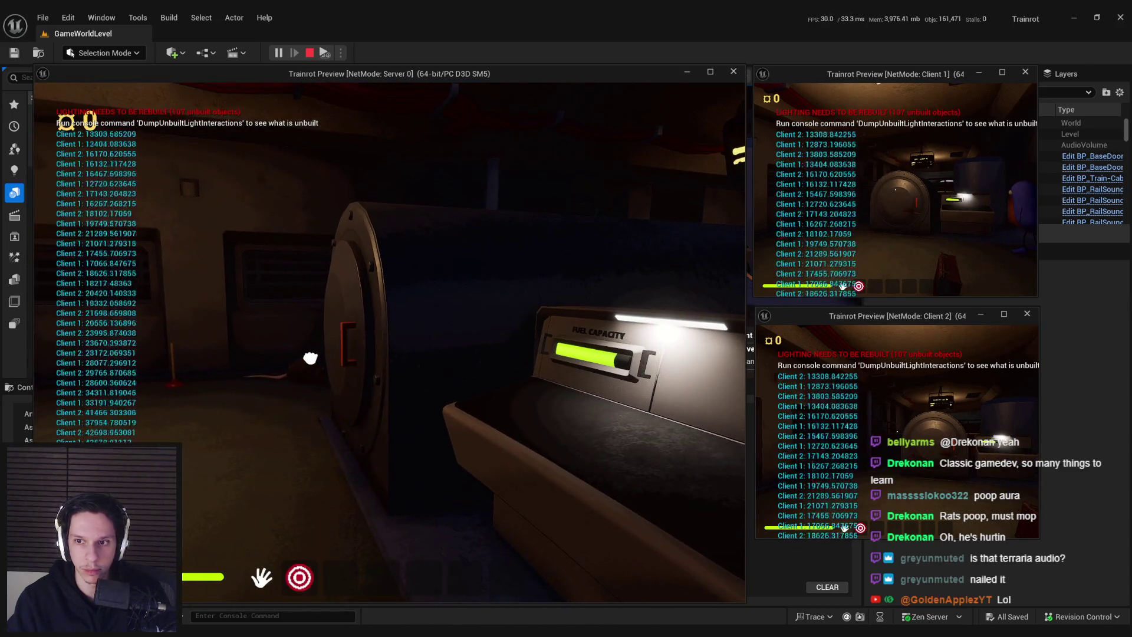
pyautogui.moveTo(365, 363)
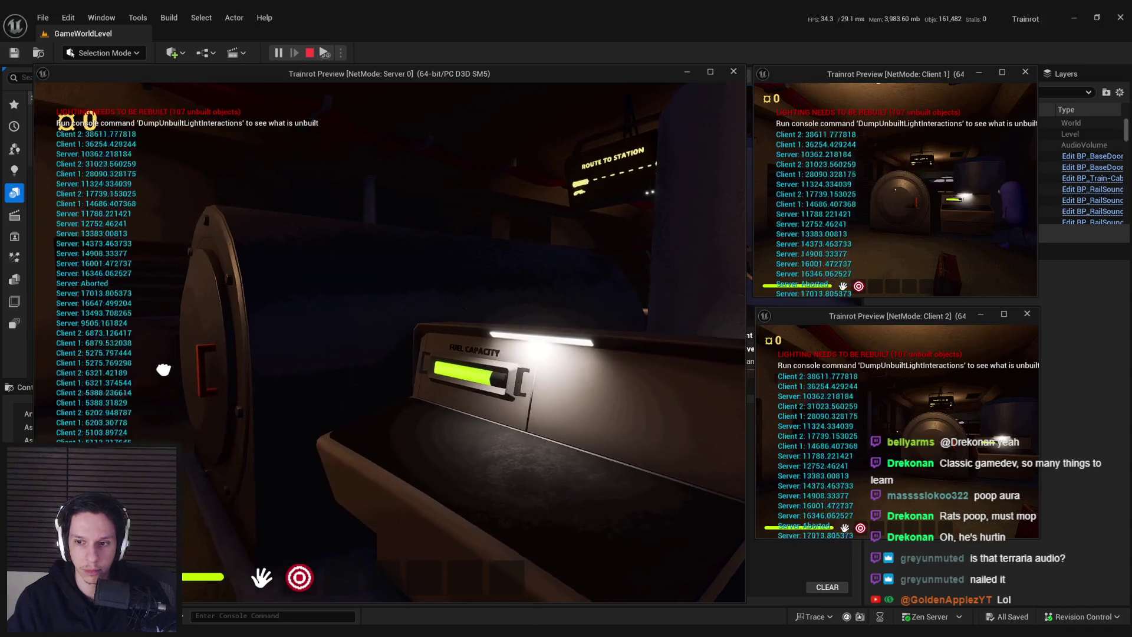
pyautogui.moveTo(228, 357)
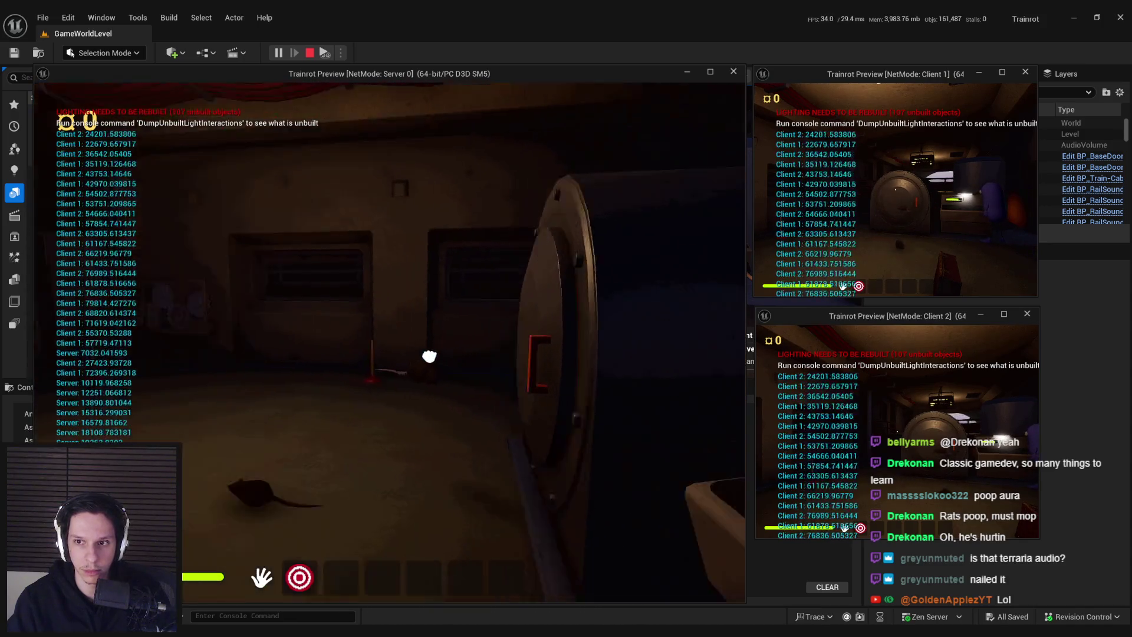
pyautogui.click(389, 342)
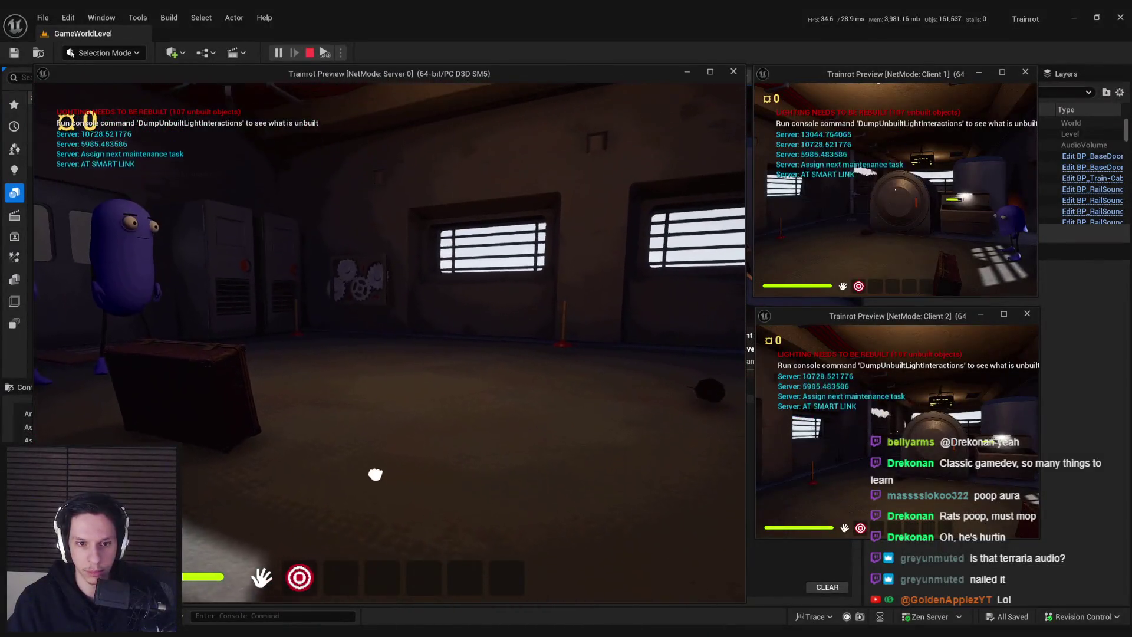
pyautogui.click(390, 342)
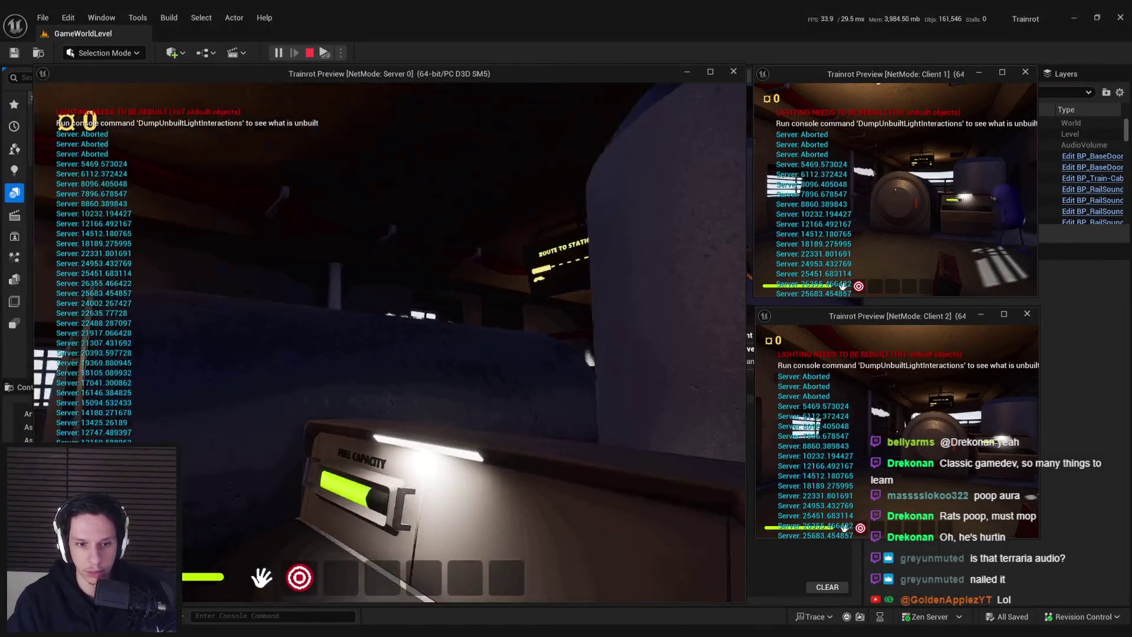
pyautogui.click(390, 342)
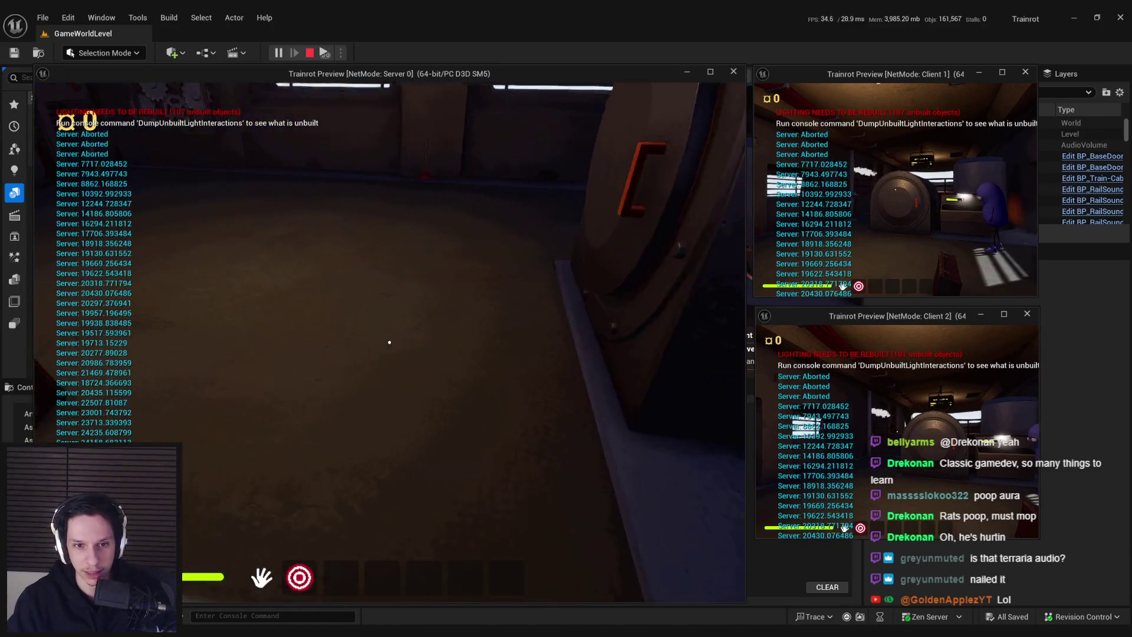
pyautogui.click(390, 342)
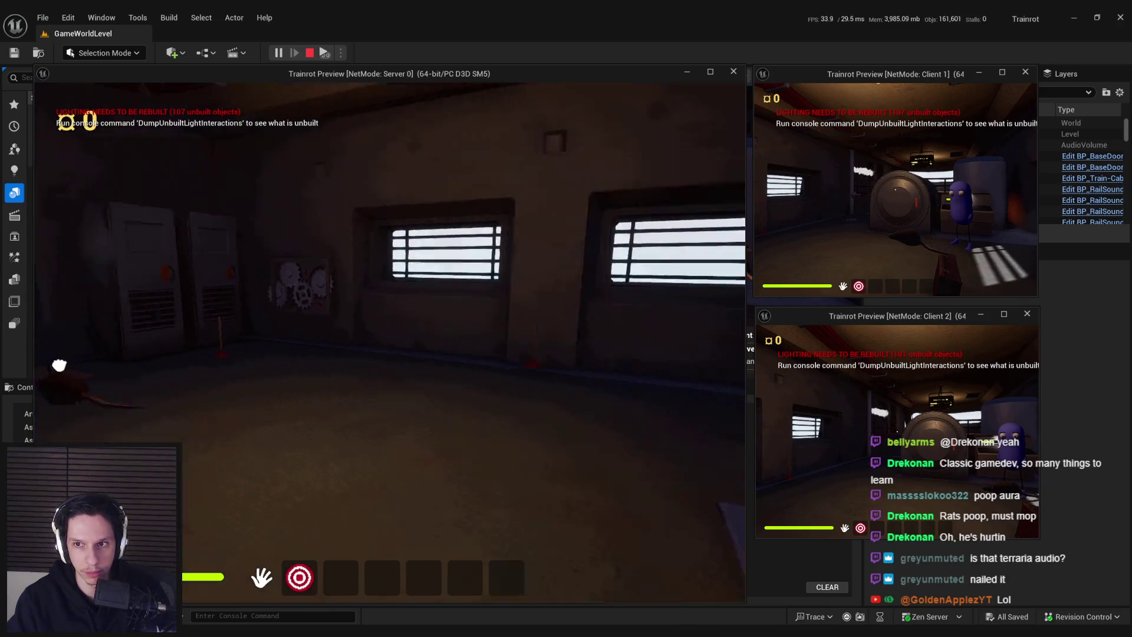
pyautogui.click(374, 357)
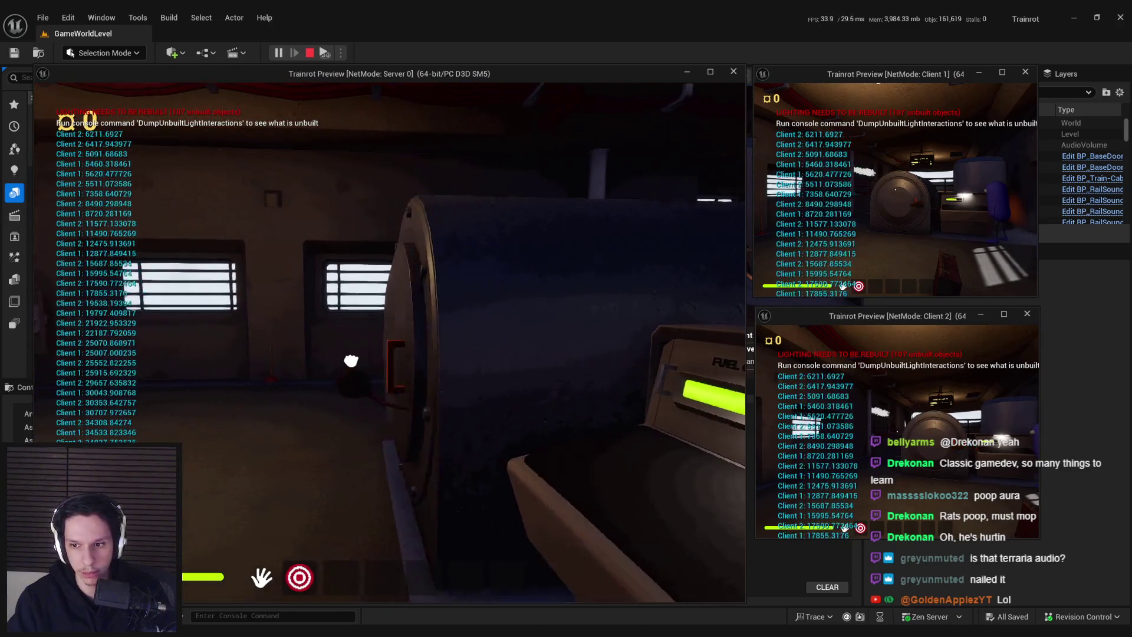
# Step: Aim at the rat on the floor, try grabbing it several times, and end the session
pyautogui.click(389, 342)
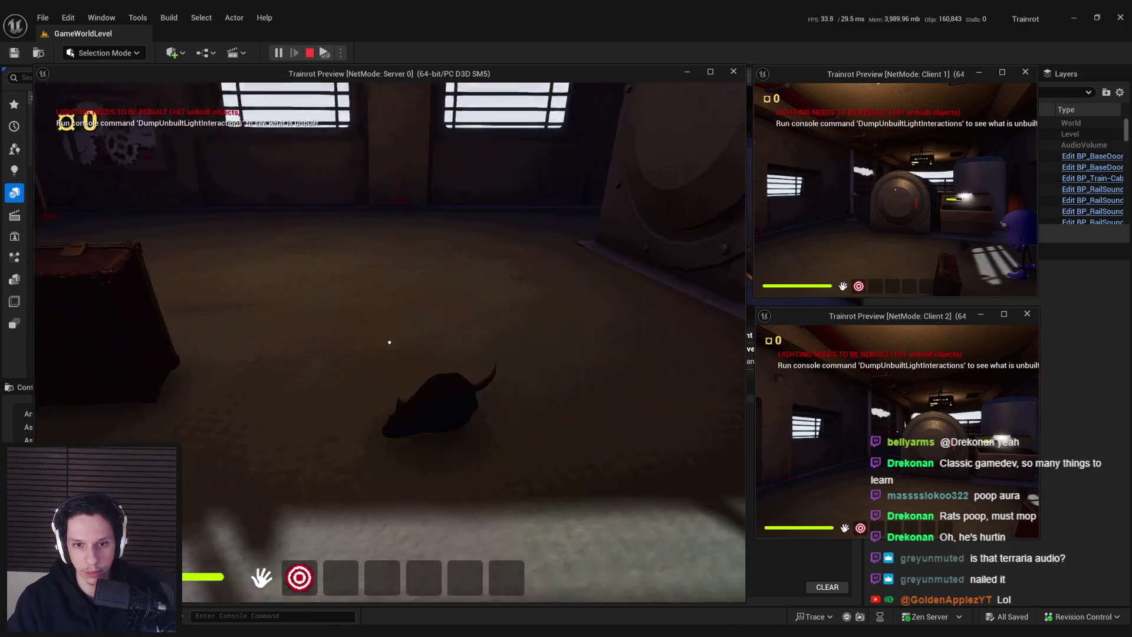
pyautogui.click(390, 342)
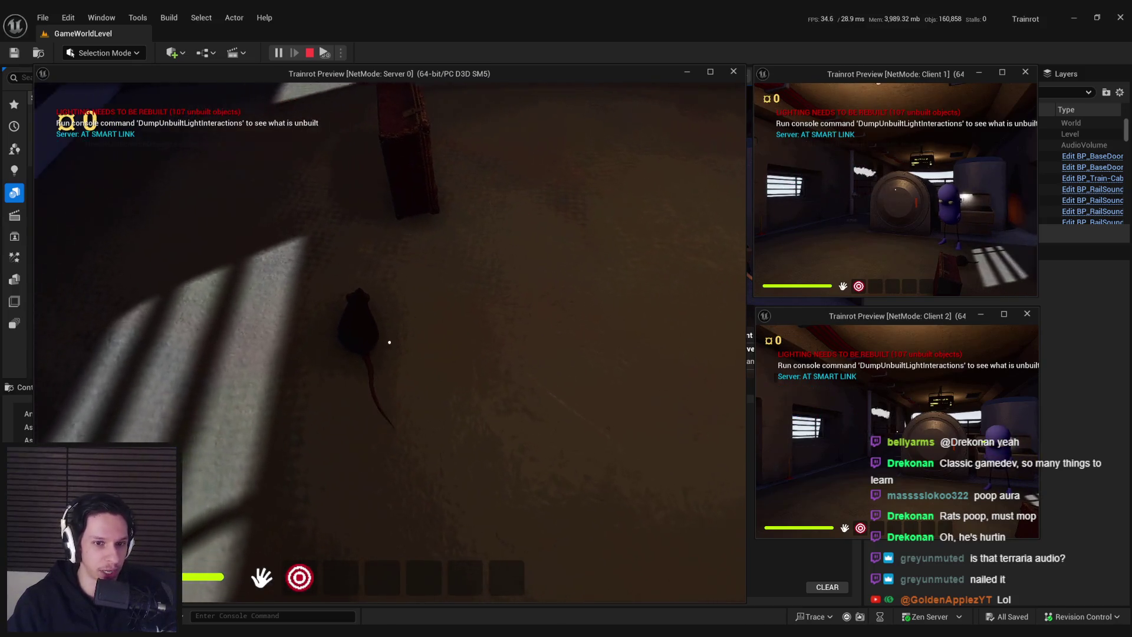
pyautogui.click(389, 343)
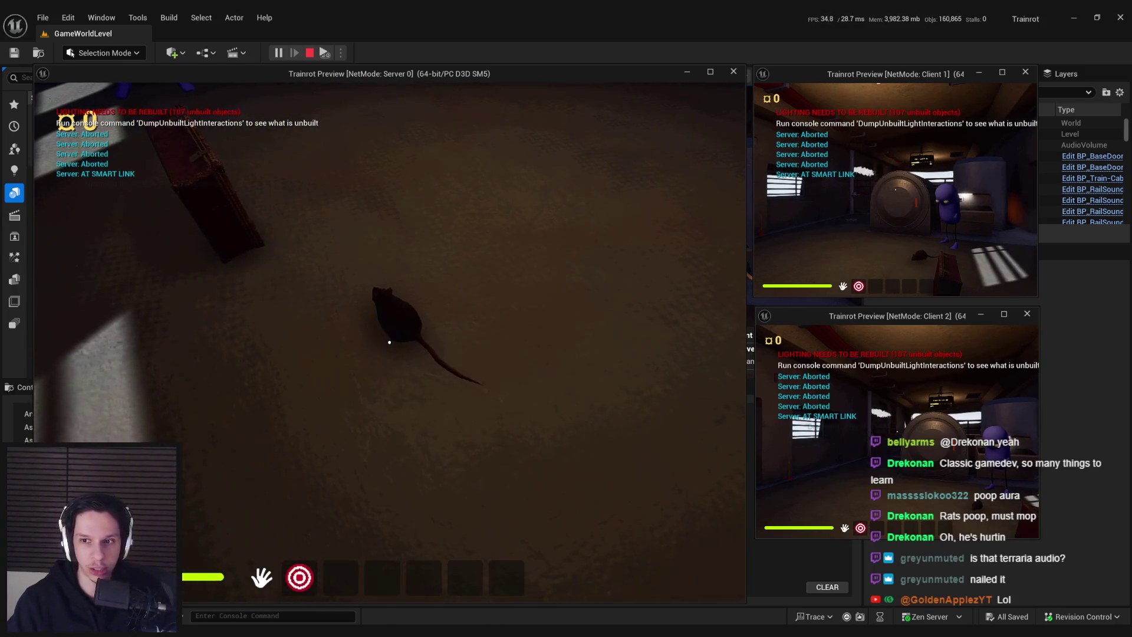
pyautogui.press('Escape')
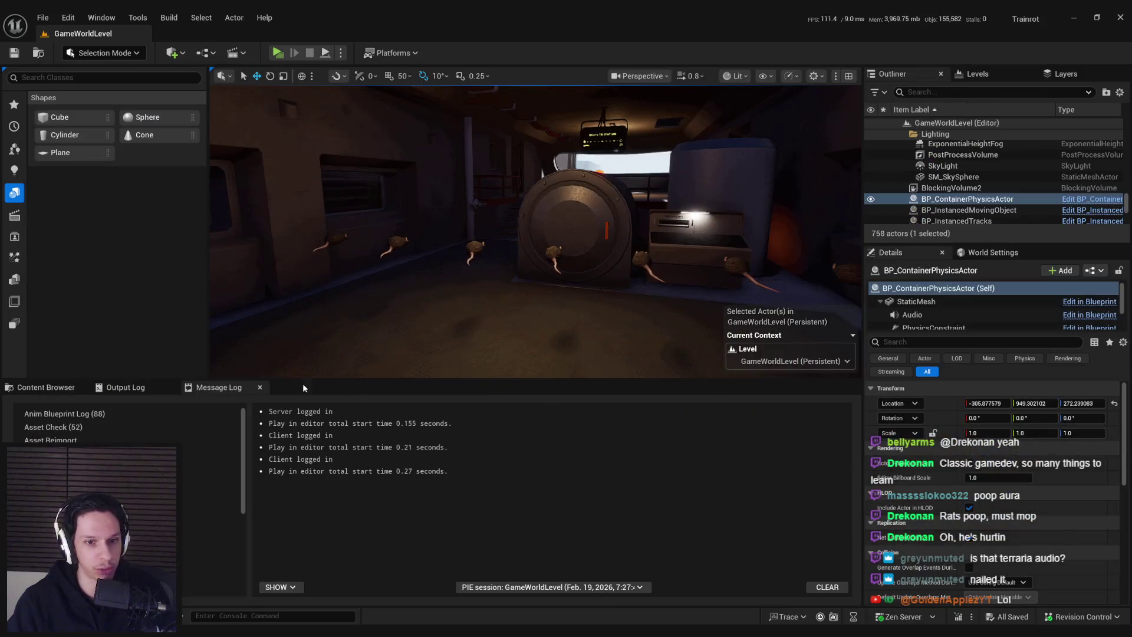
# Step: Open NPCAI_Rat from the Content Browser, check its EventGraph, FloatingPawnMovement and SmoothSync, then minimize it
pyautogui.click(26, 389)
pyautogui.doubleClick(437, 531)
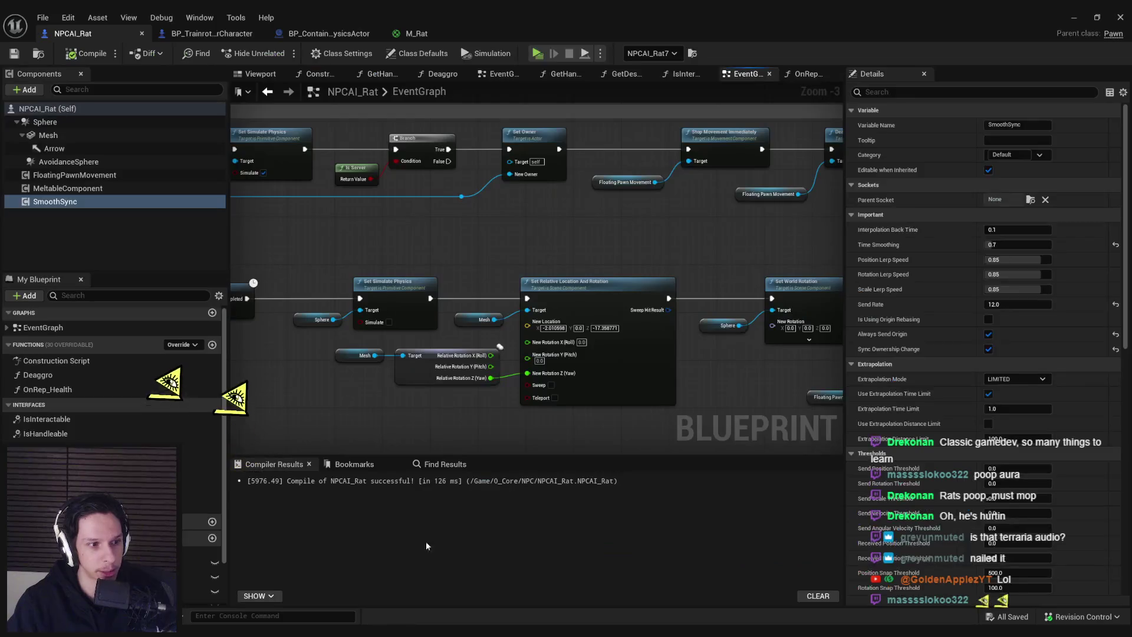
pyautogui.scroll(-3)
pyautogui.moveTo(450, 384); pyautogui.dragTo(325, 430)
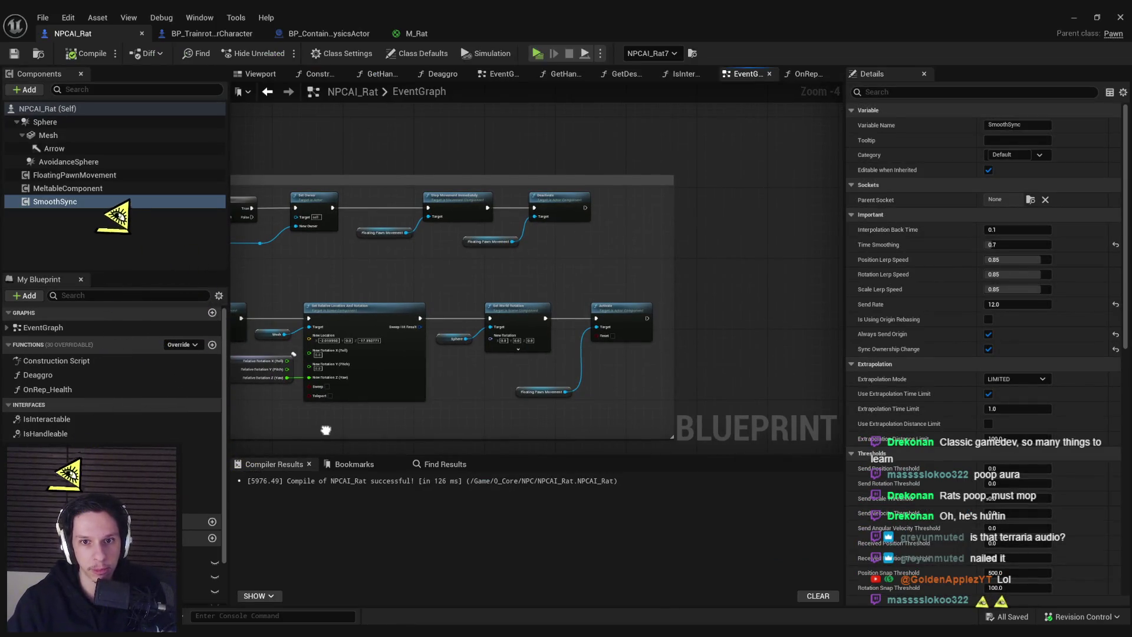
pyautogui.scroll(3)
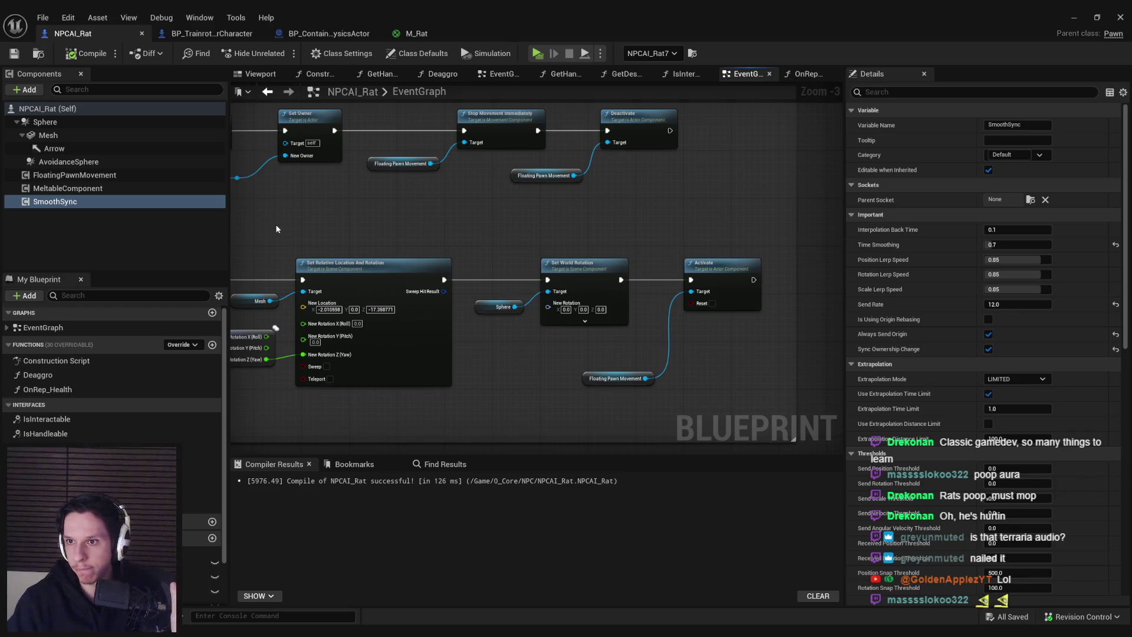
pyautogui.click(102, 176)
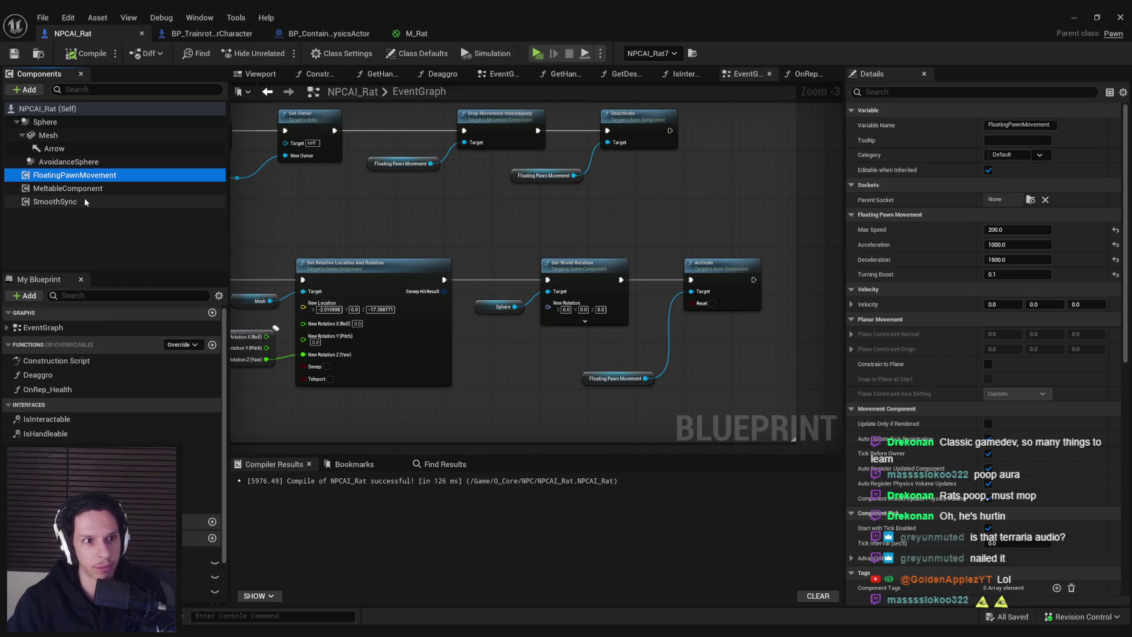
pyautogui.click(212, 201)
pyautogui.click(1074, 18)
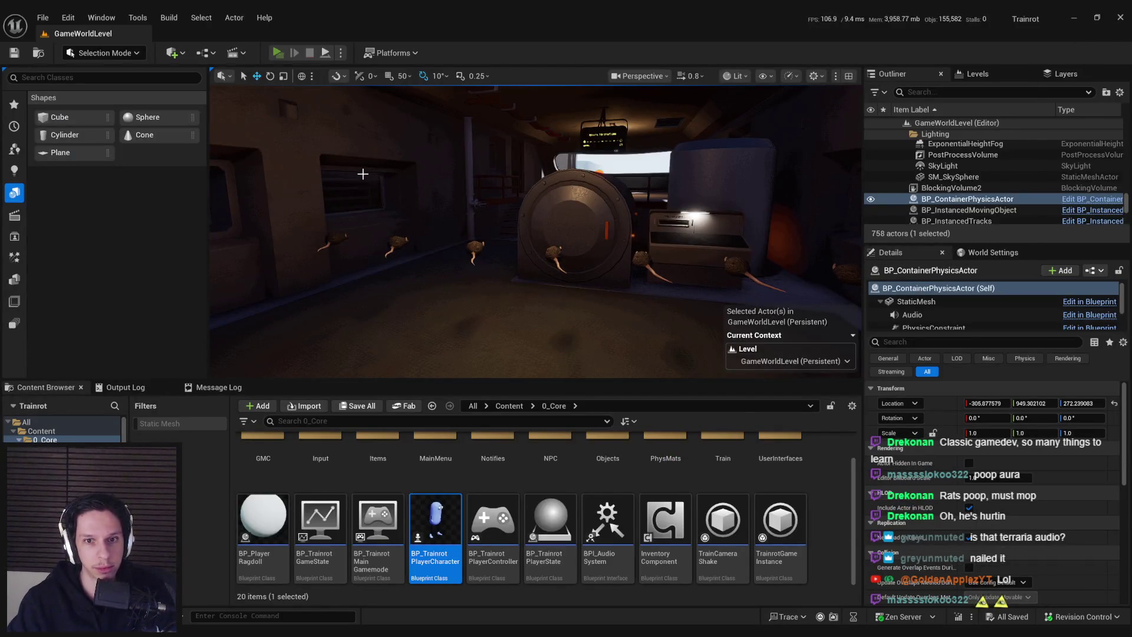
pyautogui.hotkey('alt', 'p')
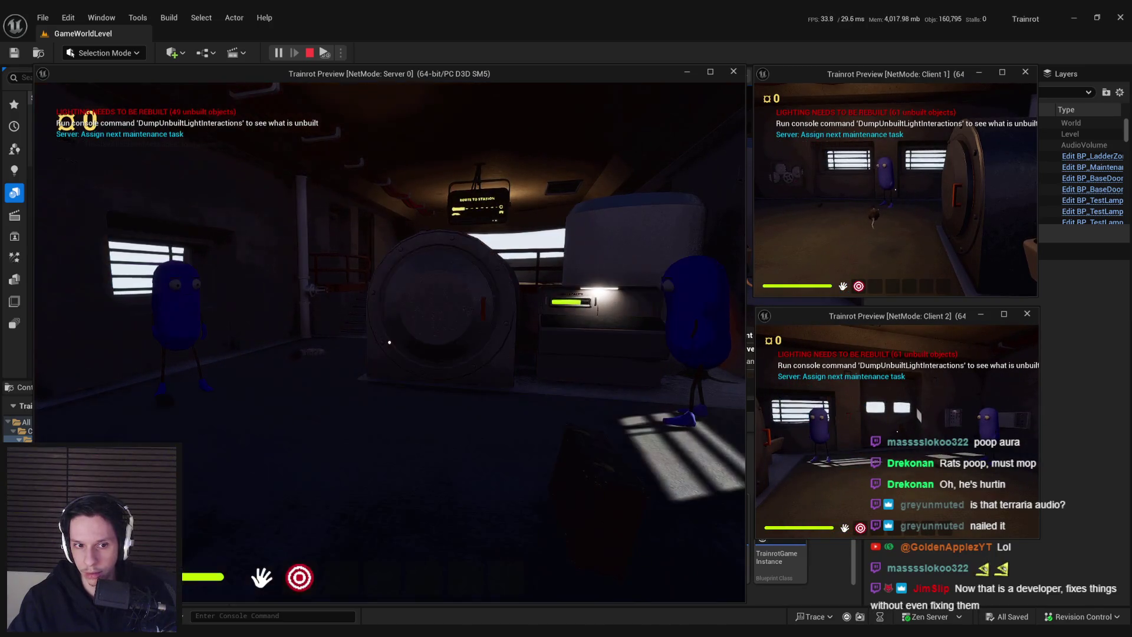
pyautogui.click(868, 445)
pyautogui.press('Escape')
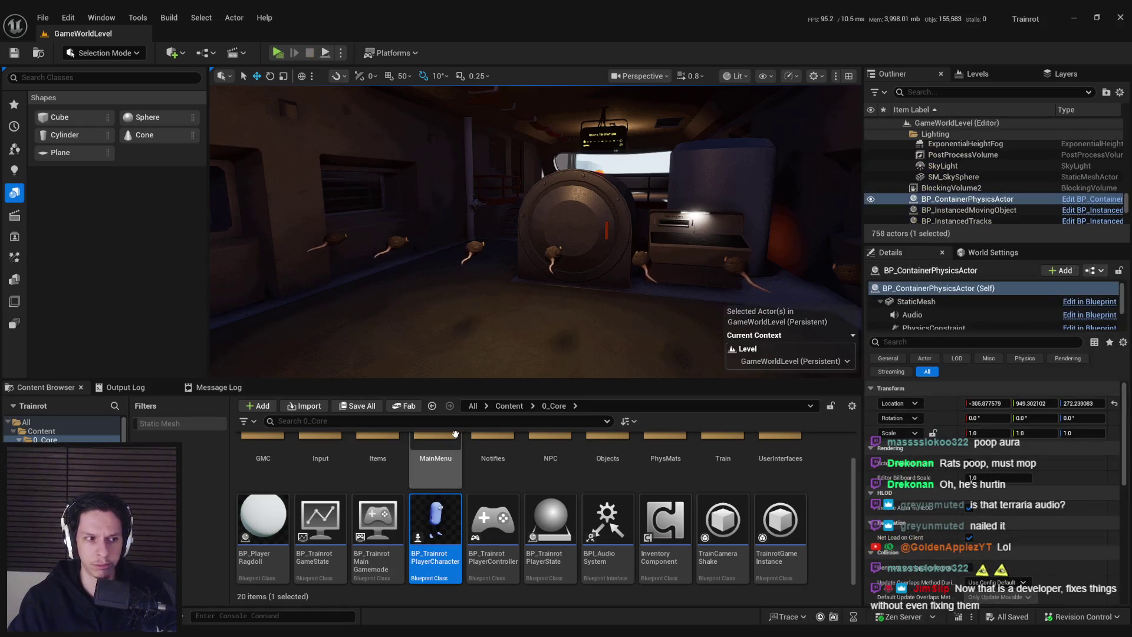
# Step: Restore the NPCAI_Rat editor, locate the AddRemoveHandler event, and open the GetHandlers function graph
pyautogui.click(387, 600)
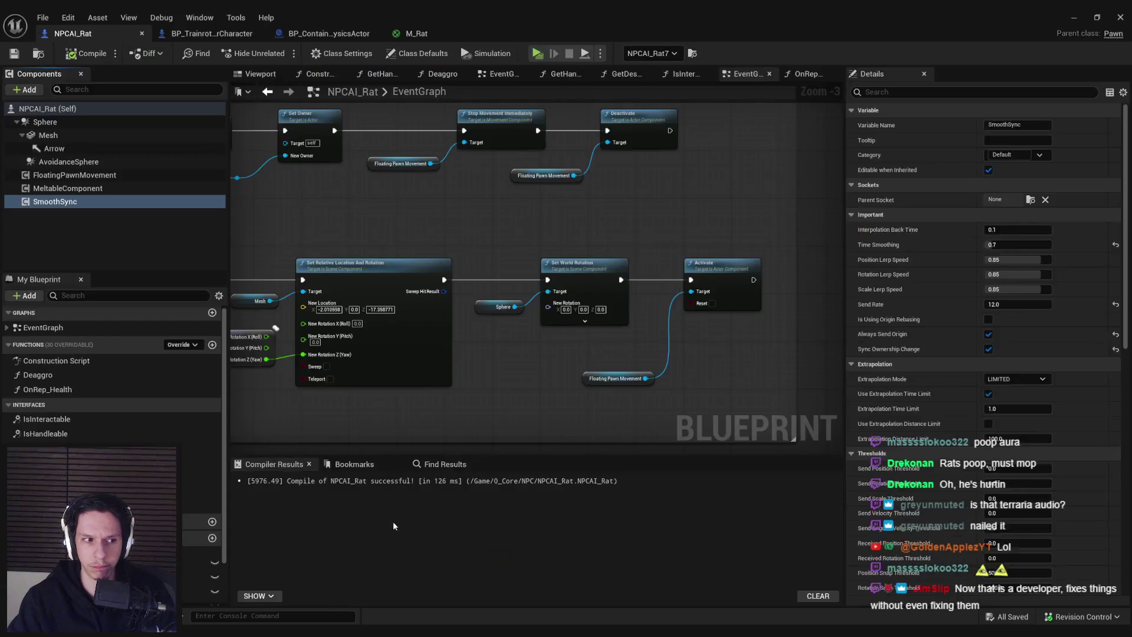
pyautogui.scroll(-3)
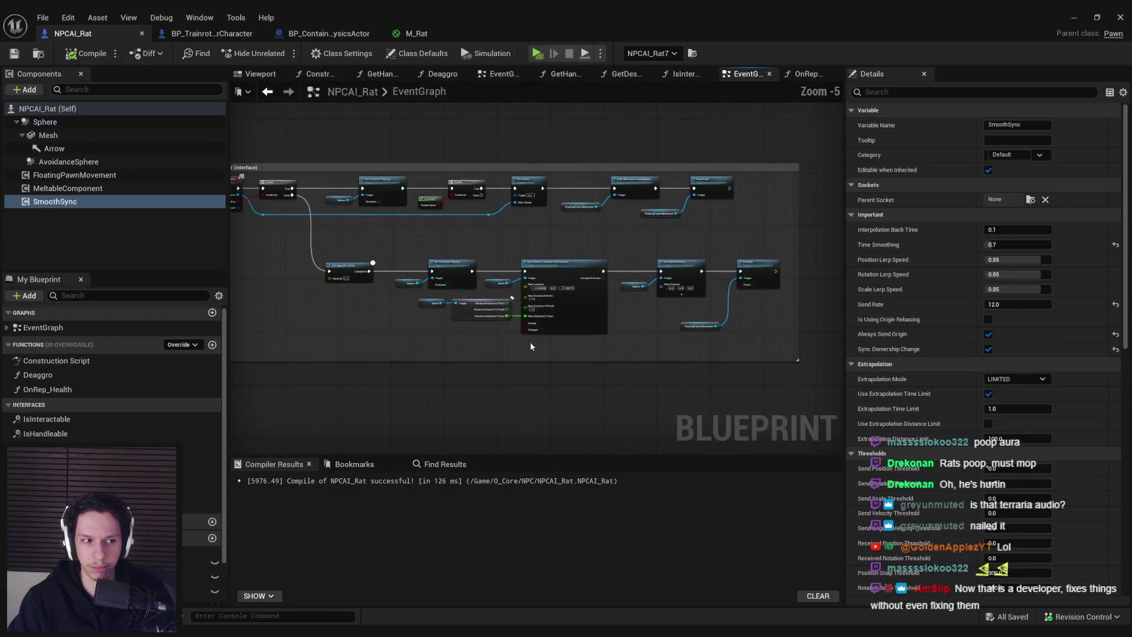
pyautogui.scroll(3)
pyautogui.click(331, 306)
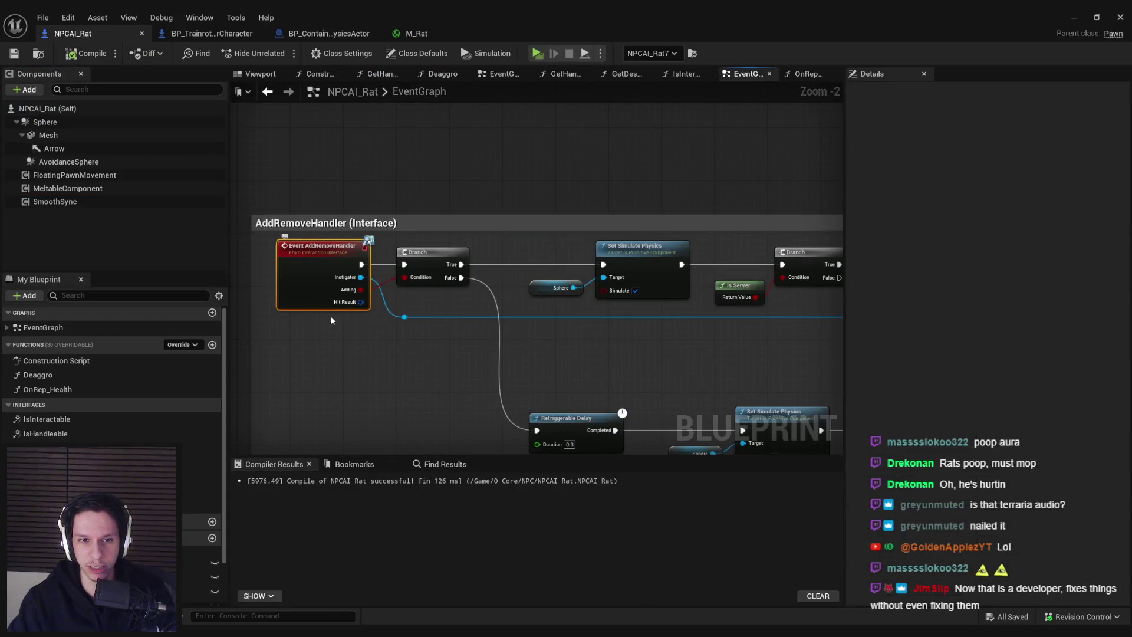
pyautogui.click(331, 316)
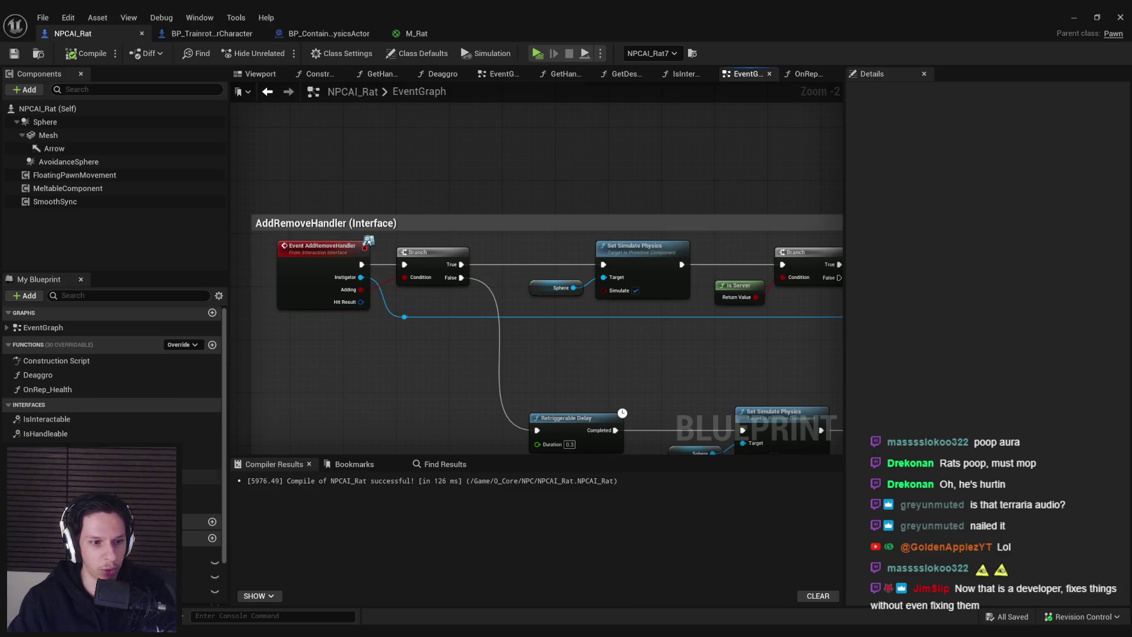
pyautogui.doubleClick(118, 505)
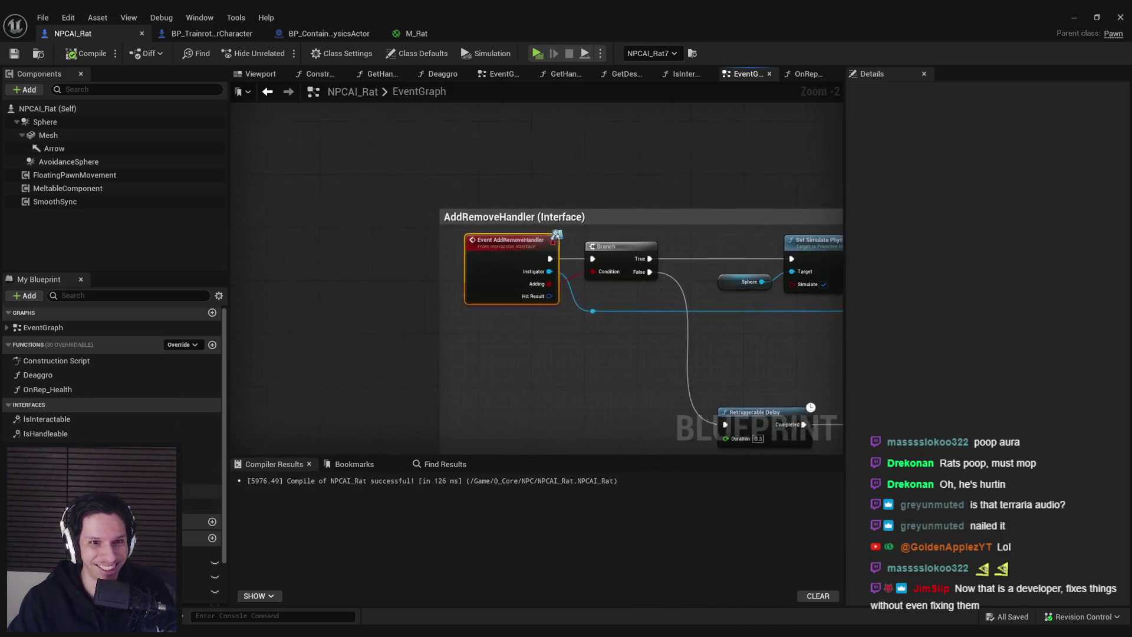
pyautogui.doubleClick(118, 462)
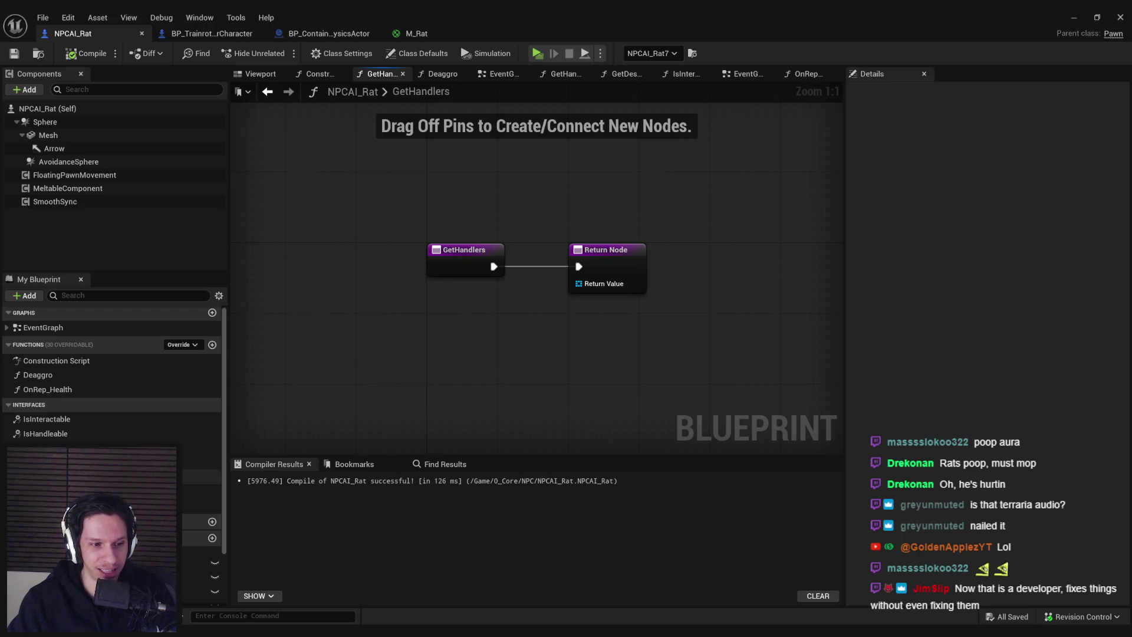
# Step: Switch to BP_ContainerPhysicsActor and pan across its AddRemoveHandler AddUnique/Remove Handlers logic
pyautogui.scroll(-3)
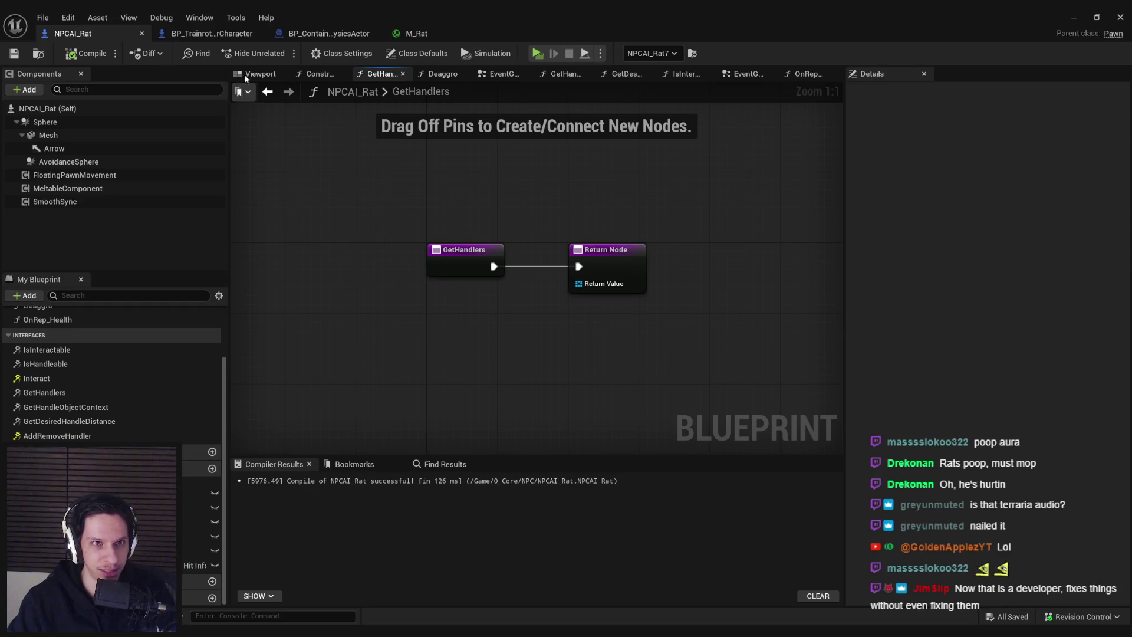
pyautogui.click(324, 33)
pyautogui.scroll(3)
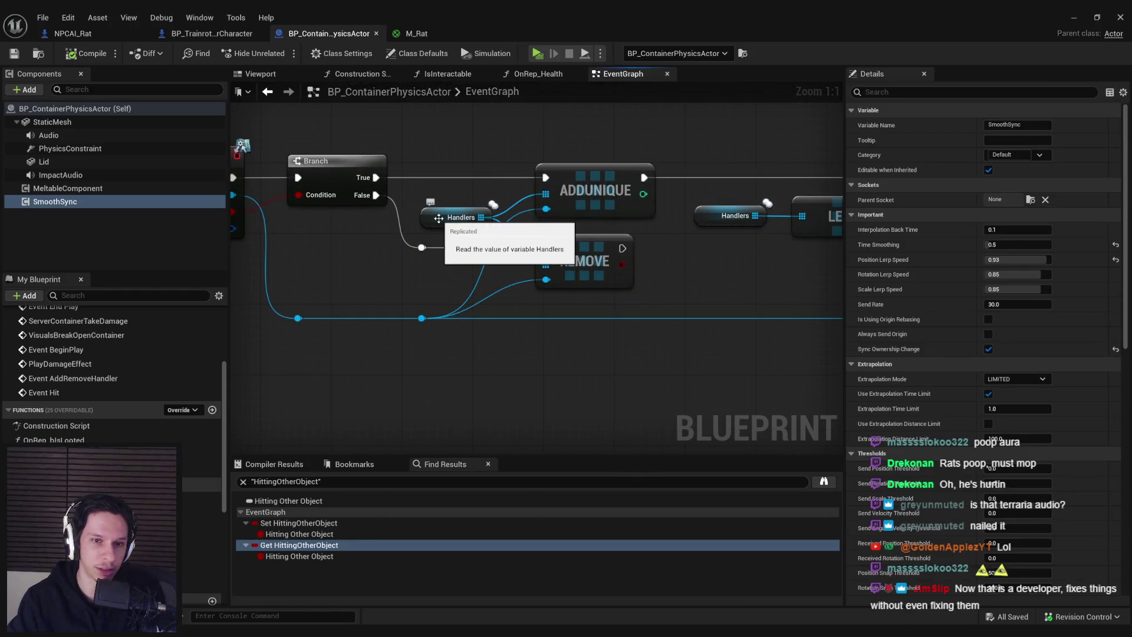
pyautogui.scroll(-3)
pyautogui.moveTo(422, 200); pyautogui.dragTo(330, 259)
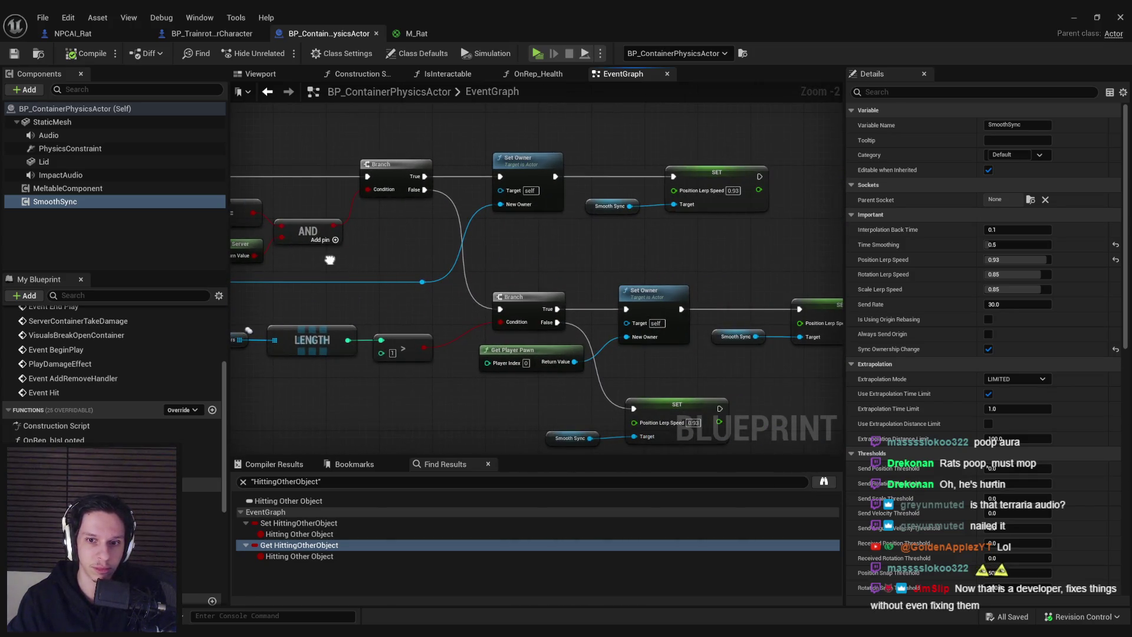
pyautogui.moveTo(377, 309); pyautogui.dragTo(284, 250)
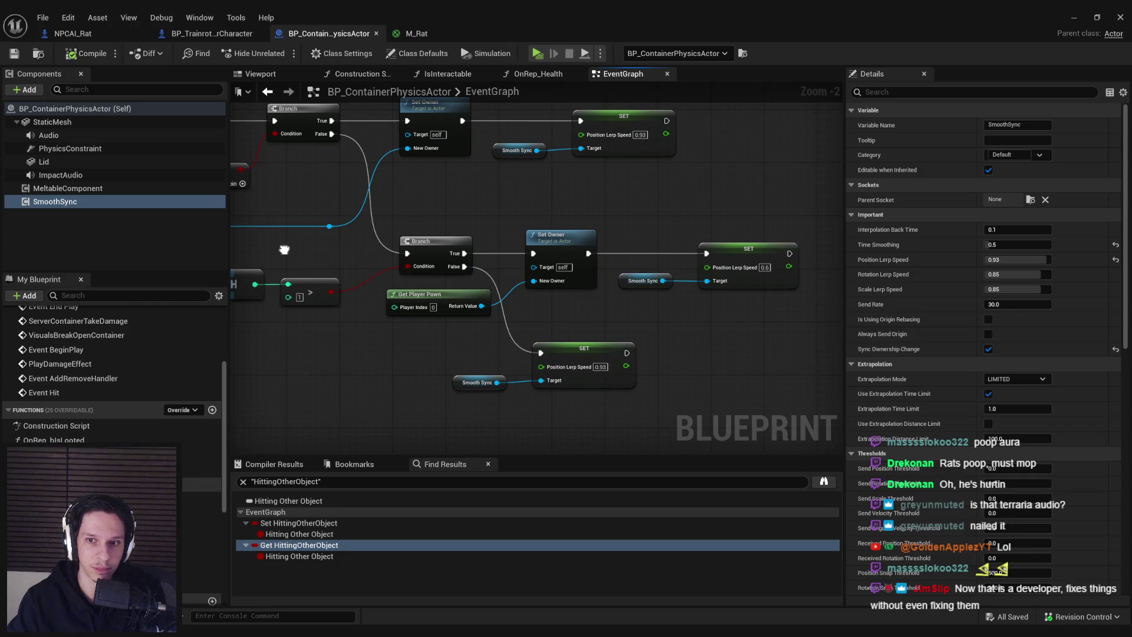
pyautogui.scroll(-3)
pyautogui.moveTo(285, 245); pyautogui.dragTo(775, 286)
pyautogui.scroll(-3)
pyautogui.moveTo(515, 292); pyautogui.dragTo(552, 297)
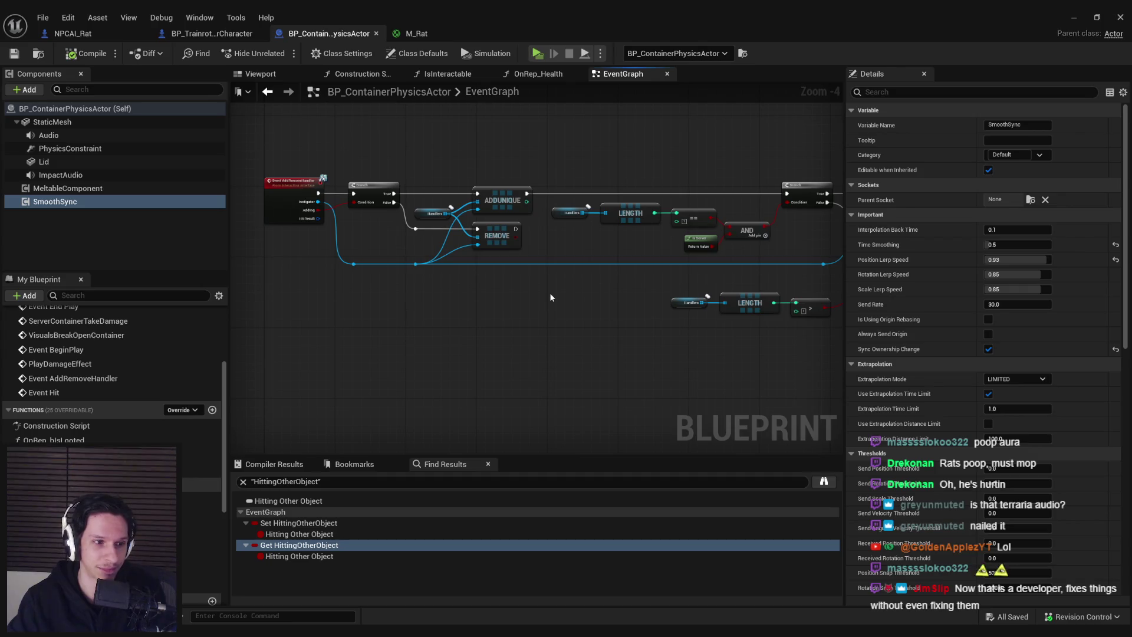
pyautogui.scroll(3)
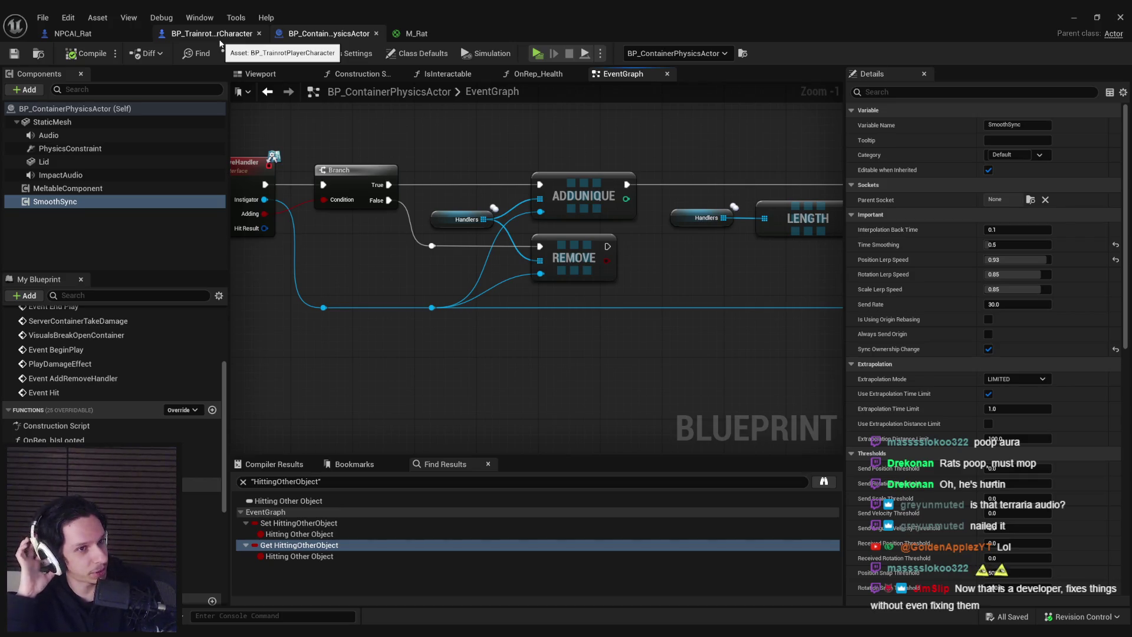
# Step: Minimize and restore the container editor, then open its GetHandlers function
pyautogui.click(1079, 19)
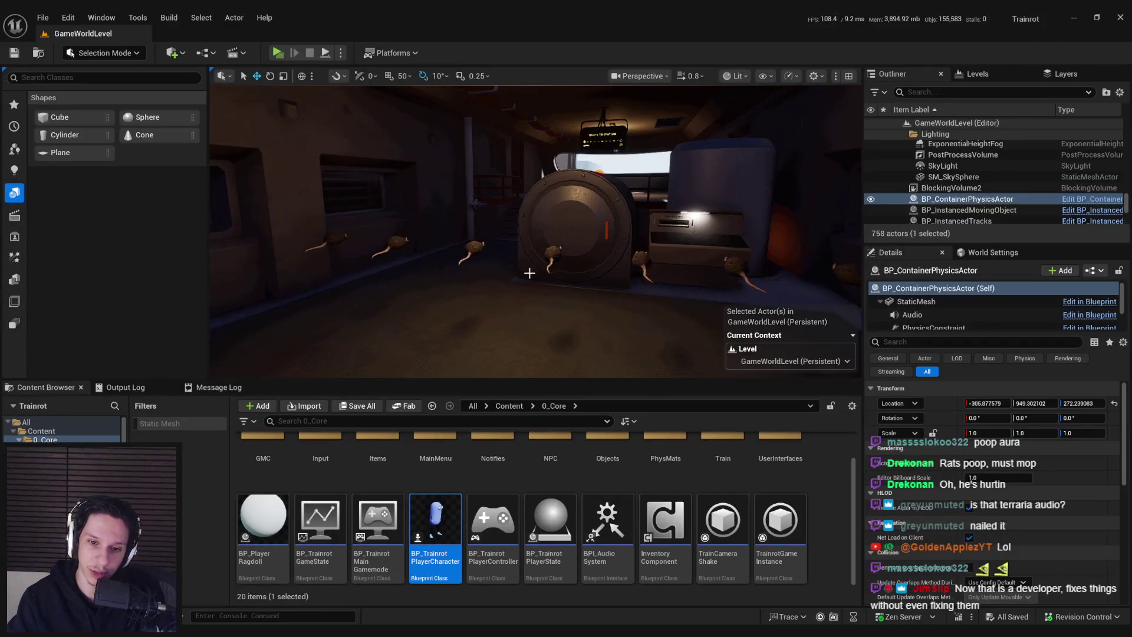
pyautogui.hotkey('ctrl', 'e')
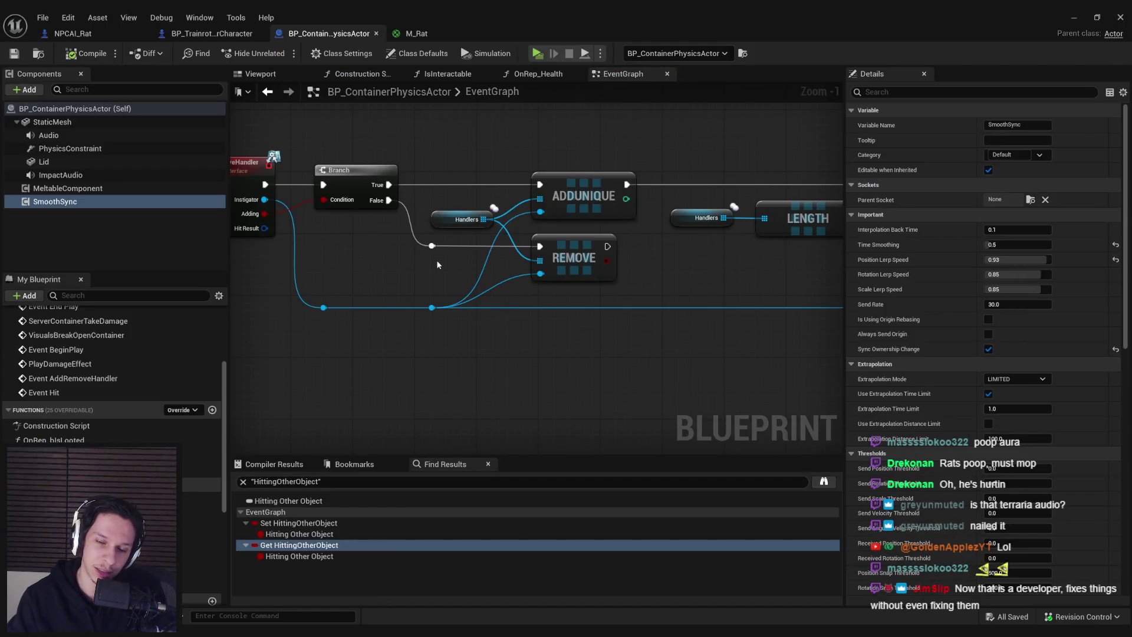
pyautogui.scroll(-3)
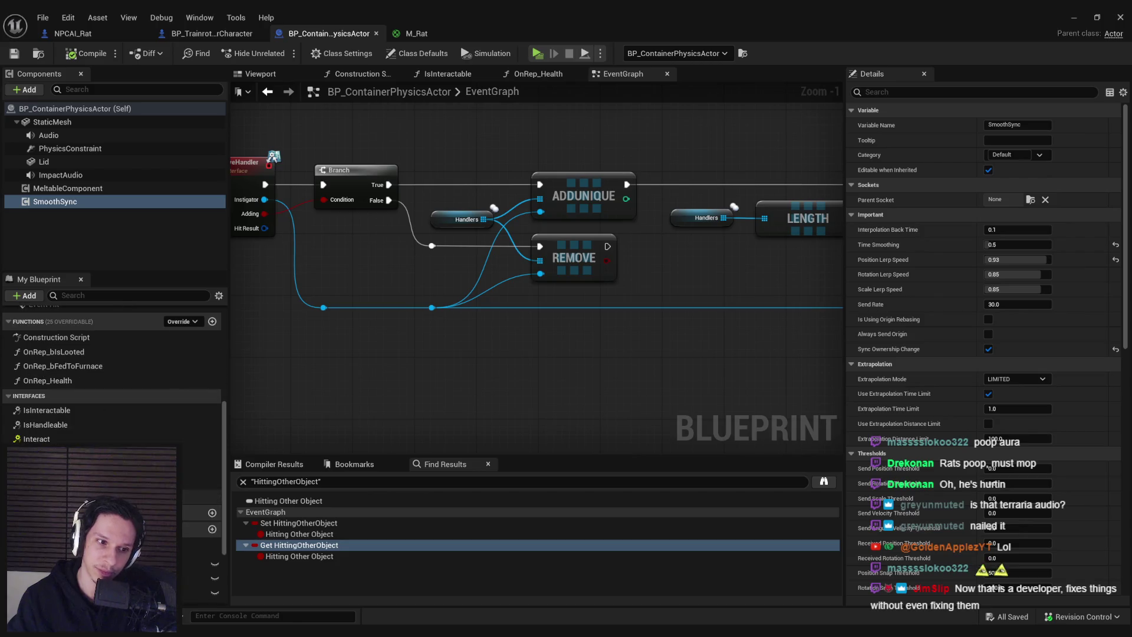
pyautogui.doubleClick(59, 439)
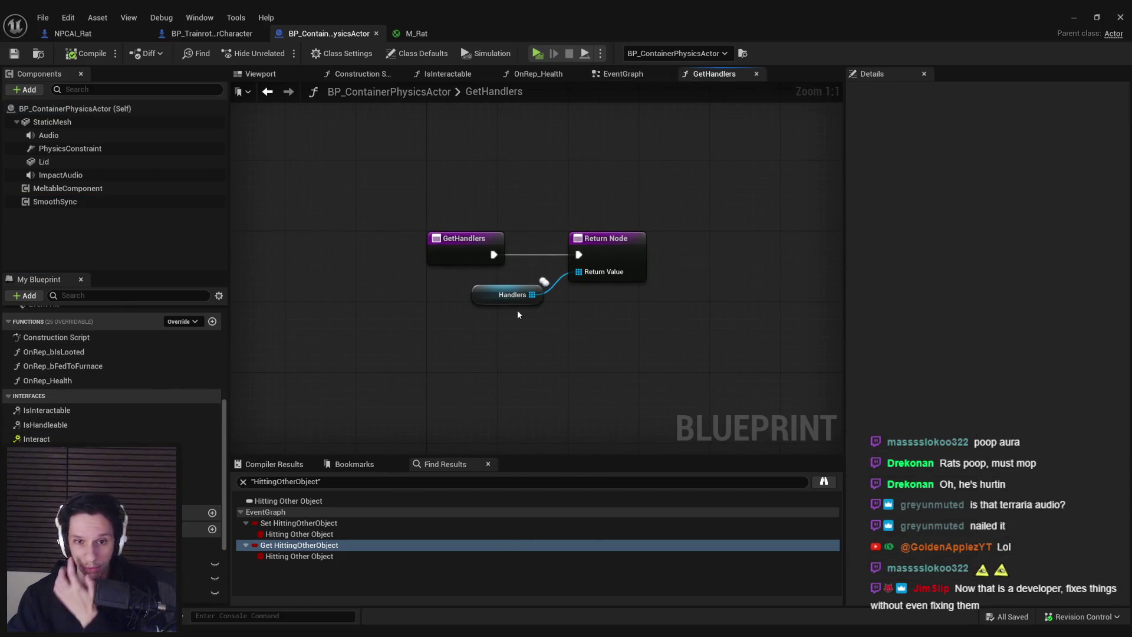
# Step: Check the container's Handlers replication, return to NPCAI_Rat, and delete a stray Floating Pawn Movement node
pyautogui.click(510, 295)
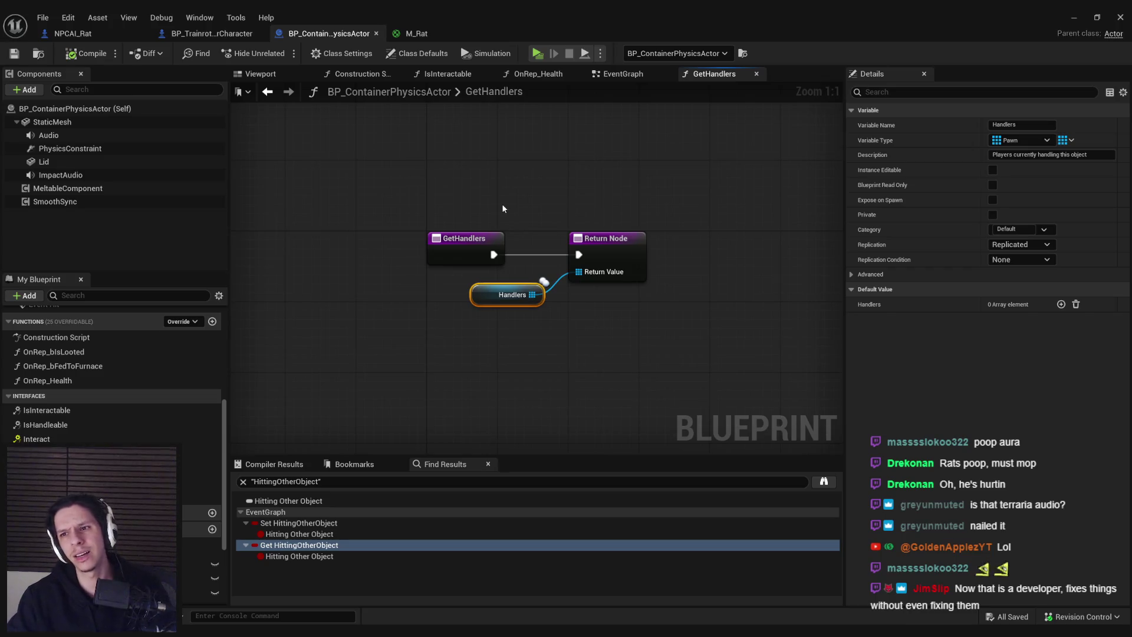
pyautogui.click(74, 34)
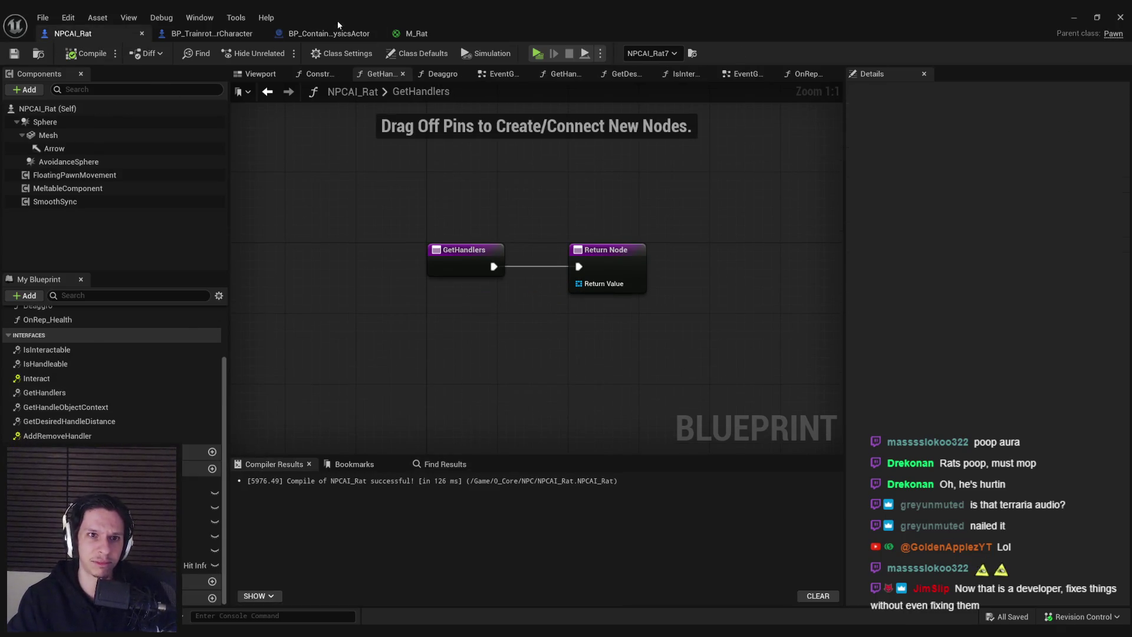
pyautogui.click(333, 33)
pyautogui.click(108, 32)
pyautogui.moveTo(74, 175); pyautogui.dragTo(535, 314)
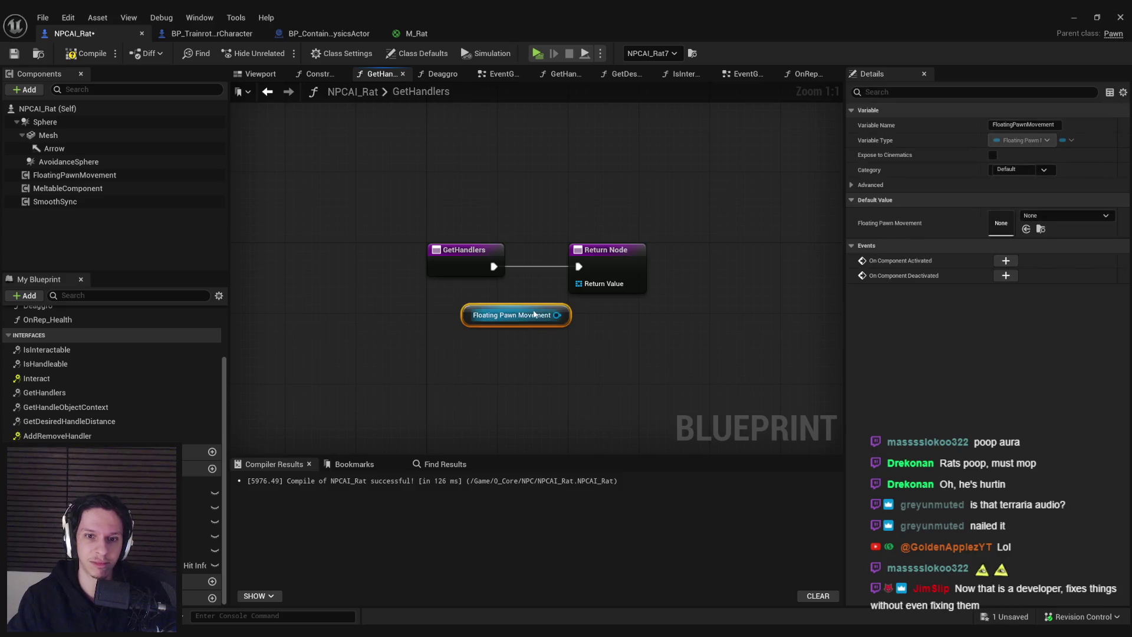
pyautogui.press('Delete')
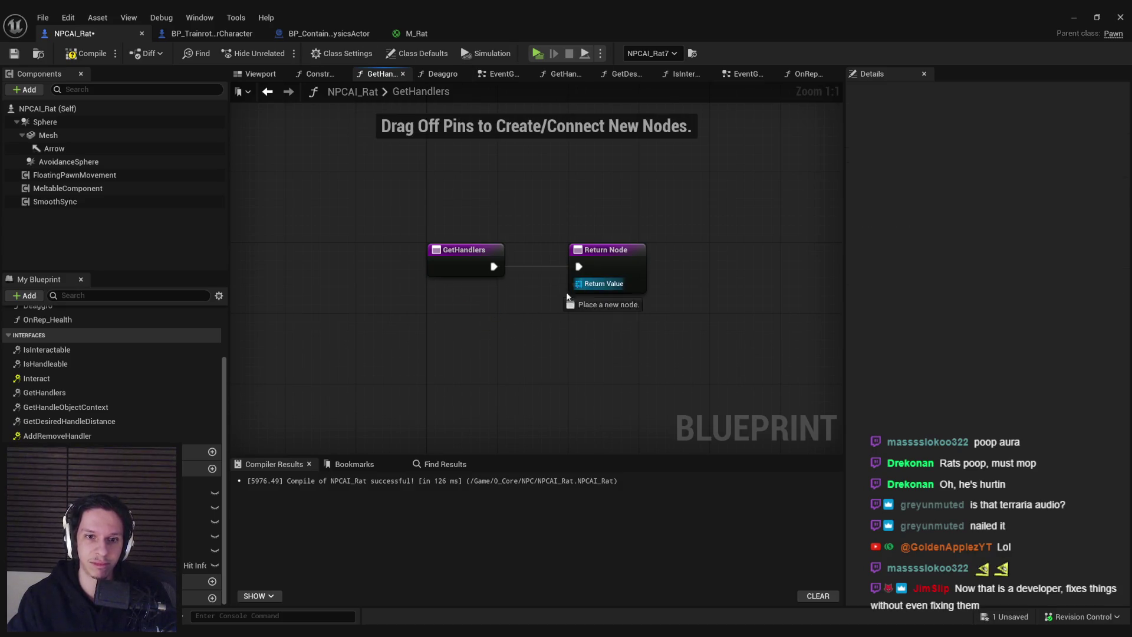
# Step: Promote GetHandlers' Return Value to a Replicated variable named Handlers, then compile and save NPCAI_Rat
pyautogui.moveTo(578, 283); pyautogui.dragTo(496, 356)
pyautogui.click(550, 440)
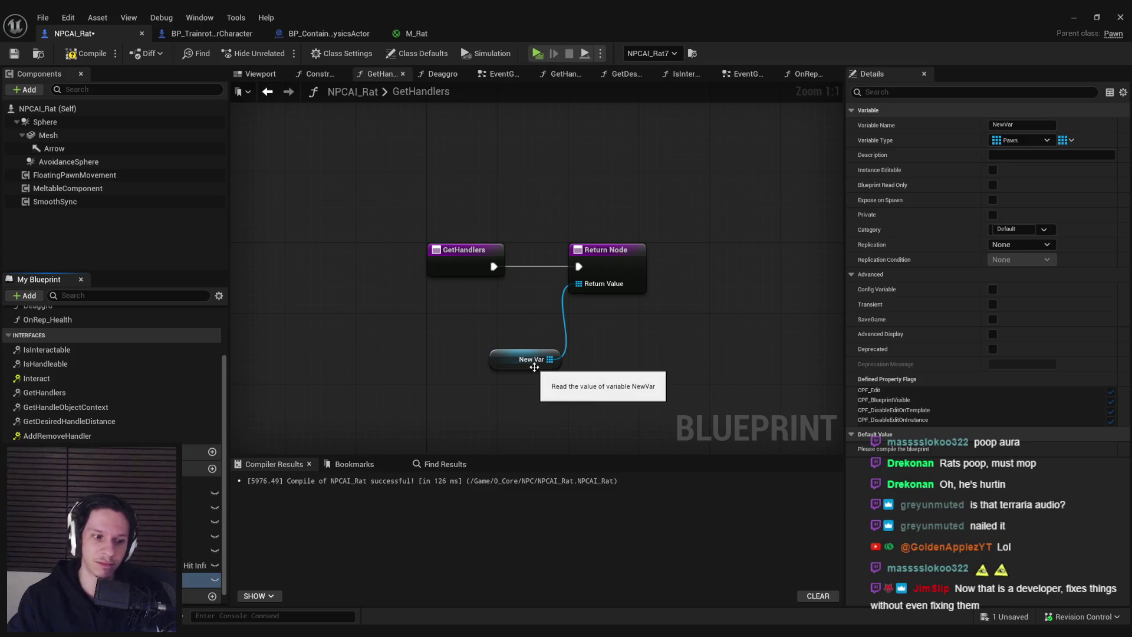
pyautogui.write('Handlers')
pyautogui.press('Return')
pyautogui.click(1020, 244)
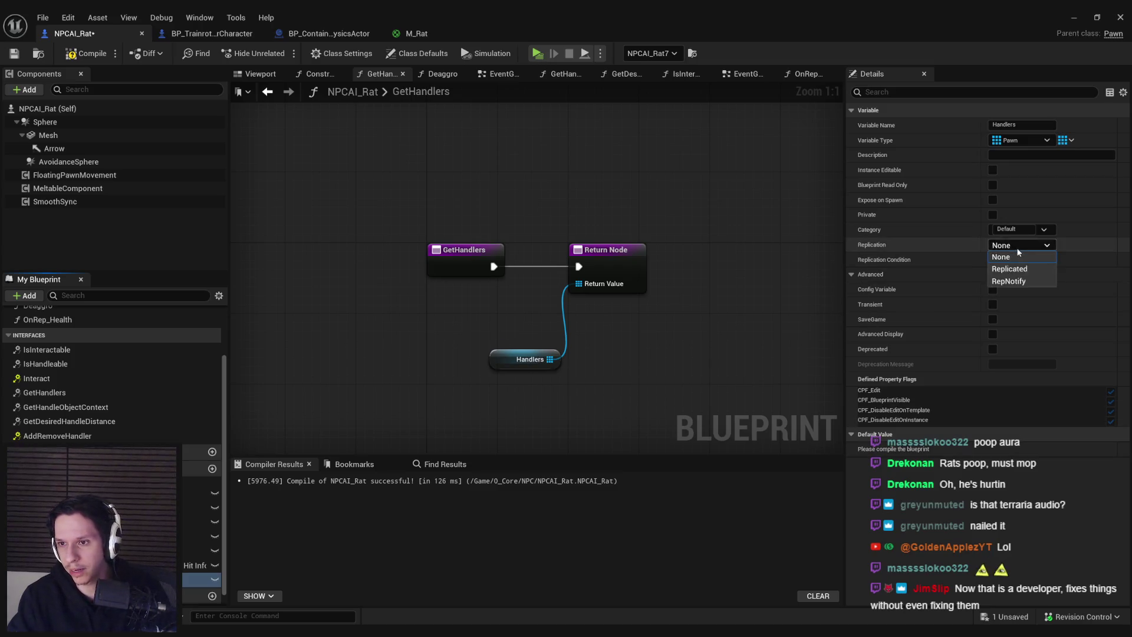
pyautogui.click(1011, 269)
pyautogui.click(86, 53)
pyautogui.click(14, 53)
pyautogui.click(329, 34)
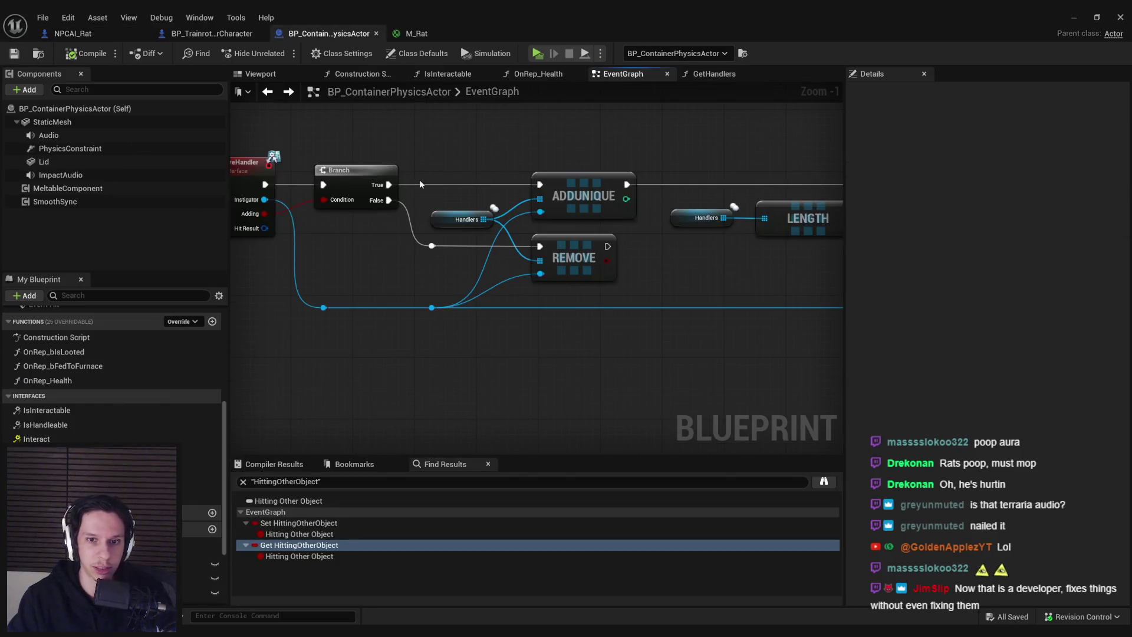
# Step: Paste the container's Handlers ADDUNIQUE/REMOVE nodes into NPCAI_Rat and give REMOVE its own Handlers getter
pyautogui.moveTo(628, 291); pyautogui.dragTo(403, 139)
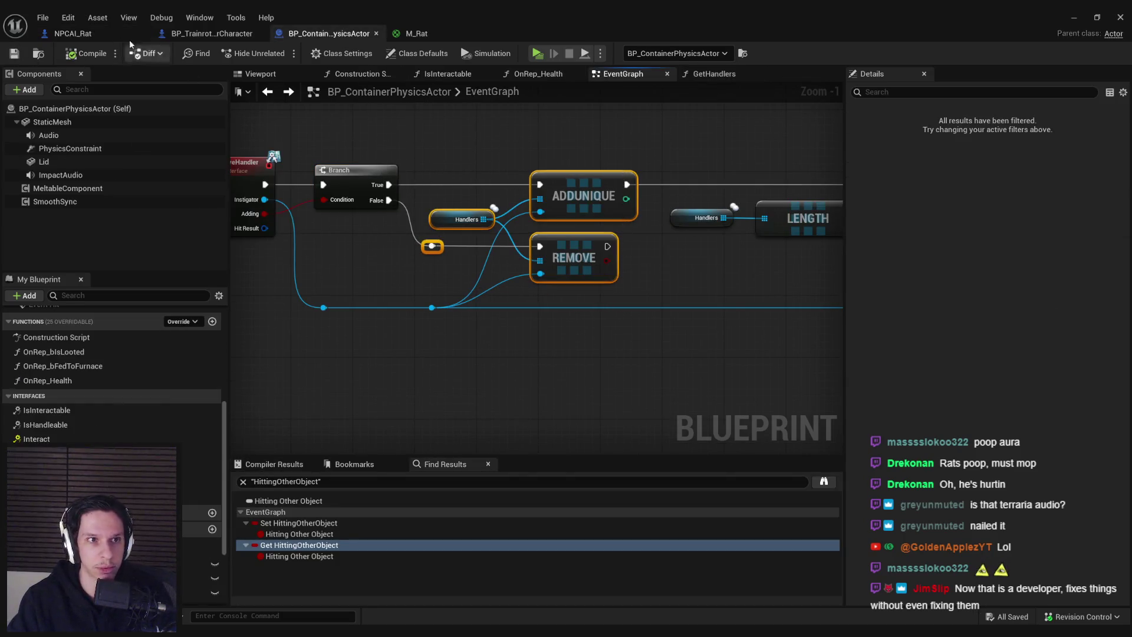
pyautogui.click(96, 37)
pyautogui.scroll(-3)
pyautogui.moveTo(388, 274); pyautogui.dragTo(533, 221)
pyautogui.hotkey('ctrl', 'v')
pyautogui.moveTo(478, 272); pyautogui.dragTo(441, 282)
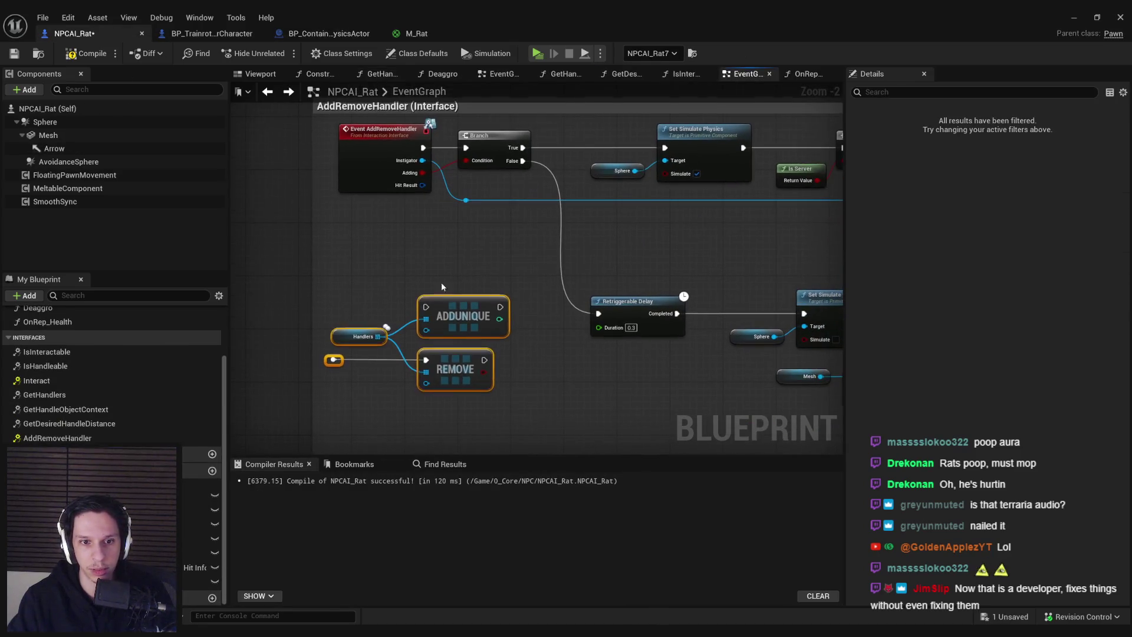
pyautogui.hotkey('ctrl', 'z')
pyautogui.moveTo(358, 382); pyautogui.dragTo(325, 361)
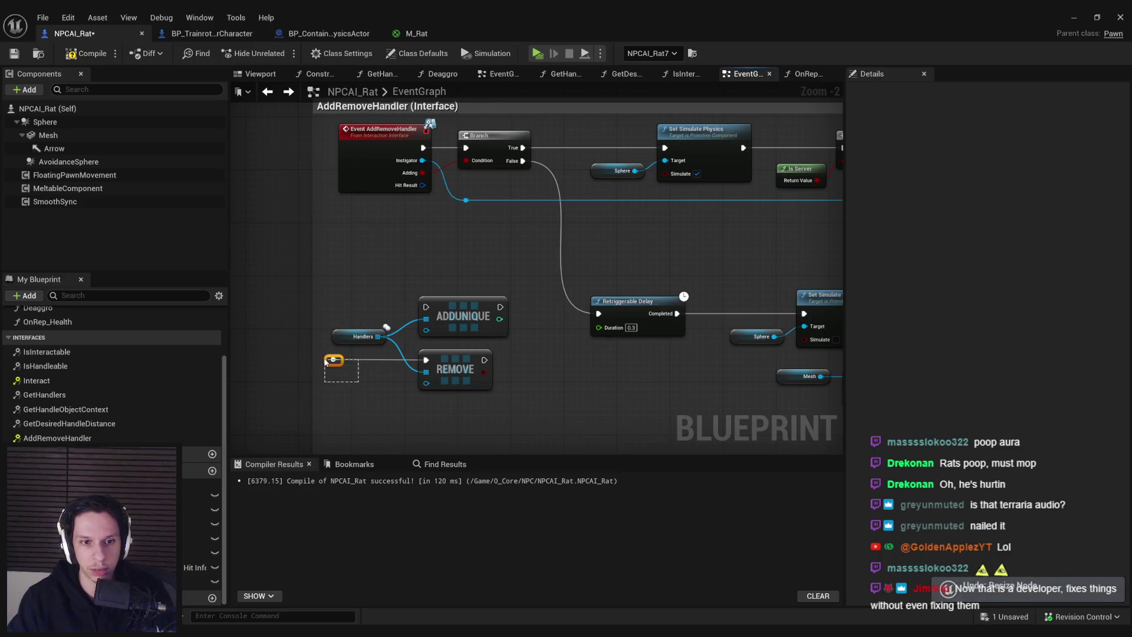
pyautogui.click(426, 371)
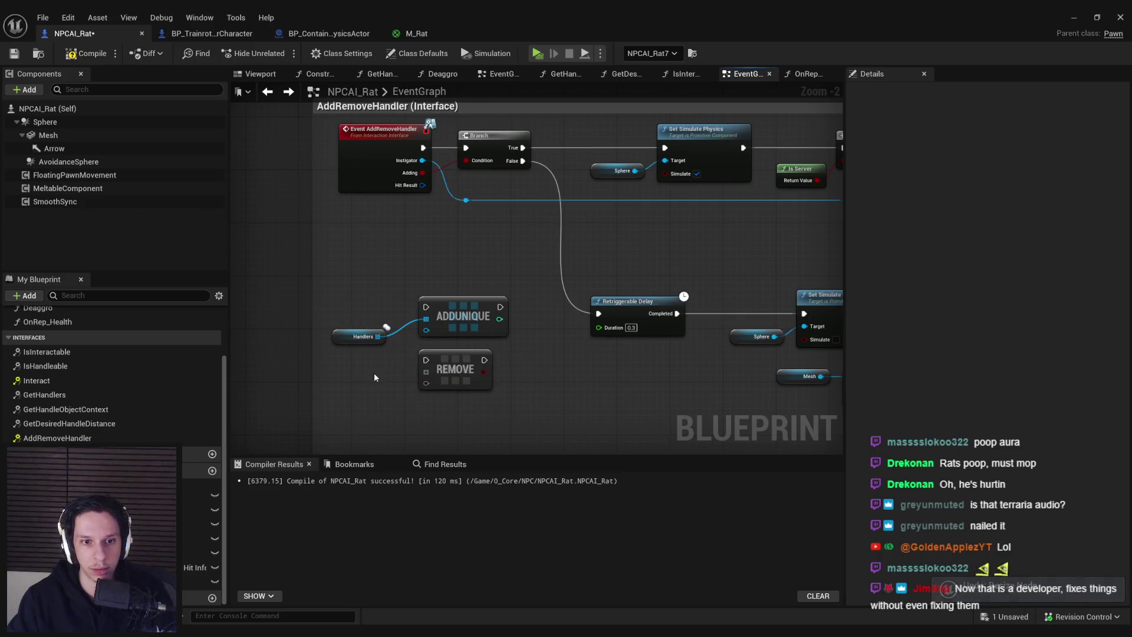
pyautogui.click(363, 337)
pyautogui.hotkey('ctrl', 'd')
pyautogui.moveTo(391, 383); pyautogui.dragTo(426, 371)
# Step: Arrange ADDUNIQUE and its Handlers getter into the top row beside AddRemoveHandler
pyautogui.moveTo(324, 292); pyautogui.dragTo(576, 295)
pyautogui.scroll(-3)
pyautogui.moveTo(366, 171); pyautogui.dragTo(661, 262)
pyautogui.moveTo(535, 261); pyautogui.dragTo(738, 256)
pyautogui.moveTo(486, 227); pyautogui.dragTo(577, 232)
pyautogui.moveTo(529, 291); pyautogui.dragTo(535, 177)
pyautogui.scroll(3)
pyautogui.click(416, 201)
# Step: Chain ADDUNIQUE into Set Simulate Physics, feed Instigator to its item, and place REMOVE by the Retriggerable Delay
pyautogui.moveTo(596, 166); pyautogui.dragTo(710, 165)
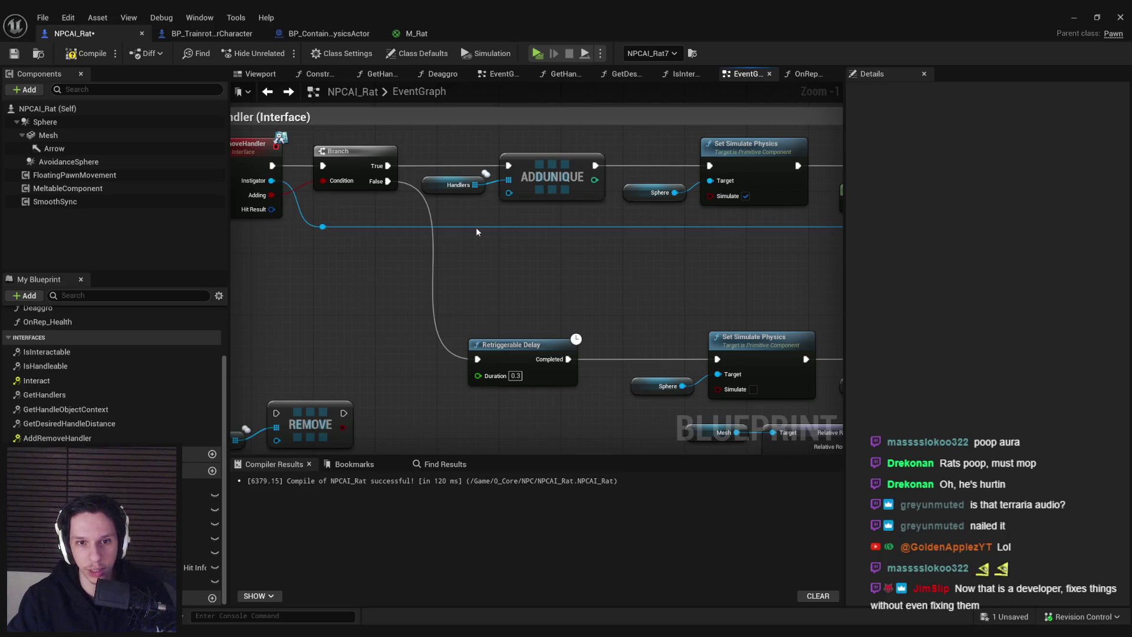
pyautogui.doubleClick(476, 228)
pyautogui.moveTo(476, 228); pyautogui.dragTo(511, 195)
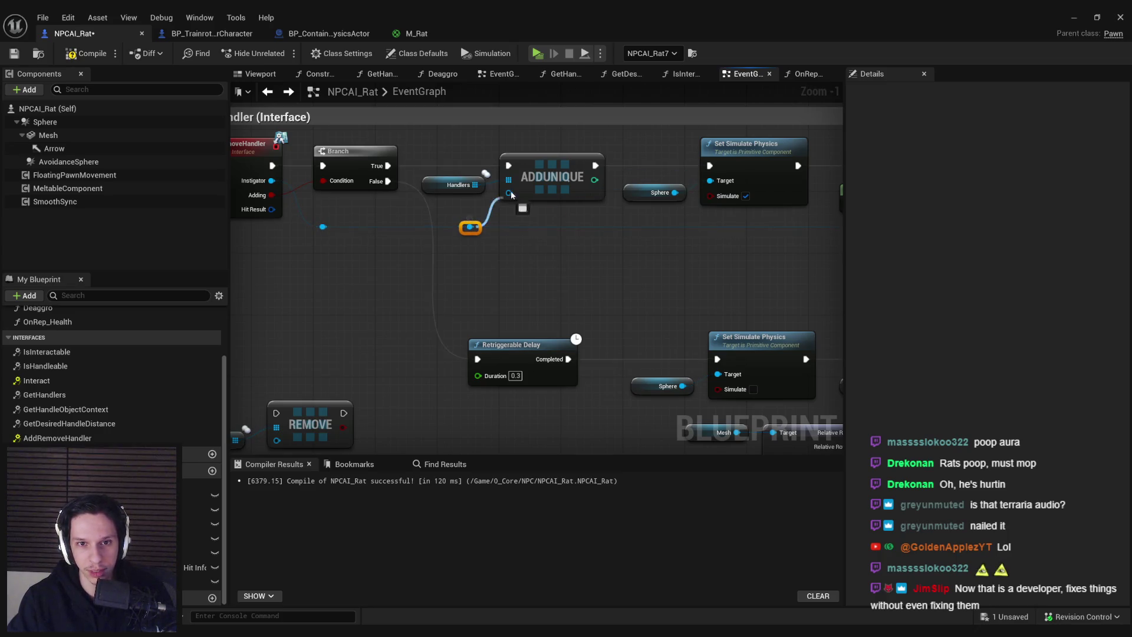
pyautogui.moveTo(272, 354); pyautogui.dragTo(554, 318)
pyautogui.press('Escape')
pyautogui.click(213, 33)
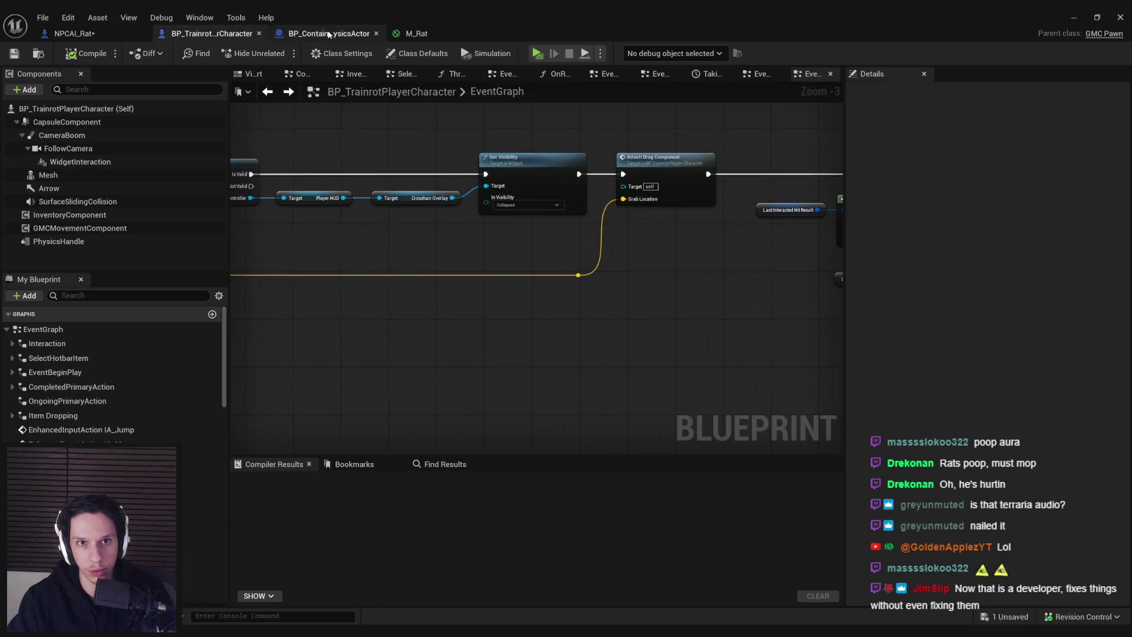
# Step: Connect the Instigator to REMOVE's item pin in NPCAI_Rat and shift the bottom node row right
pyautogui.click(329, 34)
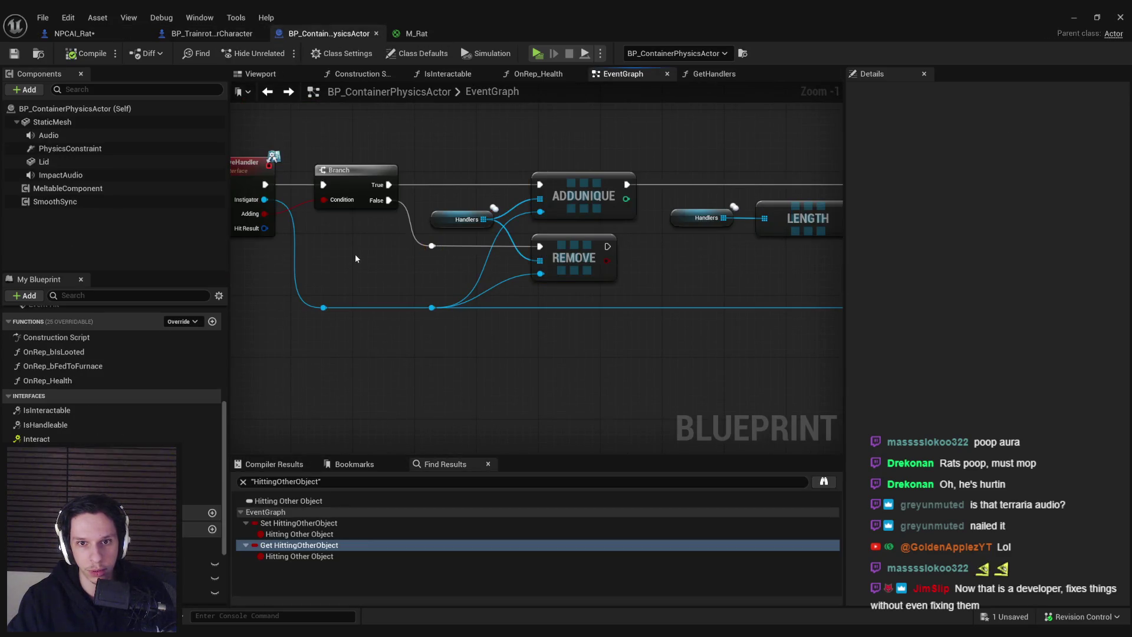
pyautogui.click(73, 33)
pyautogui.moveTo(442, 340); pyautogui.dragTo(389, 186)
pyautogui.scroll(-3)
pyautogui.moveTo(286, 239); pyautogui.dragTo(829, 327)
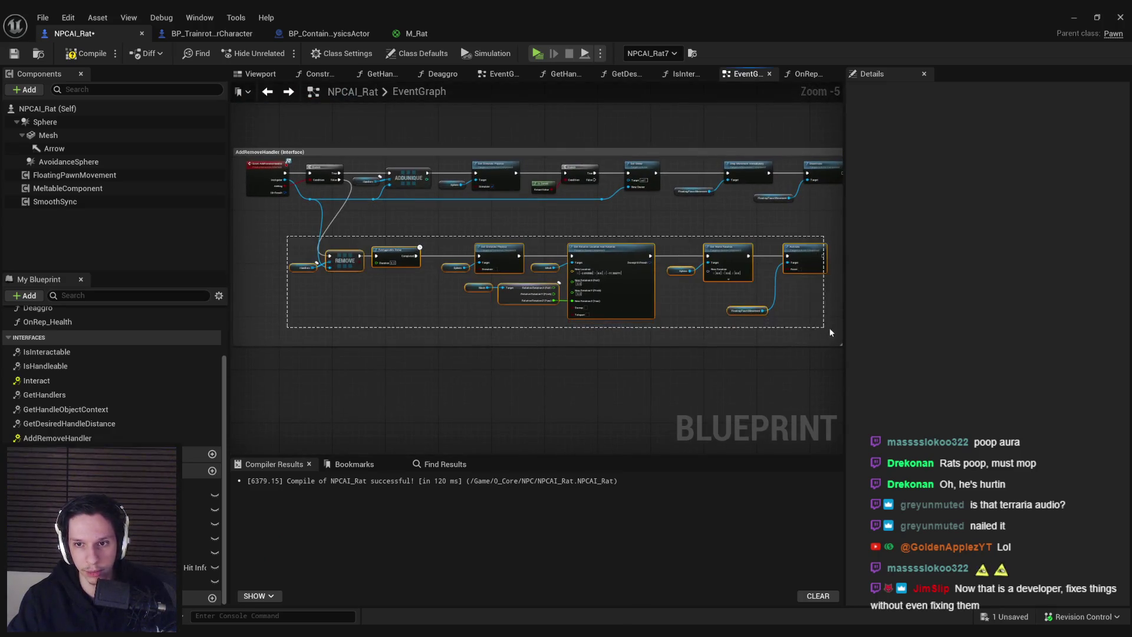
pyautogui.moveTo(361, 260); pyautogui.dragTo(571, 264)
pyautogui.click(385, 225)
# Step: Compile and save NPCAI_Rat, nudge Retriggerable Delay right, and return to GameWorldLevel
pyautogui.click(87, 54)
pyautogui.click(14, 54)
pyautogui.scroll(3)
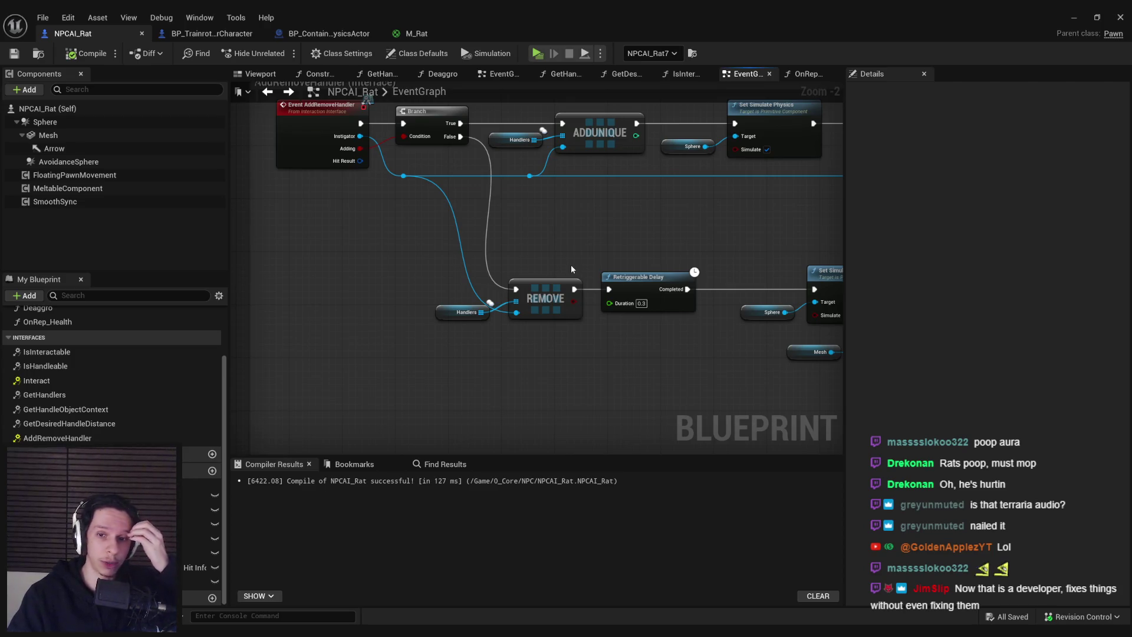
pyautogui.moveTo(659, 294); pyautogui.dragTo(672, 294)
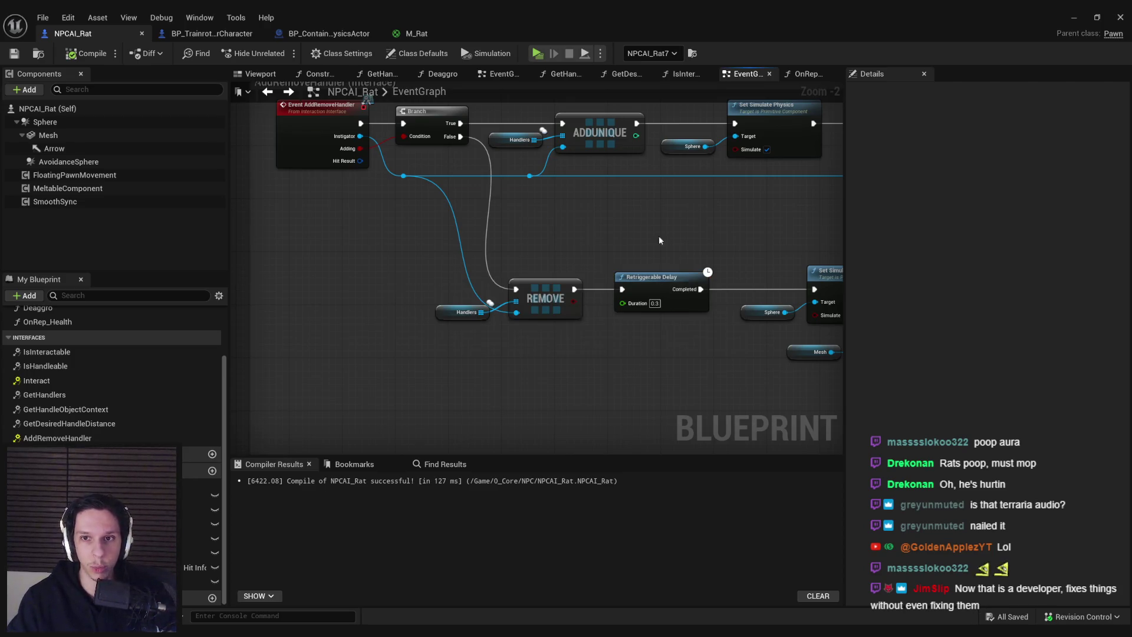
pyautogui.hotkey('alt', 'Tab')
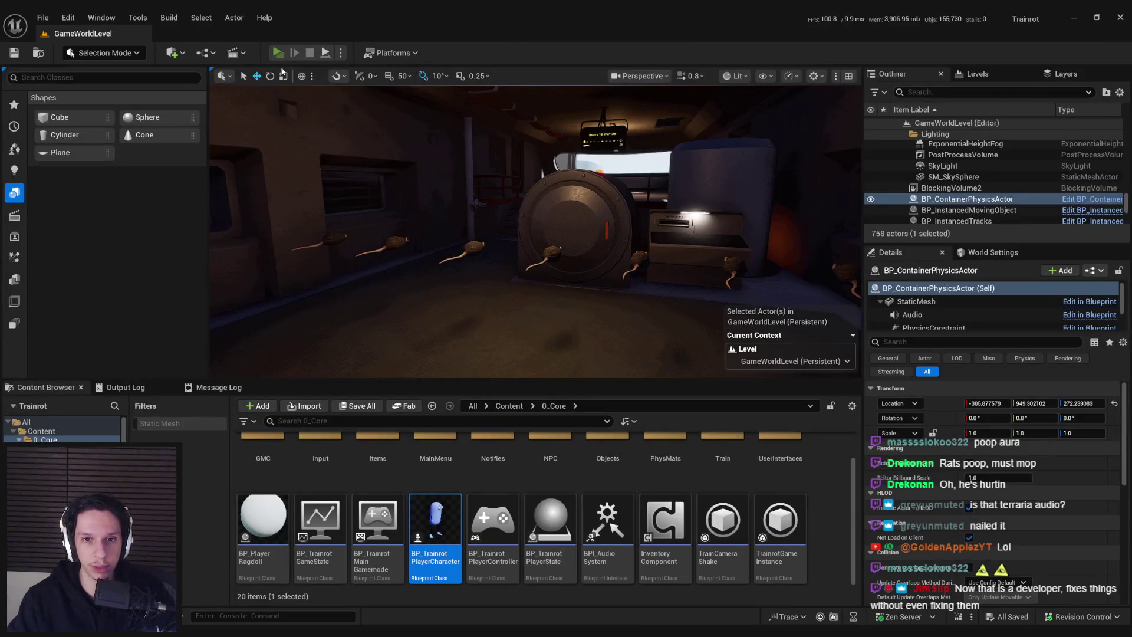
# Step: Play-test the rats with a server and two clients, then reopen a rat's NPCAI_Rat blueprint
pyautogui.click(278, 53)
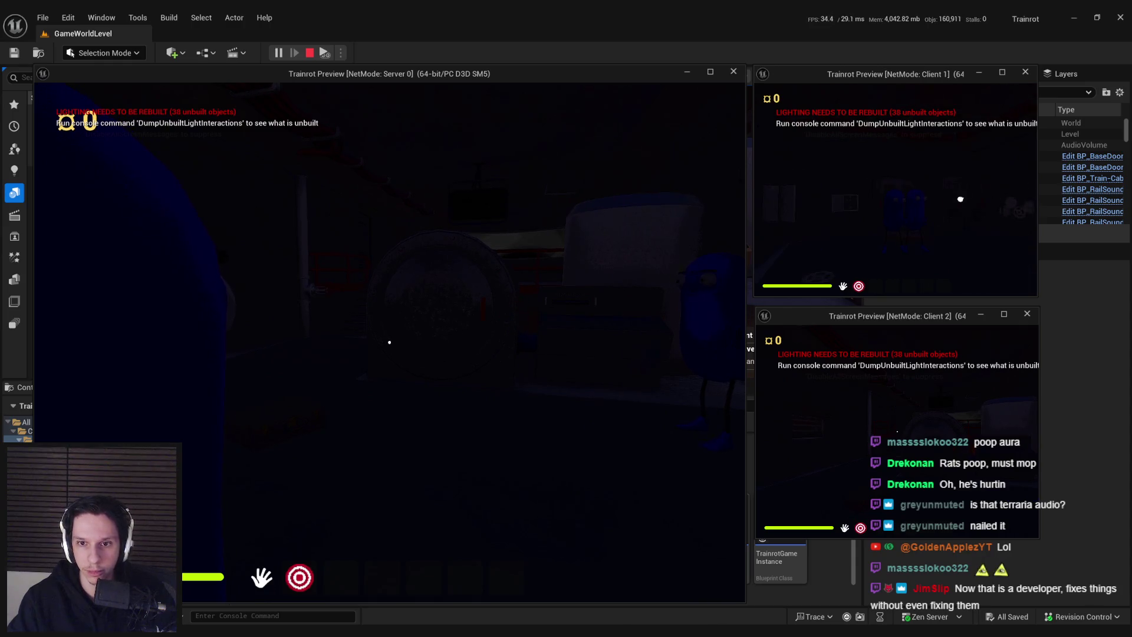
pyautogui.press('Escape')
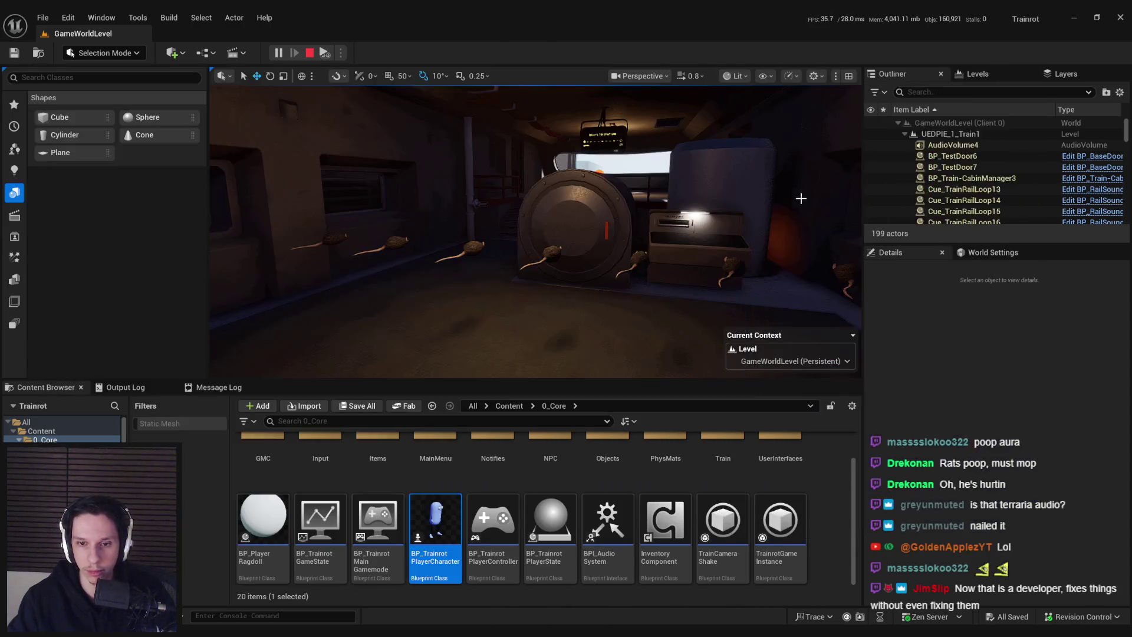
pyautogui.doubleClick(538, 260)
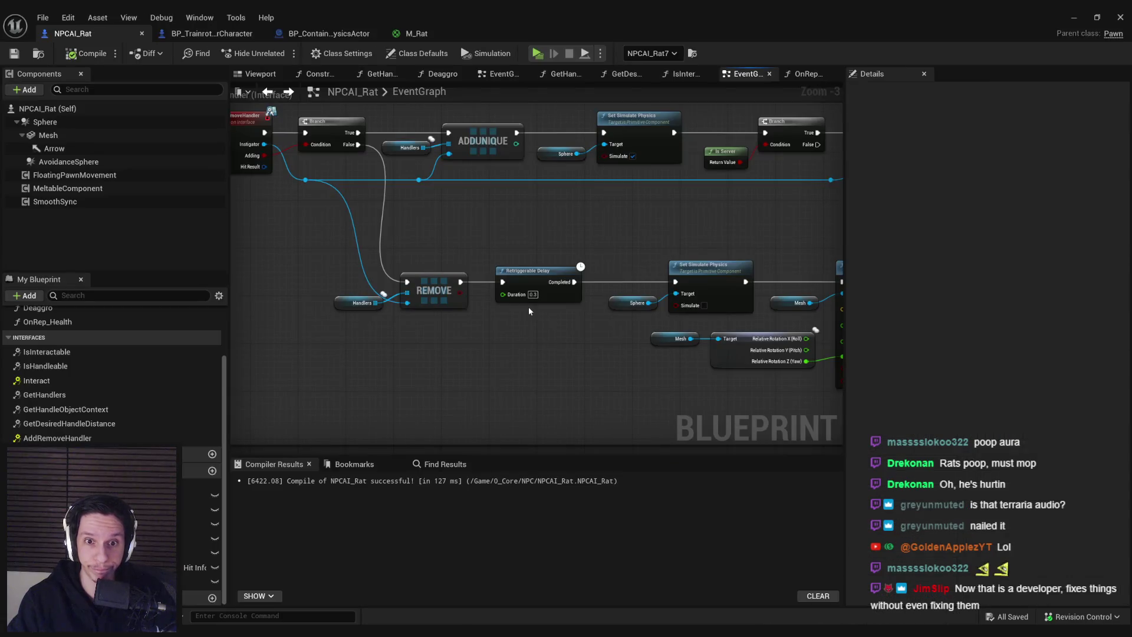
# Step: Bring the Set Owner nodes into view and widen their comment box
pyautogui.moveTo(528, 306); pyautogui.dragTo(46, 311)
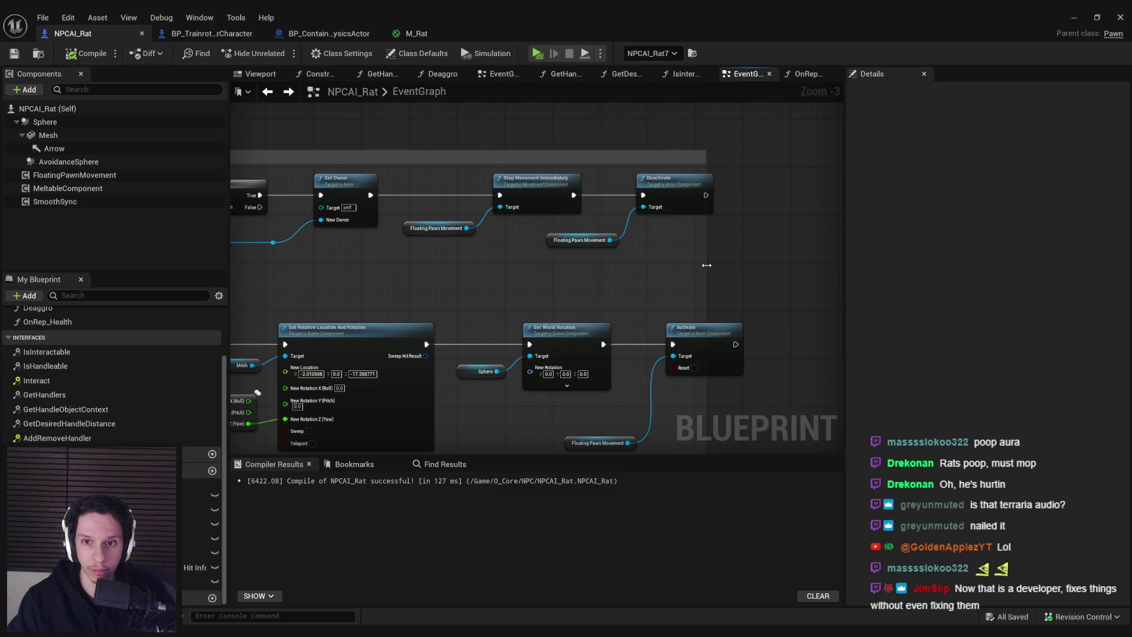
pyautogui.moveTo(707, 266); pyautogui.dragTo(794, 266)
pyautogui.scroll(-3)
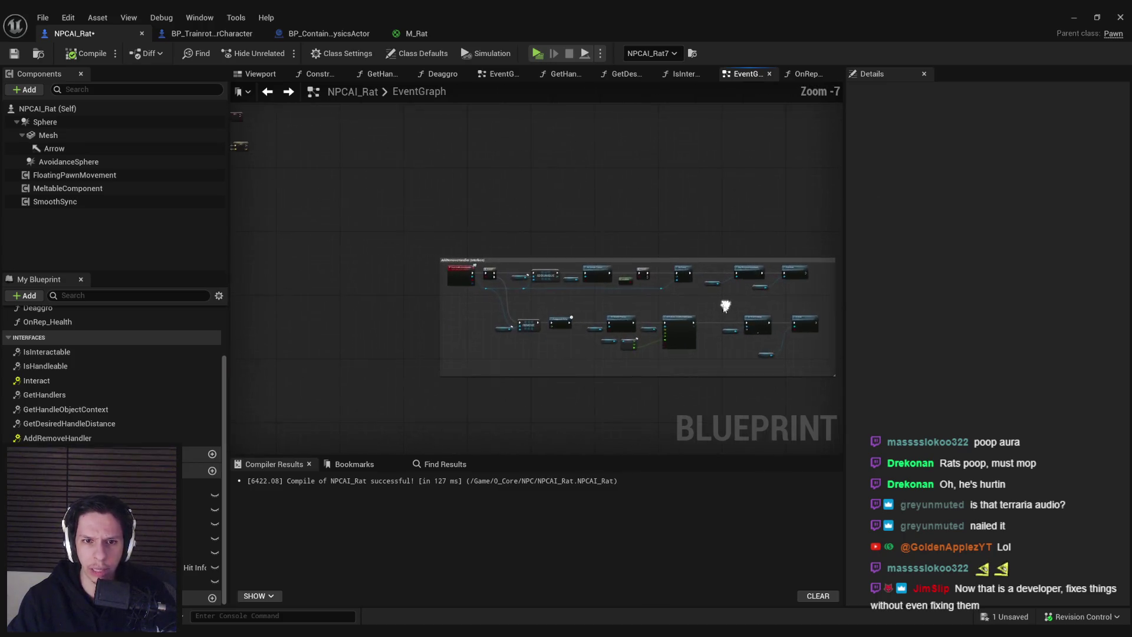
pyautogui.scroll(3)
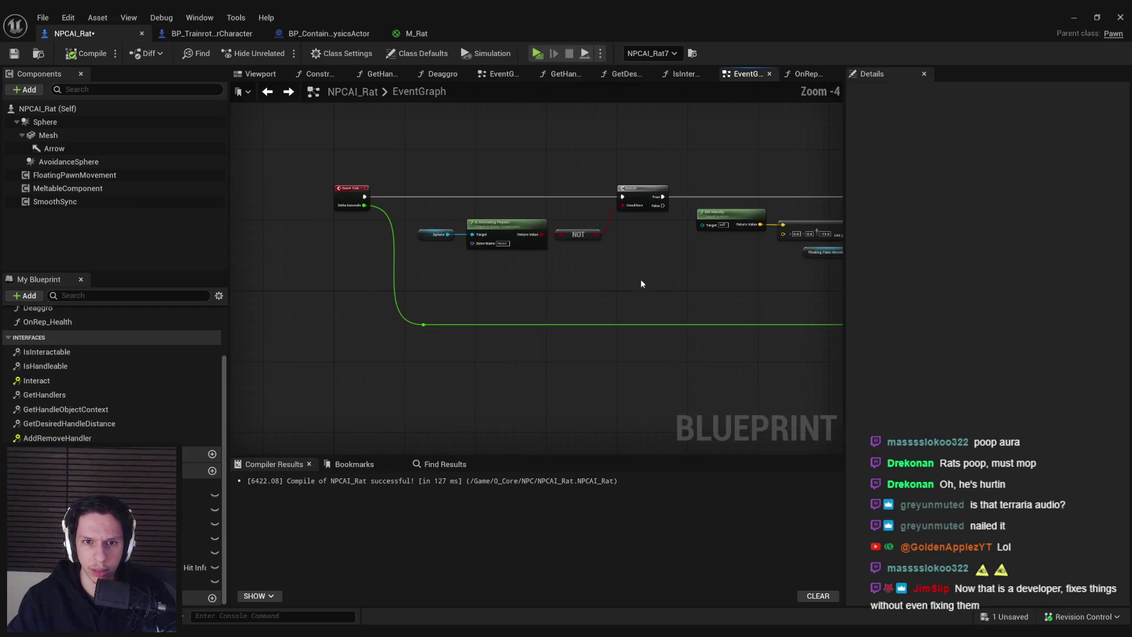
pyautogui.scroll(-3)
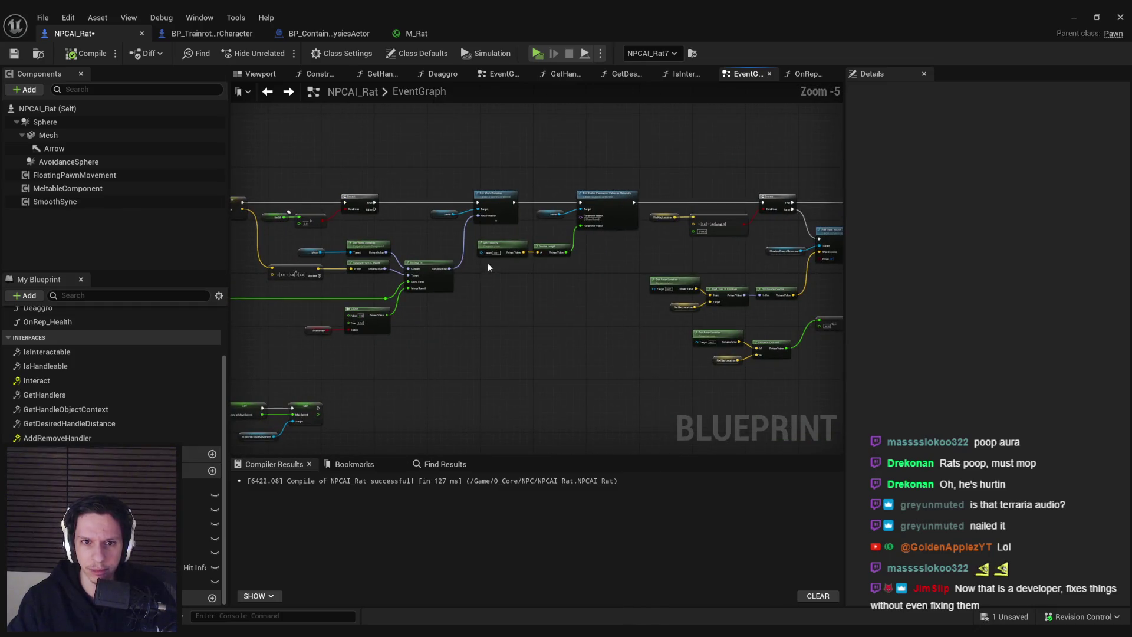
pyautogui.scroll(3)
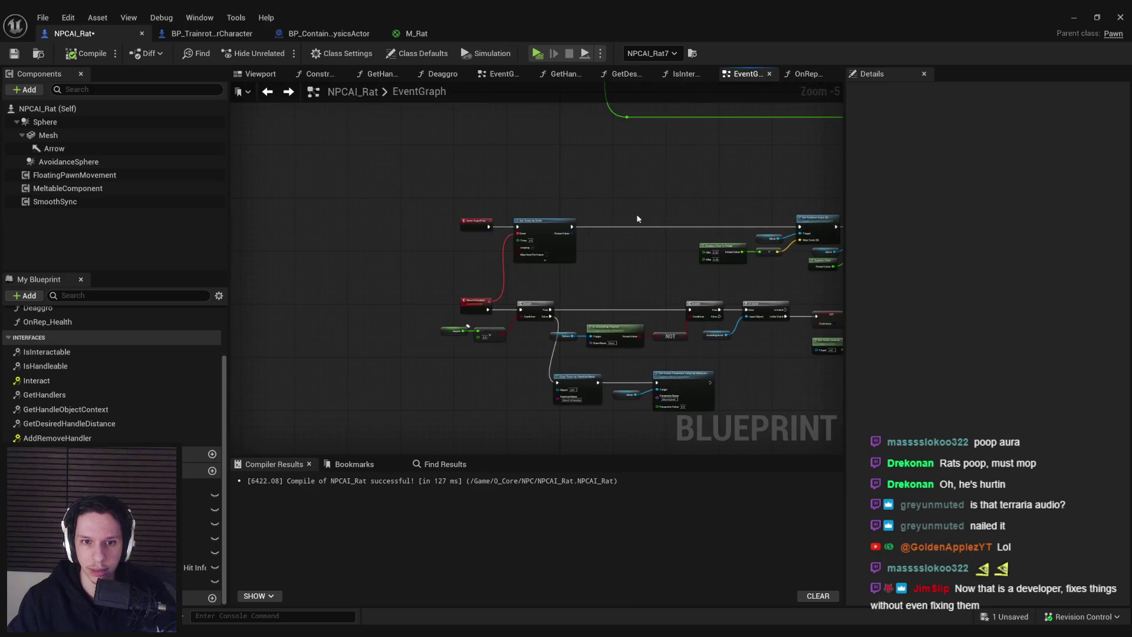
# Step: Move Set Timer by Event right and add a Branch node from Event BeginPlay's exec pin
pyautogui.moveTo(512, 269); pyautogui.dragTo(580, 240)
pyautogui.moveTo(613, 187); pyautogui.dragTo(752, 188)
pyautogui.write('branch')
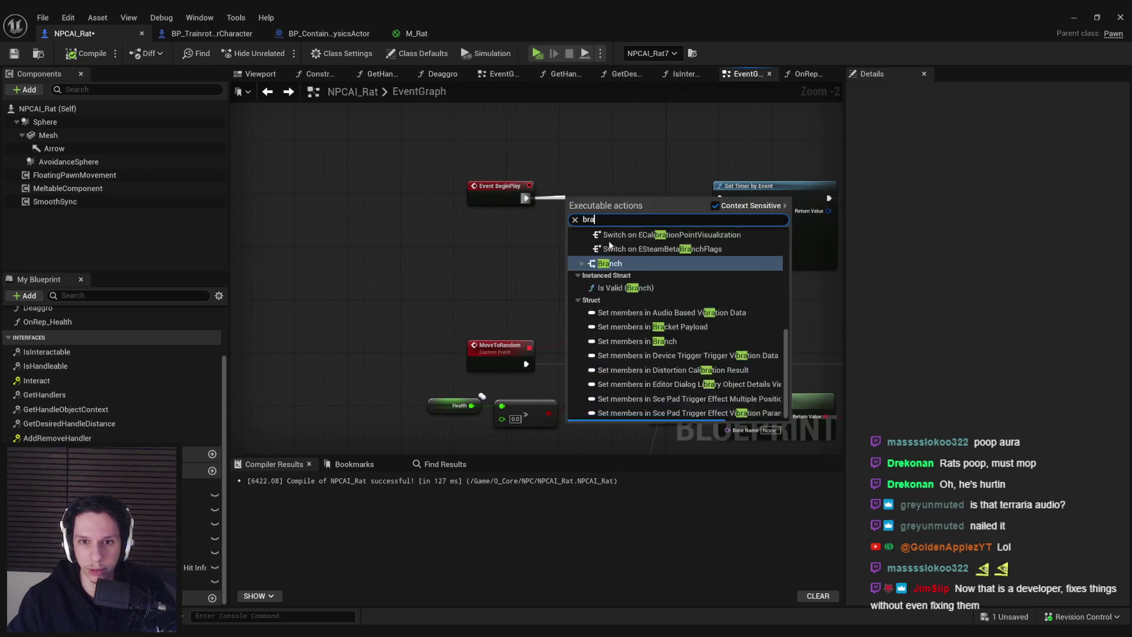
pyautogui.press('Return')
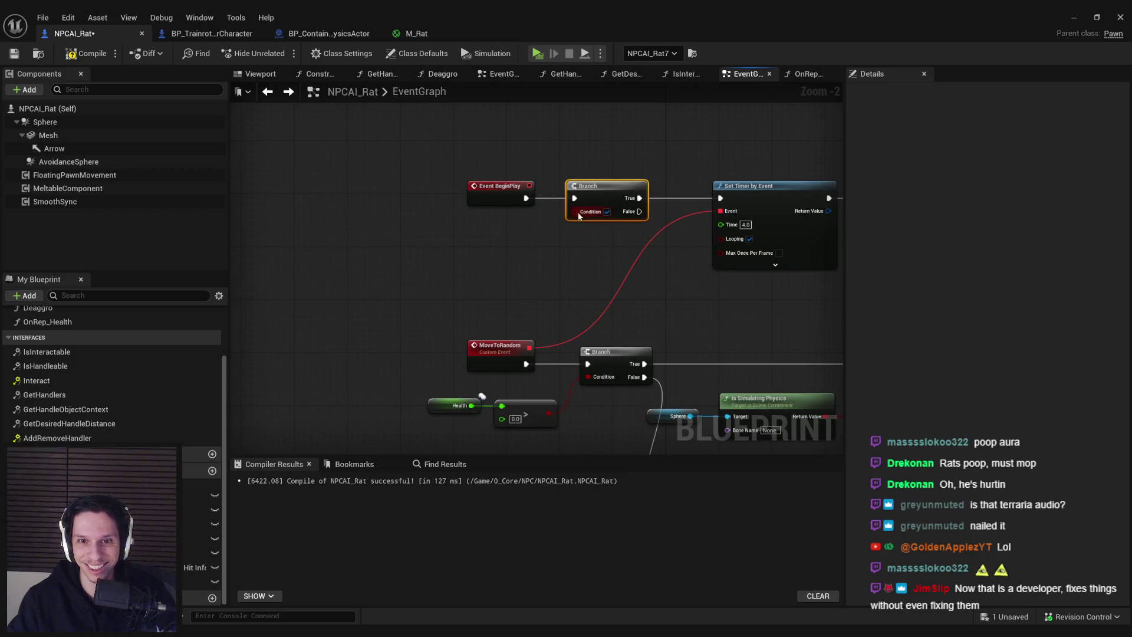